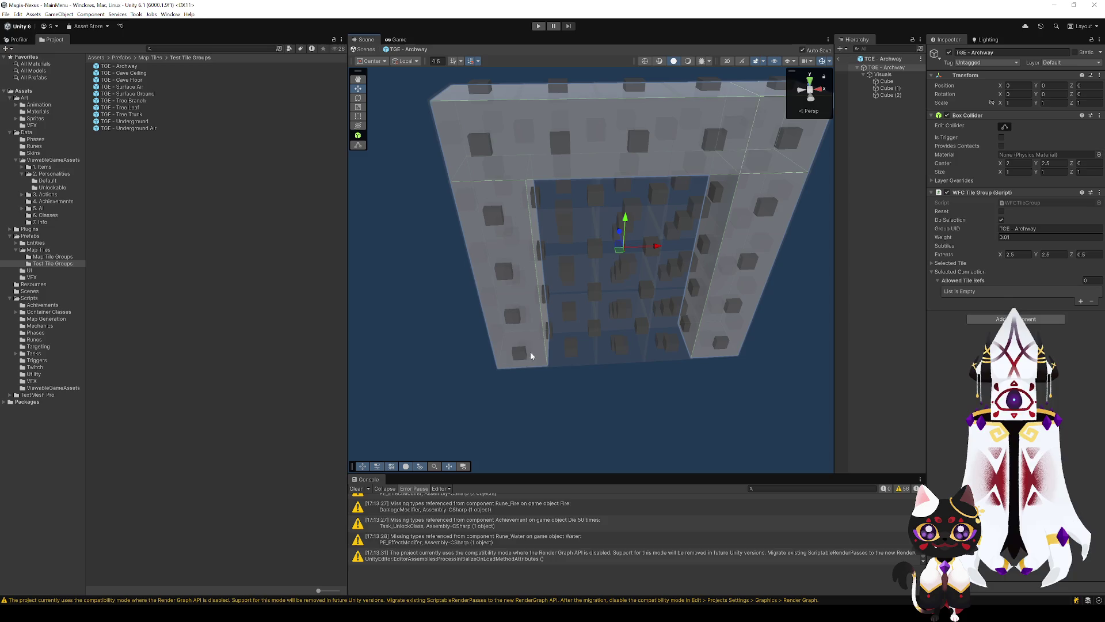
# Select the archway's lower-left connection and add TGE - Surface Ground as an allowed tile.
pyautogui.click(518, 348)
pyautogui.click(509, 308)
pyautogui.click(504, 268)
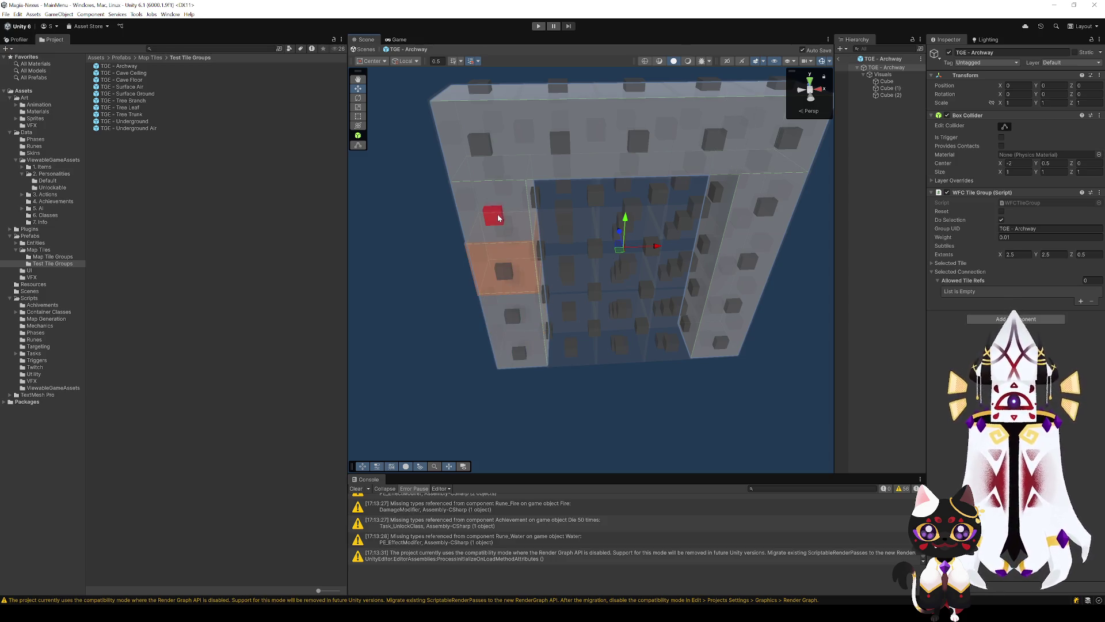
pyautogui.click(484, 139)
pyautogui.click(482, 88)
pyautogui.moveTo(556, 138)
pyautogui.mouseDown()
pyautogui.moveTo(649, 338)
pyautogui.moveTo(622, 380)
pyautogui.moveTo(654, 111)
pyautogui.moveTo(547, 249)
pyautogui.mouseUp()
pyautogui.click(548, 249)
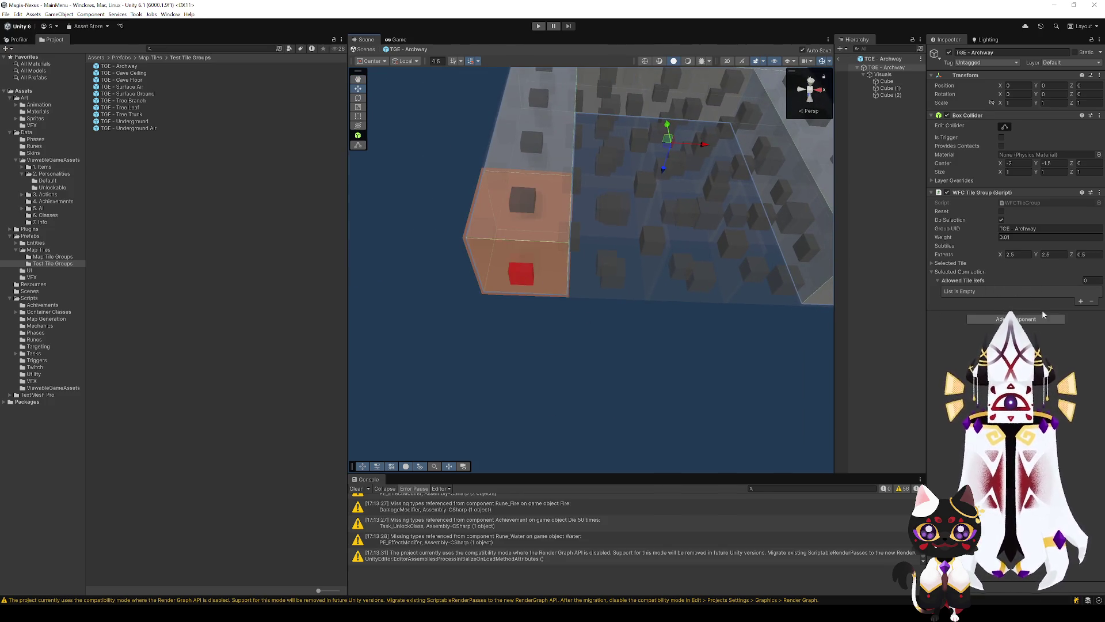
pyautogui.click(1080, 303)
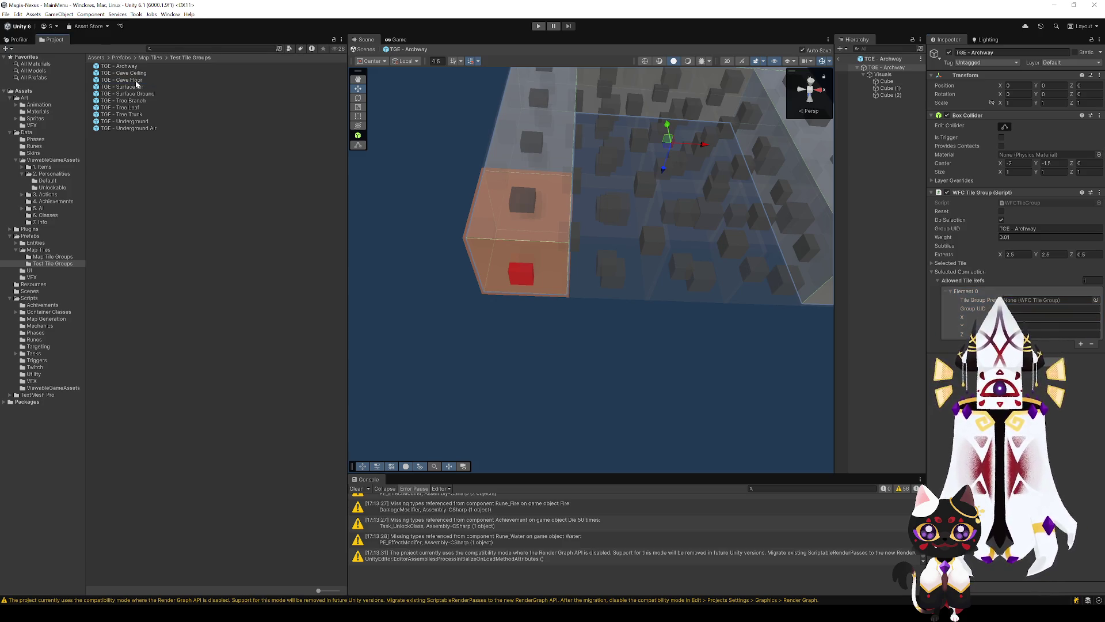
pyautogui.moveTo(133, 93); pyautogui.dragTo(1036, 300)
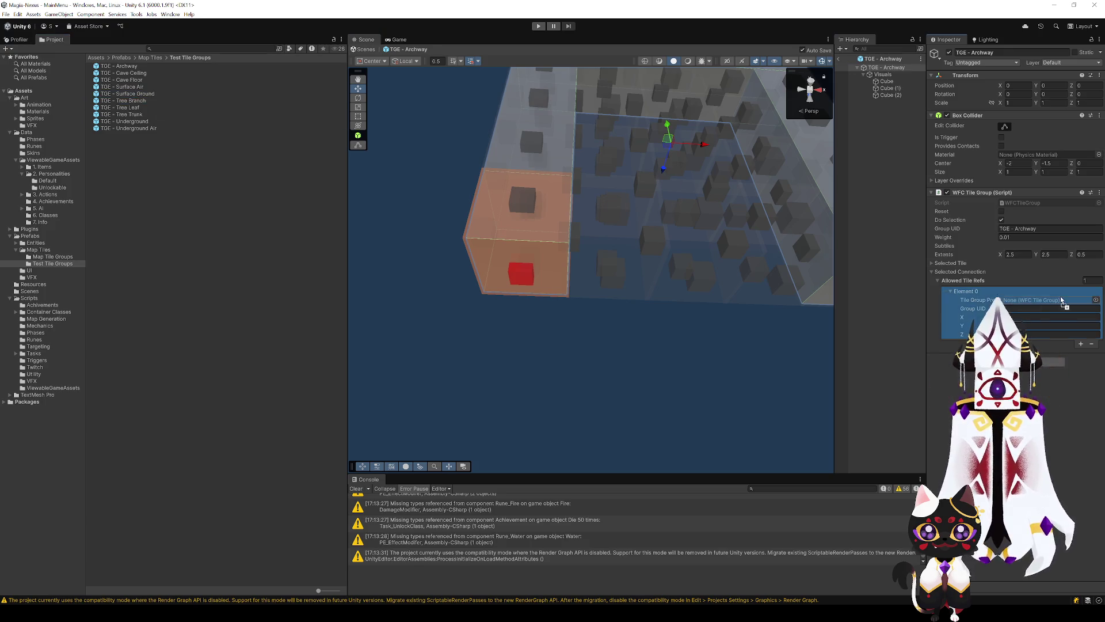
# Also allow TGE - Surface Ground on the right-side cell's connection.
pyautogui.moveTo(621, 276)
pyautogui.mouseDown()
pyautogui.moveTo(659, 282)
pyautogui.moveTo(631, 286)
pyautogui.mouseUp()
pyautogui.click(641, 295)
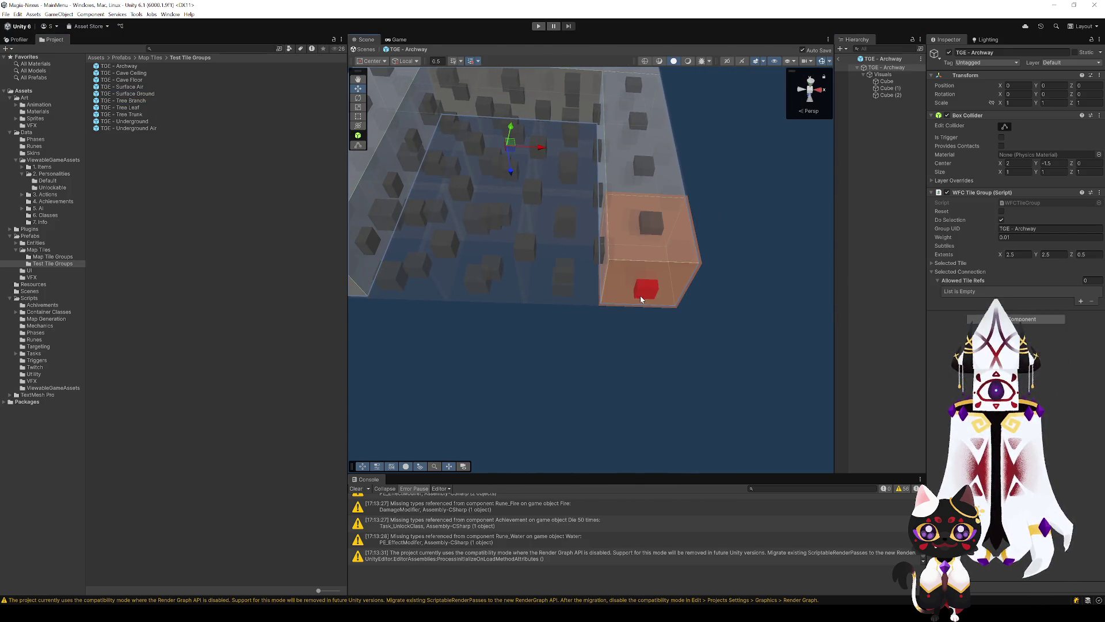
pyautogui.click(1081, 300)
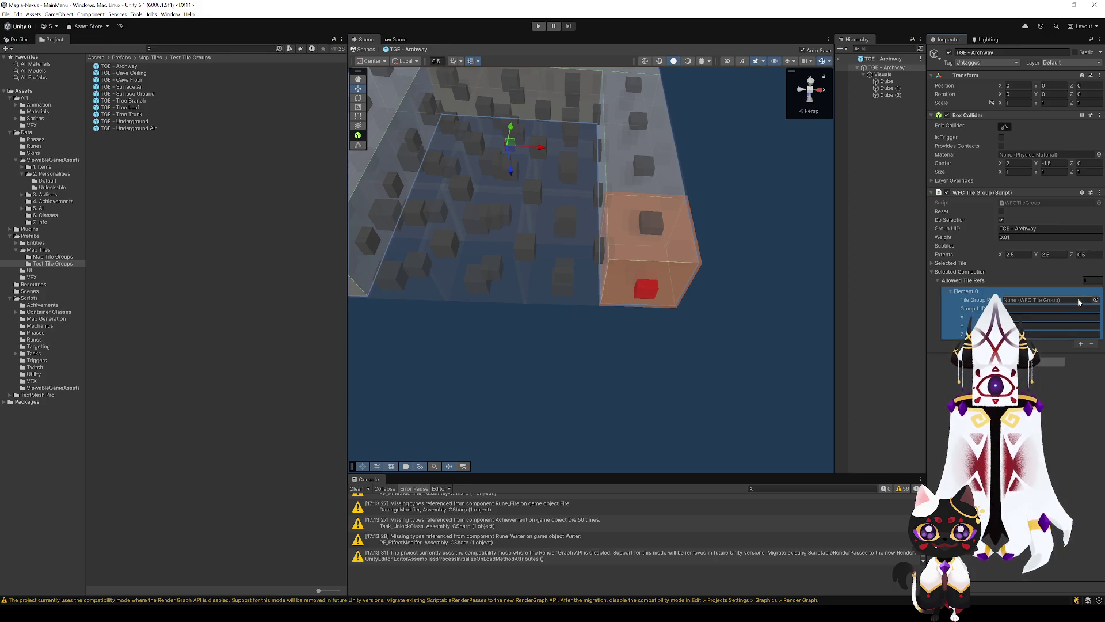
pyautogui.moveTo(144, 94); pyautogui.dragTo(147, 92)
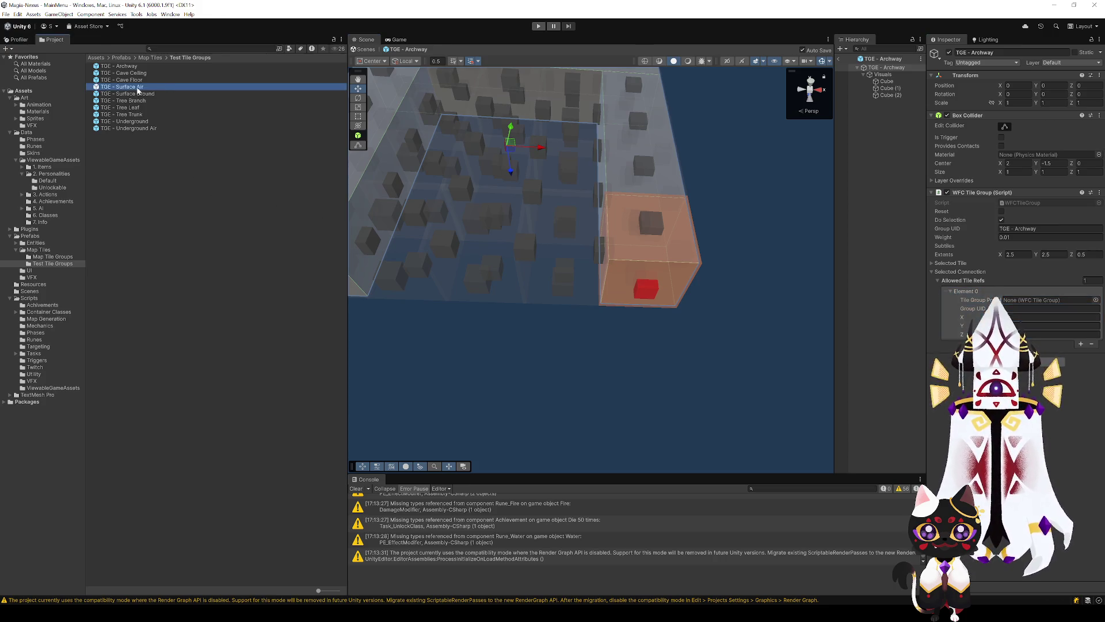
pyautogui.moveTo(874, 286); pyautogui.dragTo(1047, 300)
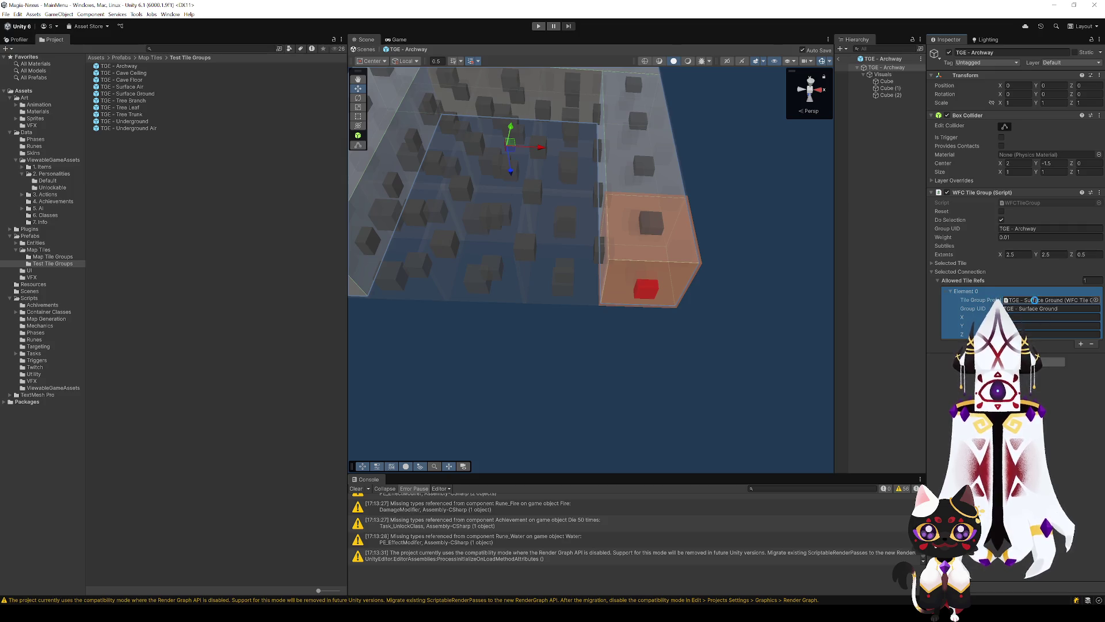
# Reselect the lower-left cell's connection and view the archway from the front.
pyautogui.scroll(3, 512, 302)
pyautogui.scroll(-3, 512, 303)
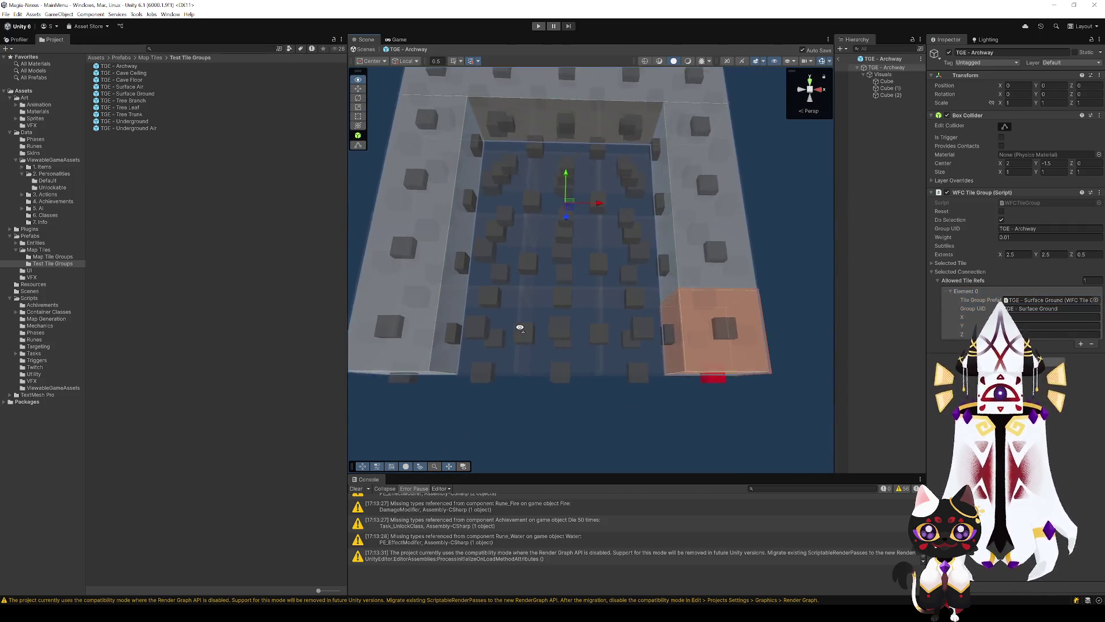
pyautogui.click(519, 330)
pyautogui.moveTo(573, 294); pyautogui.dragTo(564, 391)
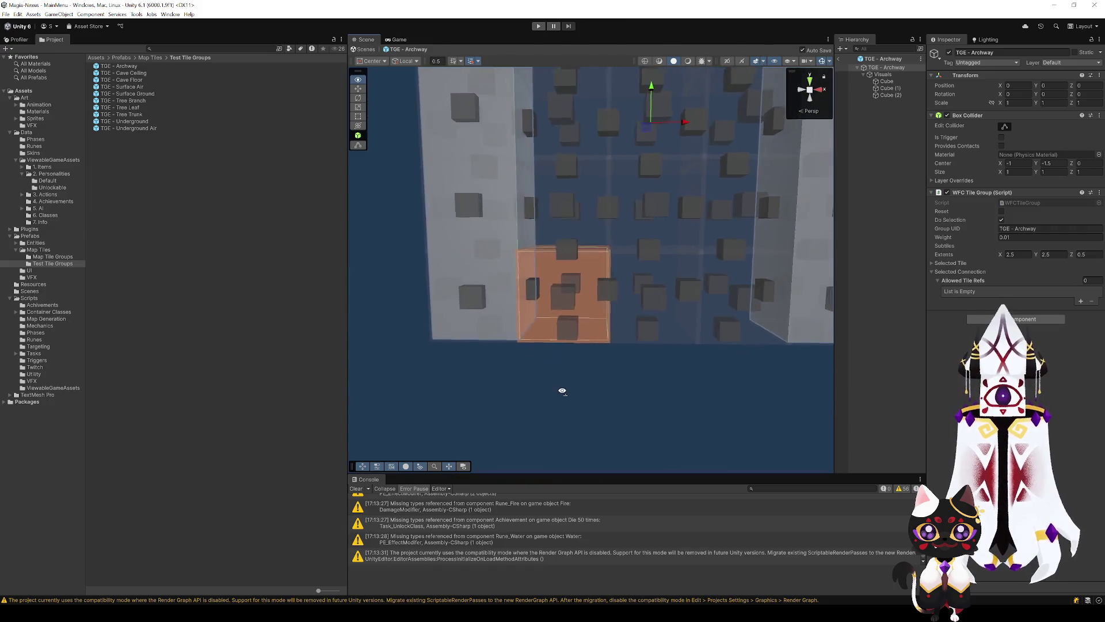
# Select the archway's lower-left cell and expand its Hole Allowed Tile Refs list.
pyautogui.press('a')
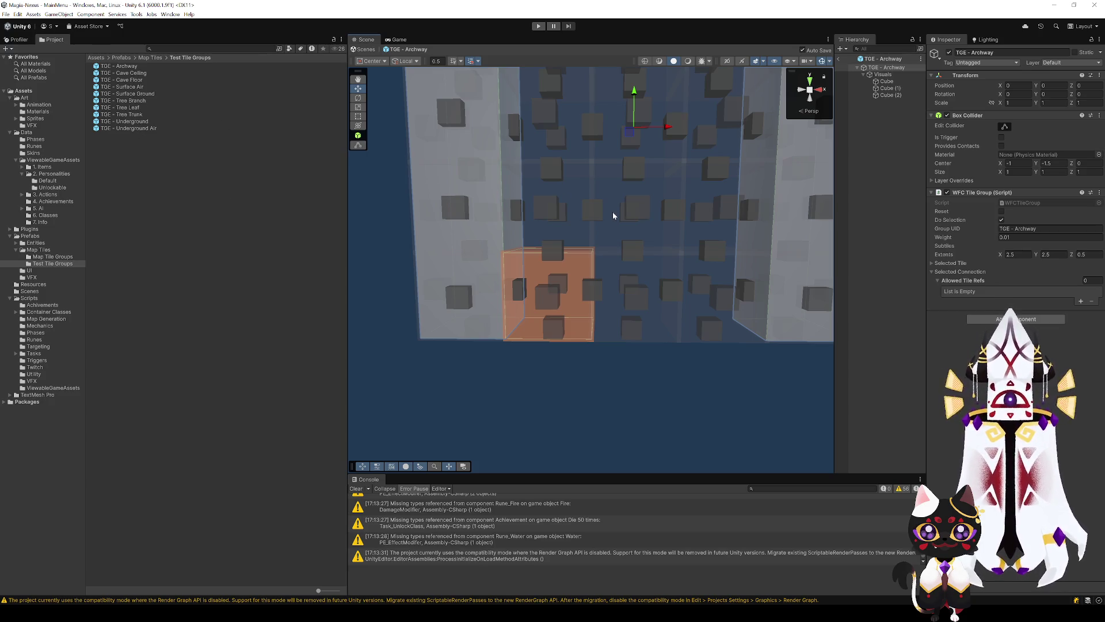
pyautogui.click(579, 182)
pyautogui.click(590, 276)
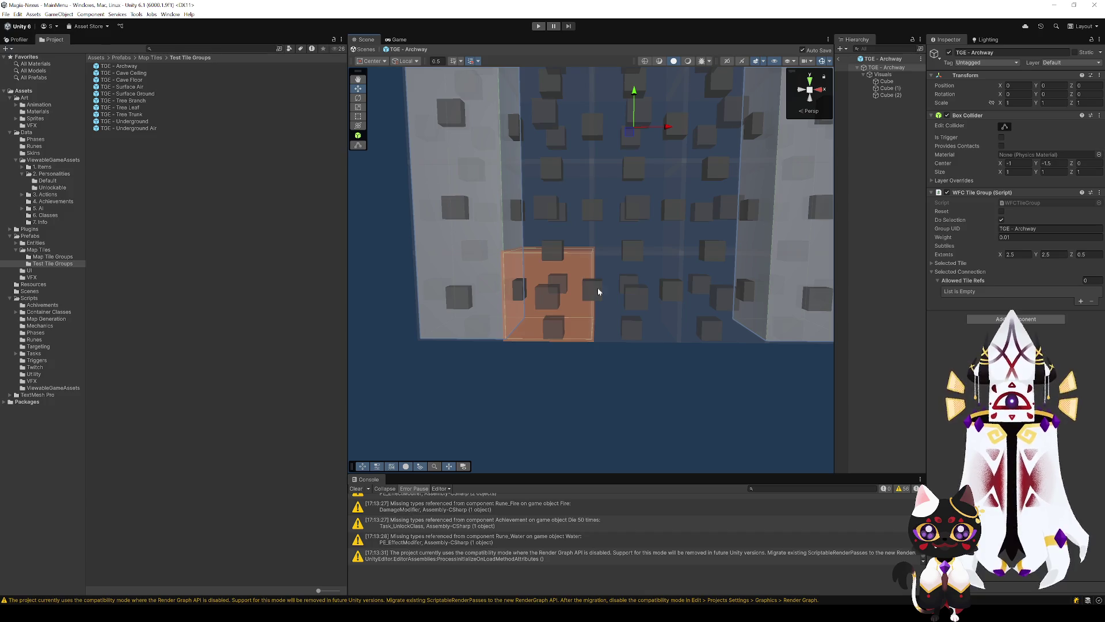
pyautogui.moveTo(596, 289); pyautogui.dragTo(609, 333)
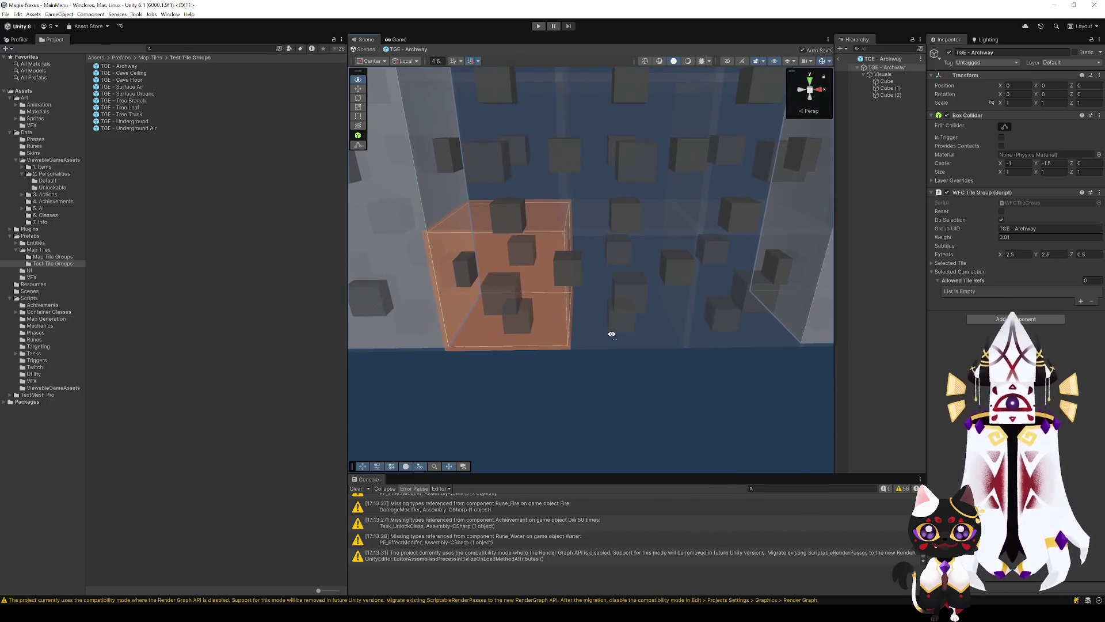
pyautogui.click(933, 272)
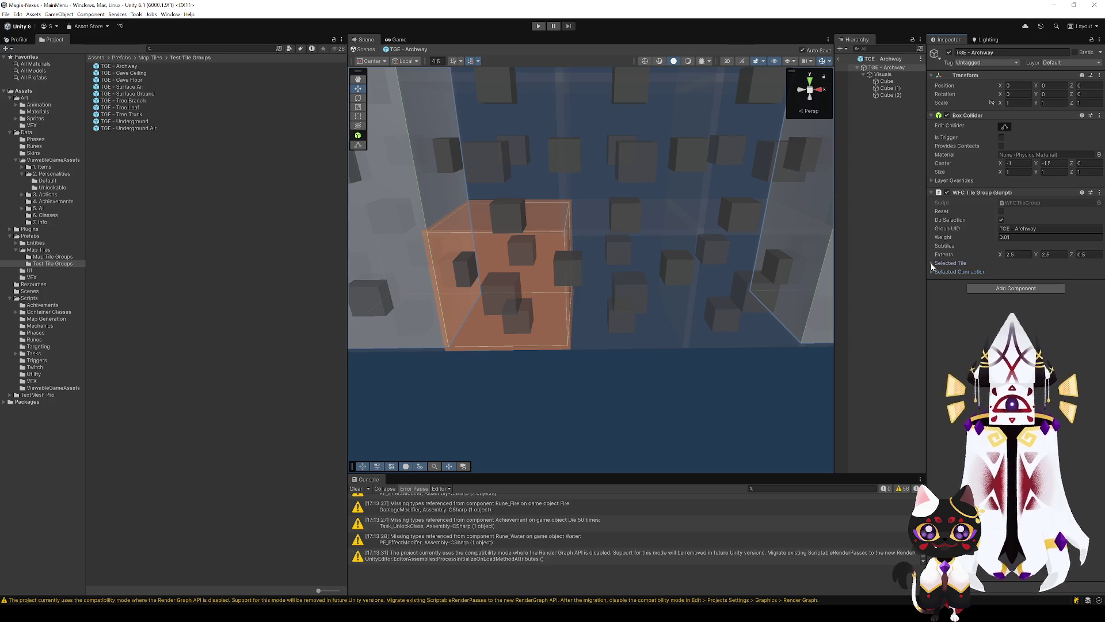
pyautogui.click(932, 263)
pyautogui.click(938, 325)
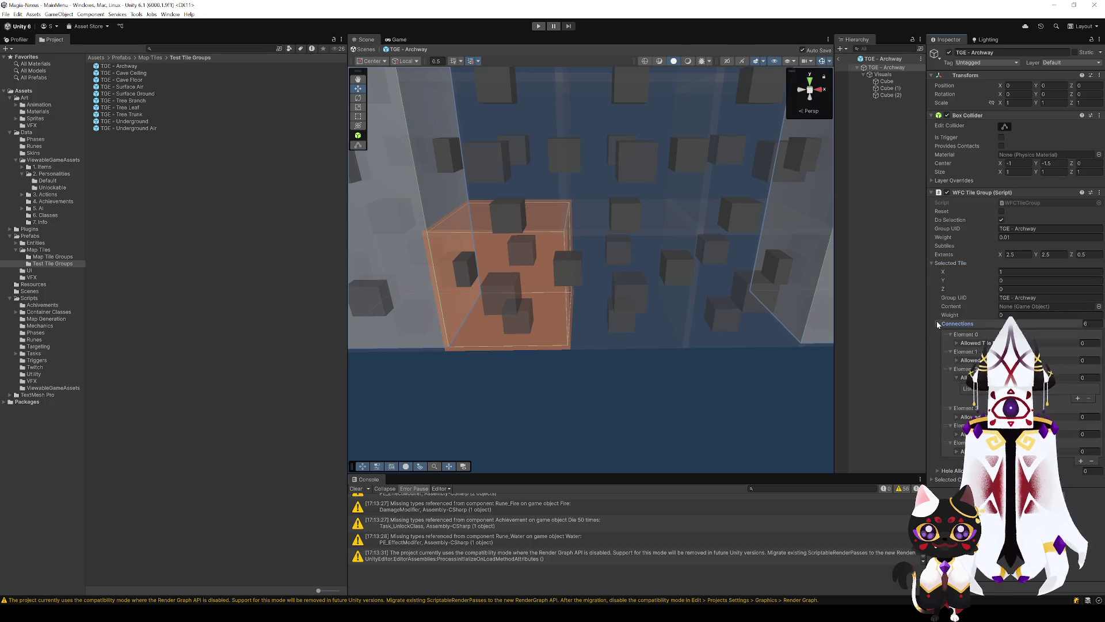
pyautogui.click(937, 324)
pyautogui.click(938, 332)
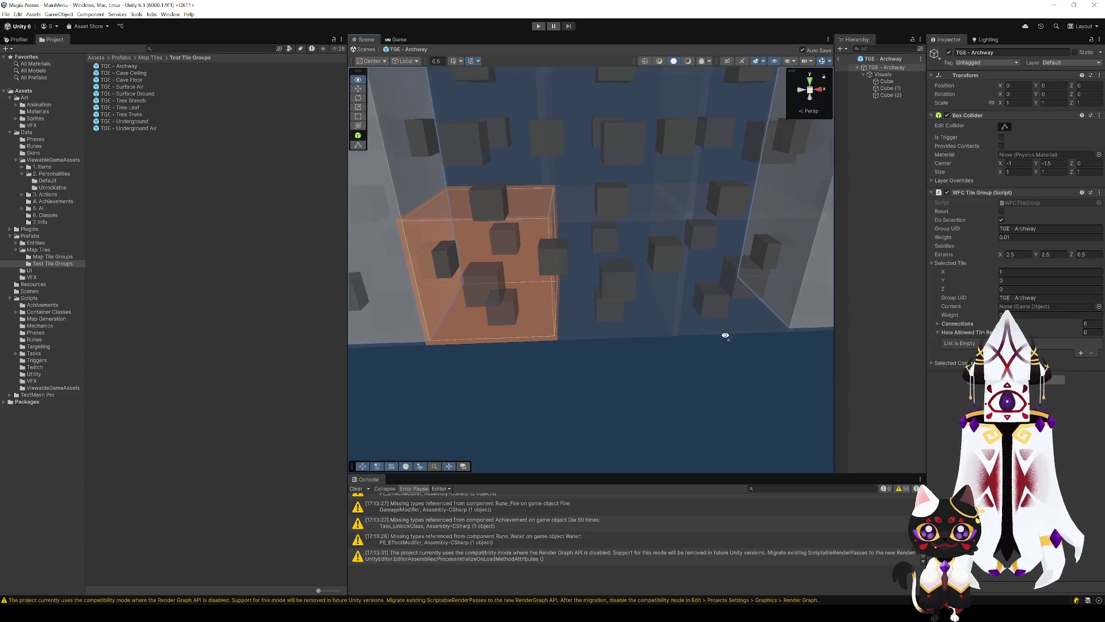
# Add TGE - Surface Air as hole entry Element 0 and add a second entry.
pyautogui.moveTo(746, 367); pyautogui.dragTo(718, 259)
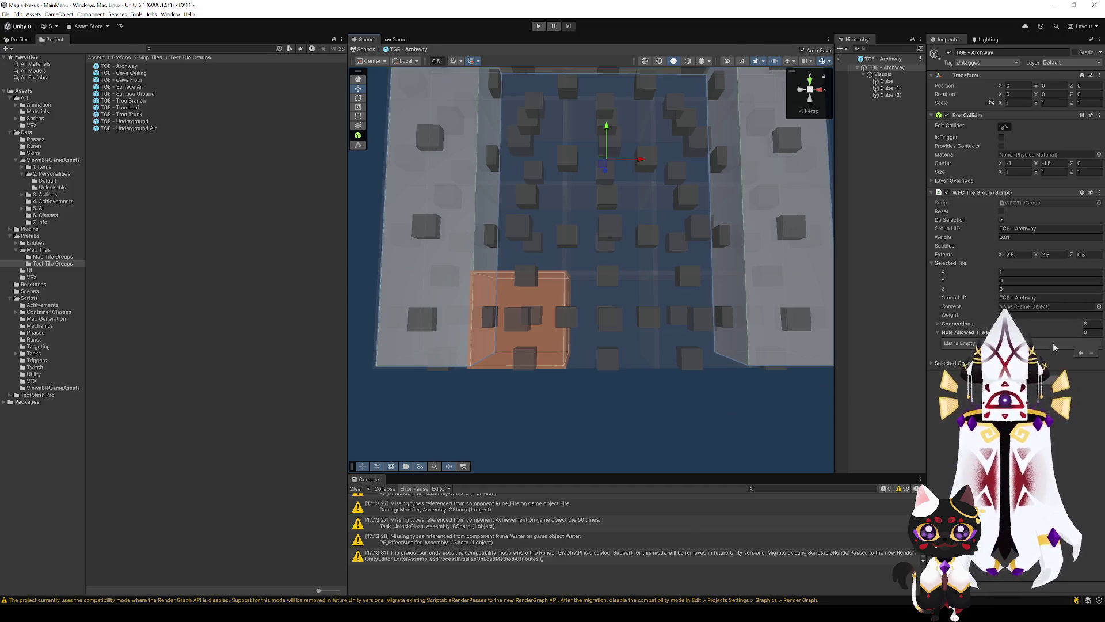
pyautogui.click(1078, 353)
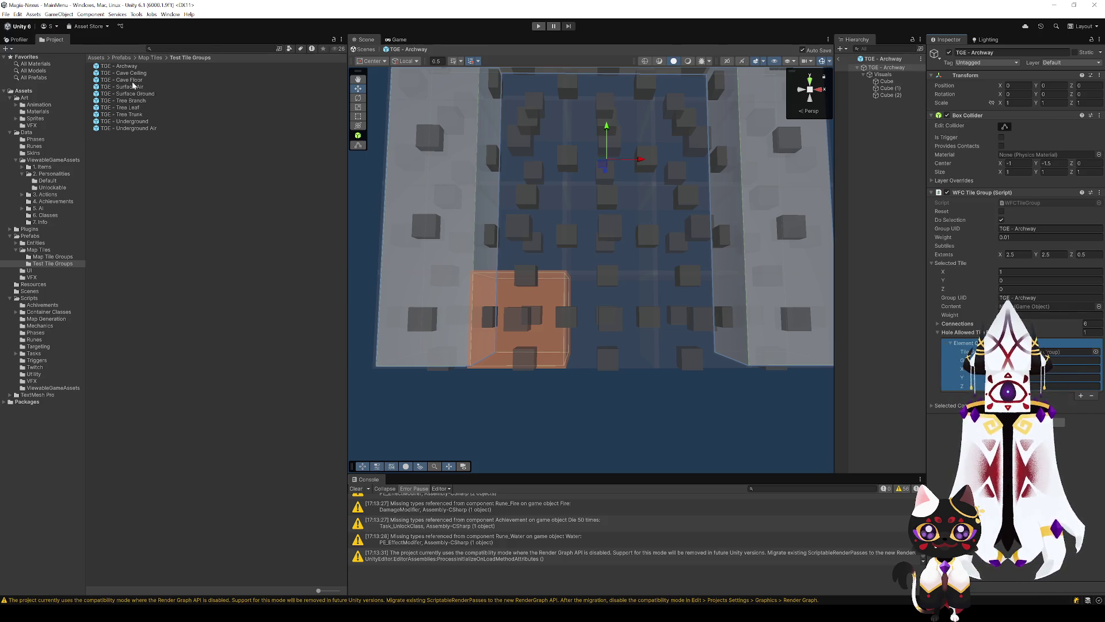
pyautogui.moveTo(136, 88); pyautogui.dragTo(1071, 351)
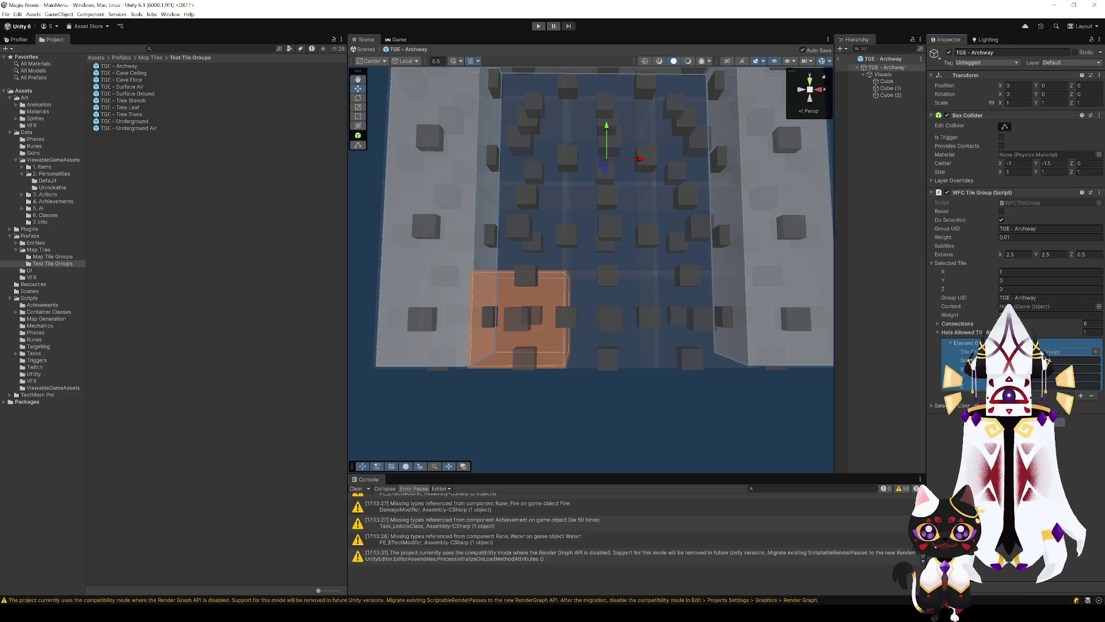
pyautogui.click(1080, 395)
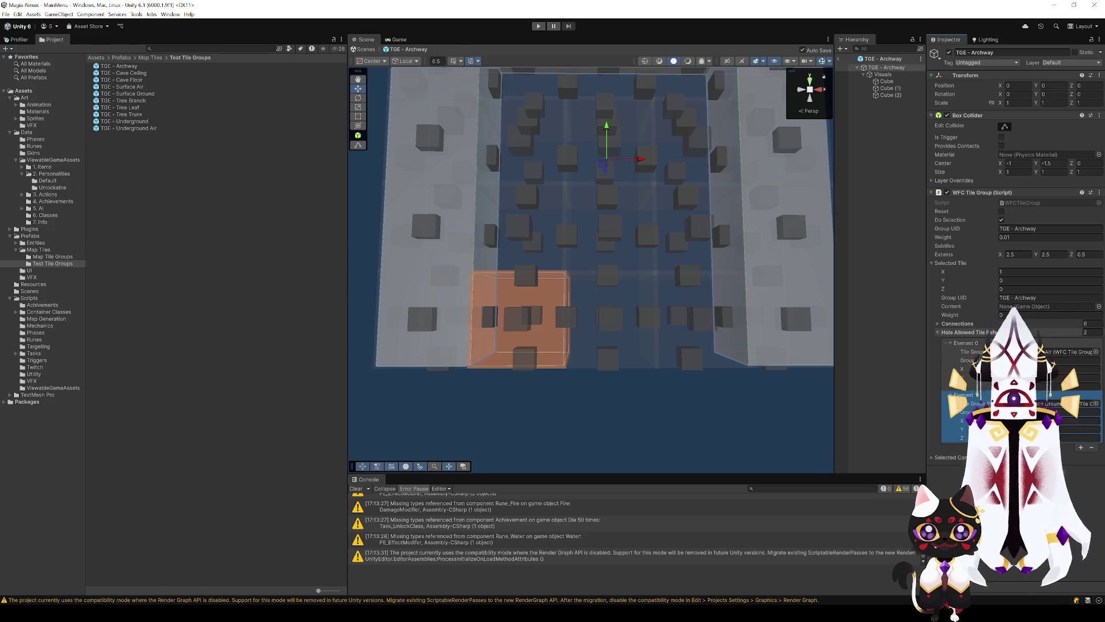
pyautogui.click(635, 289)
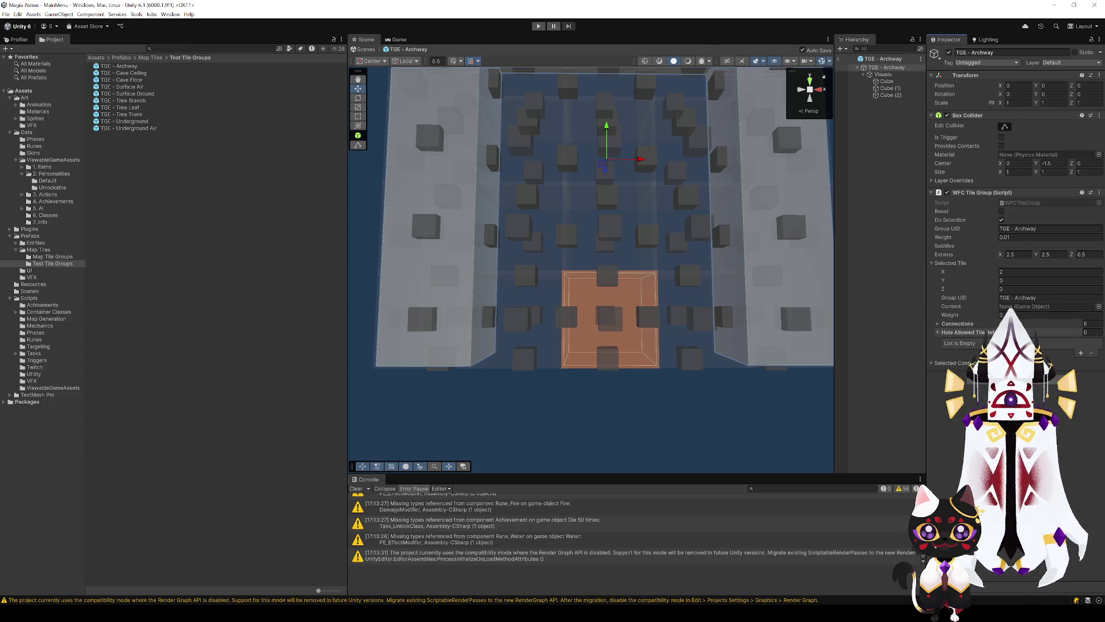
# Select the archway's centre bottom tile and add two hole-allowed entries.
pyautogui.click(663, 296)
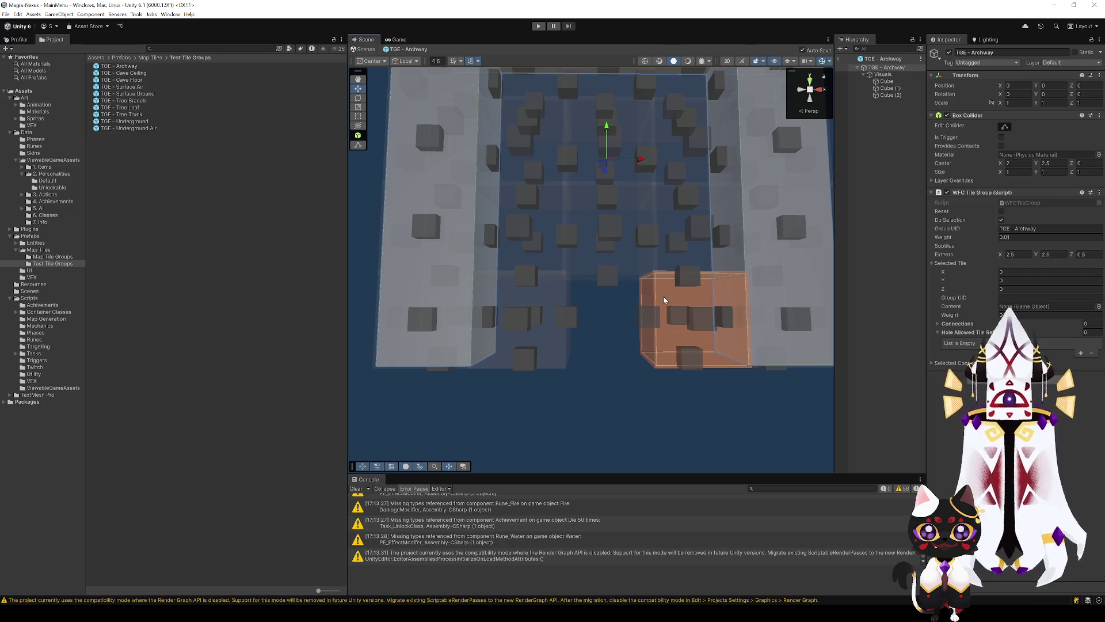
pyautogui.click(622, 298)
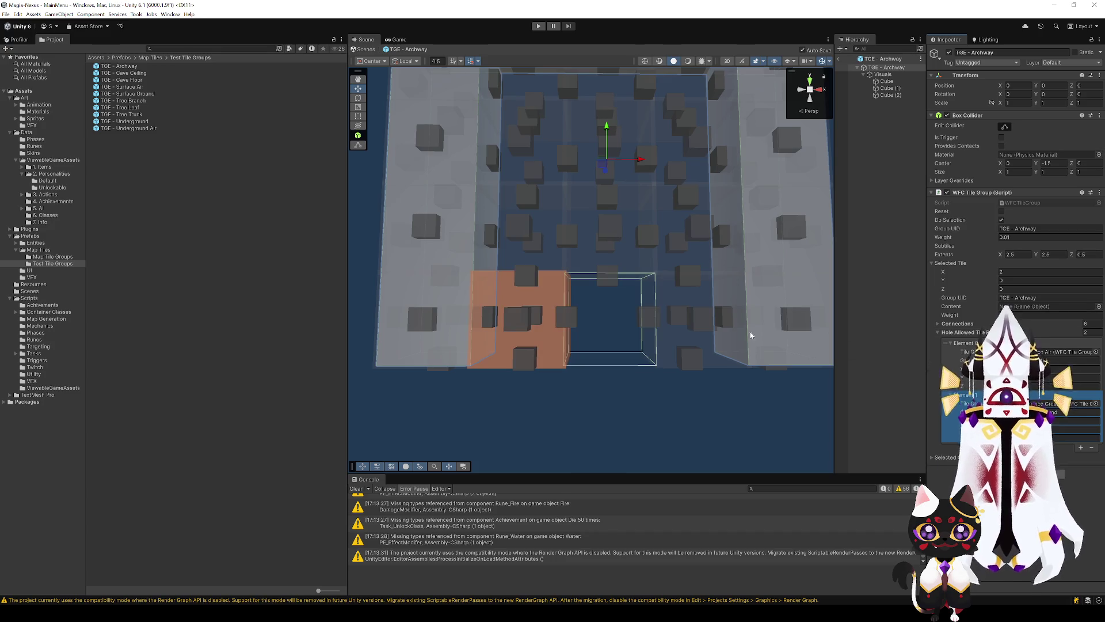
pyautogui.click(677, 299)
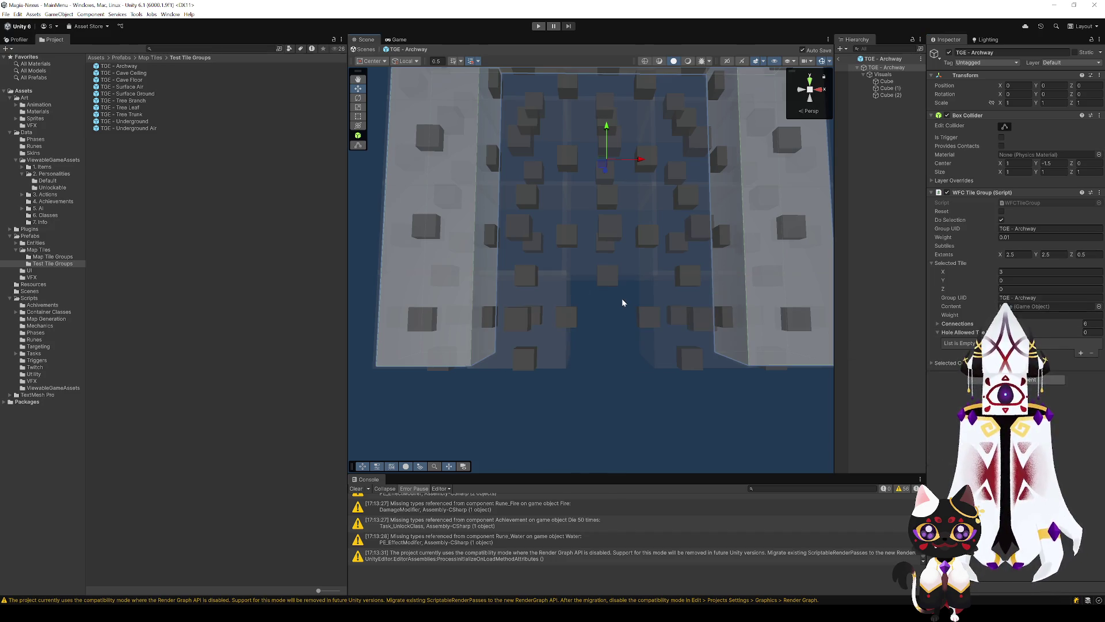
pyautogui.click(624, 304)
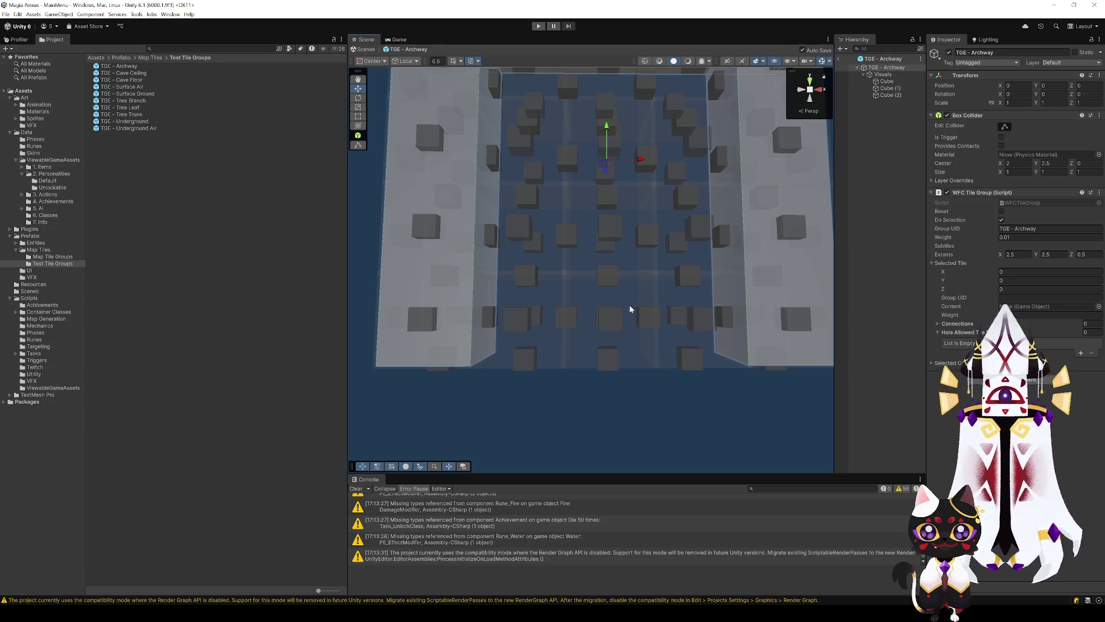
pyautogui.click(630, 305)
pyautogui.click(1082, 353)
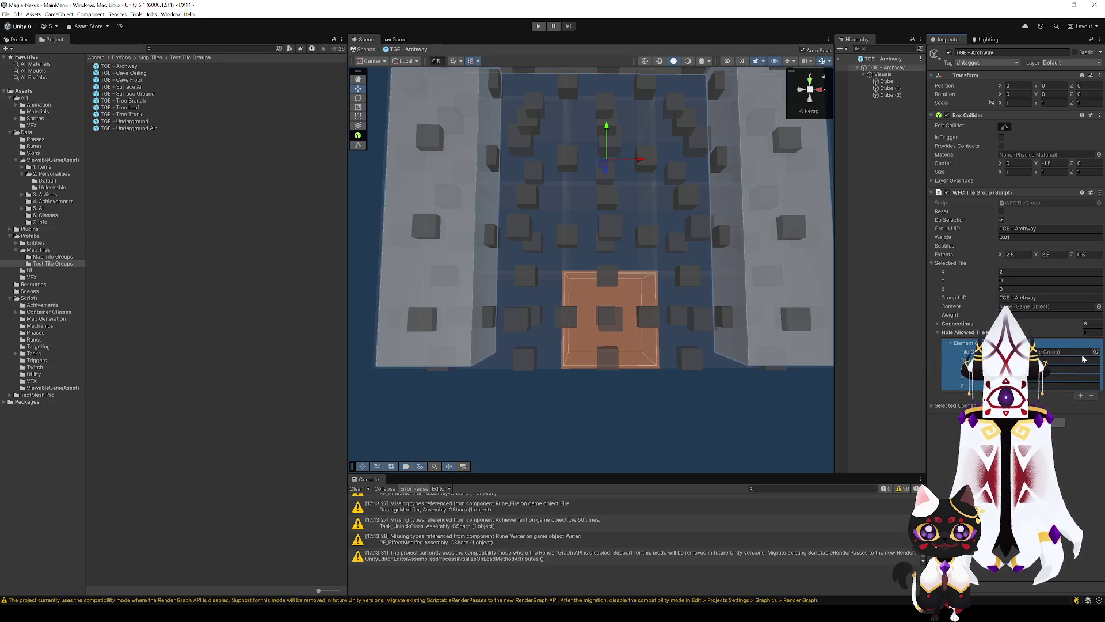
pyautogui.click(1081, 396)
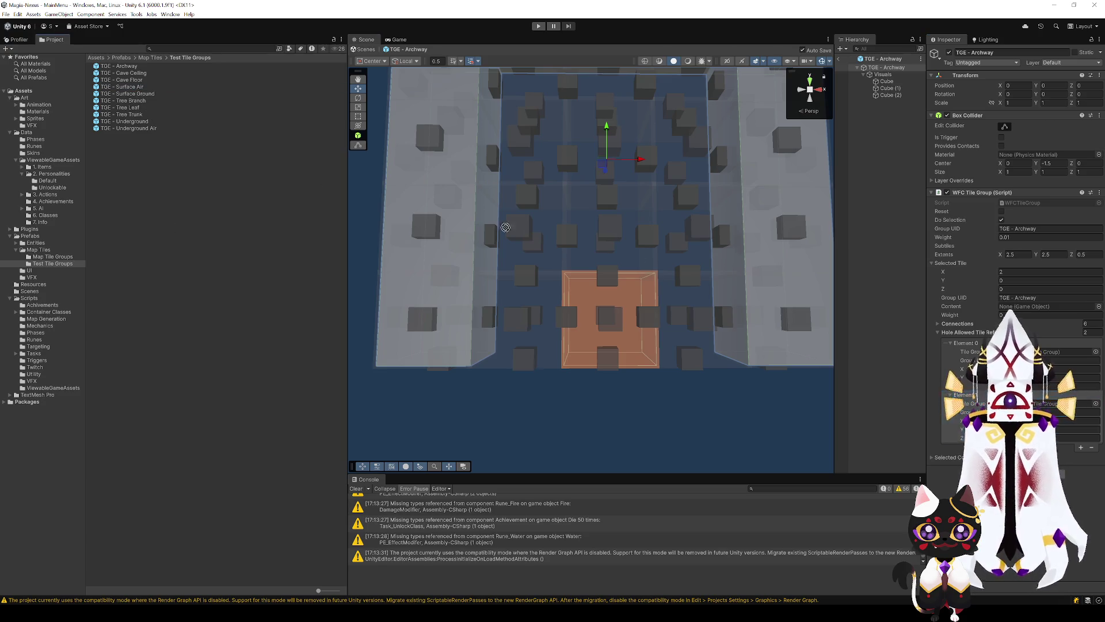
# Fill Element 0 with a tile group and Element 1 with Surface Ground, then step one column right.
pyautogui.moveTo(139, 88); pyautogui.dragTo(1065, 352)
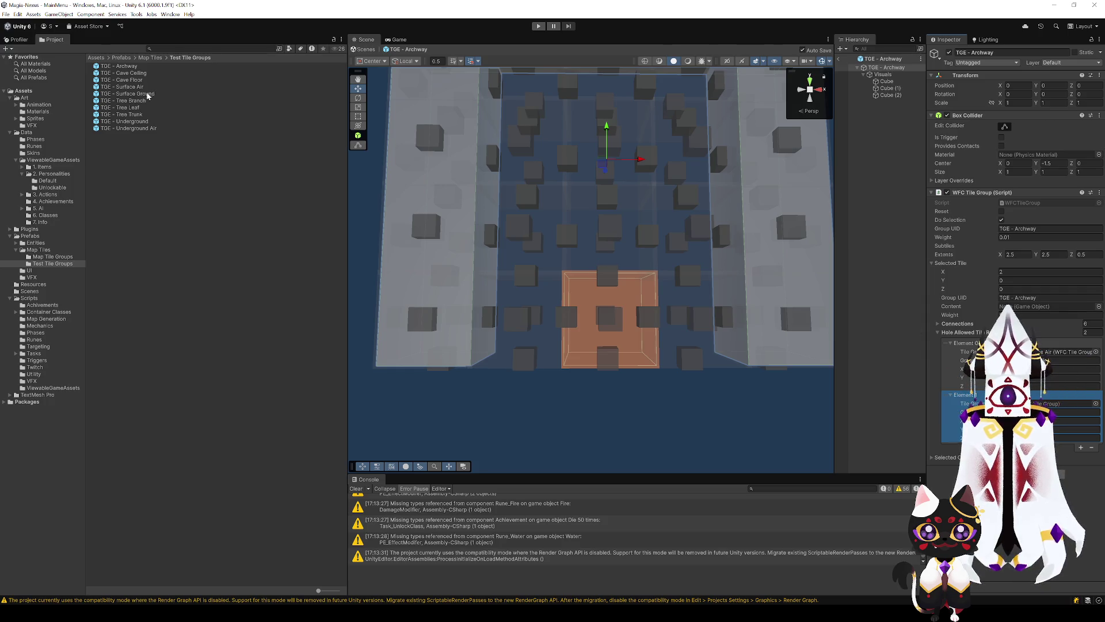
pyautogui.moveTo(147, 95); pyautogui.dragTo(1065, 403)
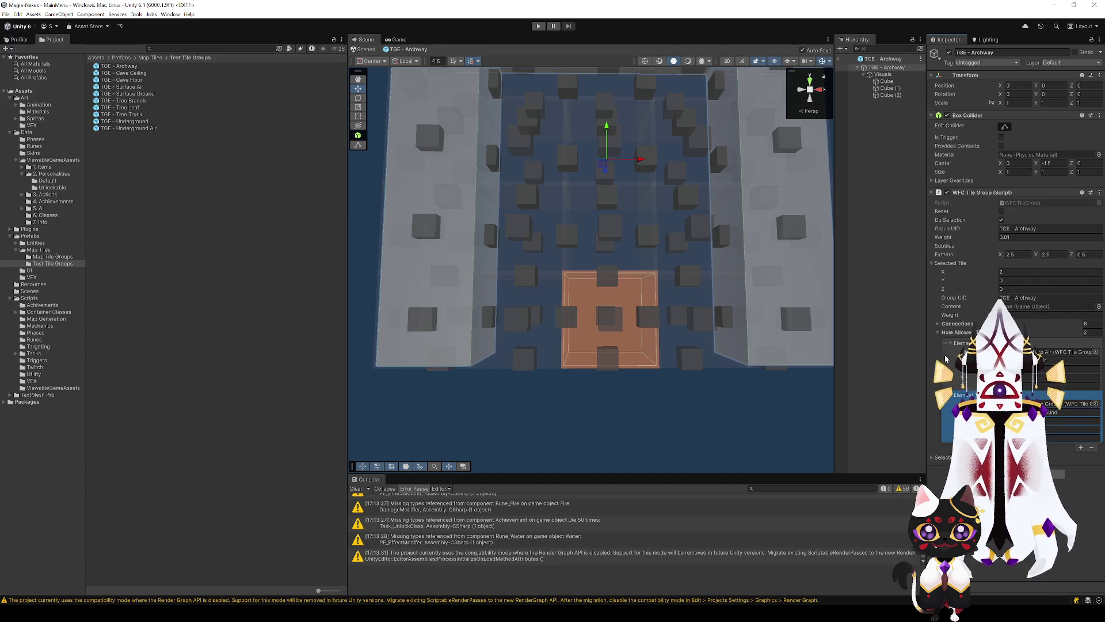
pyautogui.press('Right')
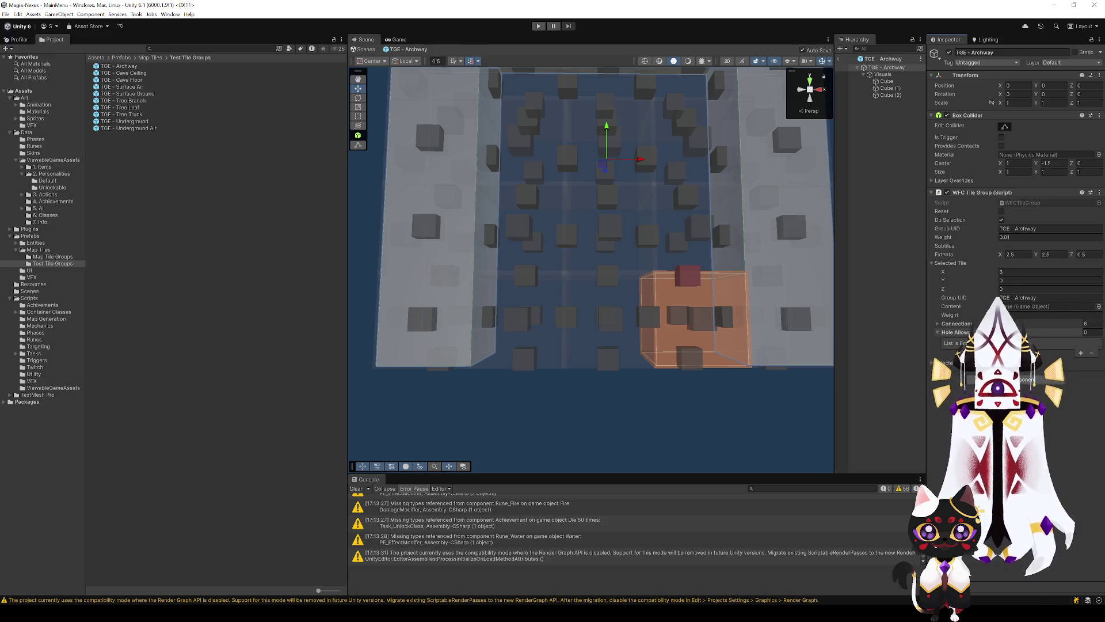
pyautogui.press('Left')
pyautogui.press('Right')
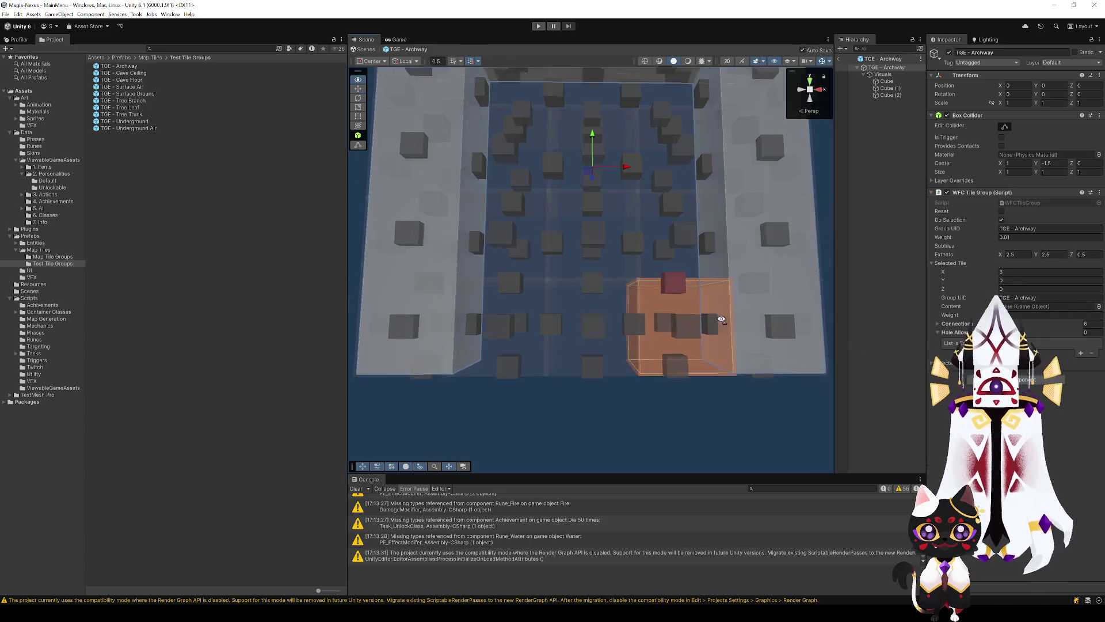
# Add two allowed hole entries for the current tile and select Element 1.
pyautogui.scroll(5, 678, 398)
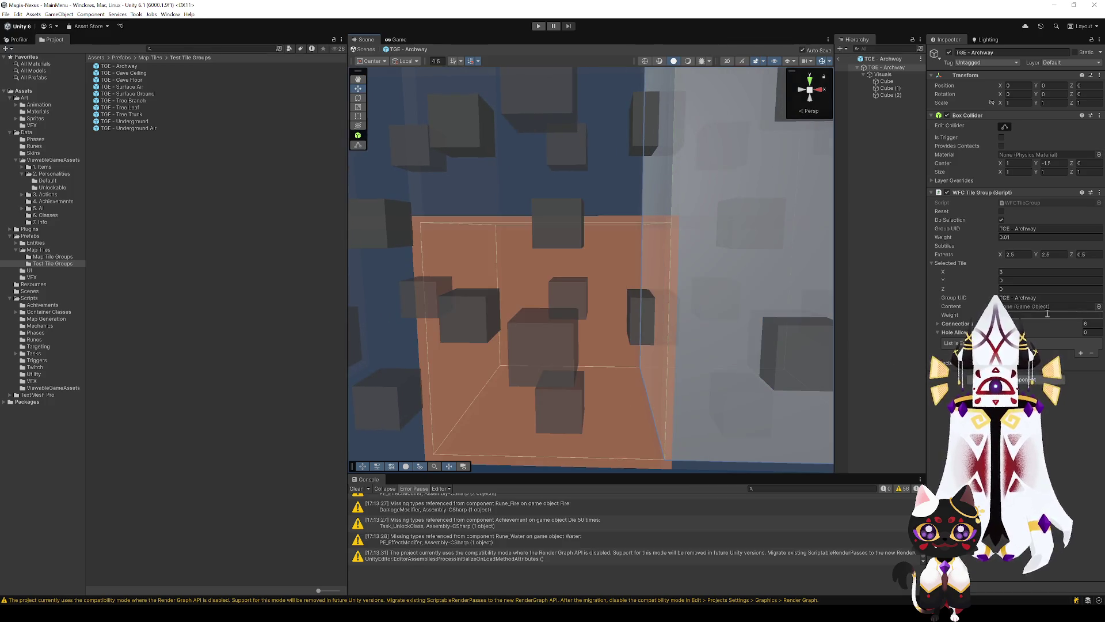
pyautogui.click(1081, 352)
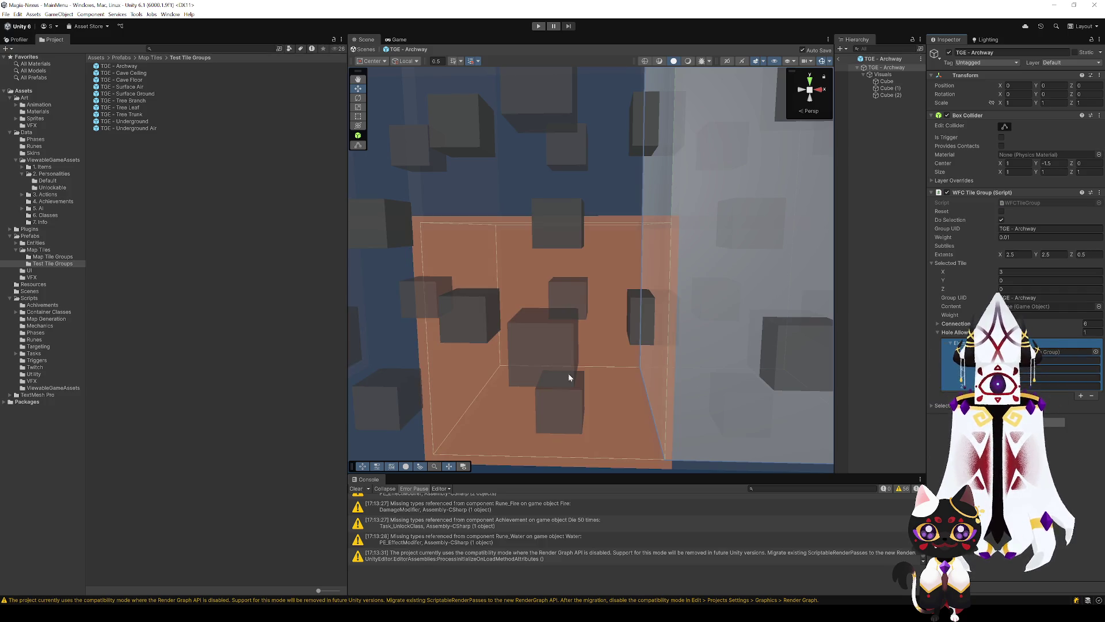
pyautogui.click(1081, 395)
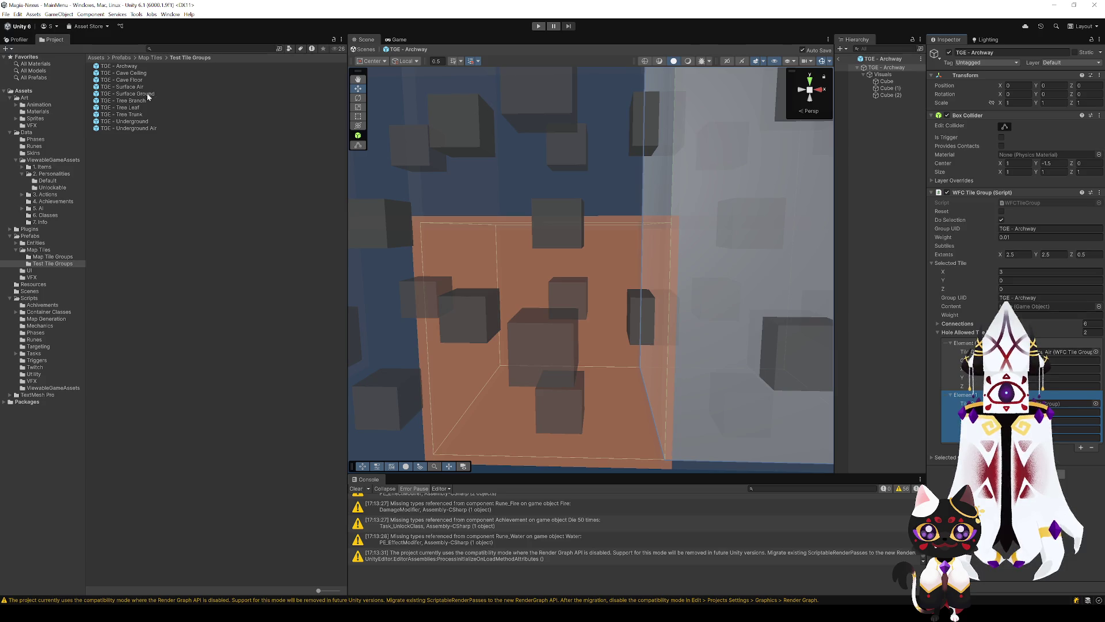
pyautogui.moveTo(654, 271)
pyautogui.mouseDown()
pyautogui.moveTo(666, 301)
pyautogui.moveTo(639, 259)
pyautogui.moveTo(641, 218)
pyautogui.moveTo(632, 239)
pyautogui.moveTo(641, 246)
pyautogui.moveTo(529, 304)
pyautogui.moveTo(562, 301)
pyautogui.moveTo(574, 262)
pyautogui.moveTo(595, 284)
pyautogui.mouseUp()
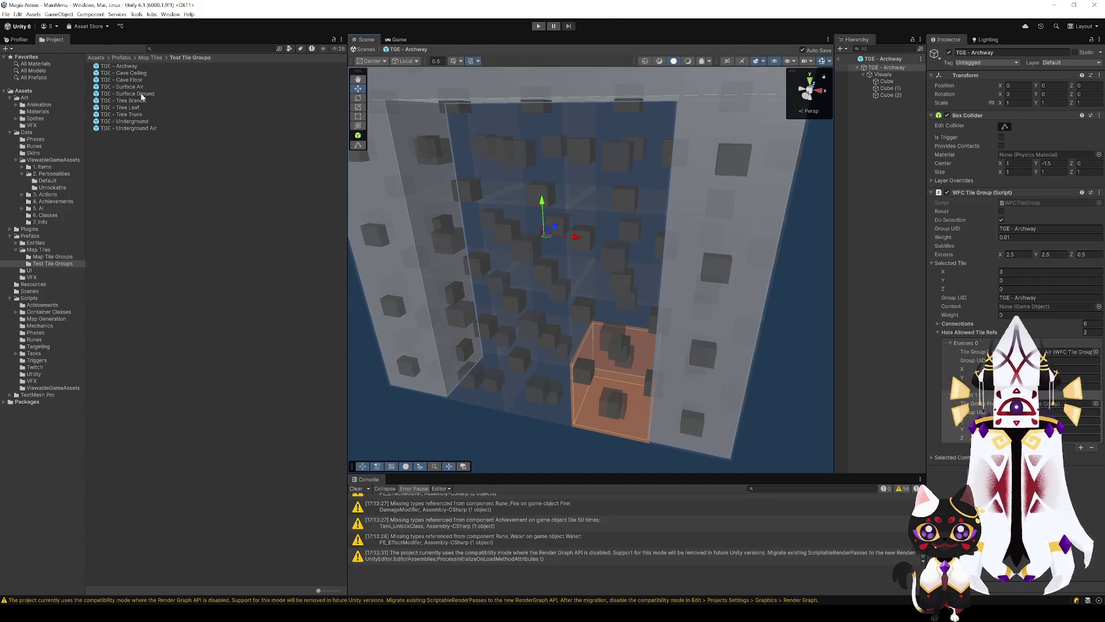
pyautogui.click(1048, 406)
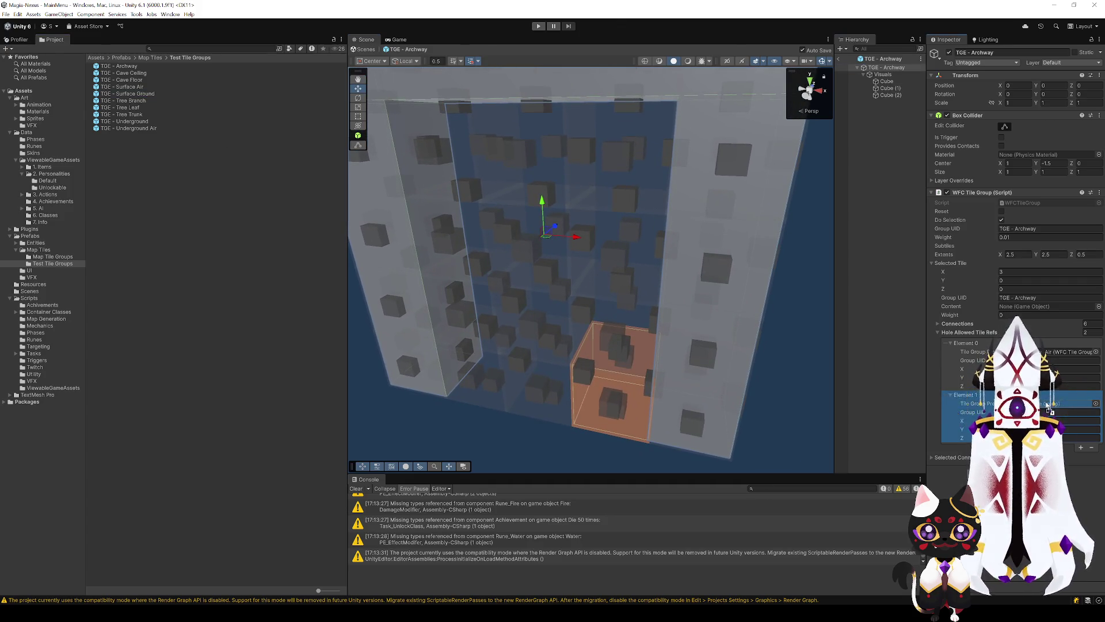
# Give the tile one cell higher a hole entry set to the Surface Air tile group.
pyautogui.click(636, 326)
pyautogui.click(1081, 352)
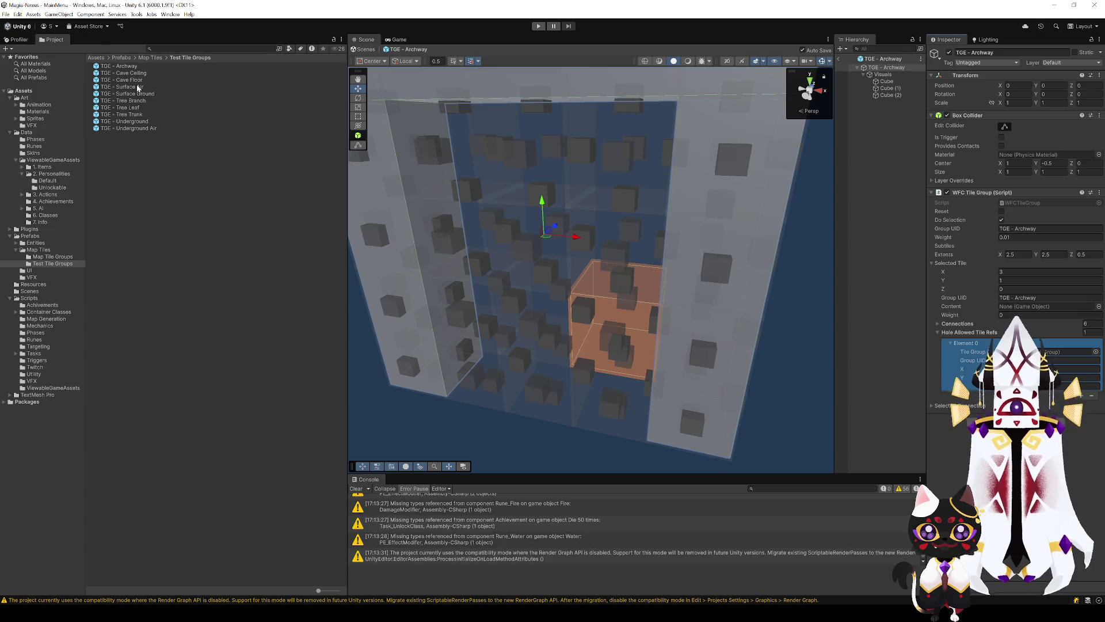
pyautogui.moveTo(134, 85); pyautogui.dragTo(1070, 352)
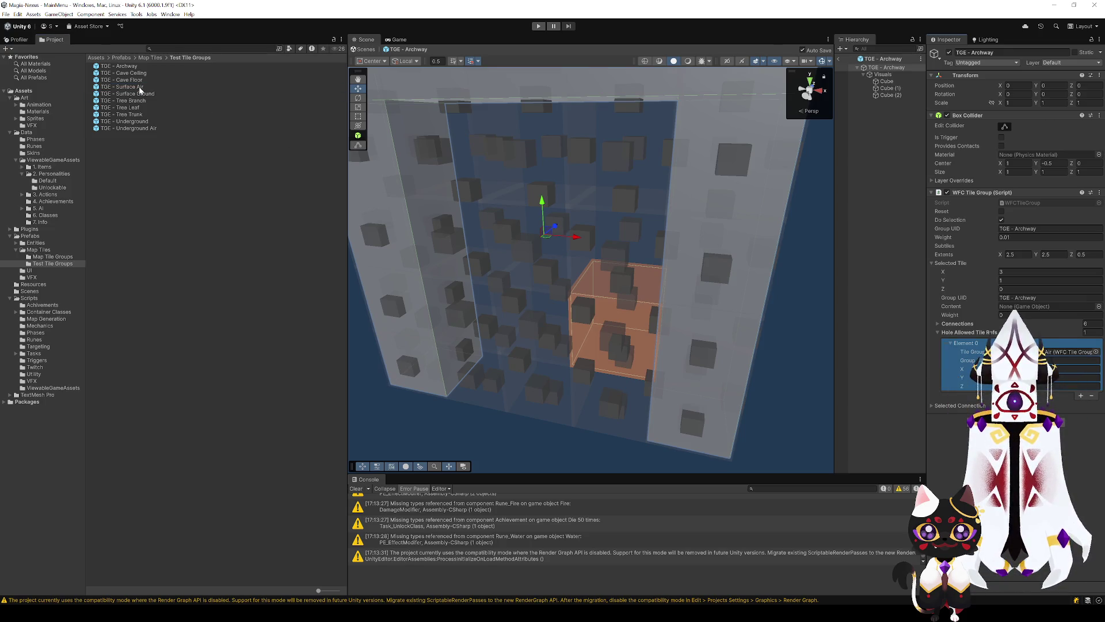
pyautogui.click(133, 94)
pyautogui.click(132, 87)
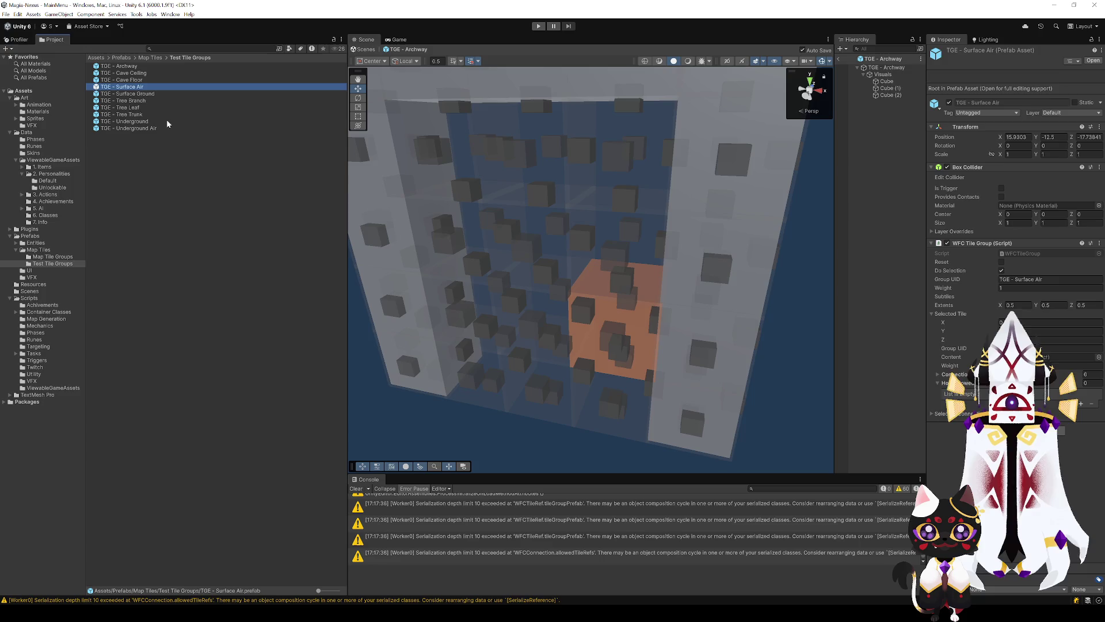
pyautogui.click(213, 352)
pyautogui.click(643, 349)
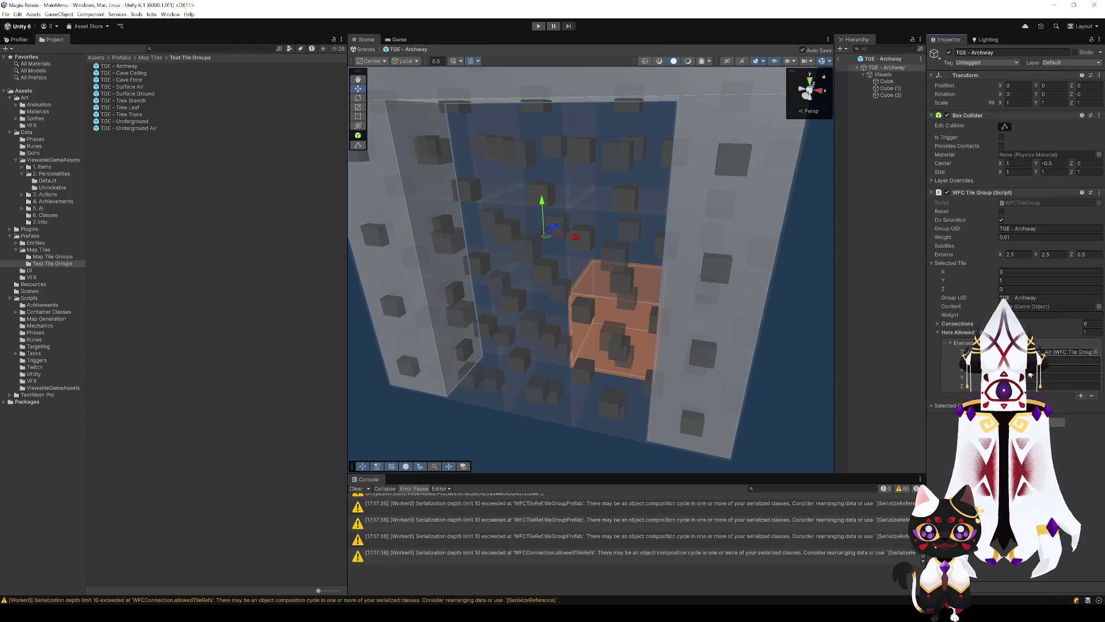
# Add an allowed hole entry to three more tiles in the middle rows.
pyautogui.press('Left')
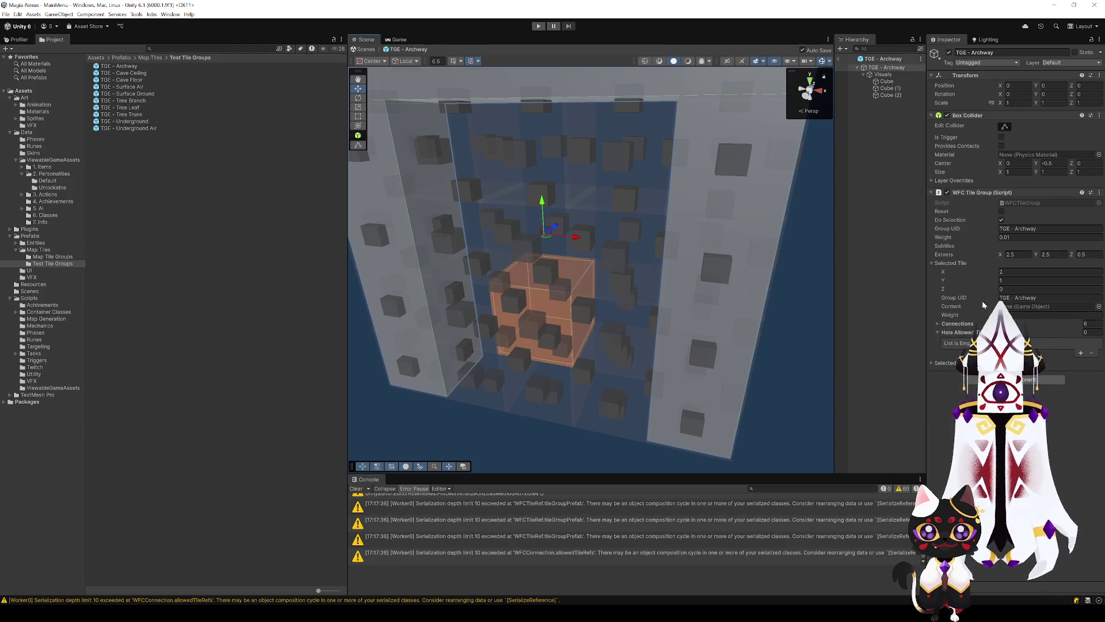
pyautogui.click(1080, 353)
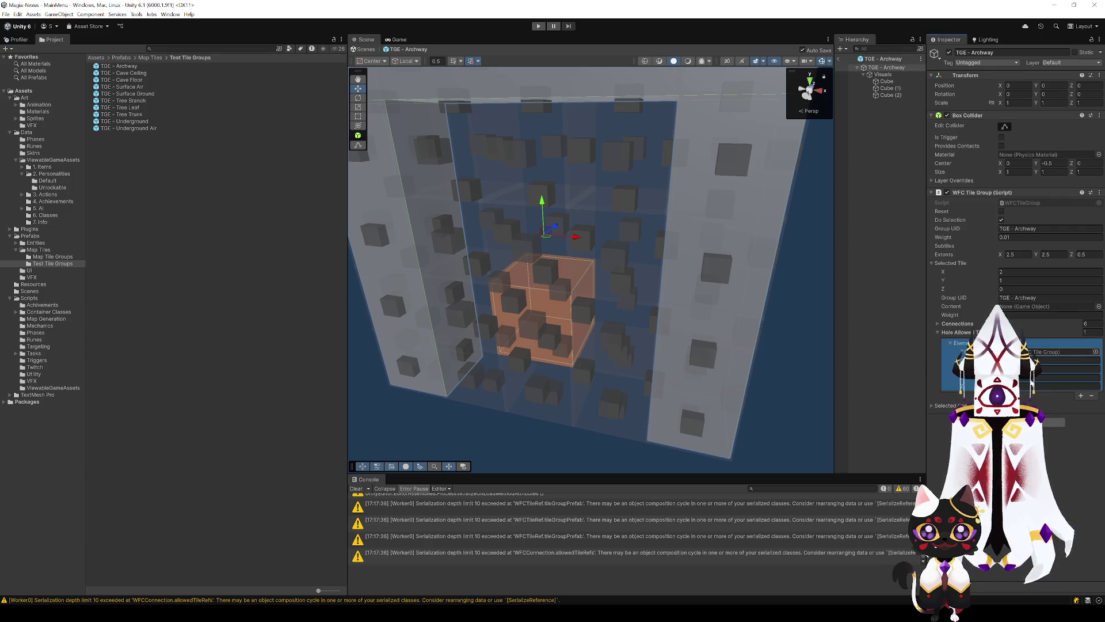
pyautogui.click(483, 295)
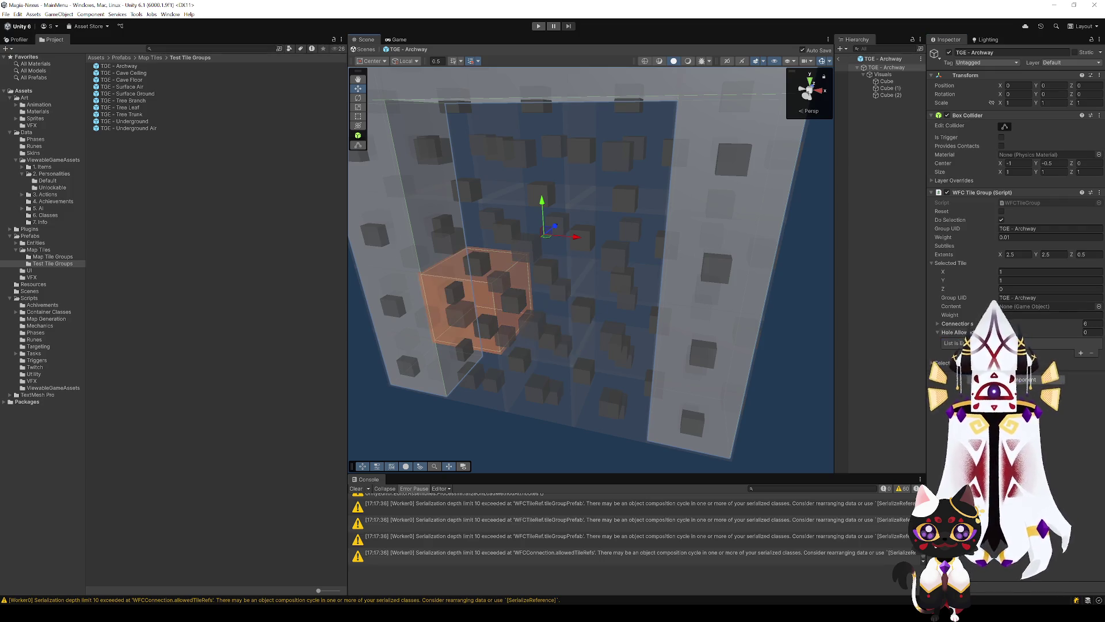
pyautogui.click(1081, 352)
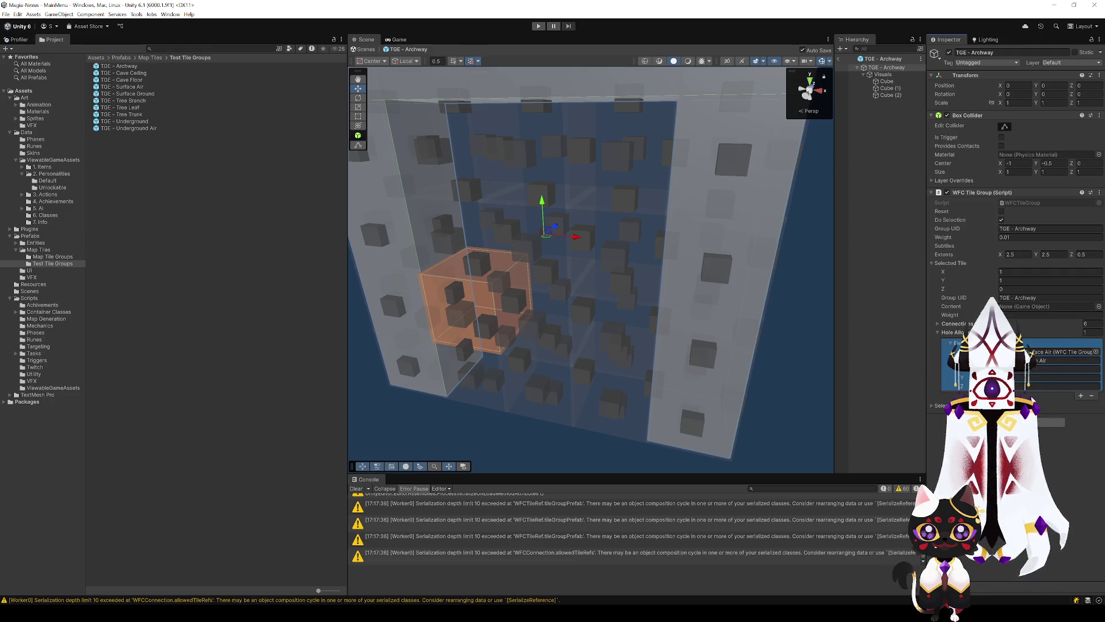
pyautogui.click(603, 281)
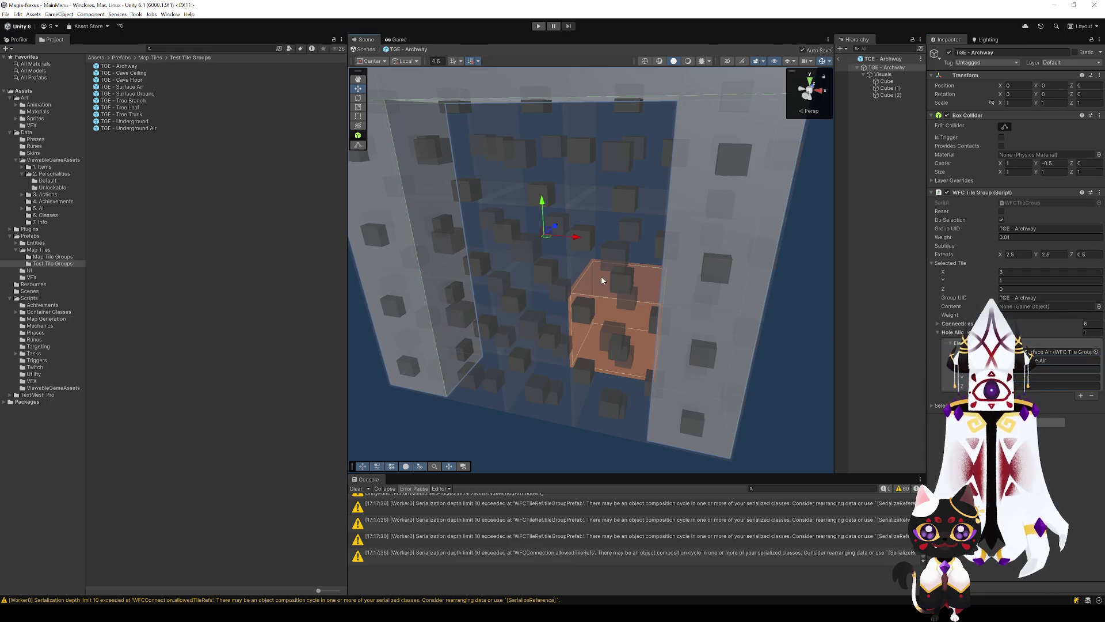
pyautogui.click(595, 246)
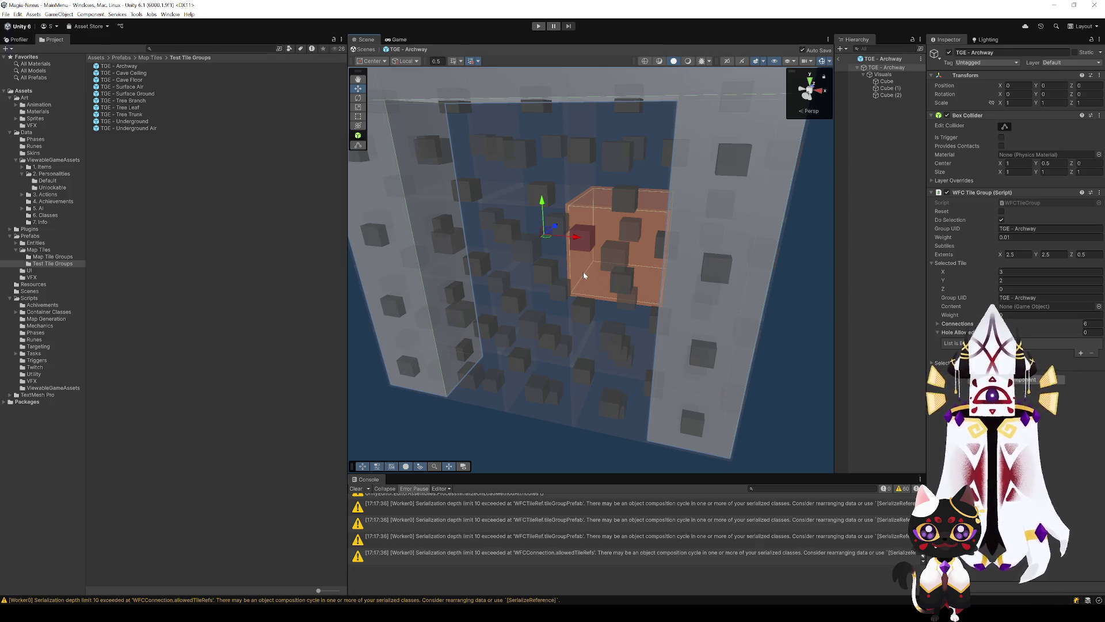
pyautogui.moveTo(584, 275); pyautogui.dragTo(626, 284)
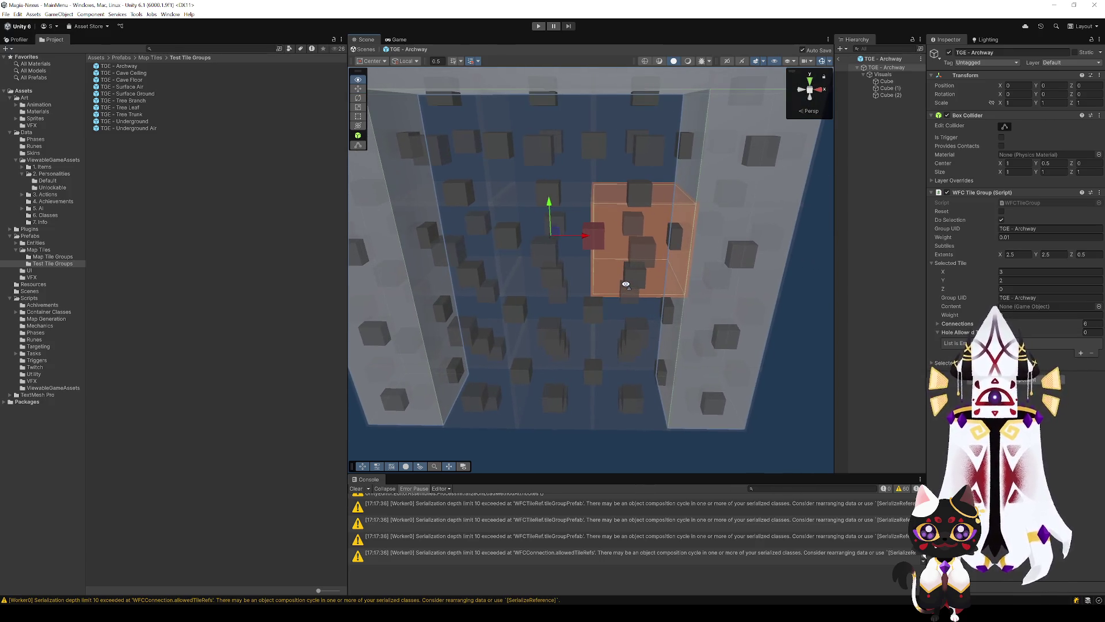
pyautogui.click(1081, 353)
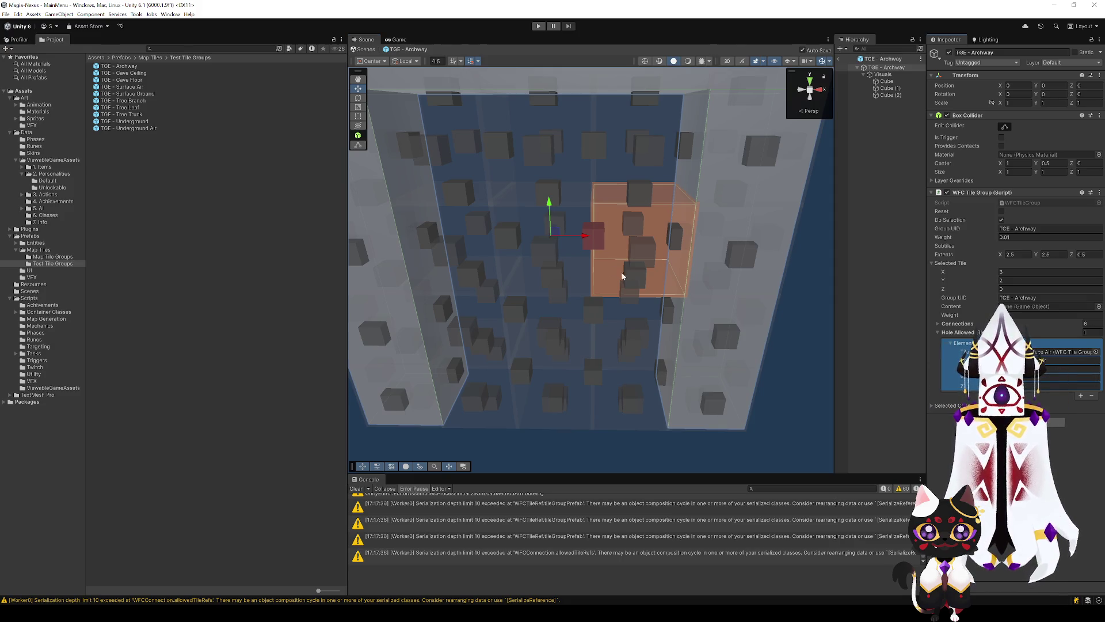
# Add allowed hole entries to the upper-left, top-right and top-middle tiles.
pyautogui.click(582, 218)
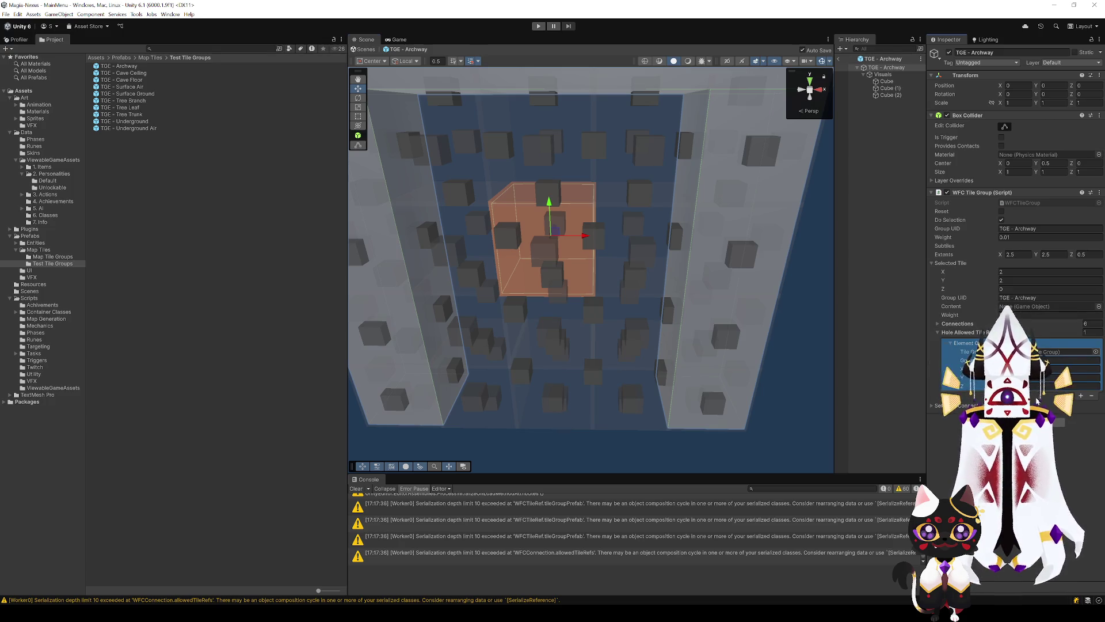
pyautogui.click(478, 218)
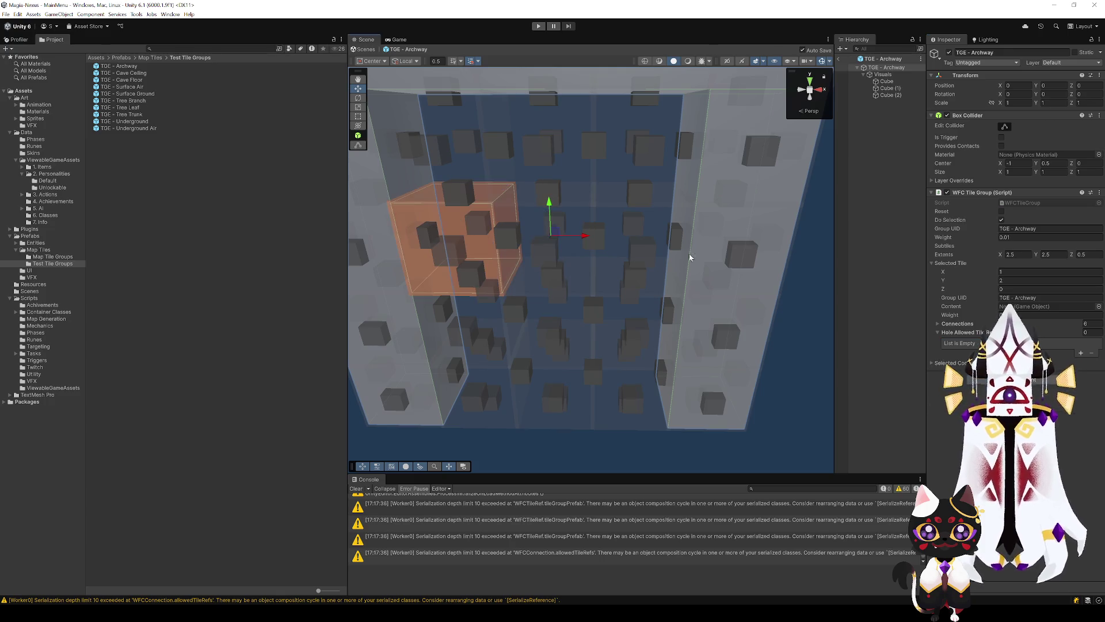
pyautogui.click(1081, 353)
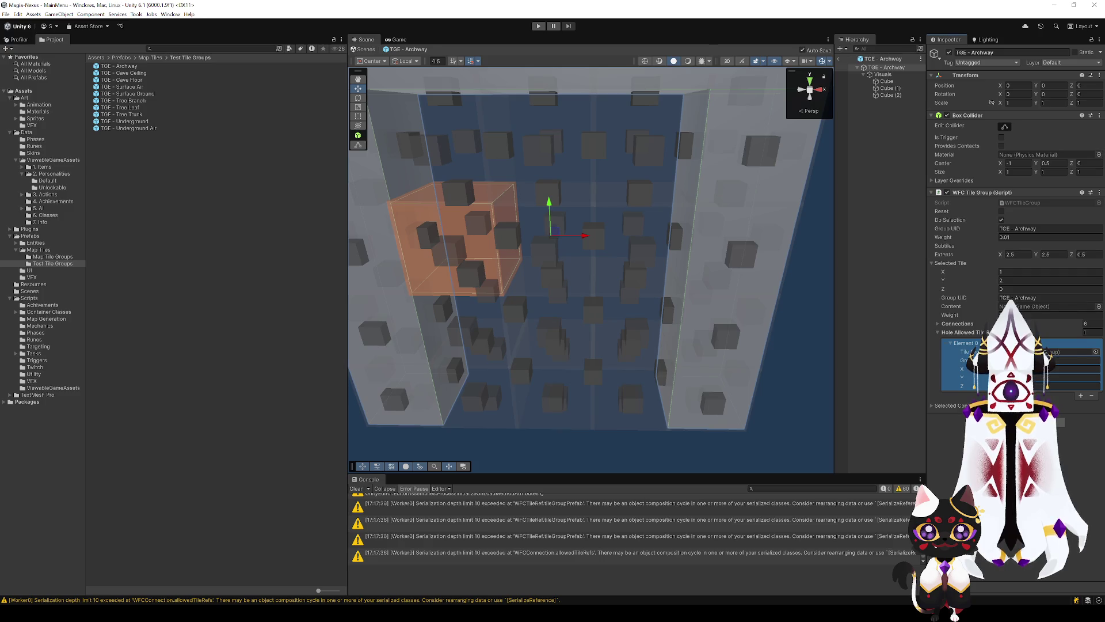
pyautogui.click(661, 185)
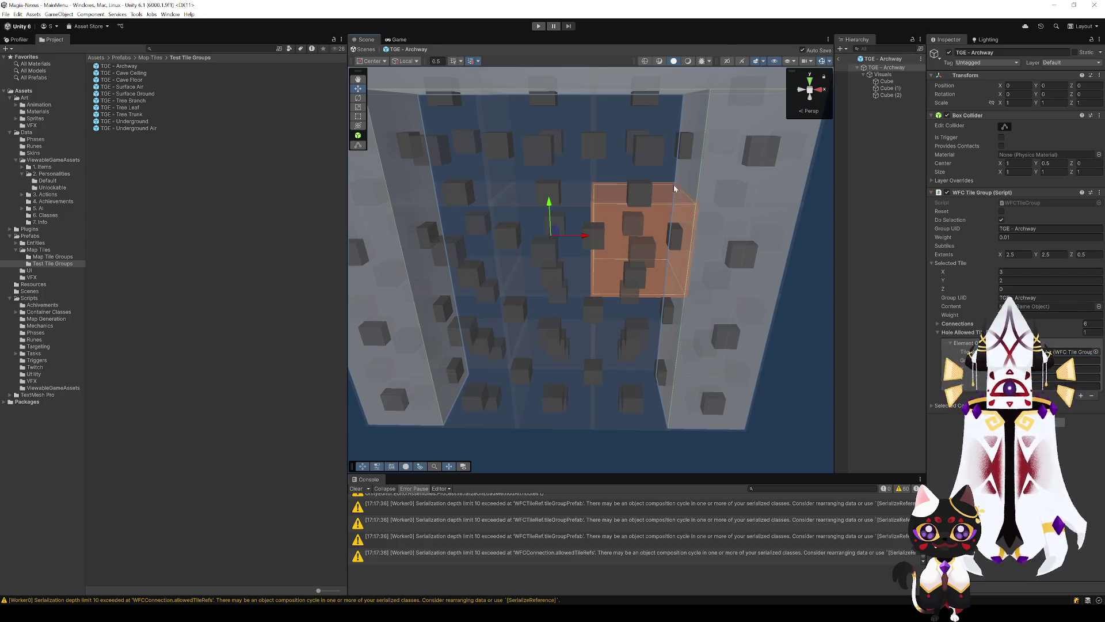
pyautogui.click(666, 174)
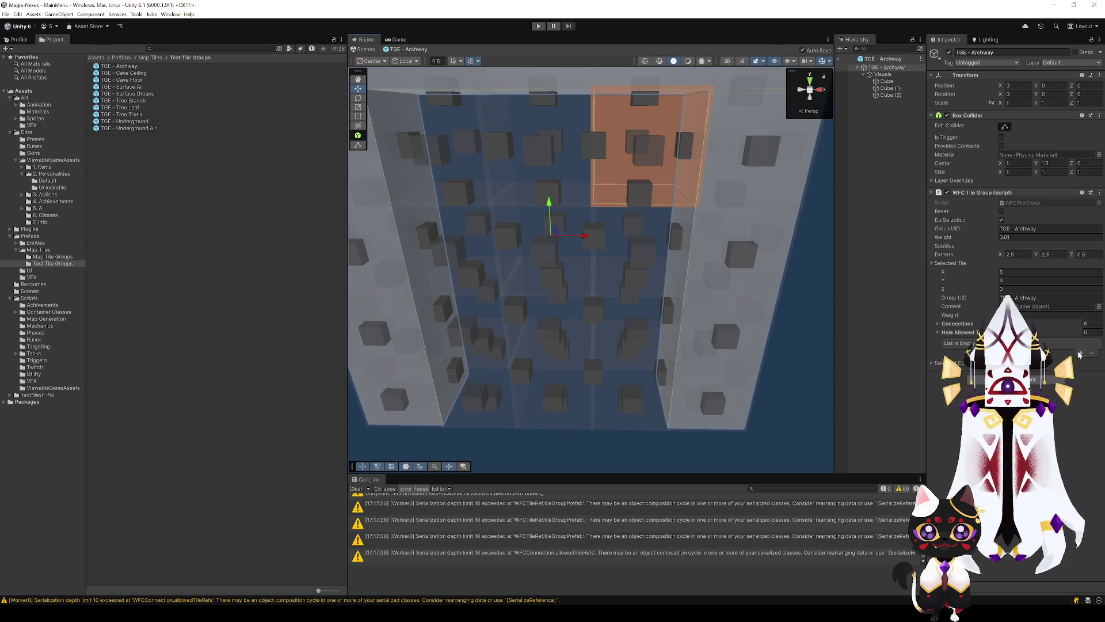
pyautogui.click(1079, 353)
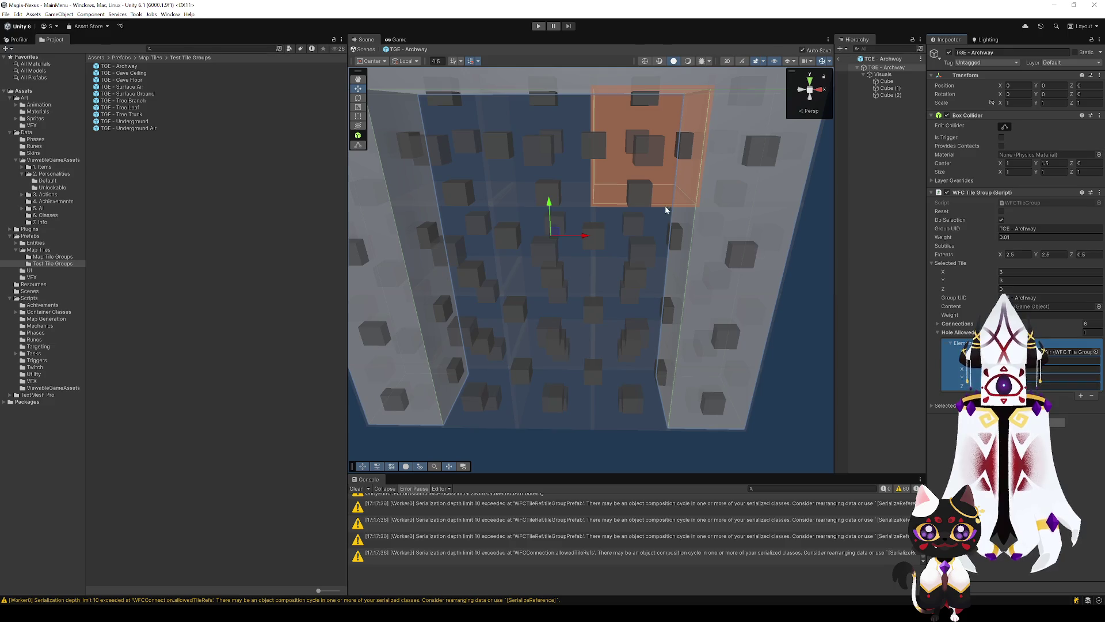
pyautogui.click(580, 183)
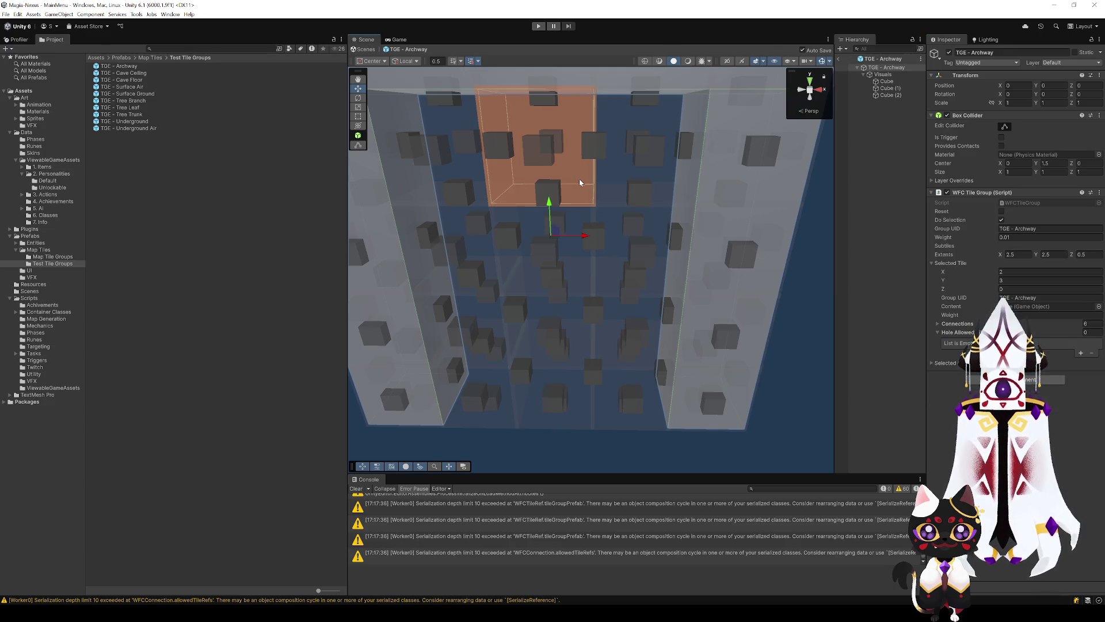
pyautogui.click(1081, 353)
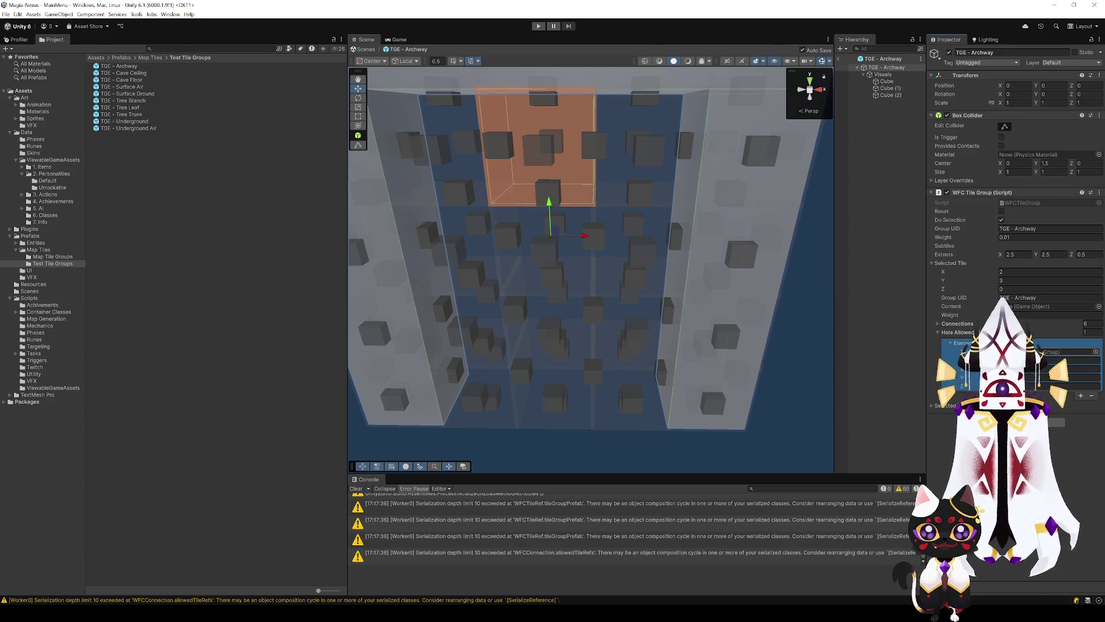
pyautogui.click(469, 151)
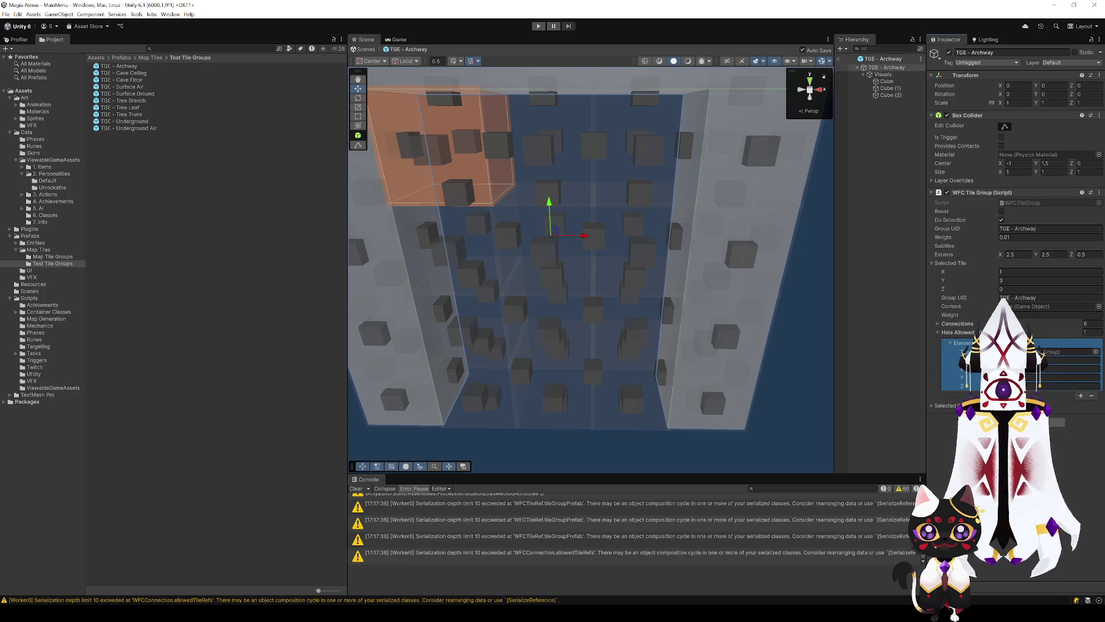
# Show the bottom-right connection's allowed tiles, confirming TGE - Surface Ground is listed.
pyautogui.scroll(-3, 656, 271)
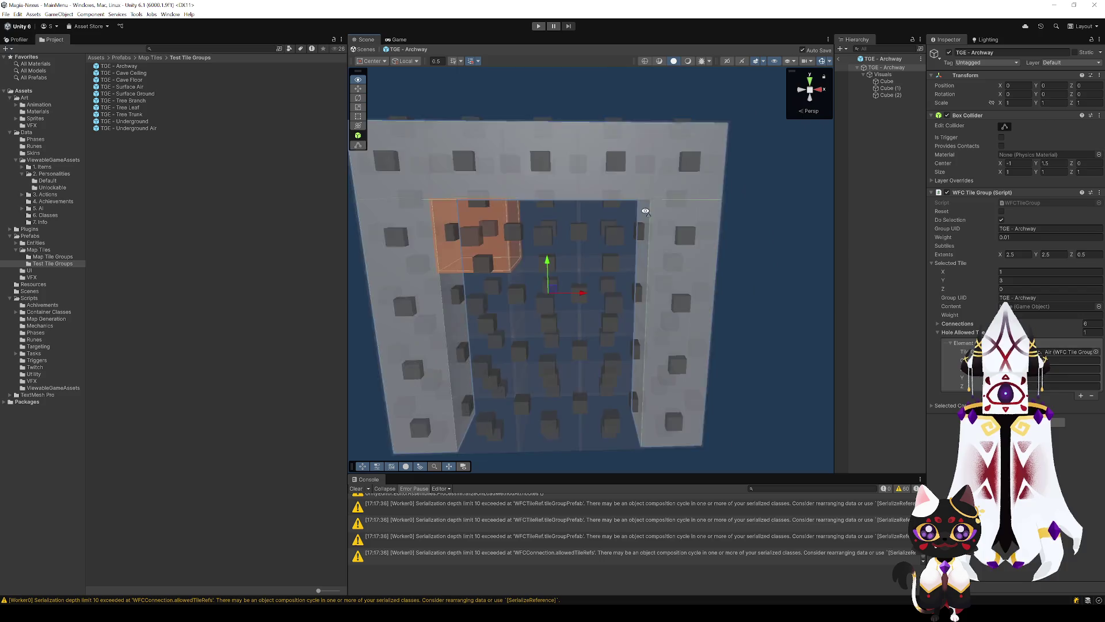
pyautogui.scroll(-5, 662, 219)
pyautogui.moveTo(663, 171)
pyautogui.mouseDown()
pyautogui.moveTo(714, 237)
pyautogui.moveTo(685, 240)
pyautogui.mouseUp()
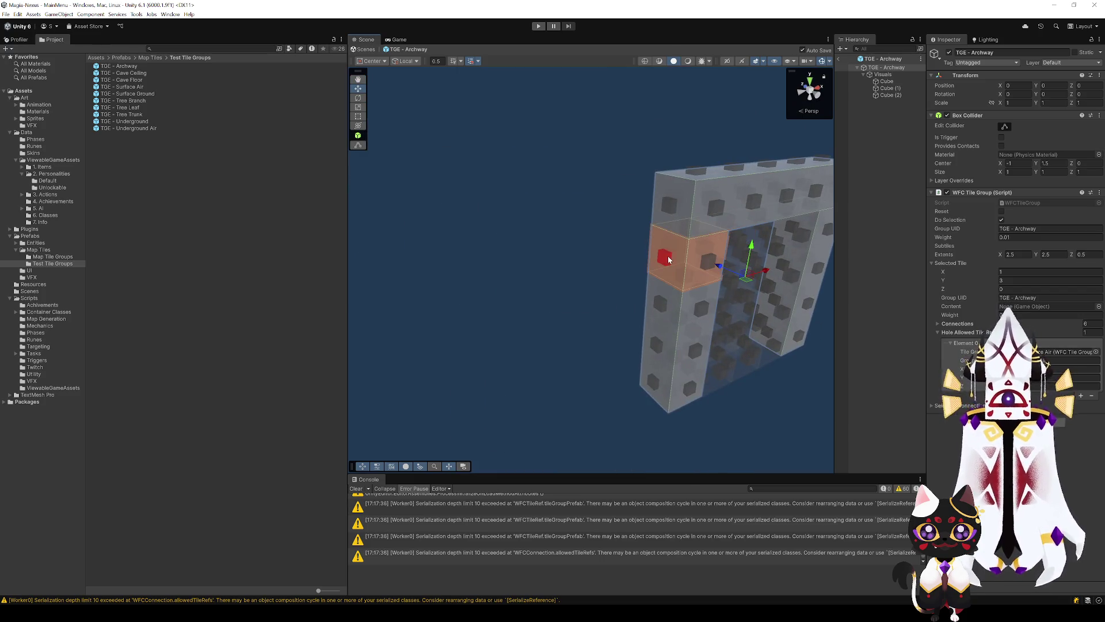
pyautogui.moveTo(577, 239)
pyautogui.mouseDown()
pyautogui.moveTo(627, 266)
pyautogui.moveTo(587, 248)
pyautogui.moveTo(637, 375)
pyautogui.moveTo(630, 300)
pyautogui.moveTo(530, 229)
pyautogui.moveTo(609, 323)
pyautogui.moveTo(656, 320)
pyautogui.moveTo(619, 271)
pyautogui.mouseUp()
pyautogui.scroll(3, 582, 254)
pyautogui.scroll(4, 657, 320)
pyautogui.click(934, 263)
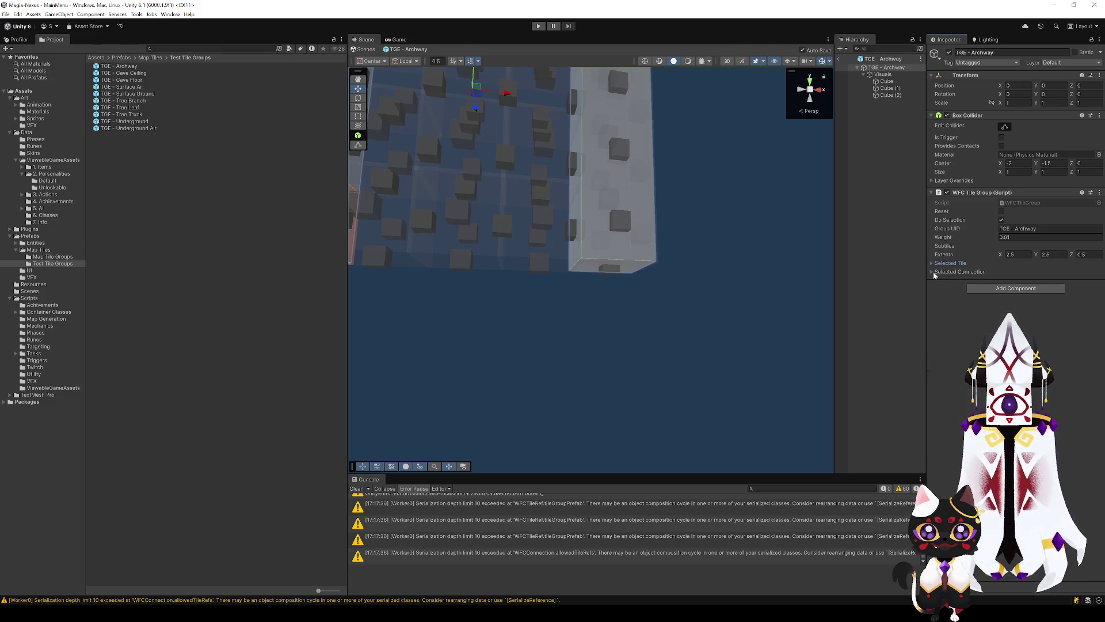
pyautogui.click(934, 272)
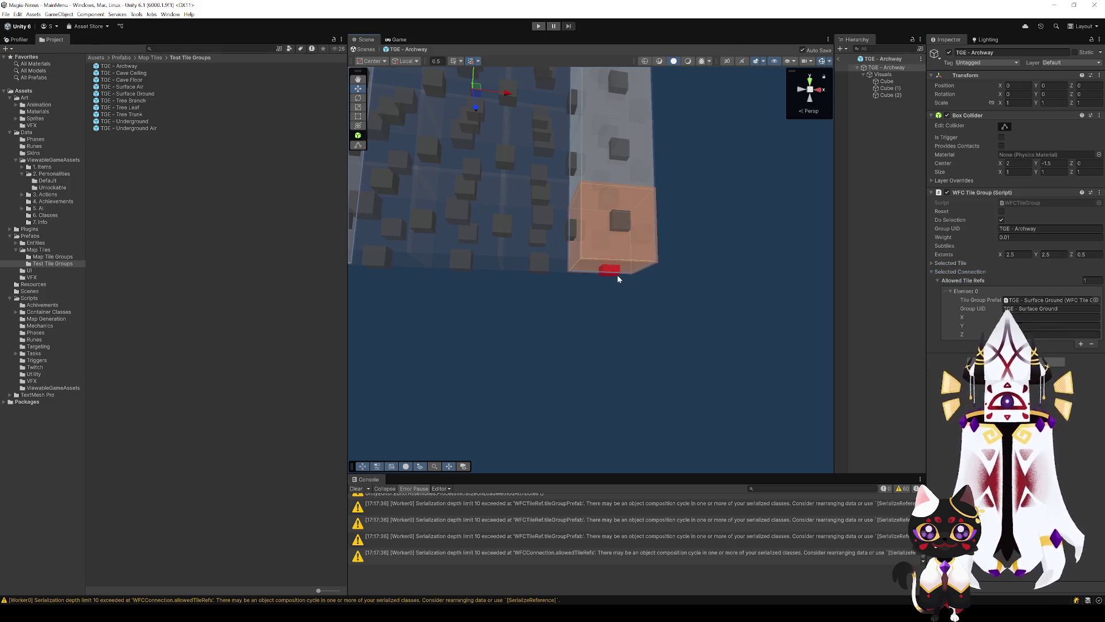
pyautogui.scroll(-5, 633, 346)
pyautogui.moveTo(678, 425)
pyautogui.mouseDown()
pyautogui.moveTo(676, 345)
pyautogui.moveTo(388, 223)
pyautogui.mouseUp()
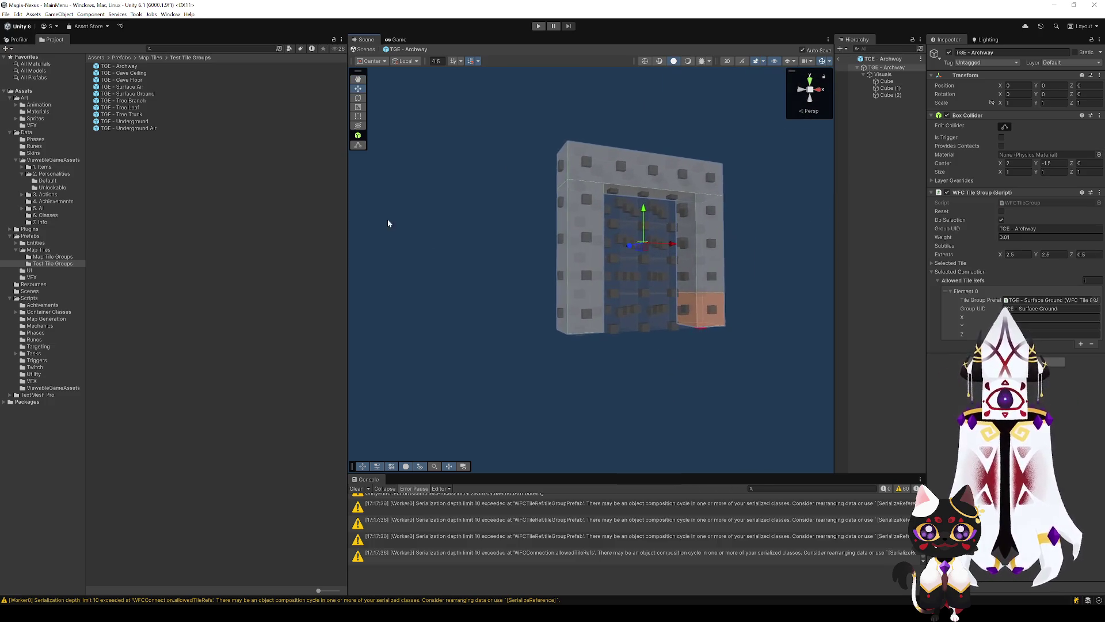
# Select the Archway root object and leave its Weight unchanged.
pyautogui.click(885, 68)
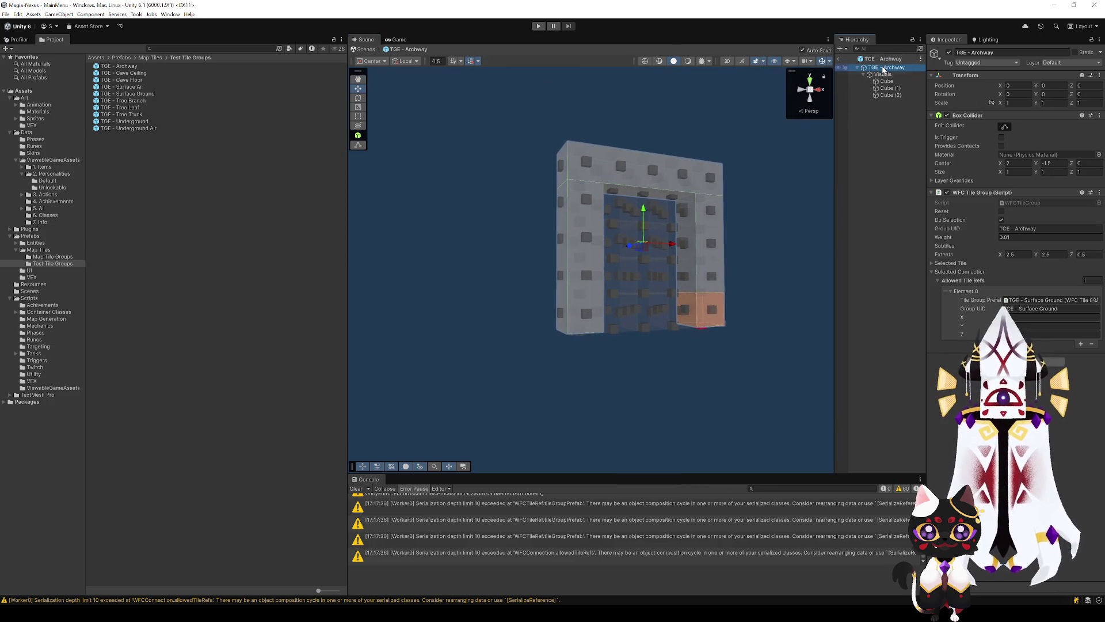
pyautogui.click(1012, 236)
pyautogui.press('Return')
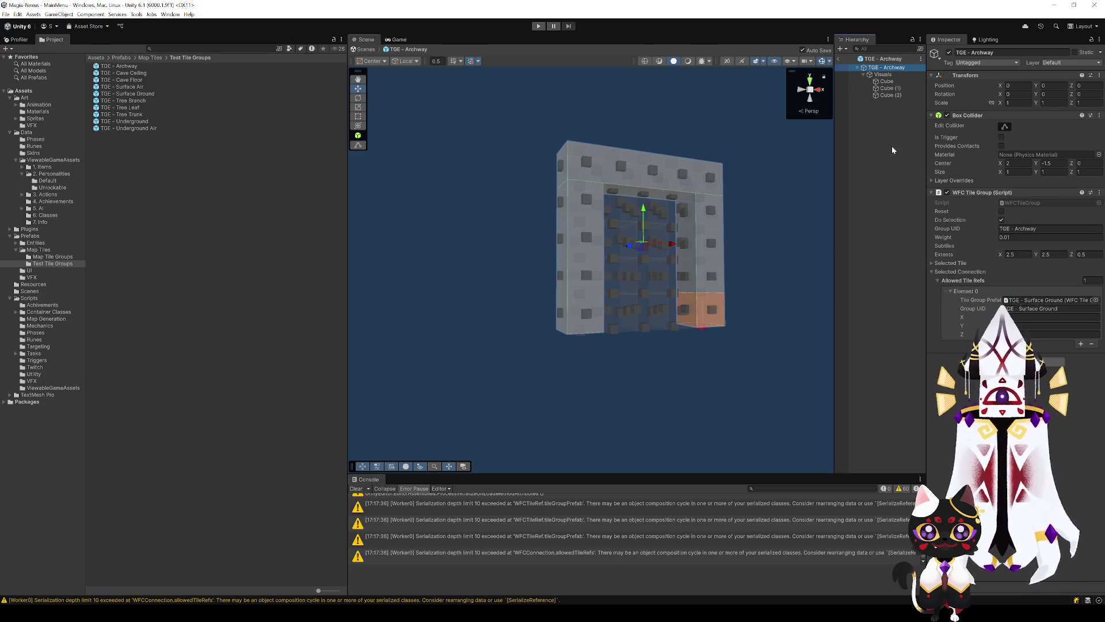
# Return to the MainMenu scene and add TGE - Archway to Test Map's Tile Group Prefabs.
pyautogui.click(840, 60)
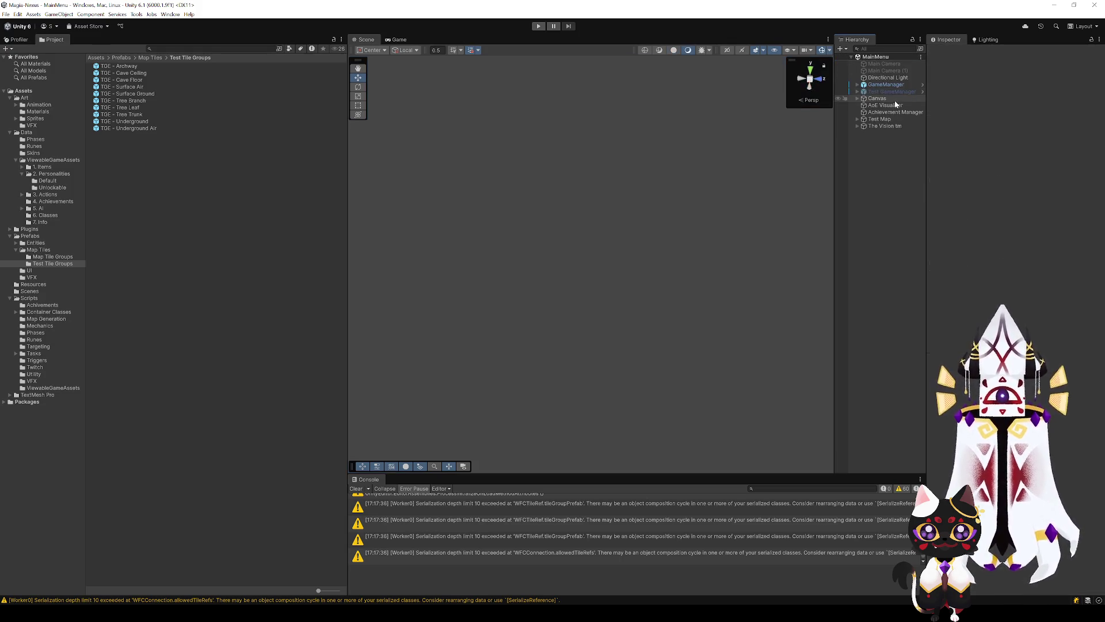
pyautogui.click(891, 120)
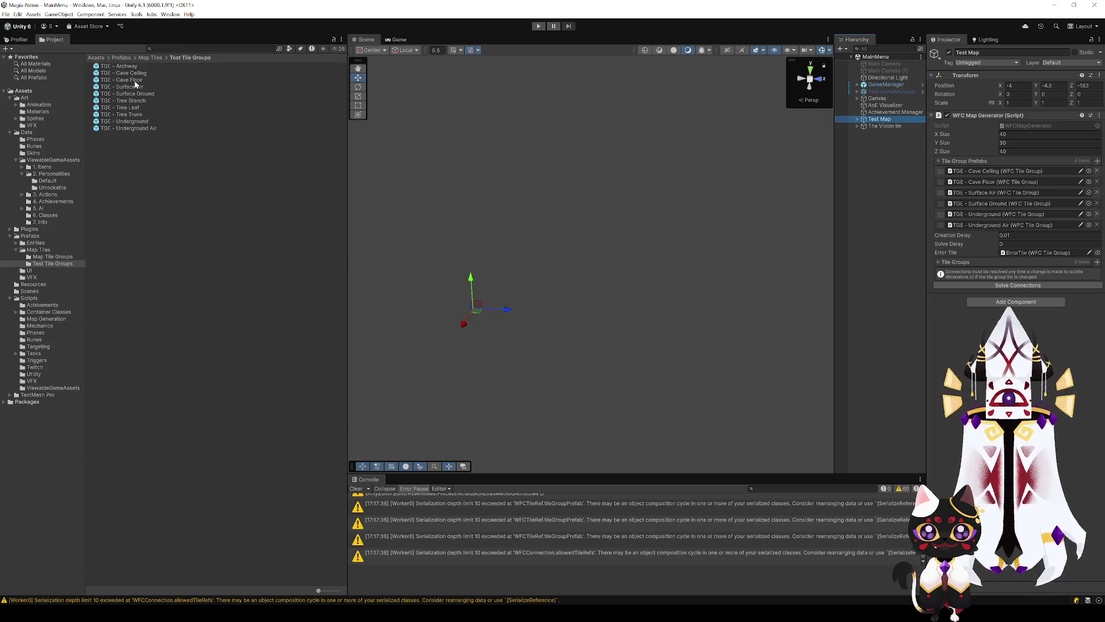
pyautogui.moveTo(124, 66); pyautogui.dragTo(1003, 238)
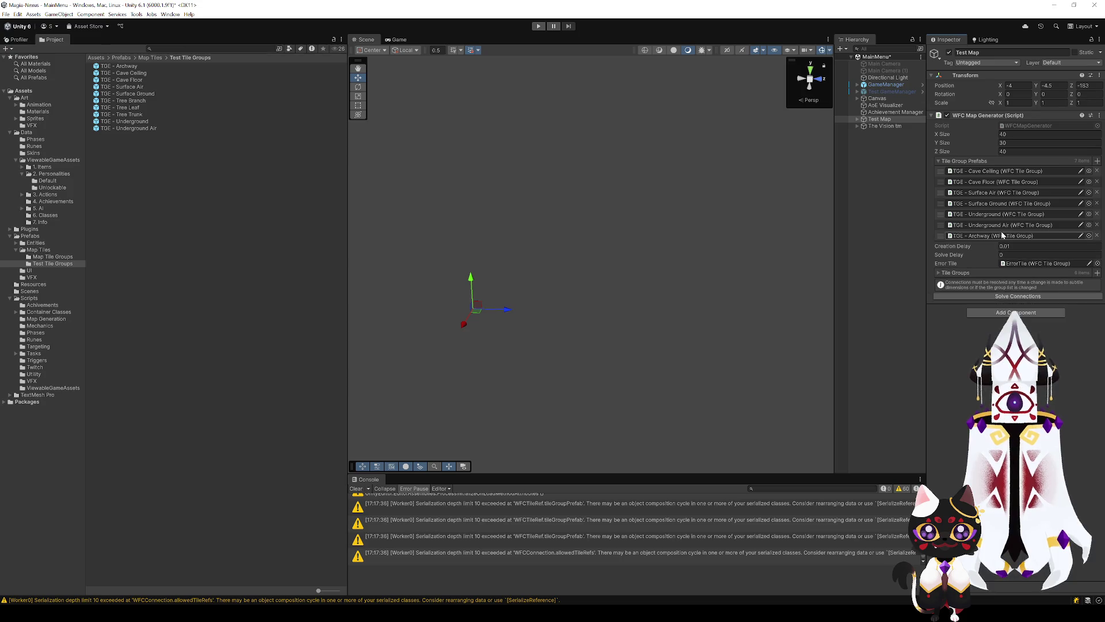
# Set Y Size to 10, solve connections, and set Creation Delay to 0.
pyautogui.click(1011, 142)
pyautogui.write('10')
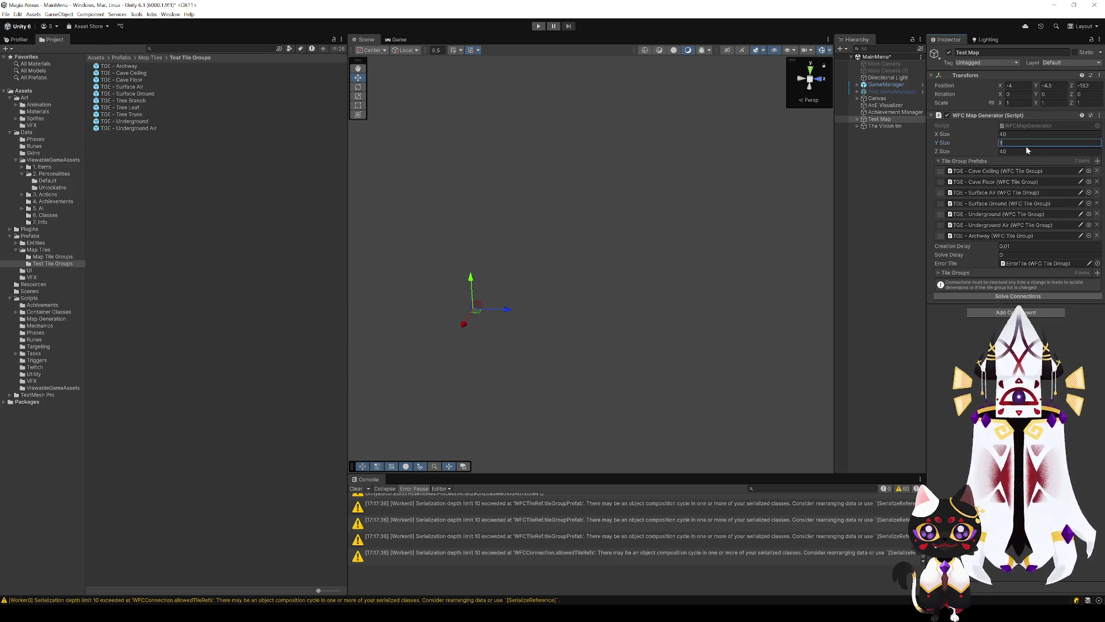
pyautogui.press('Return')
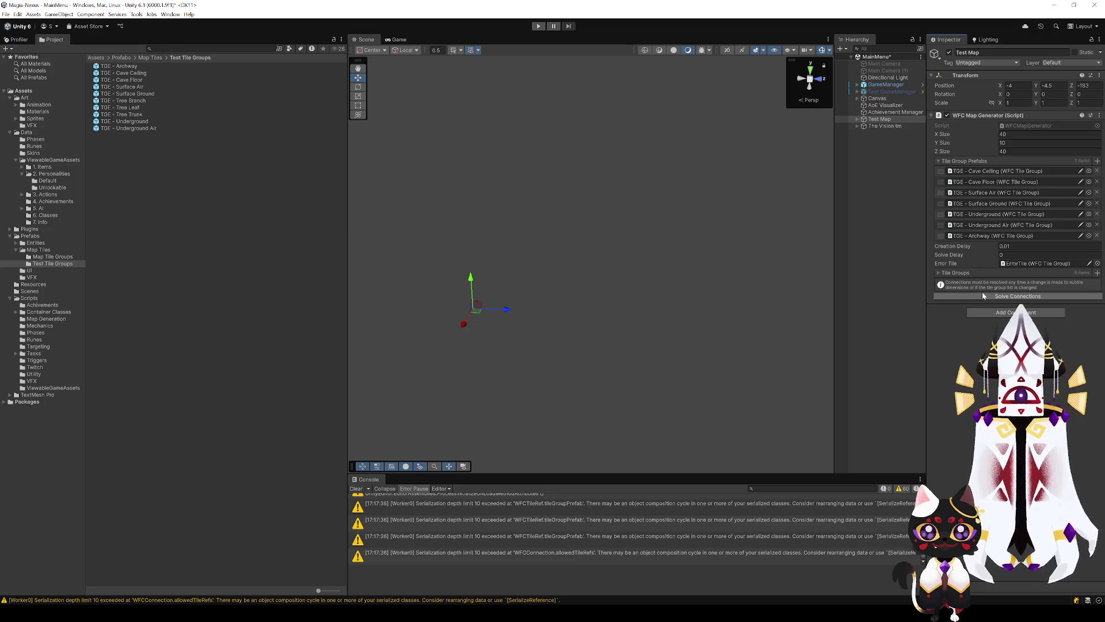
pyautogui.click(988, 296)
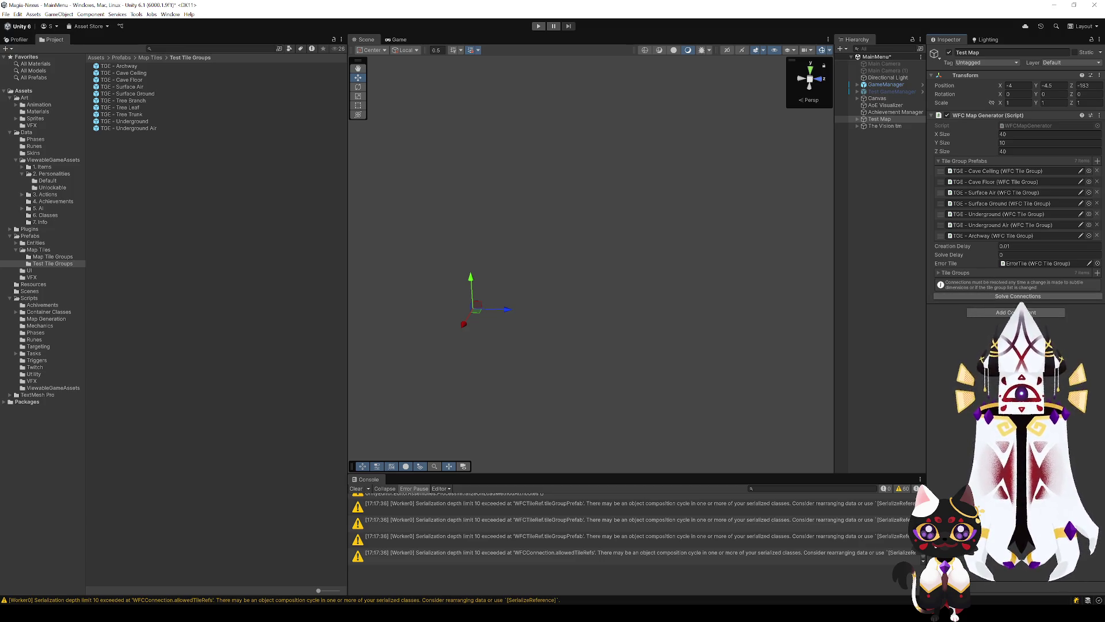
pyautogui.doubleClick(1023, 245)
pyautogui.write('0')
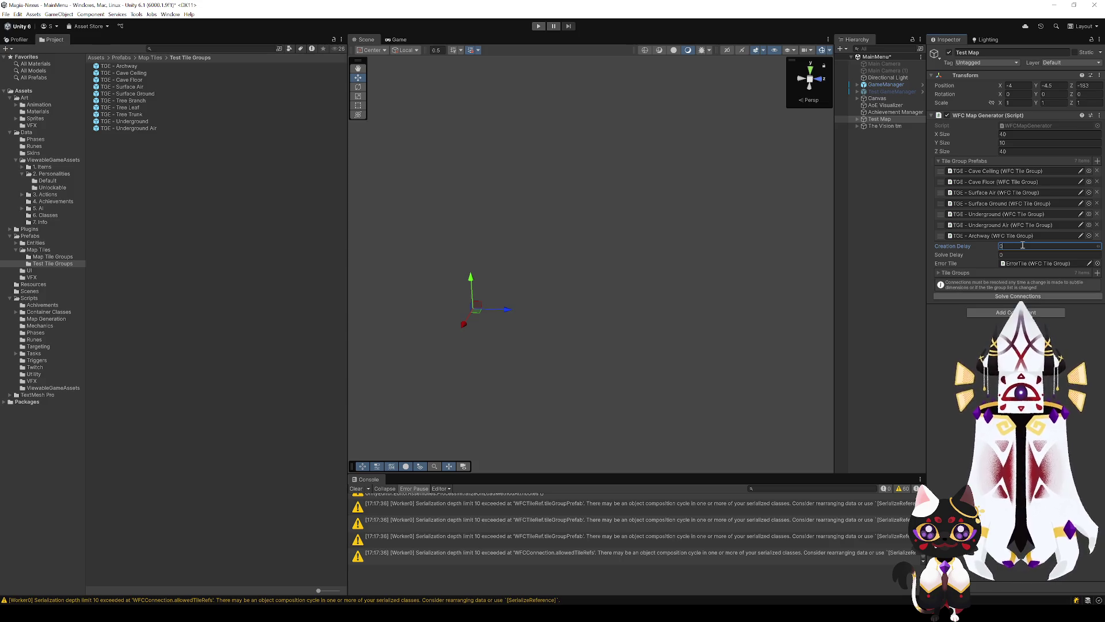
pyautogui.press('Return')
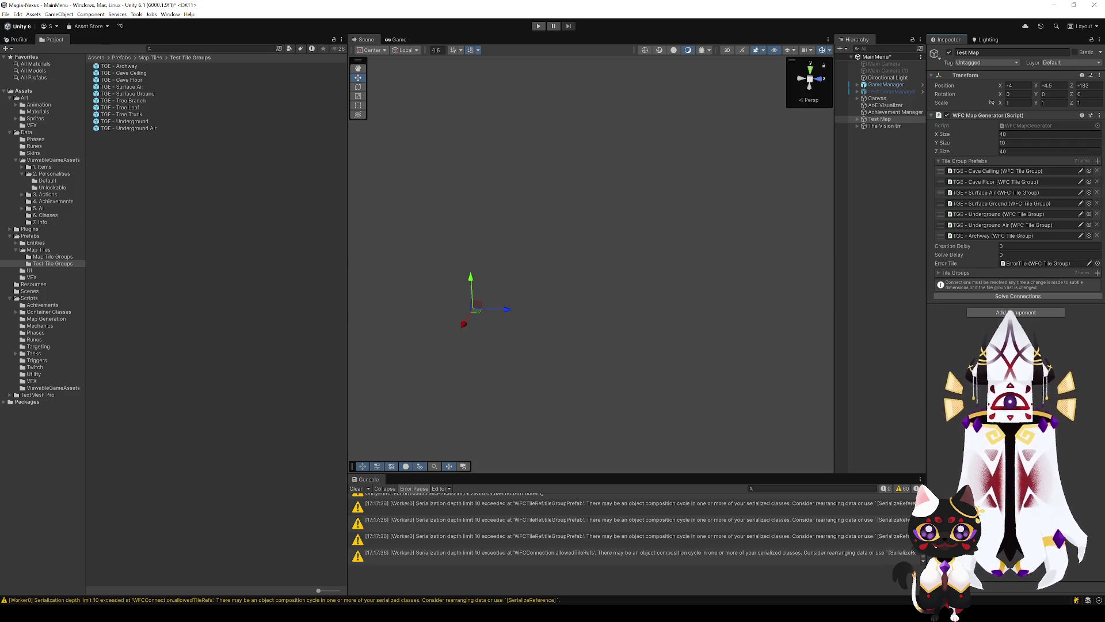
# Deselect Test Map by clicking empty space.
pyautogui.click(507, 264)
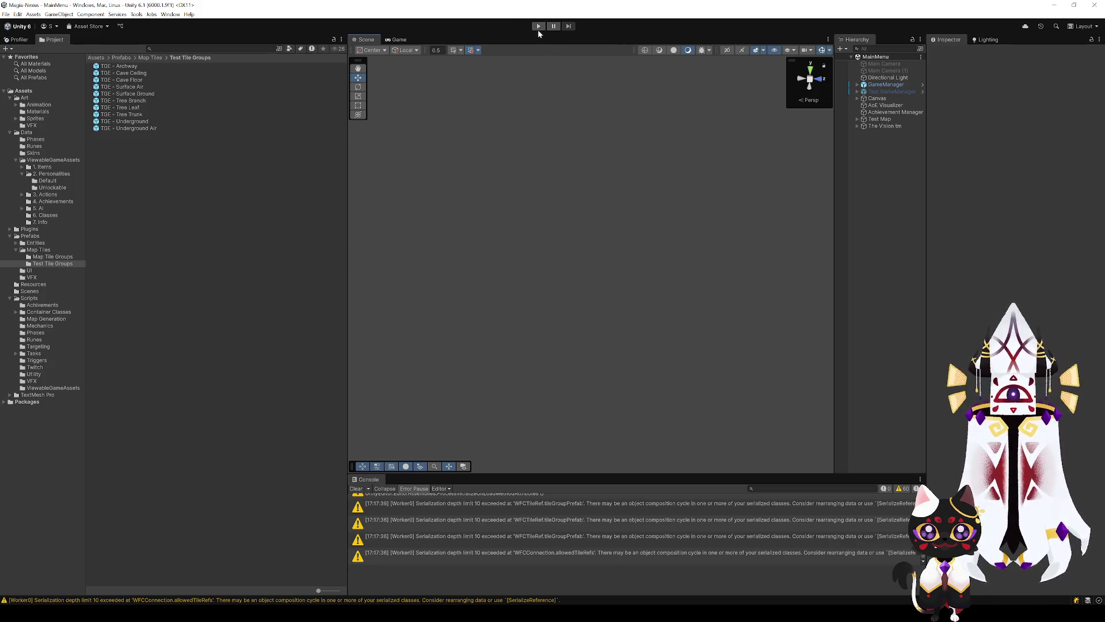
# Play the game to generate the green voxel map, fly over the terrain, then stop.
pyautogui.click(537, 27)
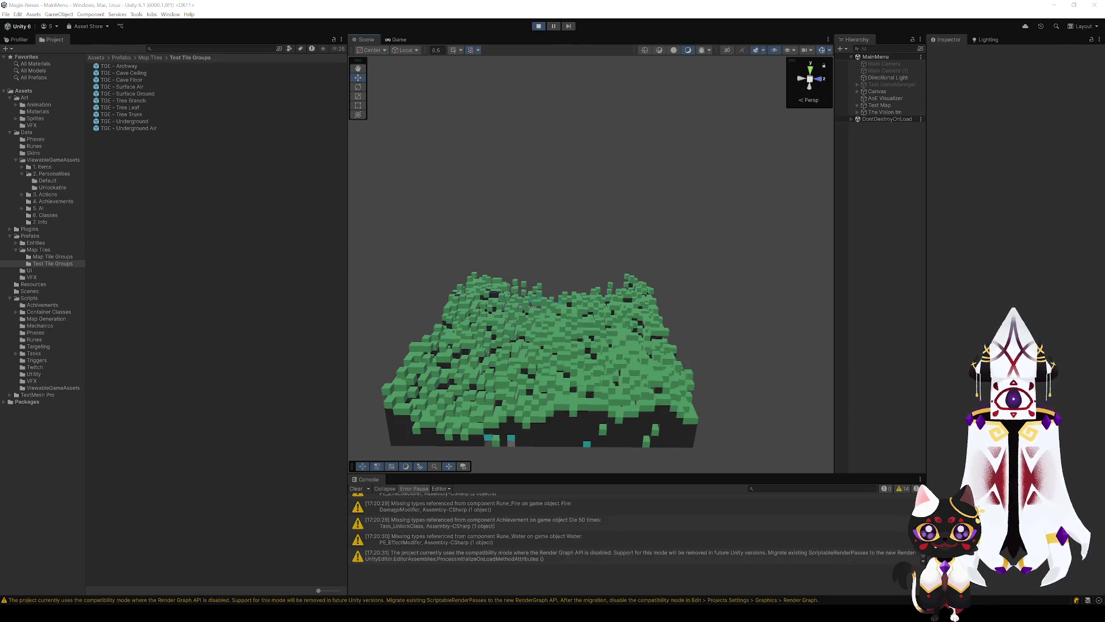
pyautogui.moveTo(639, 402)
pyautogui.mouseDown()
pyautogui.moveTo(651, 372)
pyautogui.moveTo(542, 401)
pyautogui.mouseUp()
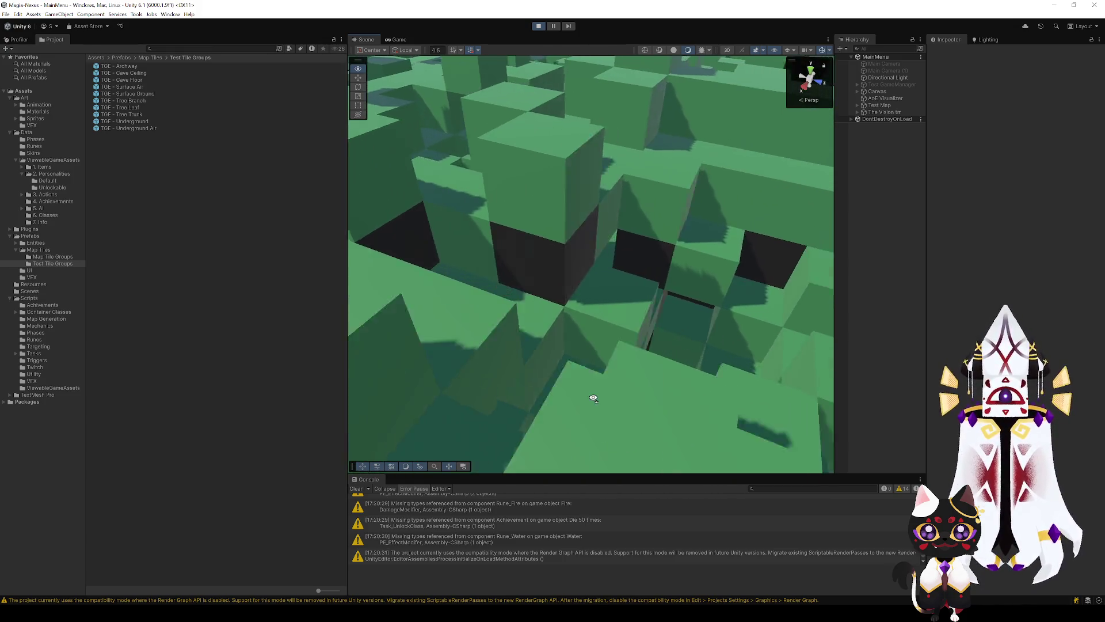
pyautogui.moveTo(541, 401)
pyautogui.mouseDown()
pyautogui.moveTo(556, 406)
pyautogui.moveTo(418, 377)
pyautogui.moveTo(628, 341)
pyautogui.moveTo(711, 348)
pyautogui.moveTo(625, 289)
pyautogui.moveTo(769, 292)
pyautogui.mouseUp()
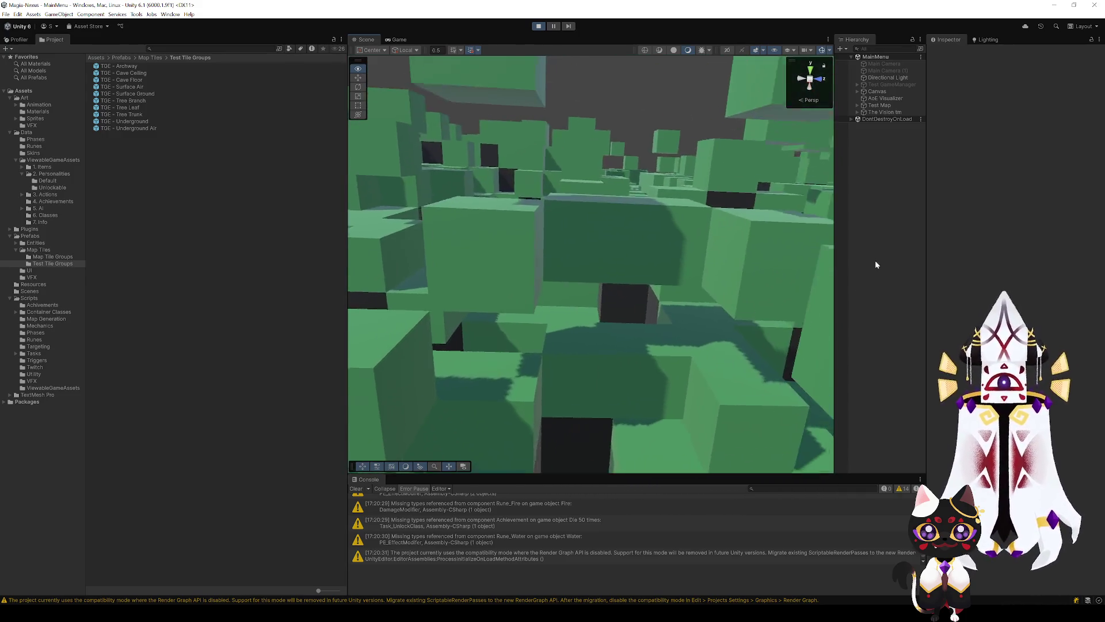
pyautogui.moveTo(769, 292)
pyautogui.mouseDown()
pyautogui.moveTo(881, 258)
pyautogui.moveTo(823, 290)
pyautogui.moveTo(657, 308)
pyautogui.moveTo(587, 358)
pyautogui.moveTo(583, 182)
pyautogui.mouseUp()
pyautogui.click(538, 26)
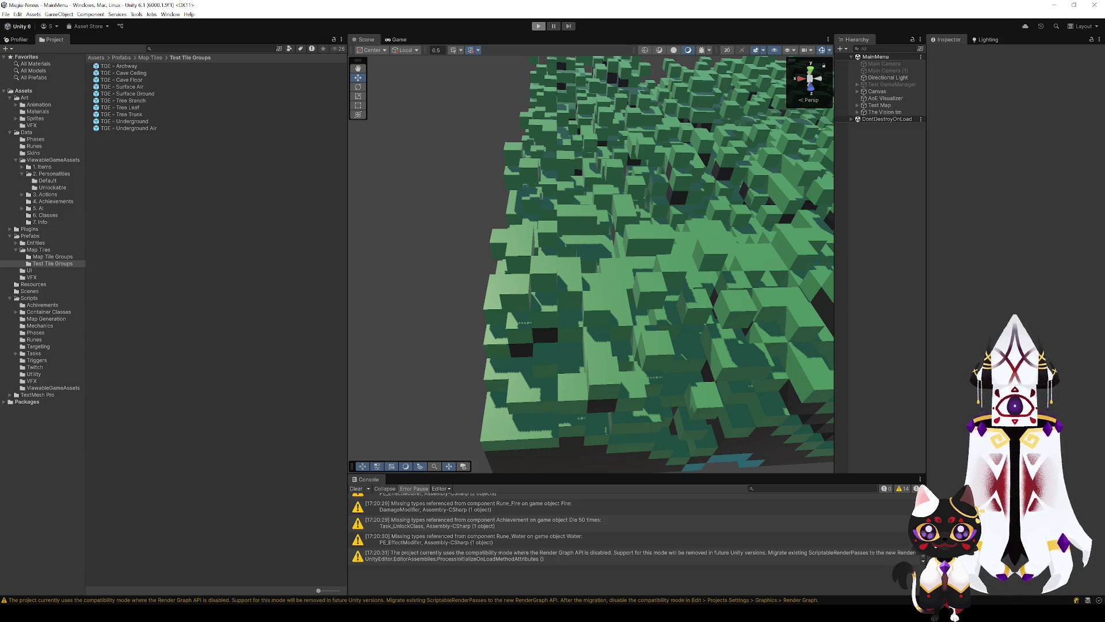
pyautogui.hotkey('ctrl', 'p')
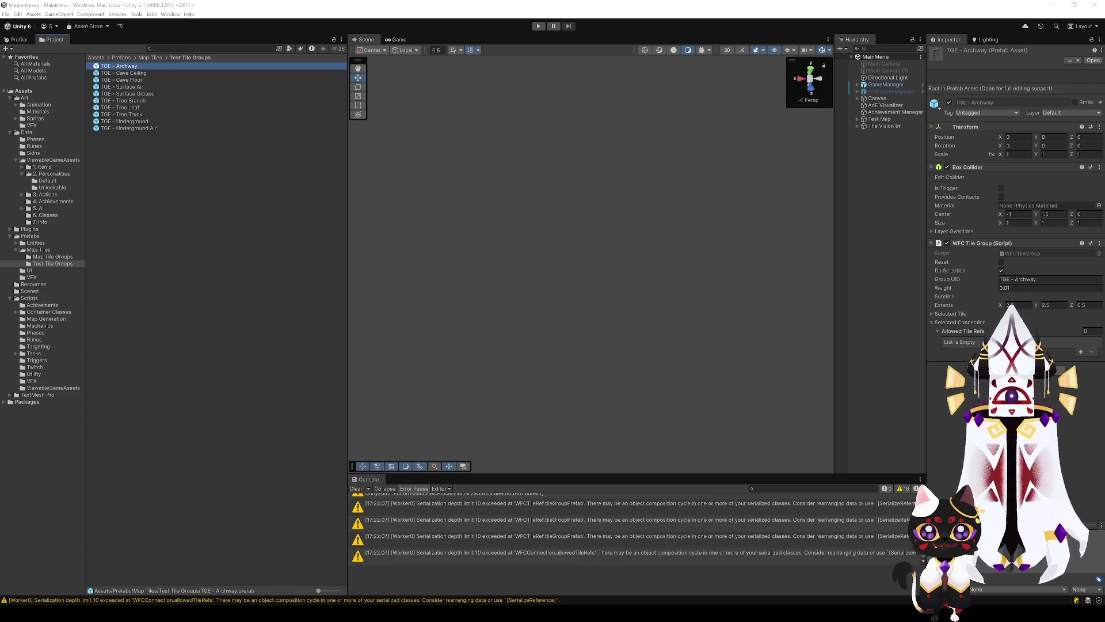
# Enable Deep Profile, record a few Editor frames, and show the Memory module.
pyautogui.click(18, 39)
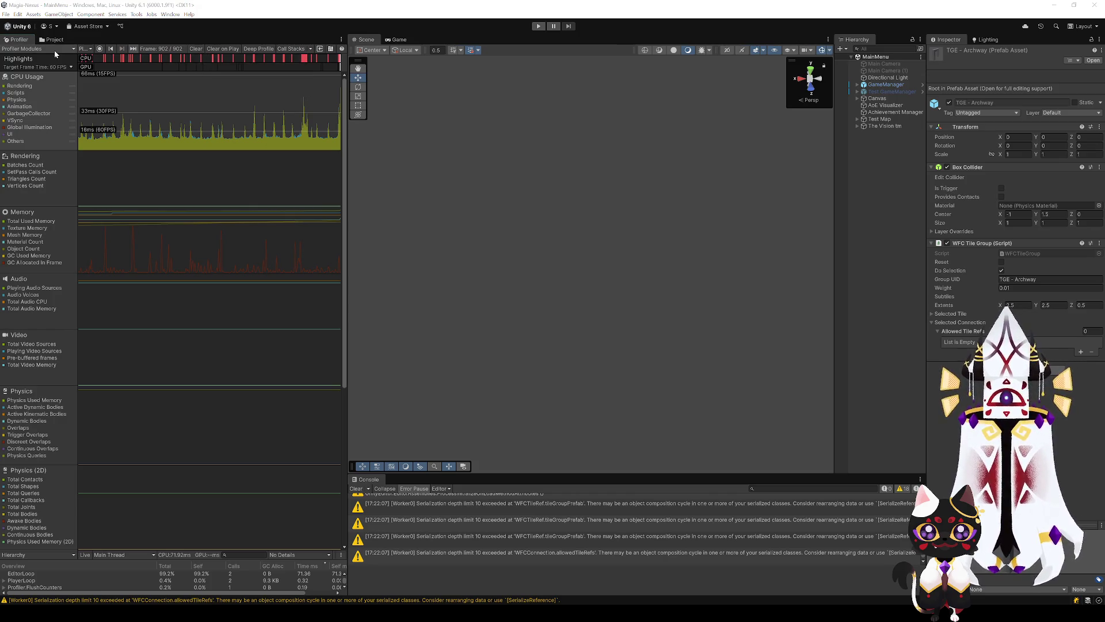
pyautogui.click(250, 49)
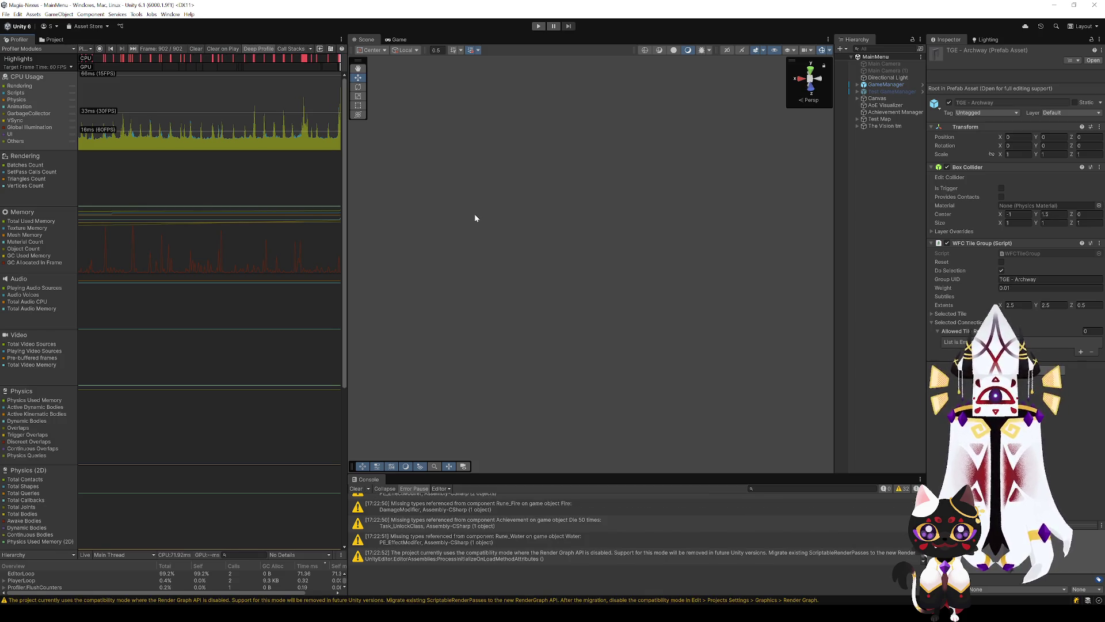
pyautogui.click(85, 48)
pyautogui.click(115, 79)
pyautogui.click(98, 49)
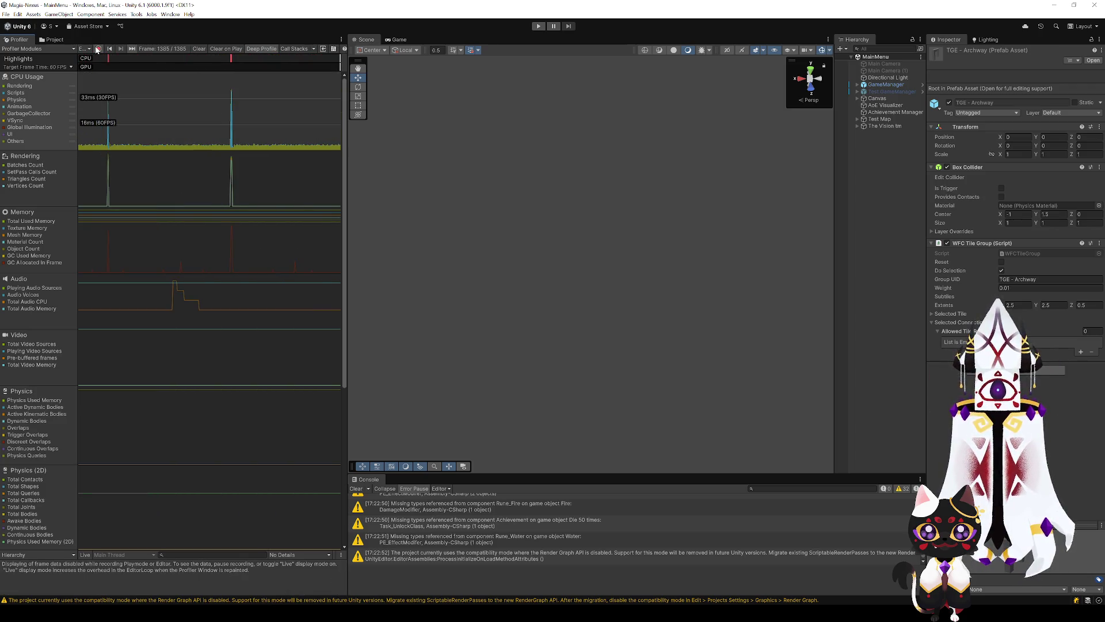
pyautogui.click(98, 48)
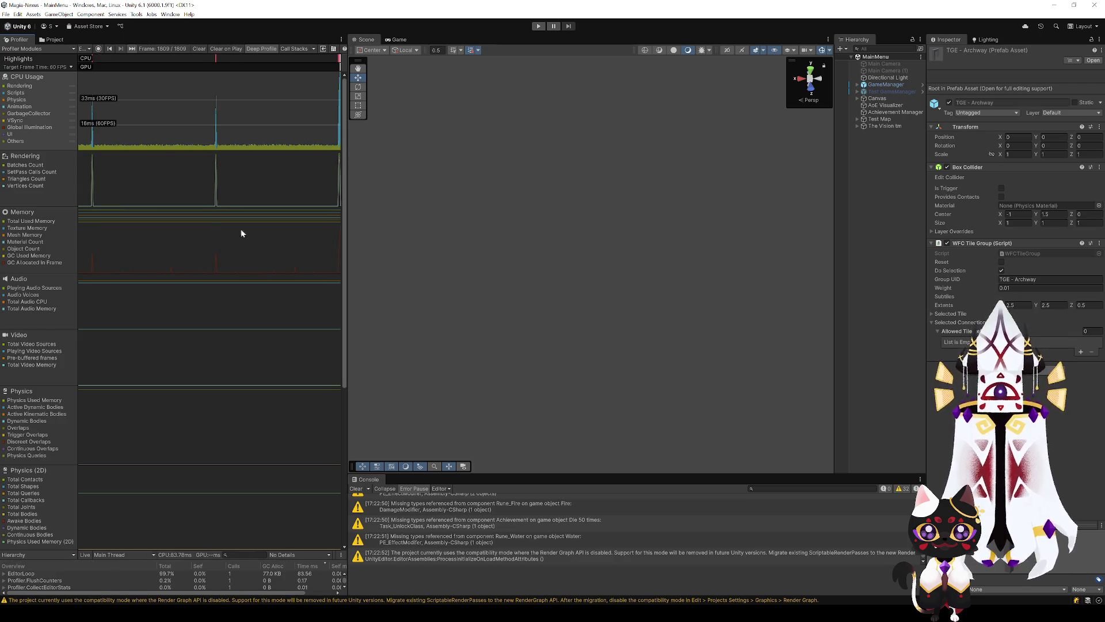
pyautogui.click(257, 249)
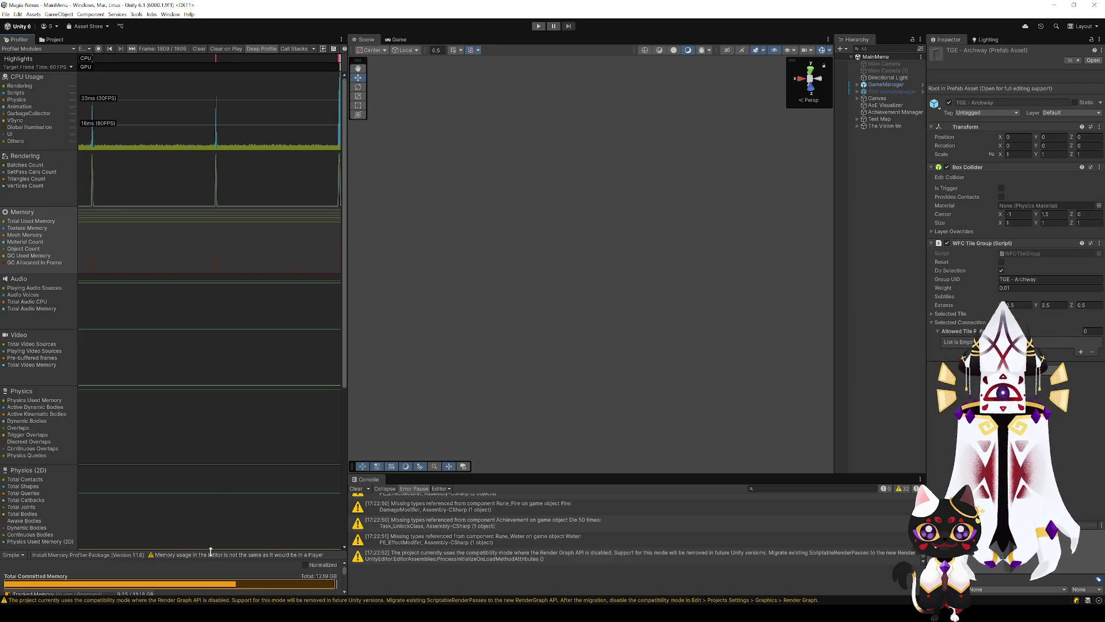
# Enlarge the Profiler's memory details area by dragging its splitter up.
pyautogui.moveTo(210, 549); pyautogui.dragTo(213, 373)
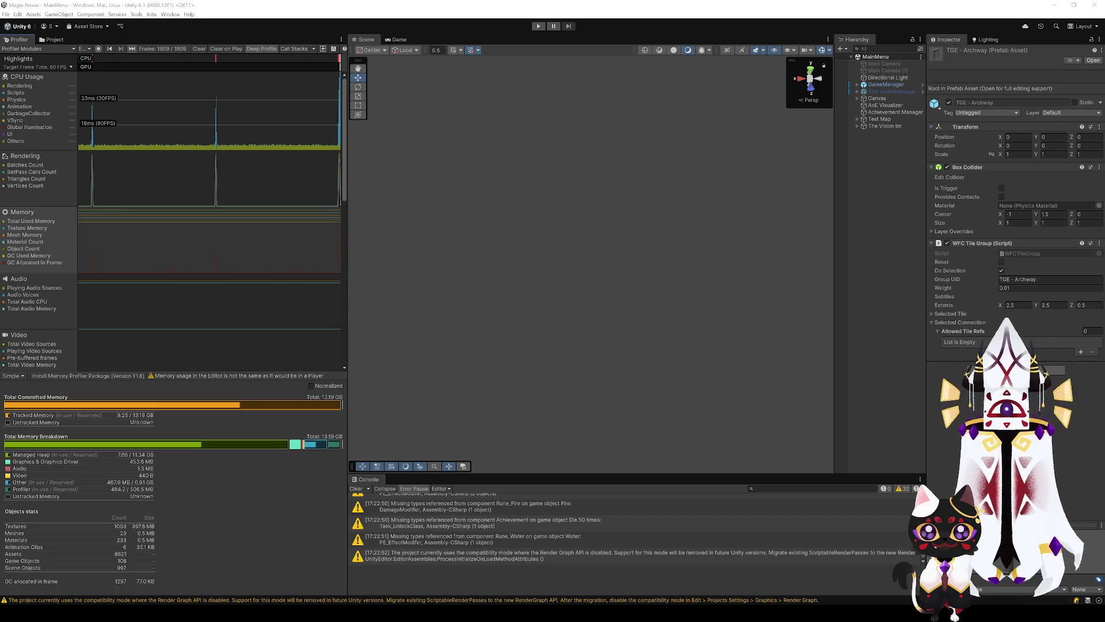
# Open the TGE - Archway prefab in Prefab Mode from the project assets.
pyautogui.click(55, 39)
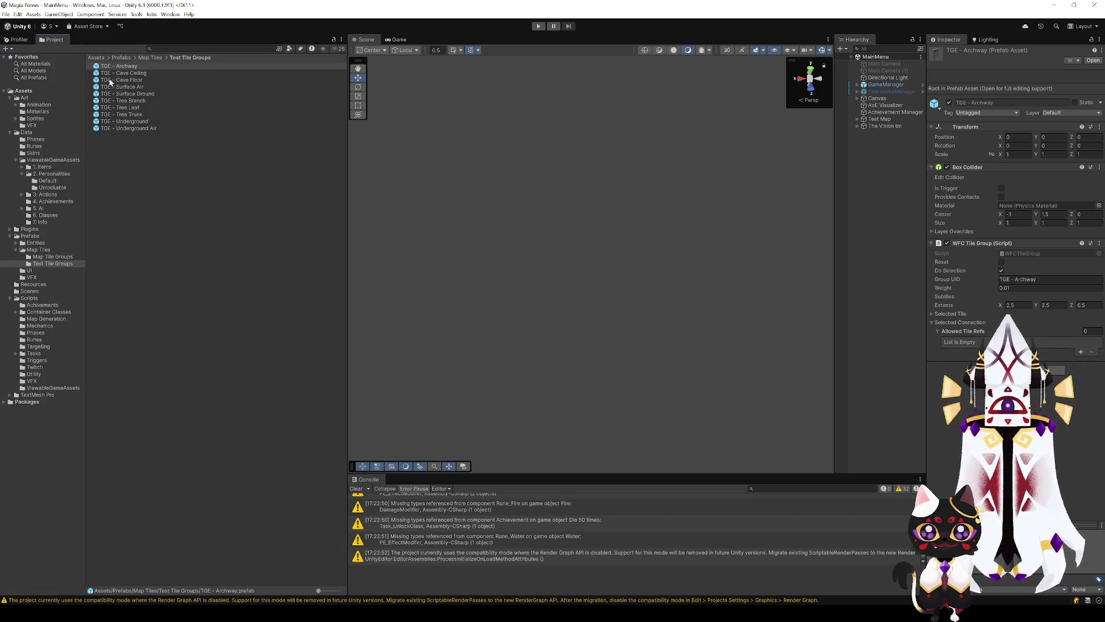
pyautogui.click(110, 67)
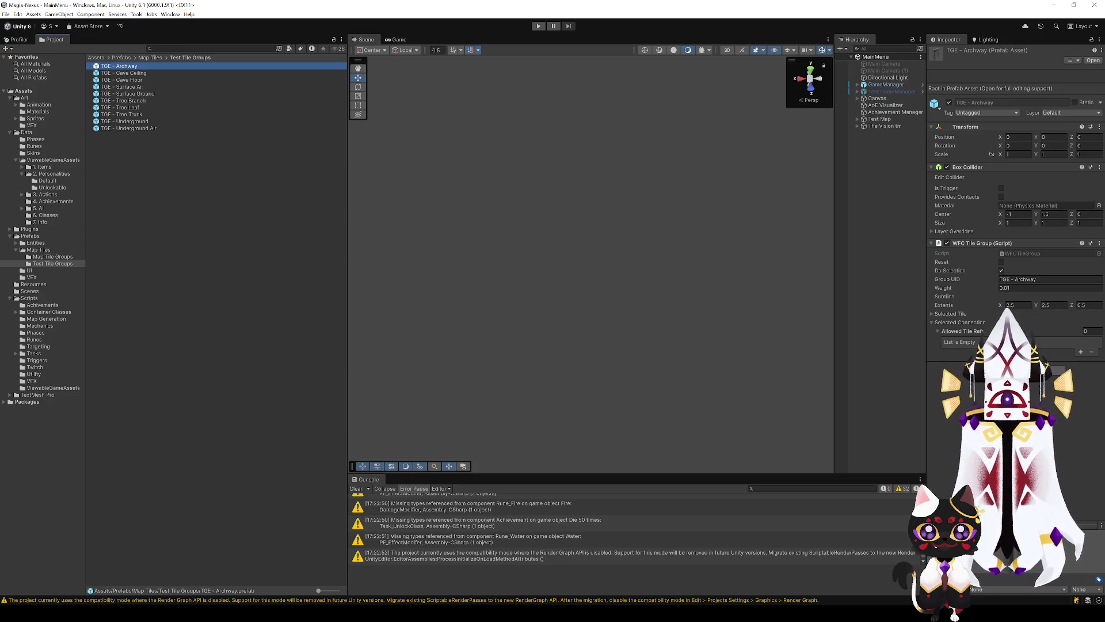
pyautogui.doubleClick(110, 66)
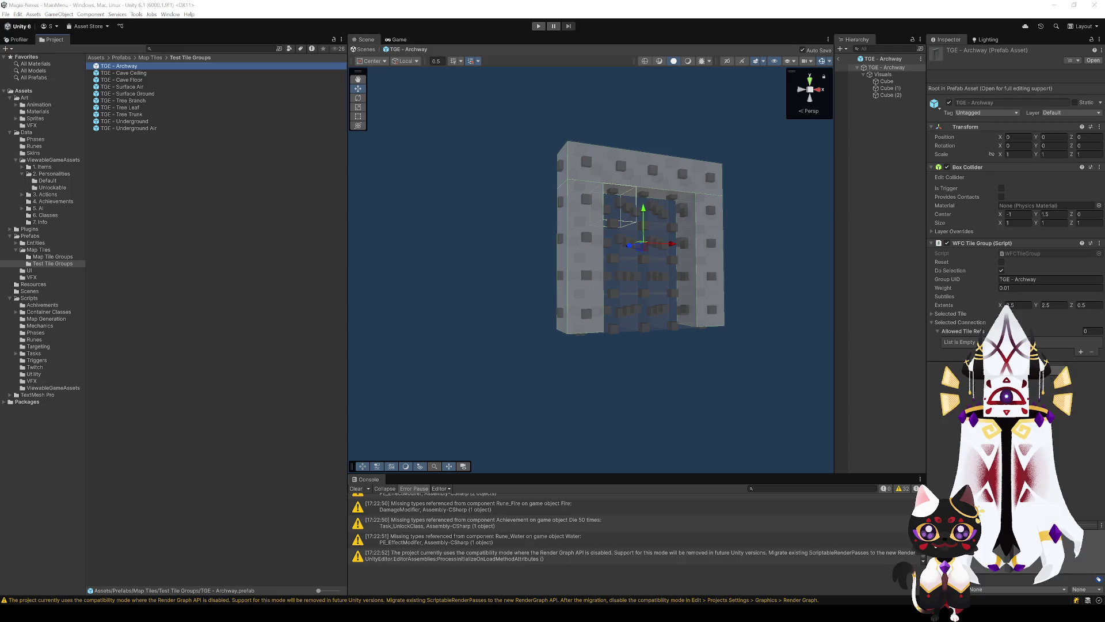
pyautogui.scroll(5, 685, 276)
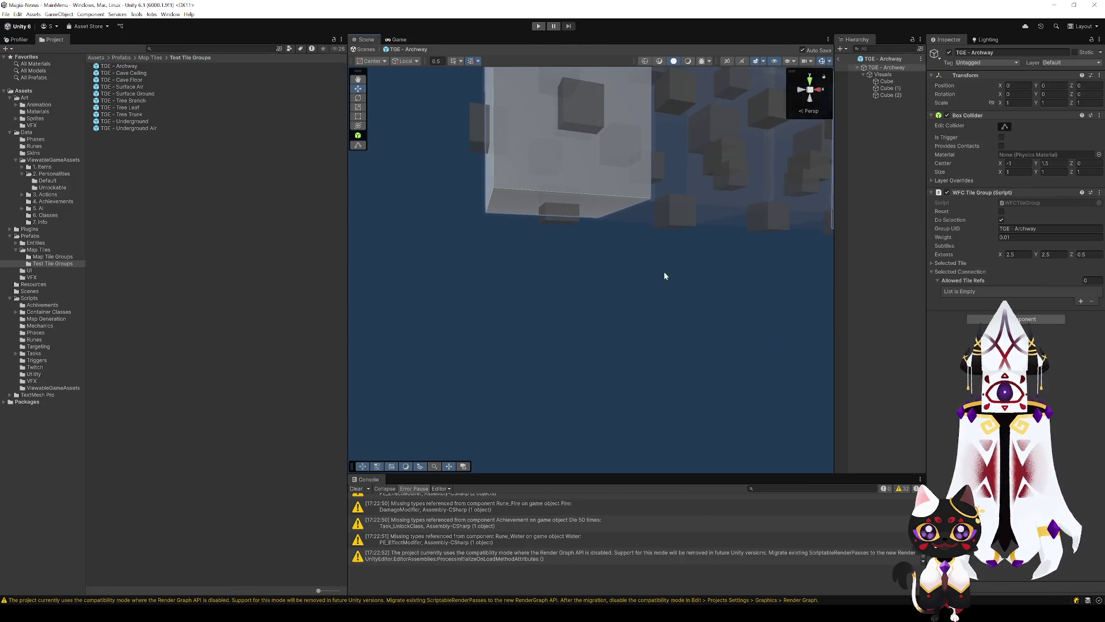
# Assign Cube as the content of the archway's bottom-left tile.
pyautogui.click(552, 191)
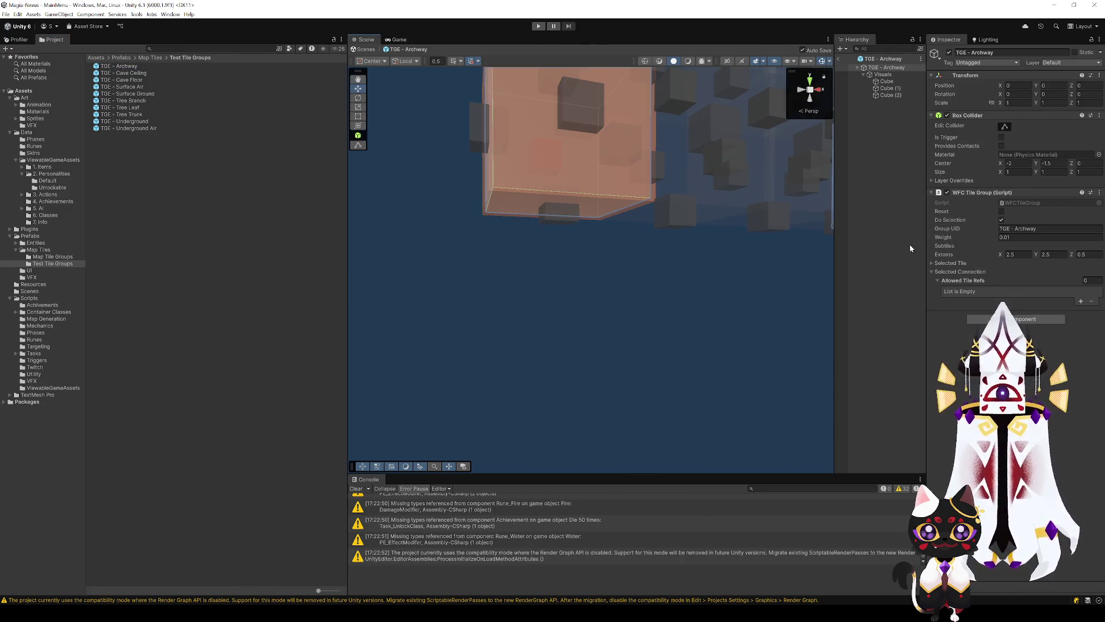
pyautogui.click(950, 263)
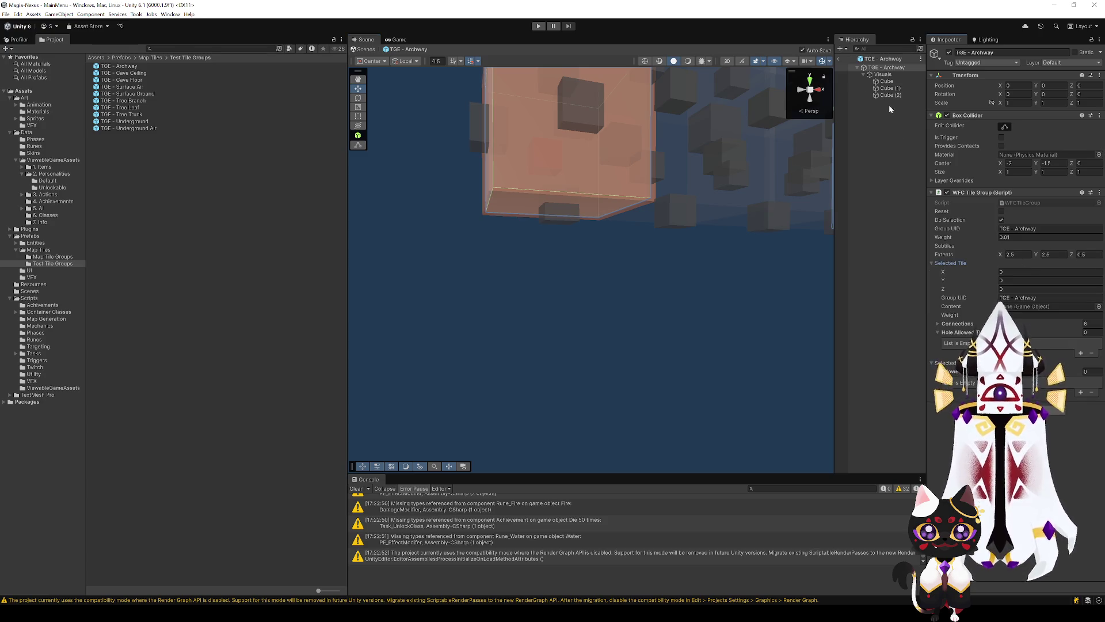
pyautogui.scroll(-4, 631, 328)
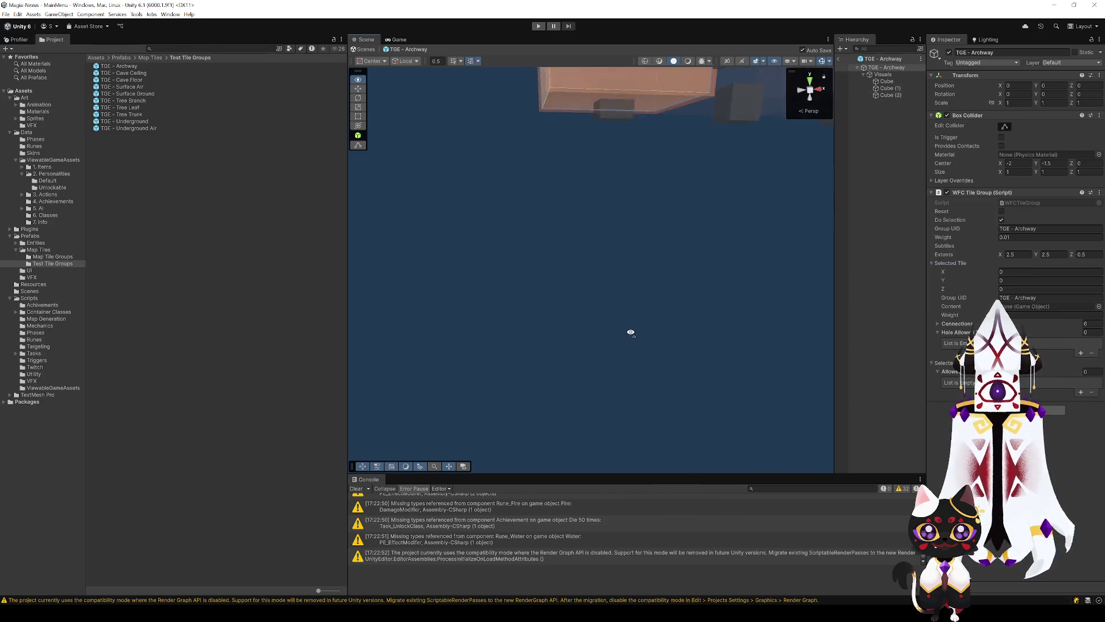
pyautogui.scroll(-4, 649, 252)
pyautogui.scroll(3, 649, 252)
pyautogui.scroll(2, 637, 303)
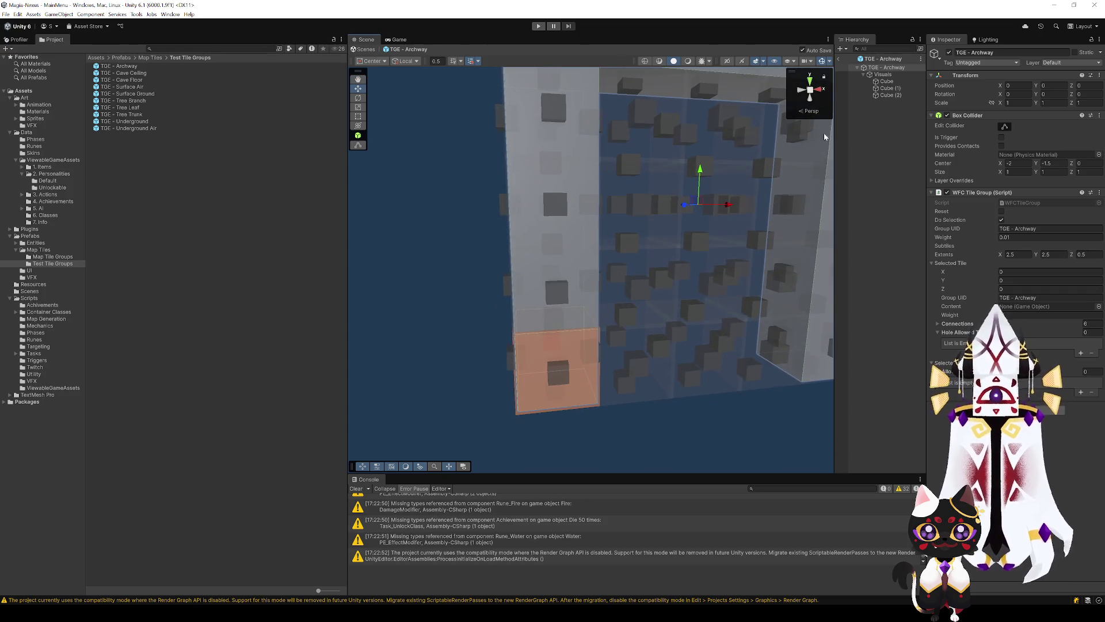
pyautogui.click(886, 81)
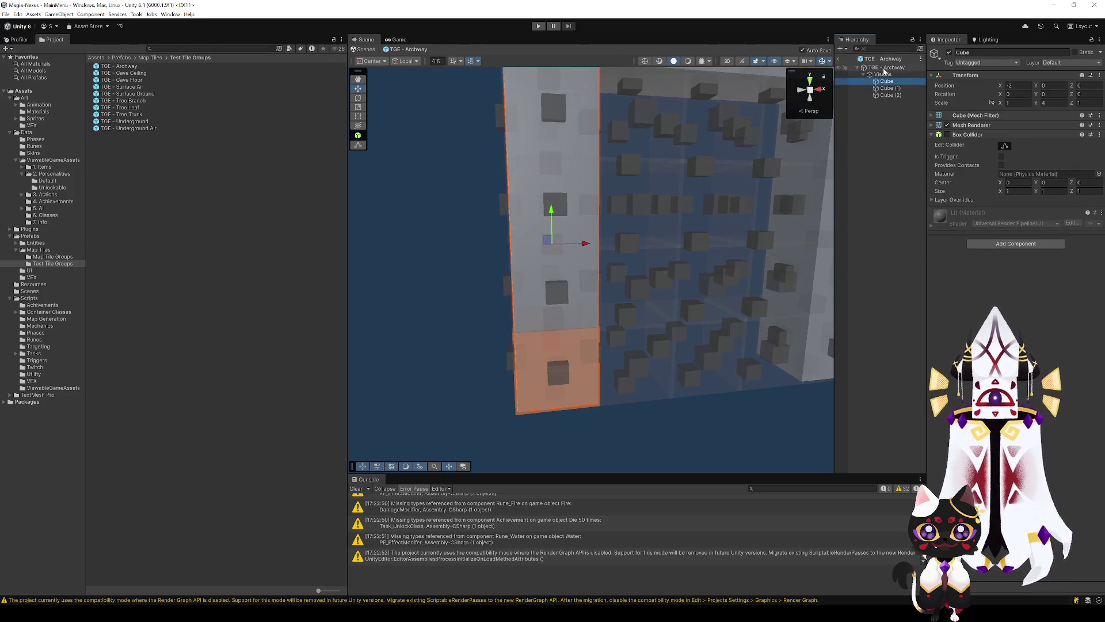
pyautogui.click(885, 68)
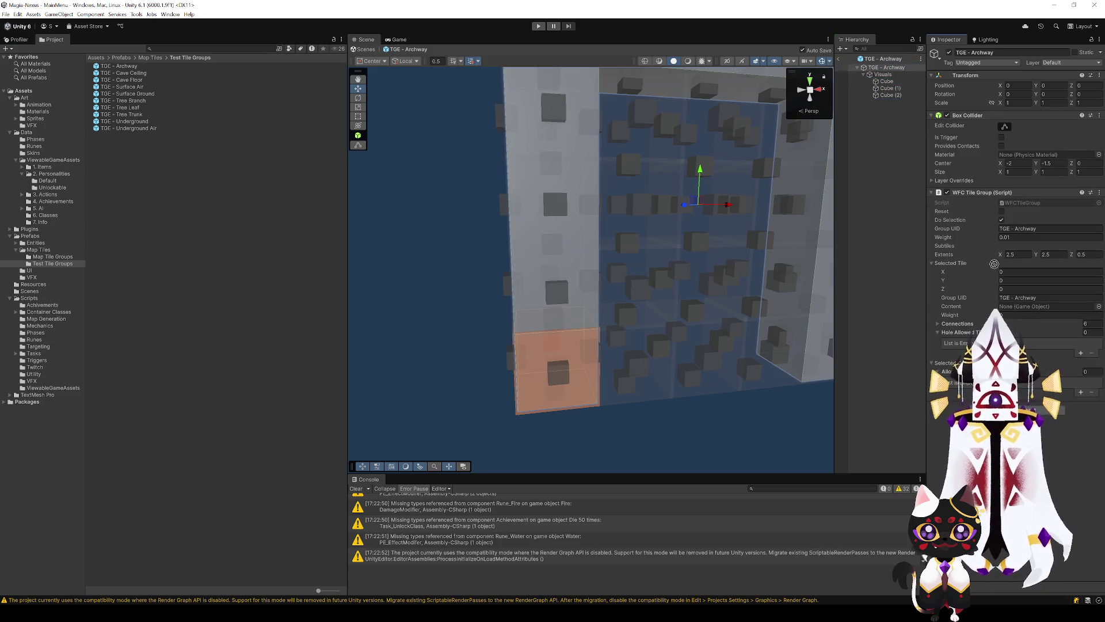
pyautogui.moveTo(887, 81); pyautogui.dragTo(1036, 306)
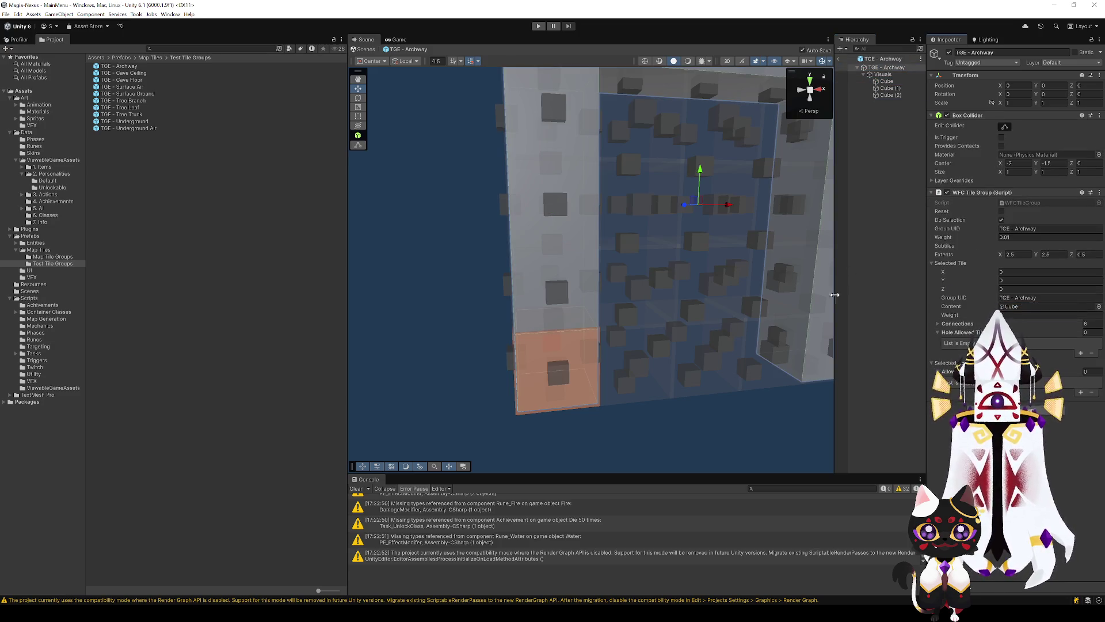
# Assign Cube (1) to the bottom-right tile and Cube (2) to the top-middle tile.
pyautogui.click(813, 351)
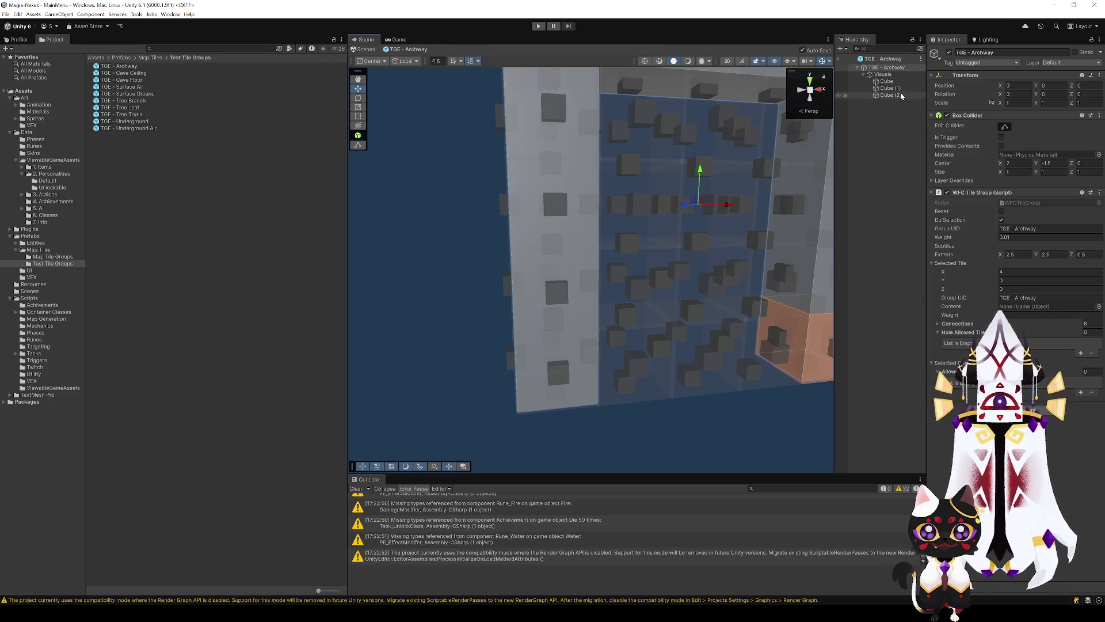
pyautogui.moveTo(898, 88); pyautogui.dragTo(1036, 306)
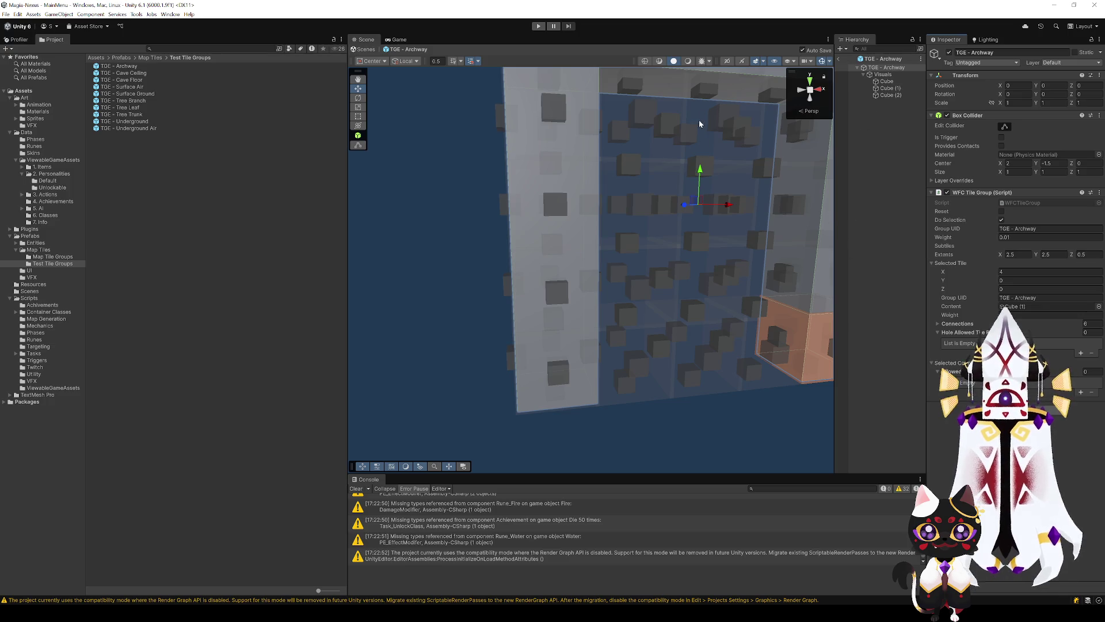
pyautogui.moveTo(699, 120)
pyautogui.mouseDown()
pyautogui.moveTo(711, 111)
pyautogui.moveTo(679, 139)
pyautogui.mouseUp()
pyautogui.click(680, 139)
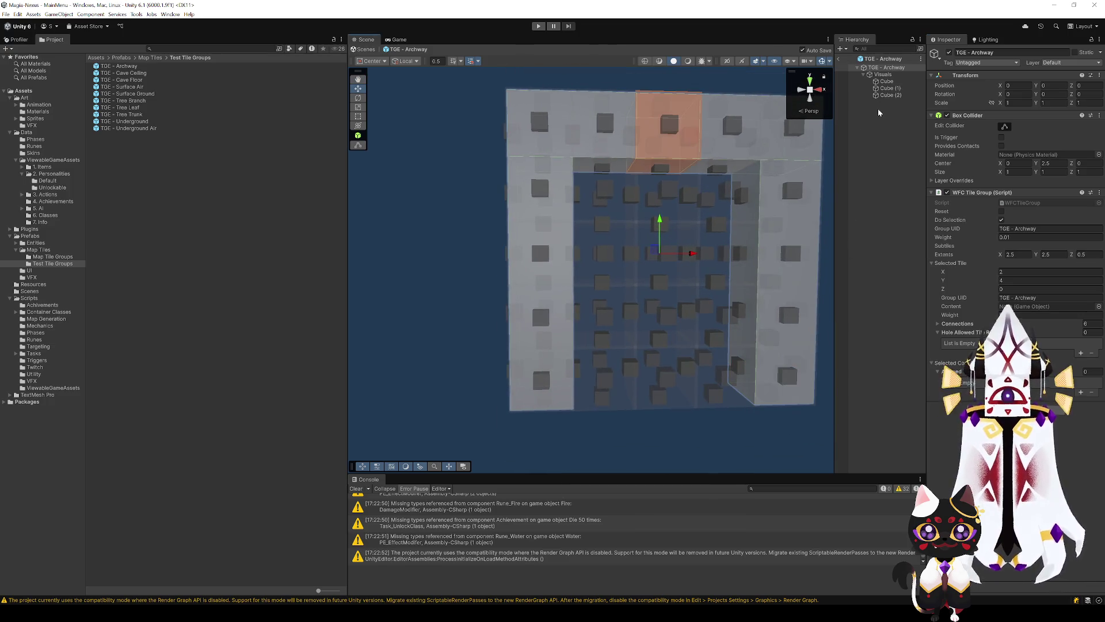
pyautogui.moveTo(889, 95); pyautogui.dragTo(1034, 308)
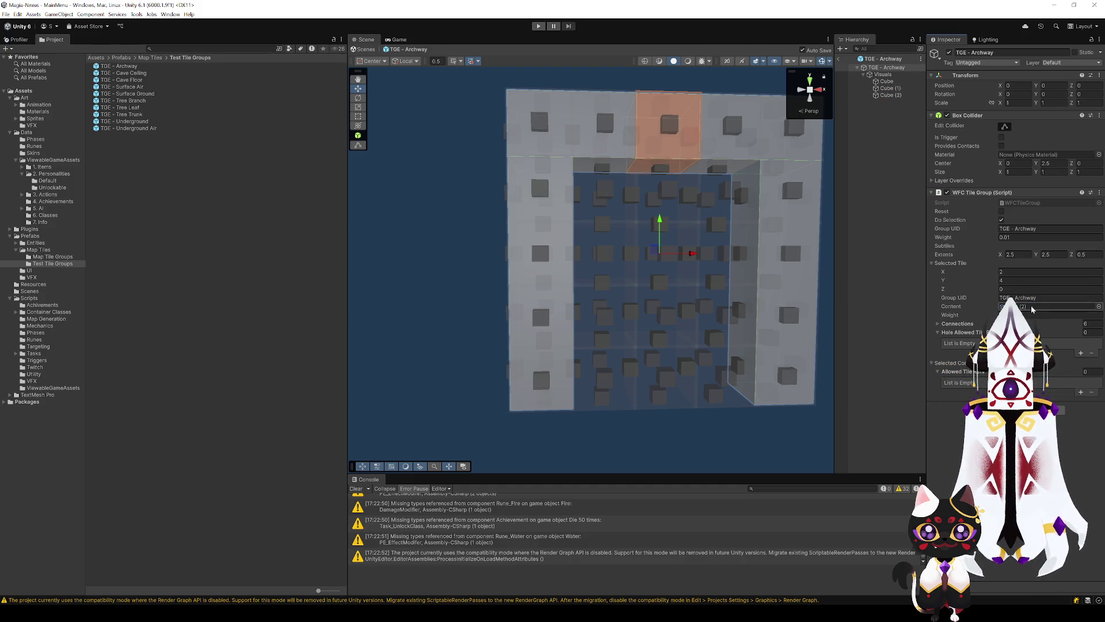
pyautogui.click(838, 65)
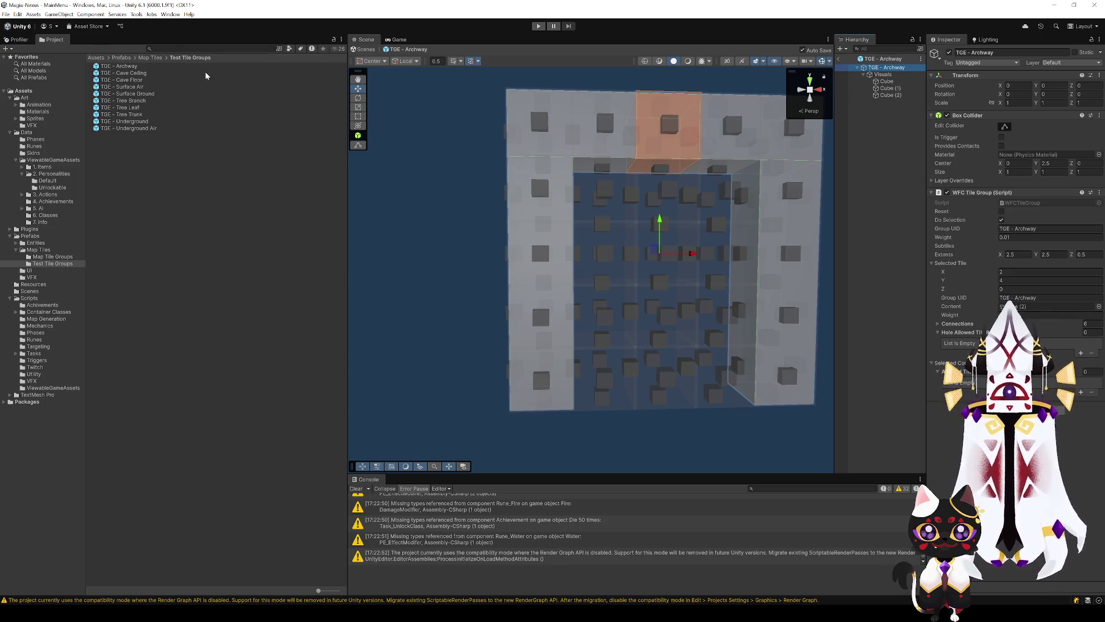
pyautogui.click(120, 67)
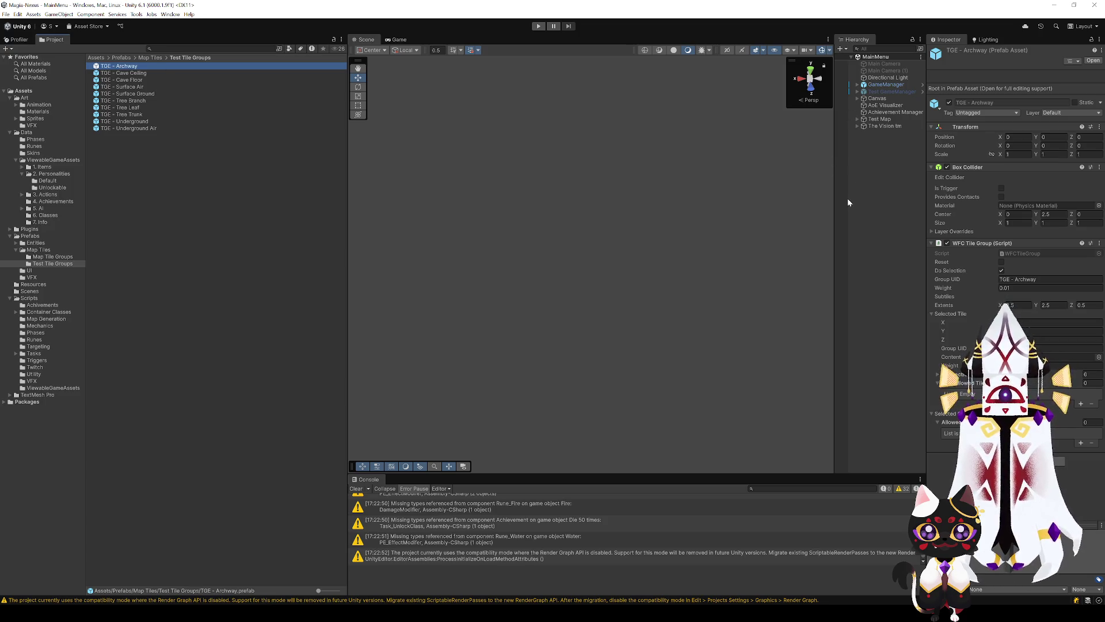
# Reopen the prefab and rename Cube, Cube (1), Cube (2) to LeftArch, RightArch, TopArch.
pyautogui.press('Return')
pyautogui.click(887, 82)
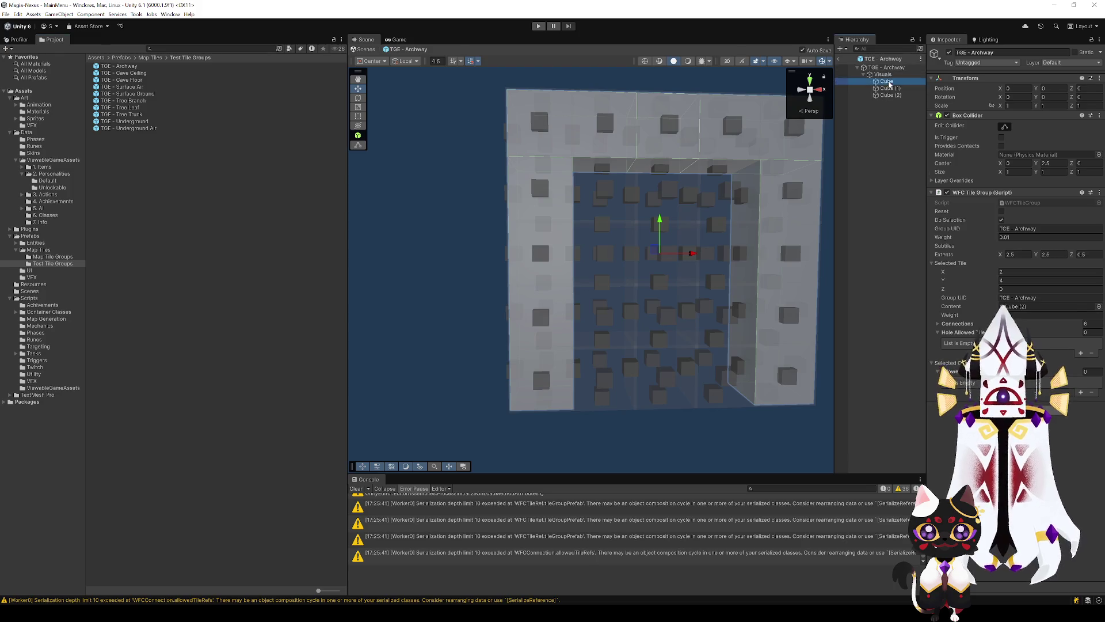
pyautogui.click(894, 84)
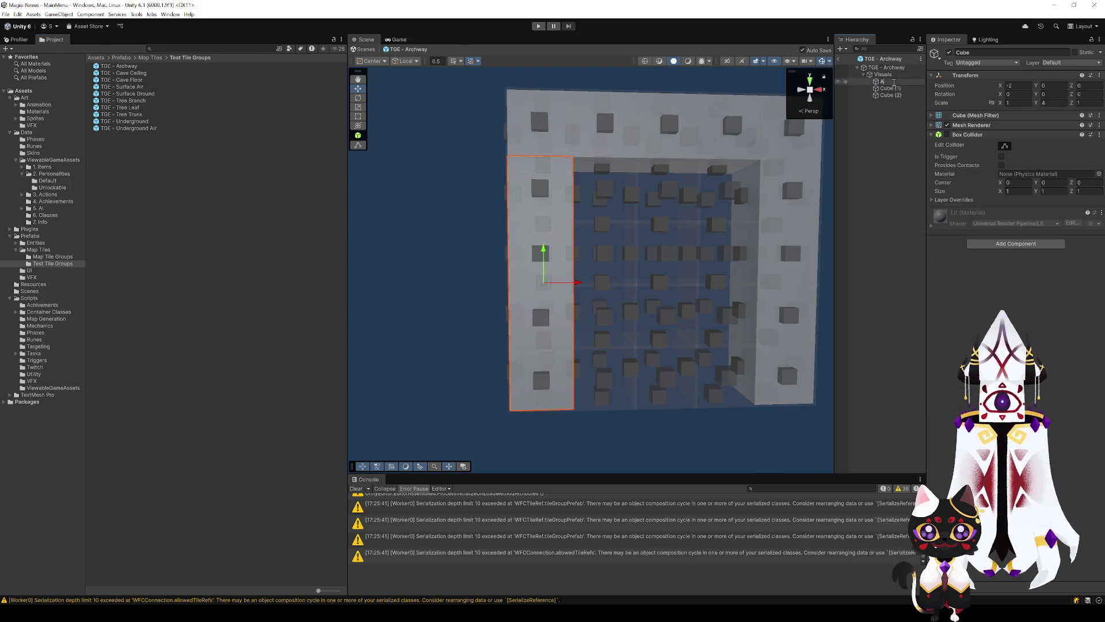
pyautogui.write('LeftArch')
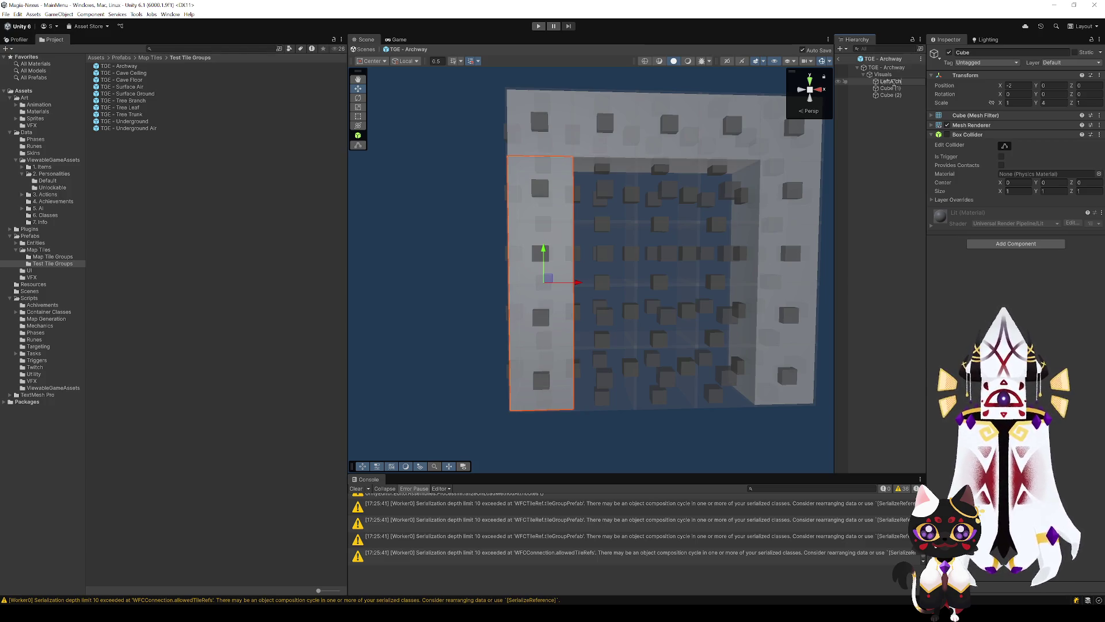
pyautogui.click(892, 90)
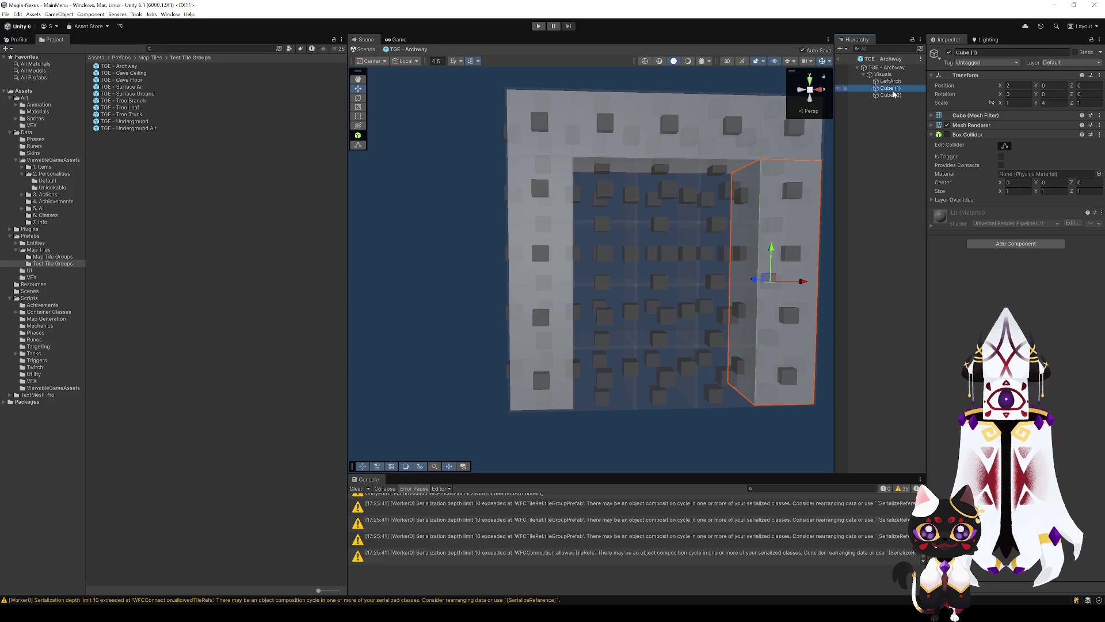
pyautogui.click(893, 89)
pyautogui.write('RightArch')
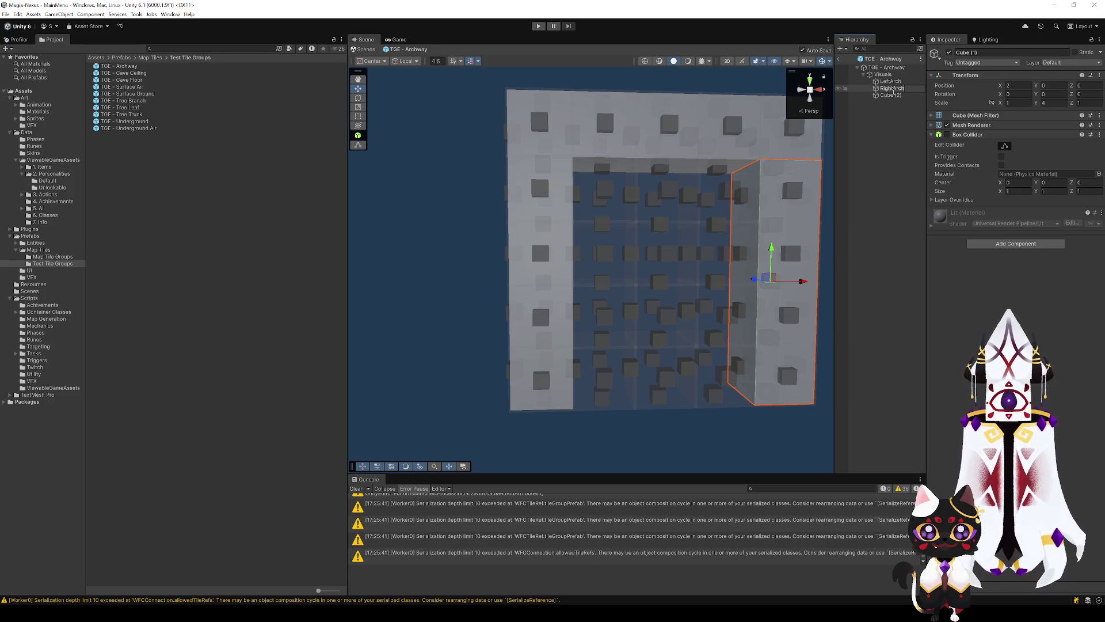
pyautogui.press('Return')
pyautogui.click(908, 96)
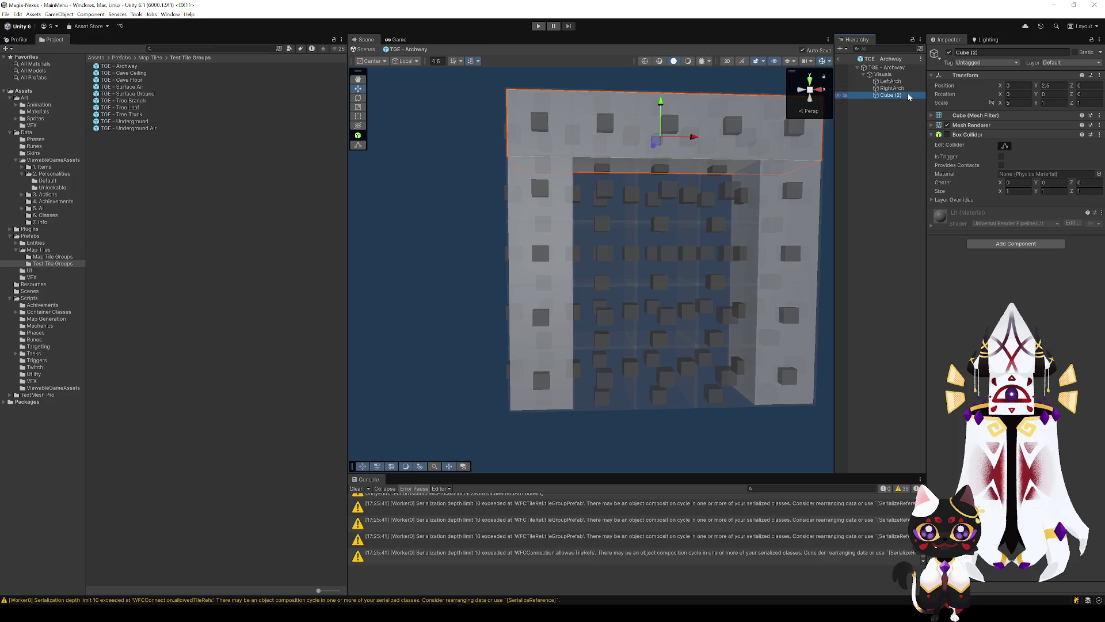
pyautogui.click(908, 96)
pyautogui.write('TopArc')
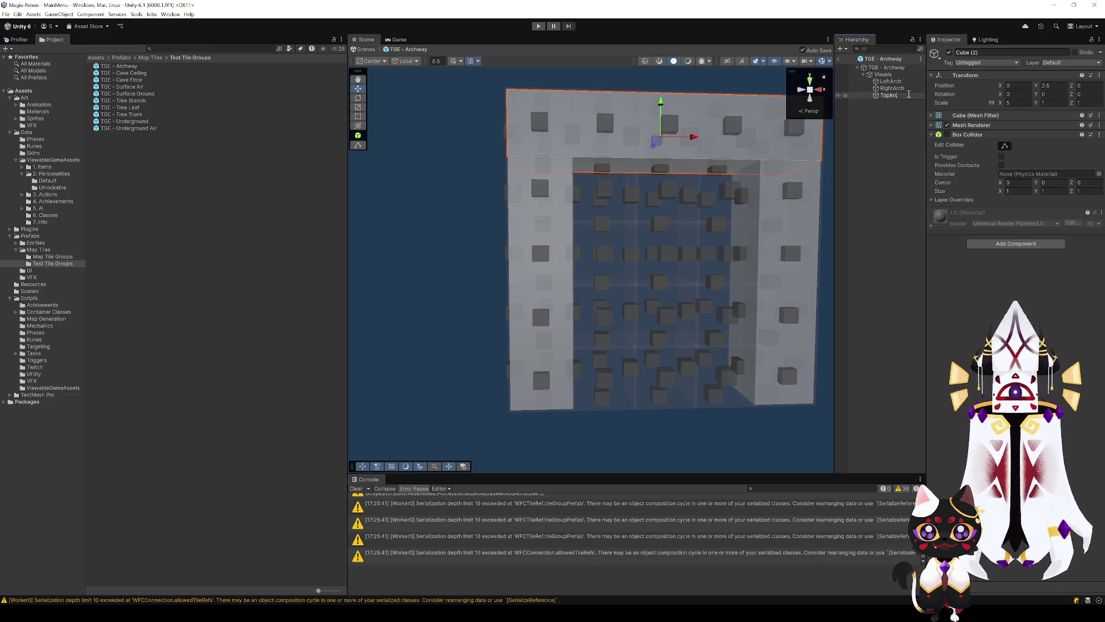
pyautogui.write('h')
pyautogui.press('Return')
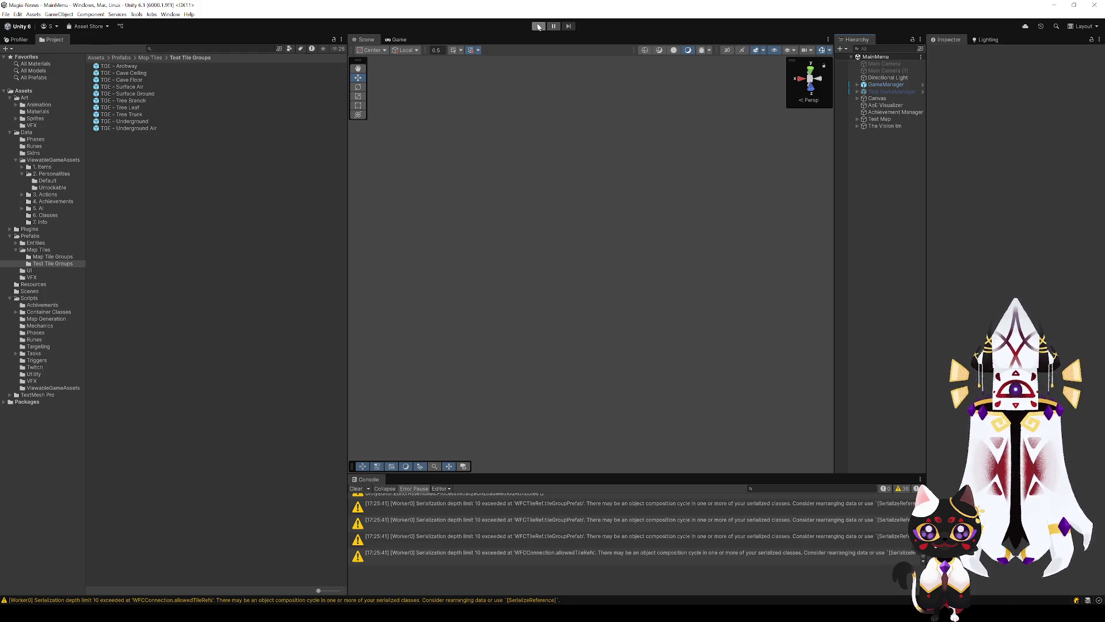
# Switch the Profiler to Play Mode and start recording.
pyautogui.click(18, 39)
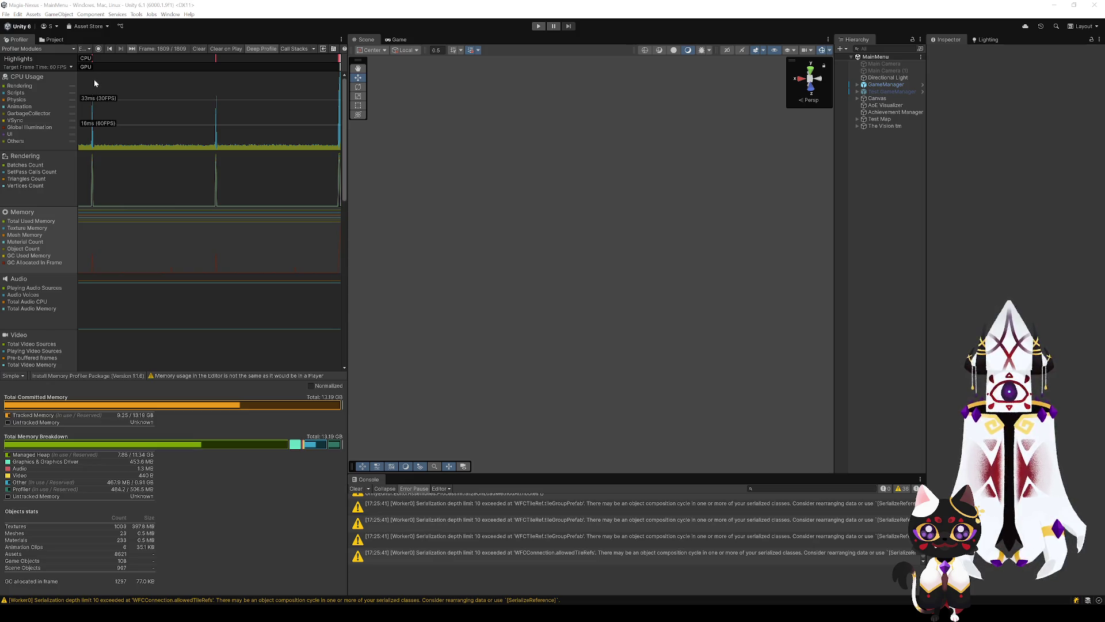
pyautogui.click(83, 49)
pyautogui.click(95, 58)
pyautogui.click(99, 49)
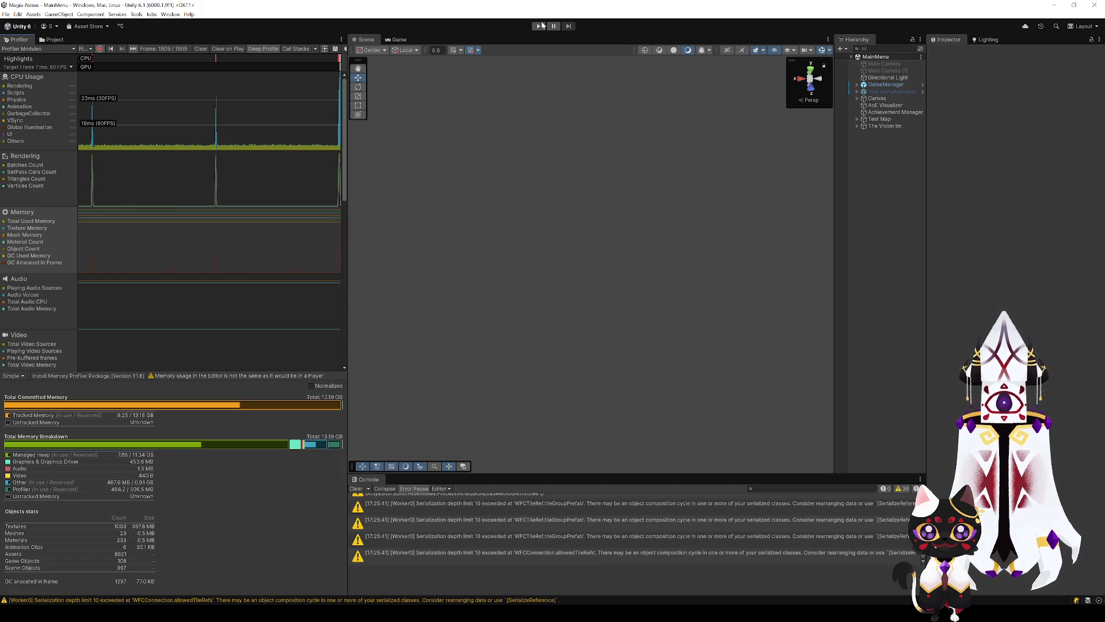
# Set the Test Map generator's Creation Delay to 0.01.
pyautogui.click(892, 112)
pyautogui.click(891, 119)
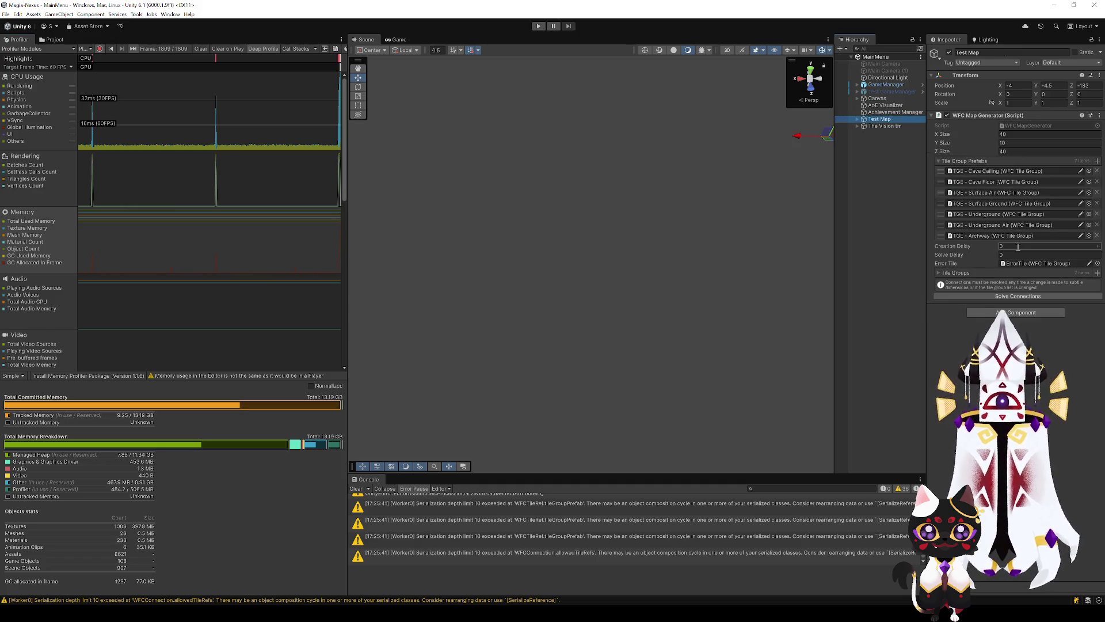
pyautogui.click(1003, 254)
pyautogui.click(1003, 246)
pyautogui.write('0.01')
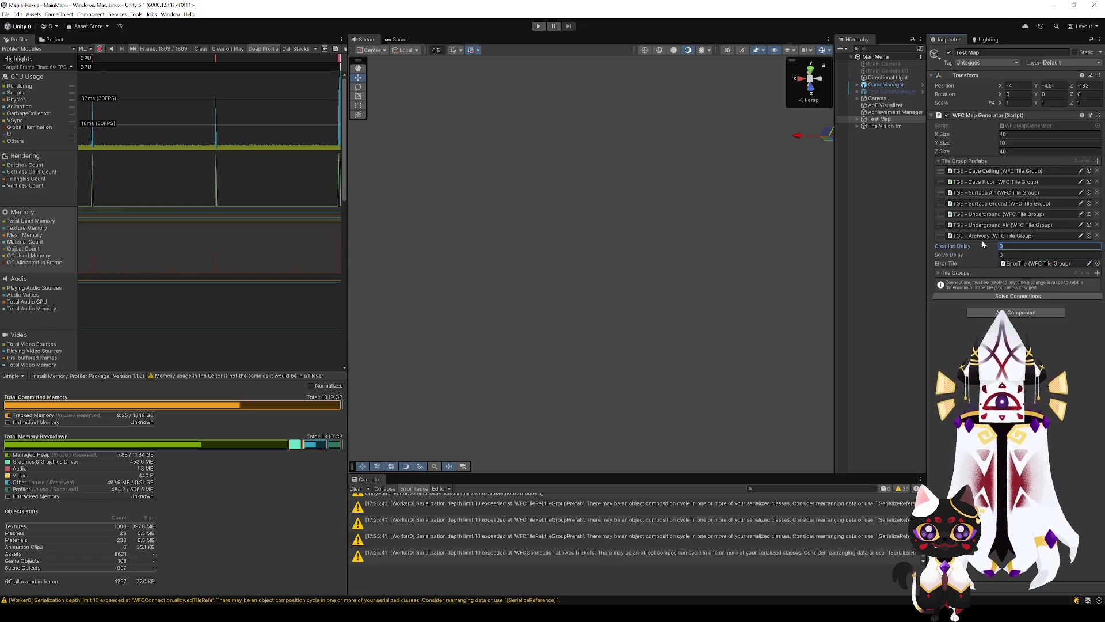
pyautogui.press('Return')
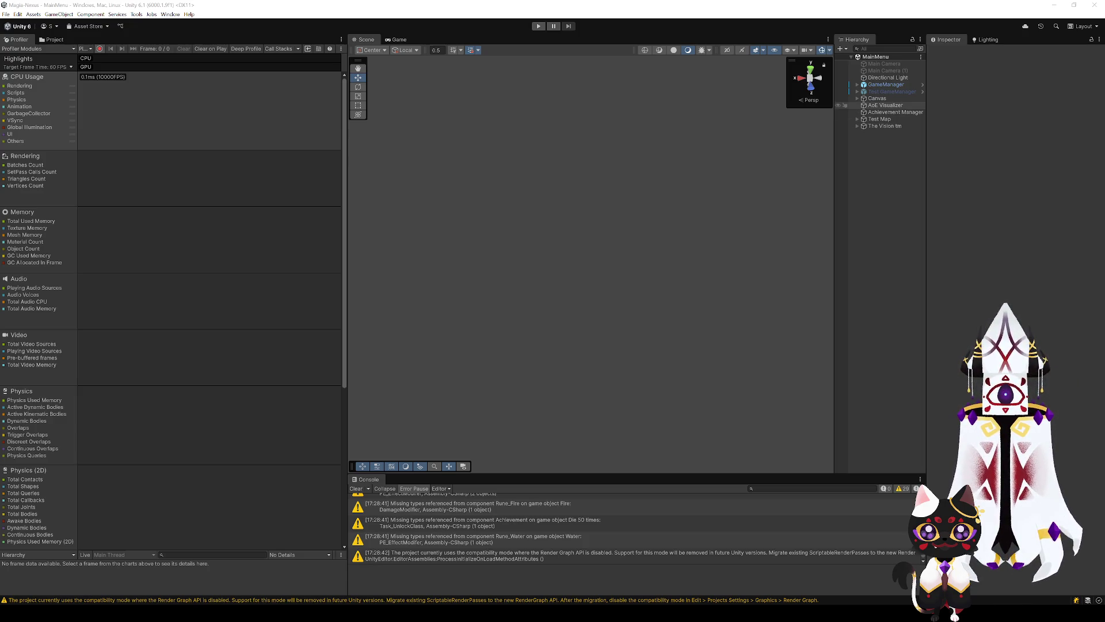
# Solve Test Map's tile connections, edit its Creation Delay, and enter Play mode.
pyautogui.click(887, 119)
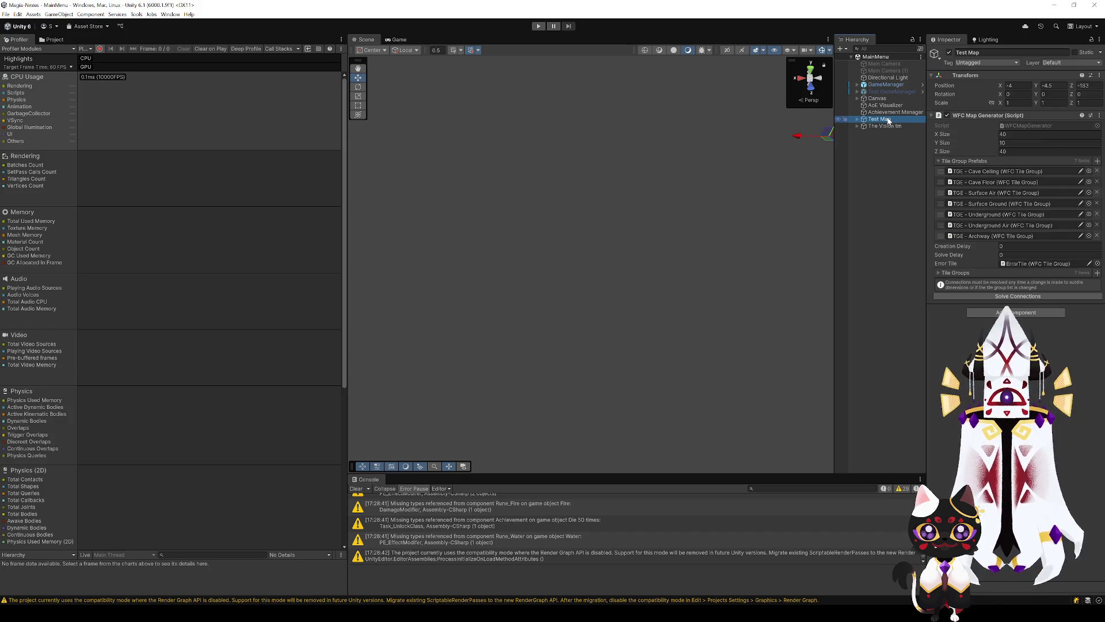
pyautogui.click(999, 296)
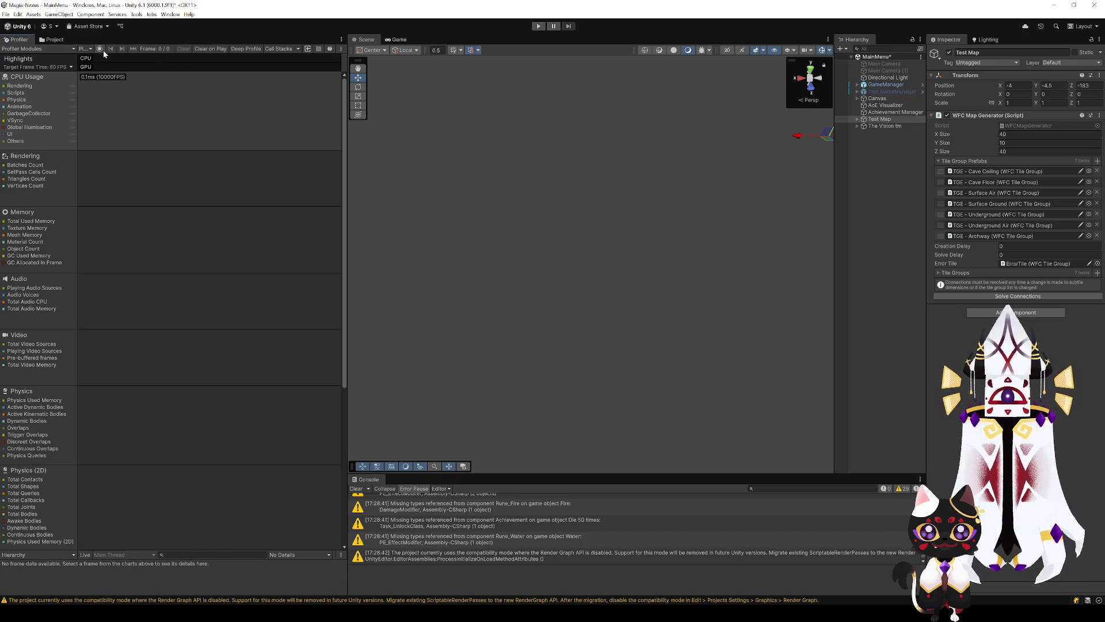
pyautogui.click(1034, 246)
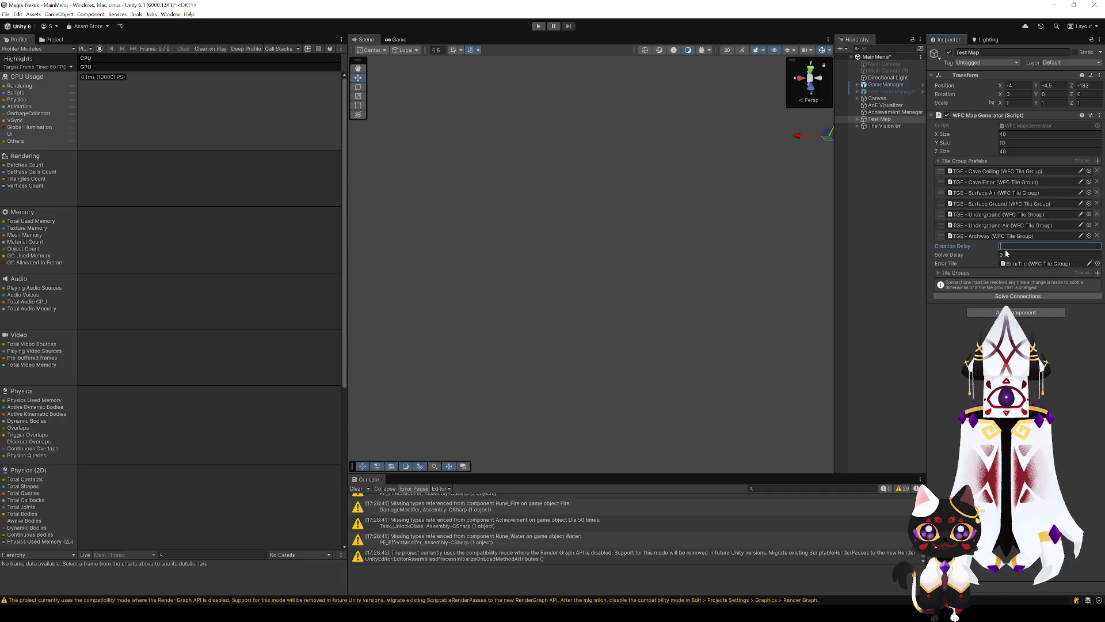
pyautogui.write('0.01')
pyautogui.hotkey('ctrl', 'p')
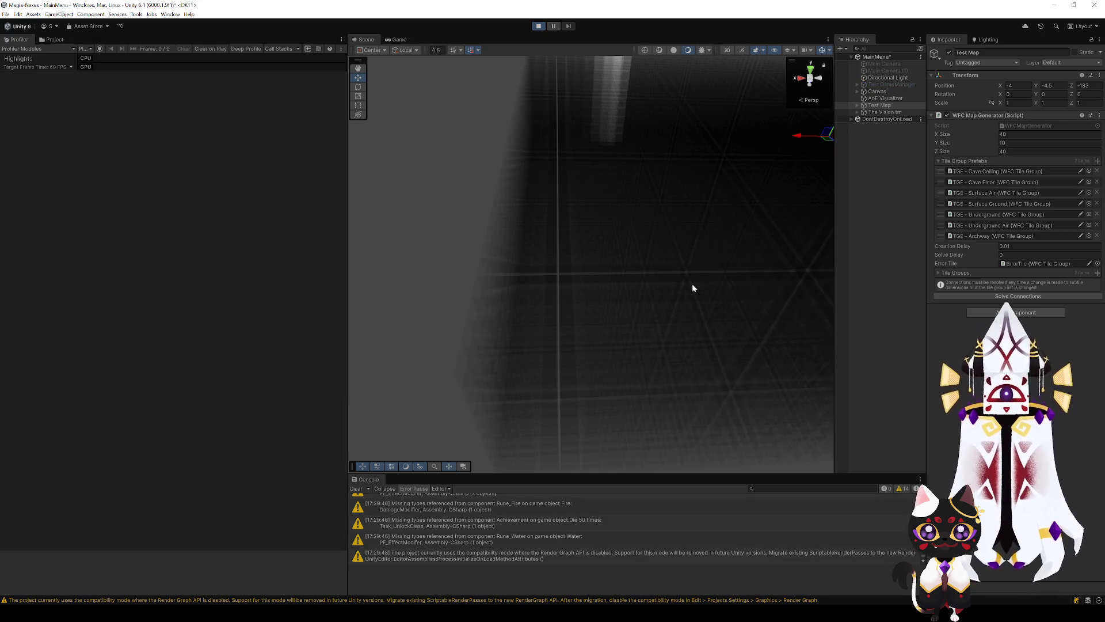
# Orbit and pull back around the generated voxel map to see it from several sides.
pyautogui.moveTo(530, 249)
pyautogui.mouseDown()
pyautogui.moveTo(654, 162)
pyautogui.moveTo(516, 167)
pyautogui.moveTo(685, 287)
pyautogui.mouseUp()
pyautogui.click(467, 155)
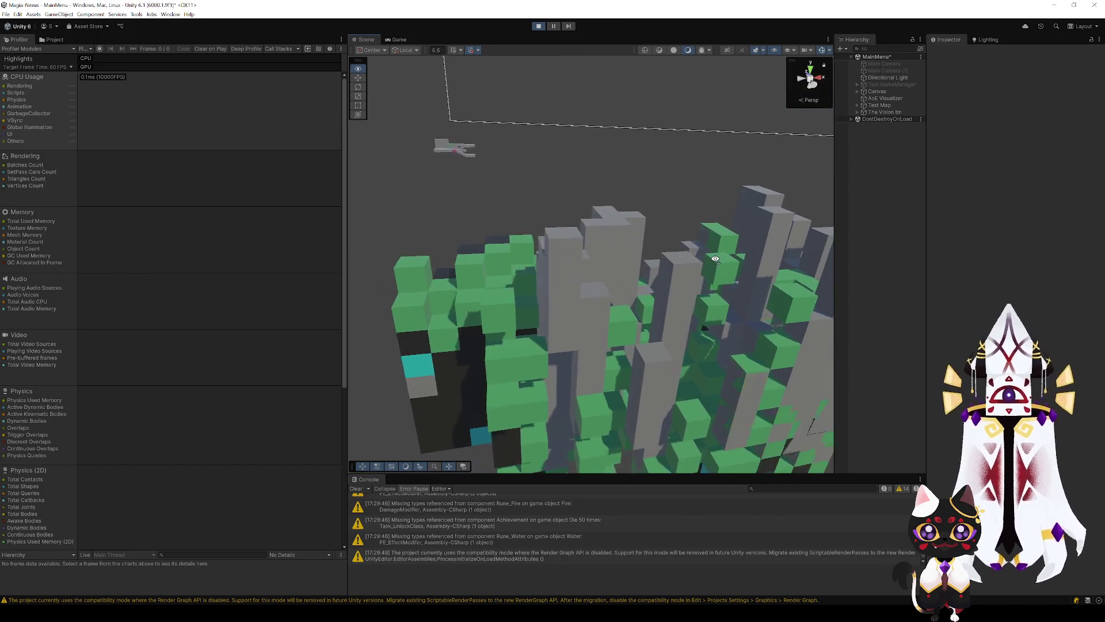
pyautogui.moveTo(685, 287)
pyautogui.mouseDown()
pyautogui.moveTo(744, 286)
pyautogui.moveTo(417, 275)
pyautogui.moveTo(692, 315)
pyautogui.mouseUp()
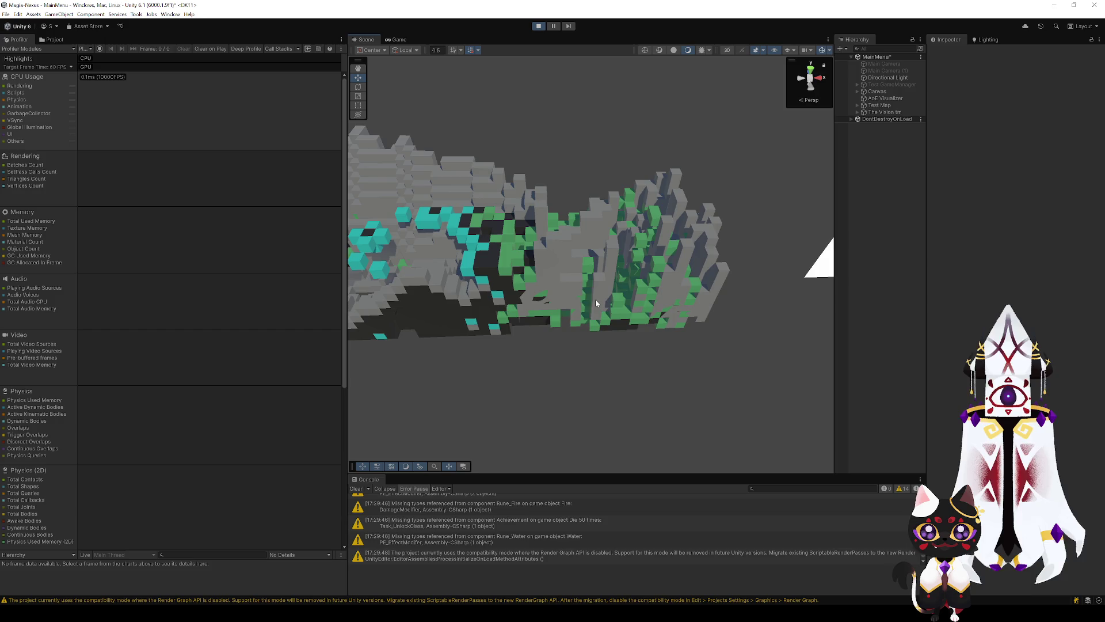
pyautogui.moveTo(692, 315)
pyautogui.mouseDown()
pyautogui.moveTo(472, 268)
pyautogui.moveTo(568, 323)
pyautogui.moveTo(482, 362)
pyautogui.moveTo(541, 370)
pyautogui.moveTo(569, 345)
pyautogui.moveTo(611, 363)
pyautogui.mouseUp()
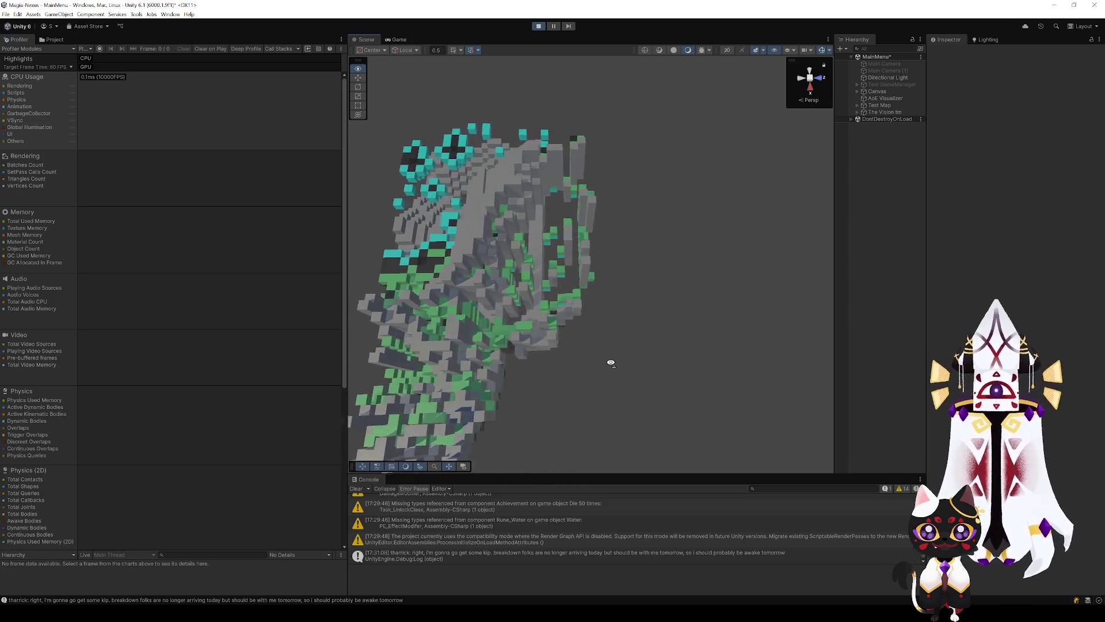
pyautogui.moveTo(611, 362)
pyautogui.mouseDown()
pyautogui.moveTo(607, 378)
pyautogui.moveTo(385, 417)
pyautogui.moveTo(404, 407)
pyautogui.moveTo(288, 340)
pyautogui.moveTo(639, 314)
pyautogui.moveTo(551, 281)
pyautogui.moveTo(377, 296)
pyautogui.moveTo(478, 321)
pyautogui.moveTo(419, 333)
pyautogui.moveTo(720, 277)
pyautogui.moveTo(804, 310)
pyautogui.moveTo(865, 300)
pyautogui.moveTo(753, 291)
pyautogui.moveTo(564, 316)
pyautogui.mouseUp()
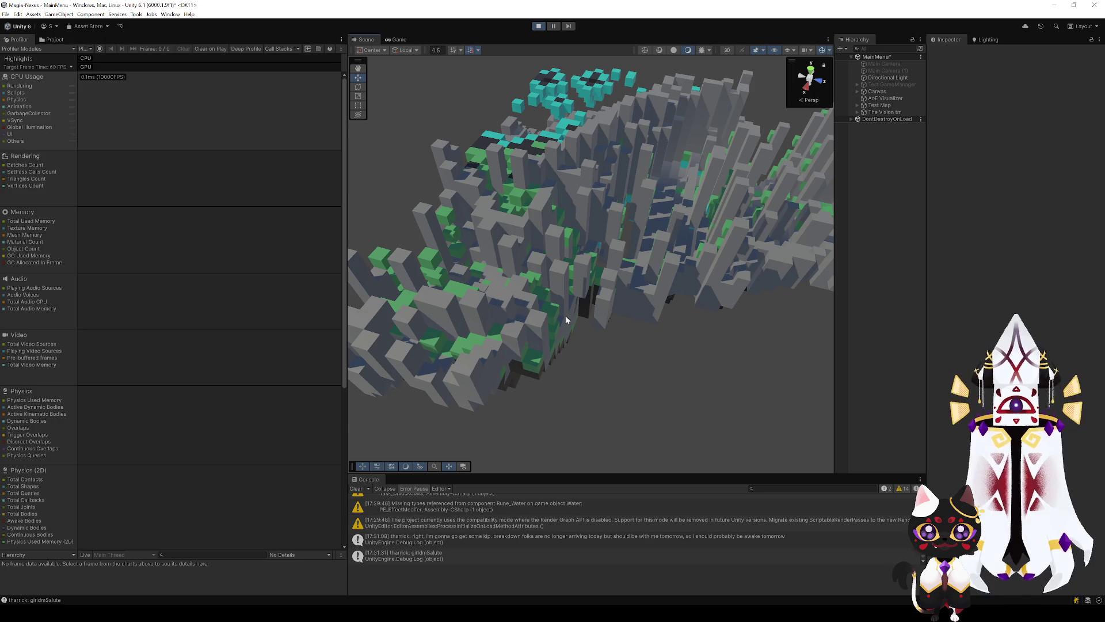
# Zoom in and orbit closely around the voxel terrain from several angles.
pyautogui.moveTo(559, 320); pyautogui.dragTo(750, 309)
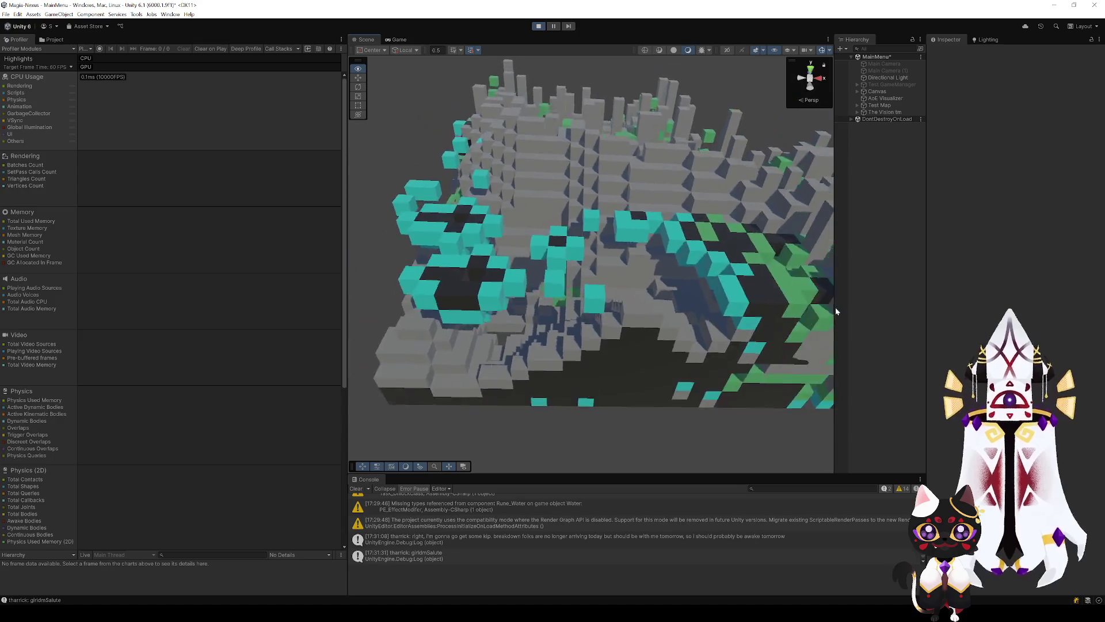
pyautogui.moveTo(750, 309)
pyautogui.mouseDown()
pyautogui.moveTo(690, 179)
pyautogui.moveTo(687, 195)
pyautogui.mouseUp()
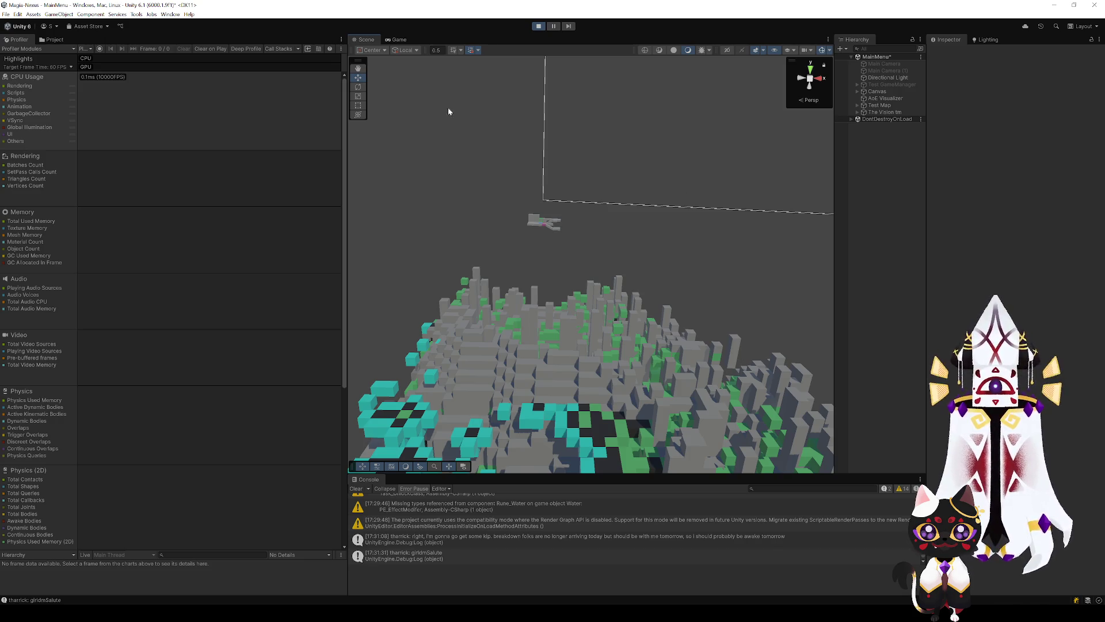
pyautogui.moveTo(562, 329)
pyautogui.mouseDown()
pyautogui.moveTo(540, 382)
pyautogui.moveTo(119, 413)
pyautogui.moveTo(520, 396)
pyautogui.moveTo(661, 443)
pyautogui.mouseUp()
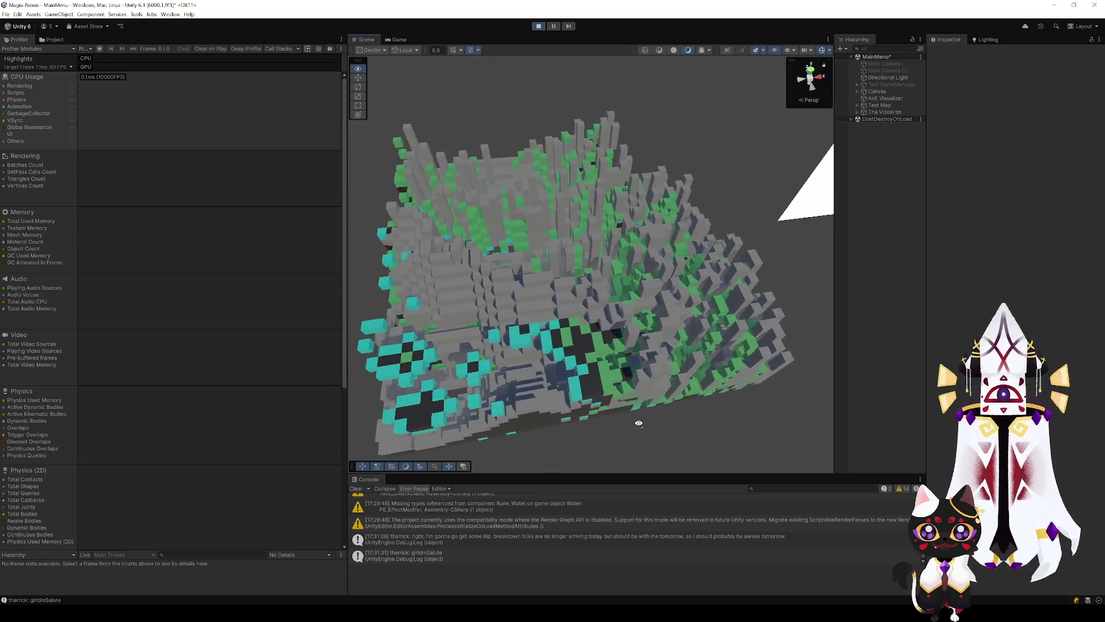
pyautogui.moveTo(661, 443)
pyautogui.mouseDown()
pyautogui.moveTo(353, 466)
pyautogui.moveTo(608, 383)
pyautogui.moveTo(561, 309)
pyautogui.moveTo(650, 338)
pyautogui.moveTo(498, 361)
pyautogui.mouseUp()
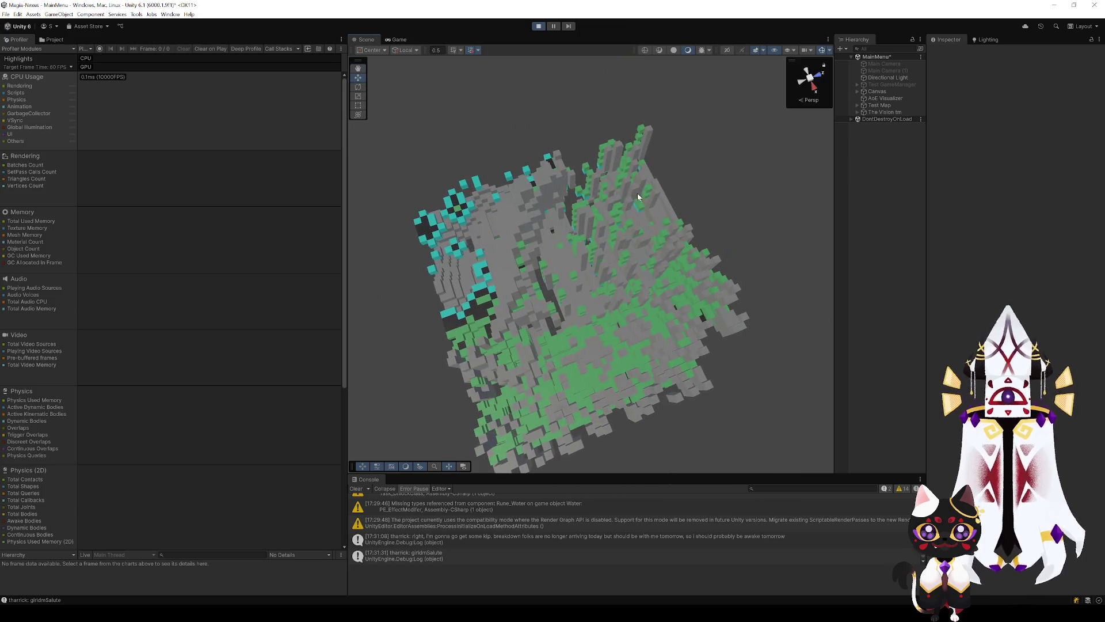
pyautogui.moveTo(497, 362)
pyautogui.mouseDown()
pyautogui.moveTo(561, 431)
pyautogui.moveTo(665, 274)
pyautogui.moveTo(571, 302)
pyautogui.moveTo(349, 313)
pyautogui.moveTo(557, 316)
pyautogui.mouseUp()
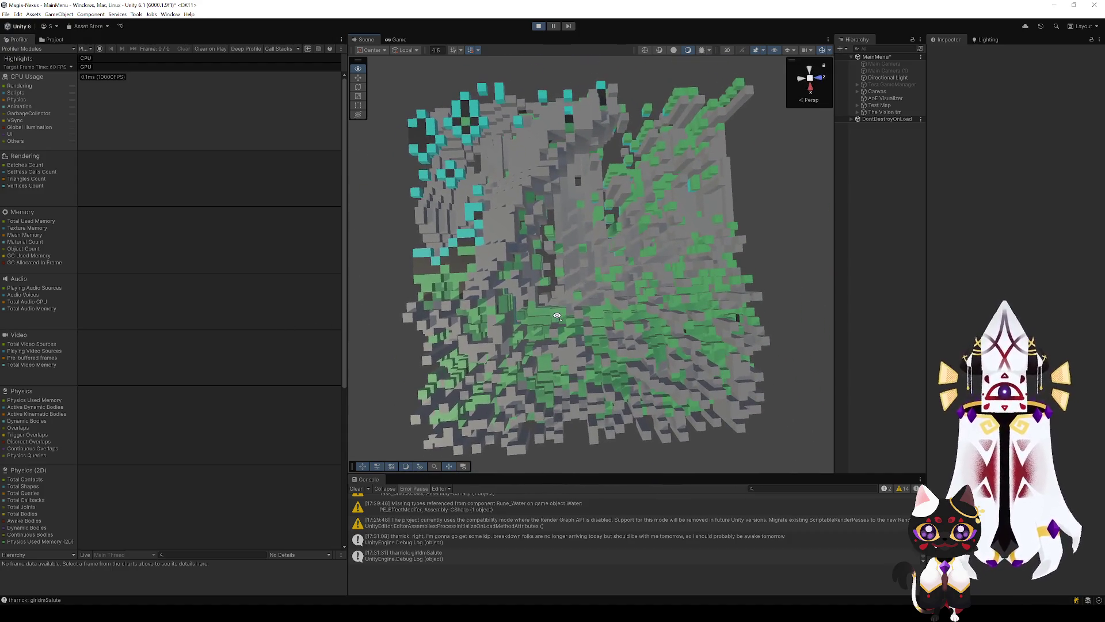
pyautogui.scroll(2, 603, 383)
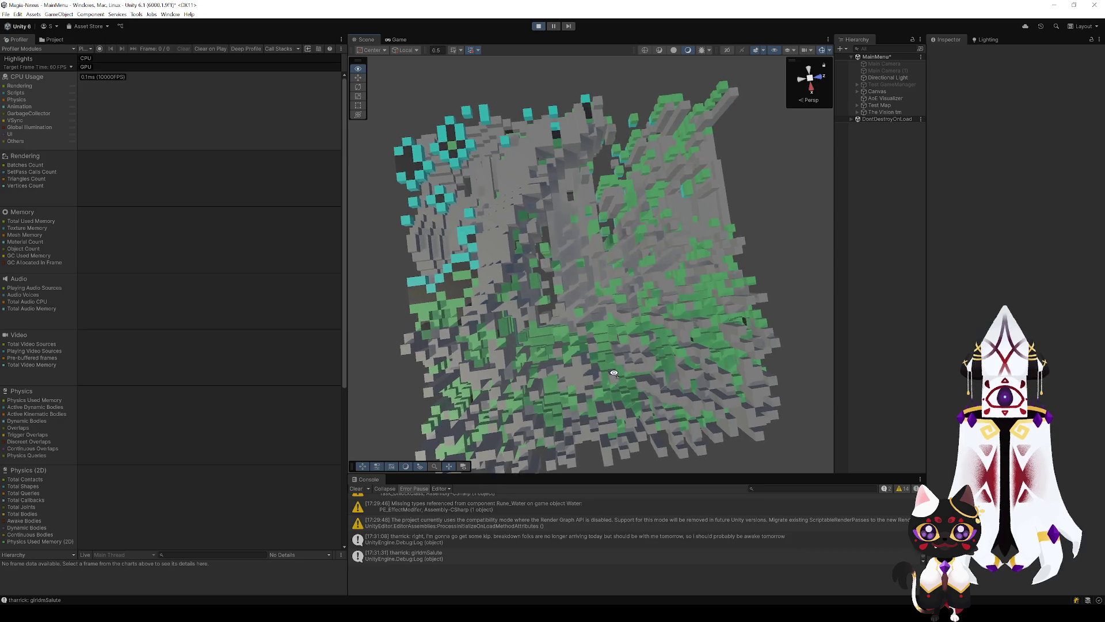
pyautogui.scroll(2, 599, 377)
pyautogui.scroll(3, 593, 368)
pyautogui.scroll(3, 587, 361)
pyautogui.scroll(-5, 570, 310)
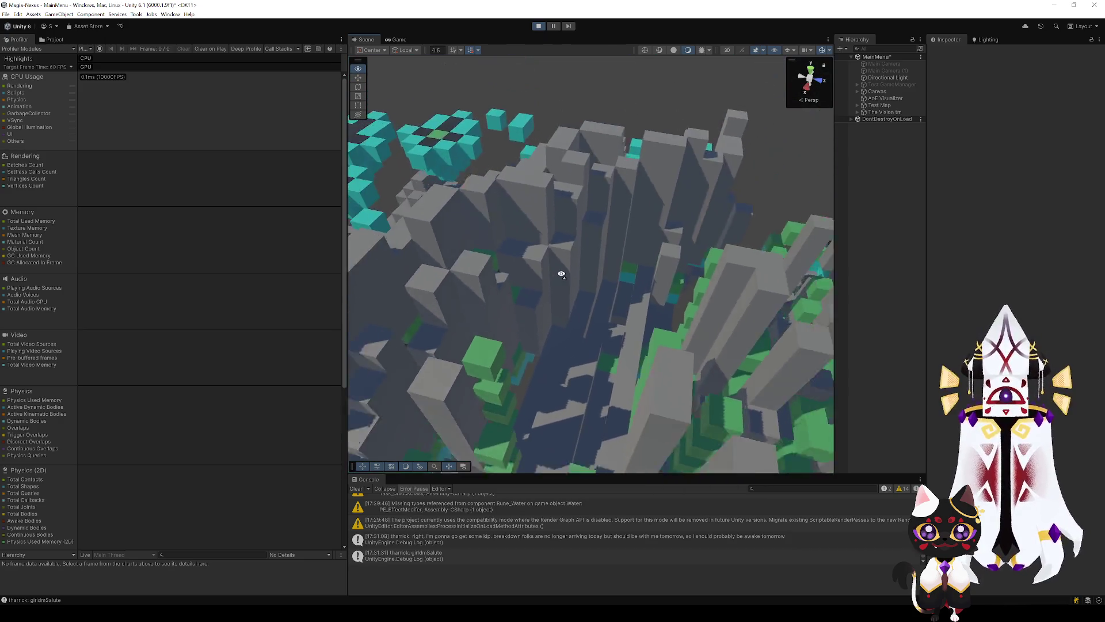
pyautogui.scroll(-3, 570, 284)
pyautogui.moveTo(570, 284)
pyautogui.mouseDown()
pyautogui.moveTo(831, 259)
pyautogui.moveTo(813, 279)
pyautogui.moveTo(201, 357)
pyautogui.moveTo(636, 365)
pyautogui.moveTo(467, 324)
pyautogui.moveTo(313, 343)
pyautogui.moveTo(304, 330)
pyautogui.moveTo(440, 291)
pyautogui.moveTo(549, 277)
pyautogui.moveTo(530, 285)
pyautogui.mouseUp()
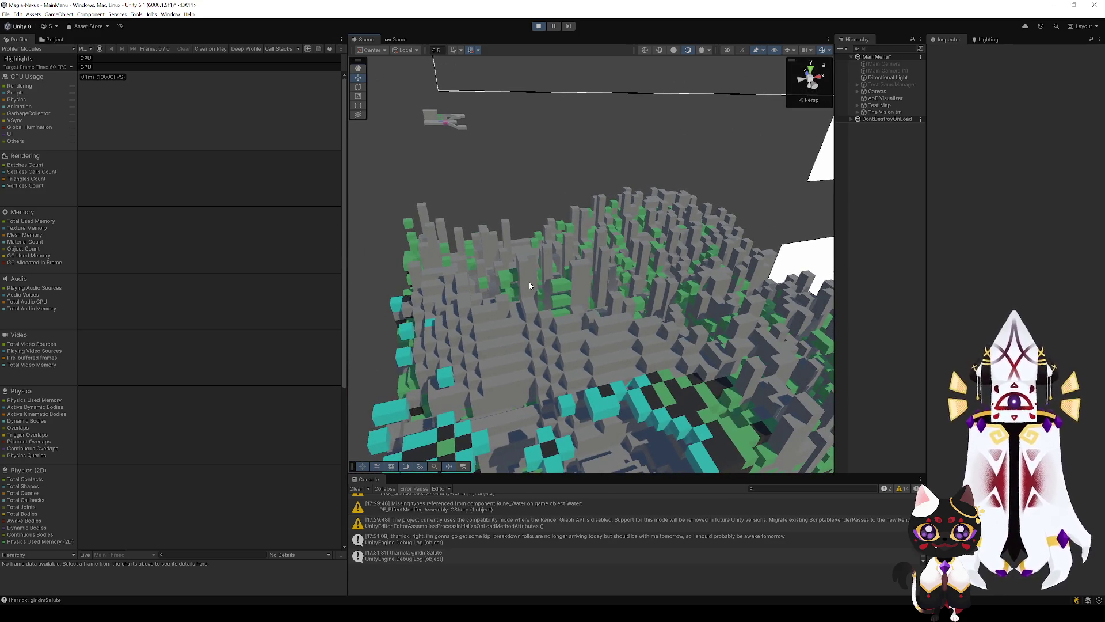
pyautogui.moveTo(530, 284); pyautogui.dragTo(569, 290)
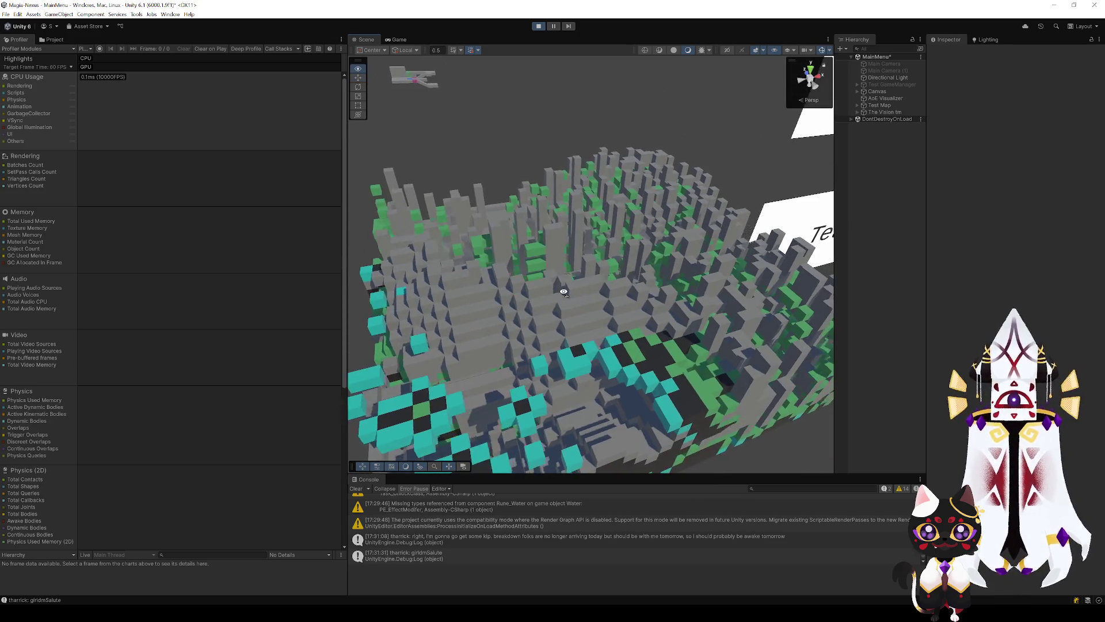
pyautogui.scroll(3, 569, 291)
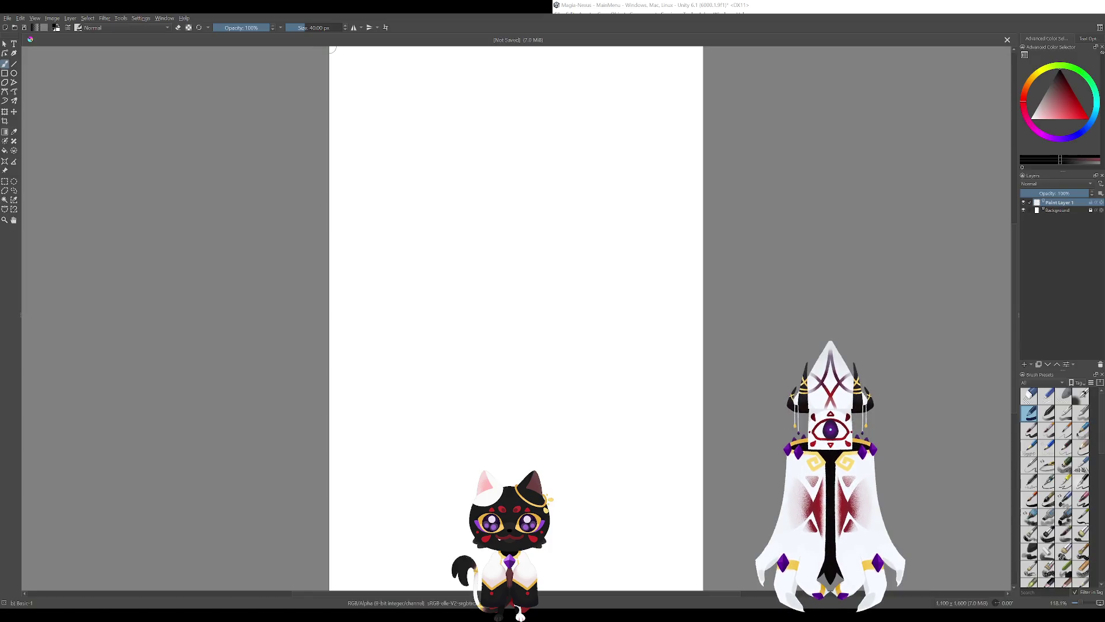
# Handwrite the 'Game Idea' heading, undoing misdrawn strokes.
pyautogui.scroll(-1, 632, 351)
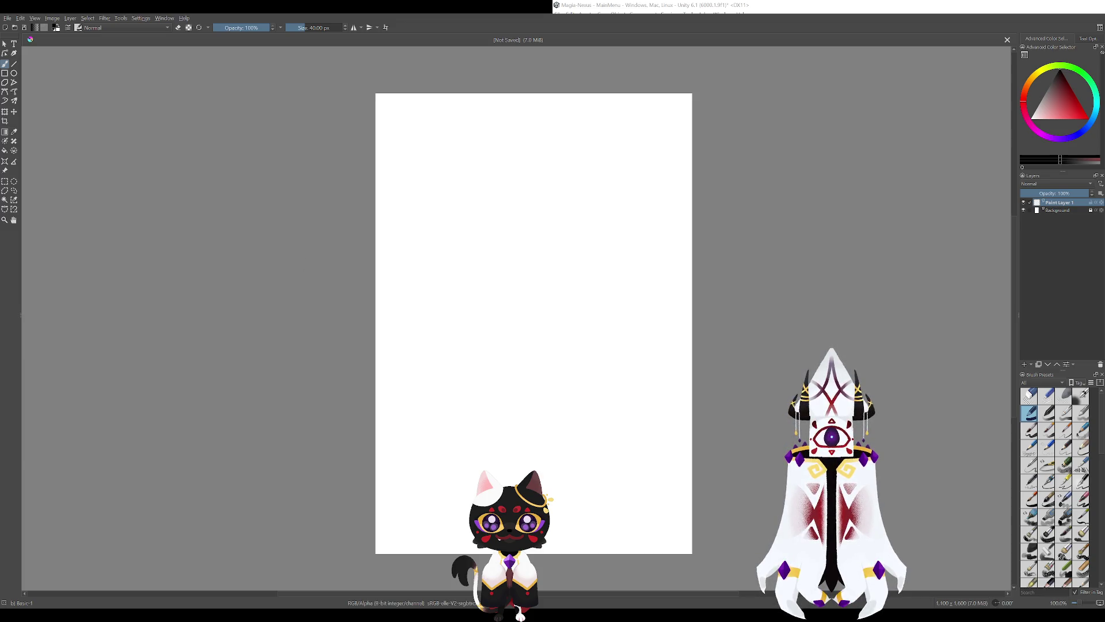
pyautogui.scroll(3, 456, 319)
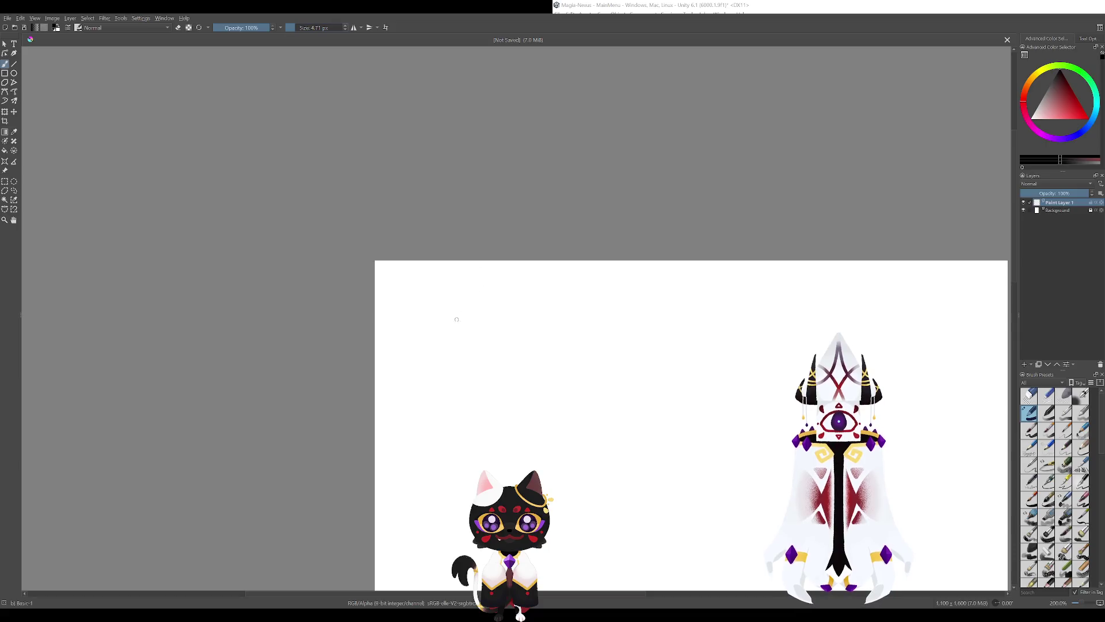
pyautogui.moveTo(420, 296)
pyautogui.mouseDown()
pyautogui.moveTo(423, 331)
pyautogui.moveTo(412, 289)
pyautogui.moveTo(416, 313)
pyautogui.moveTo(449, 318)
pyautogui.moveTo(453, 330)
pyautogui.mouseUp()
pyautogui.hotkey('ctrl', 'z')
pyautogui.moveTo(458, 333)
pyautogui.mouseDown()
pyautogui.moveTo(471, 317)
pyautogui.moveTo(486, 333)
pyautogui.mouseUp()
pyautogui.moveTo(490, 325)
pyautogui.mouseDown()
pyautogui.moveTo(498, 316)
pyautogui.moveTo(507, 333)
pyautogui.mouseUp()
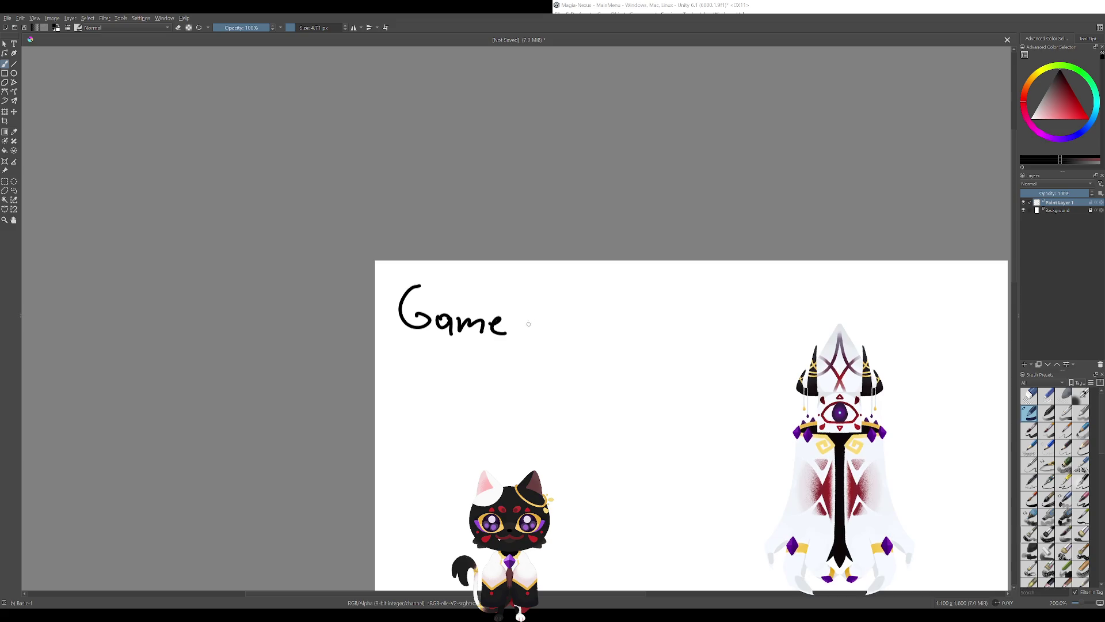
pyautogui.moveTo(536, 292)
pyautogui.mouseDown()
pyautogui.moveTo(537, 325)
pyautogui.moveTo(552, 292)
pyautogui.mouseUp()
pyautogui.moveTo(528, 324); pyautogui.dragTo(572, 323)
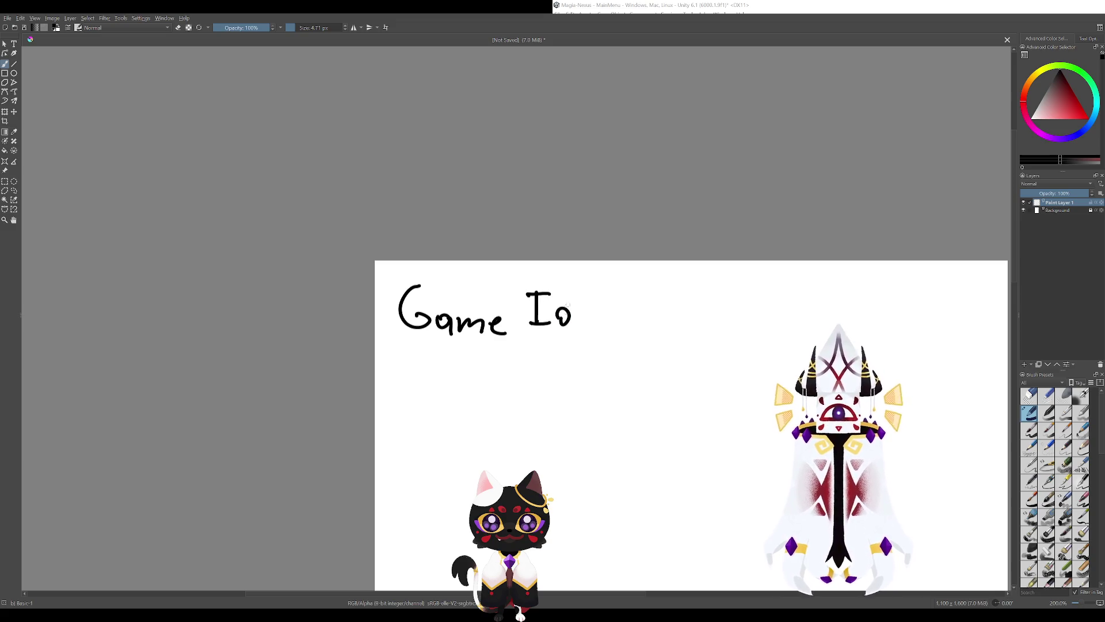
pyautogui.moveTo(575, 286); pyautogui.dragTo(579, 323)
pyautogui.moveTo(580, 310)
pyautogui.mouseDown()
pyautogui.moveTo(594, 310)
pyautogui.moveTo(598, 325)
pyautogui.mouseUp()
pyautogui.moveTo(615, 313); pyautogui.dragTo(621, 331)
pyautogui.hotkey('ctrl', 'z')
pyautogui.hotkey('ctrl', 'z')
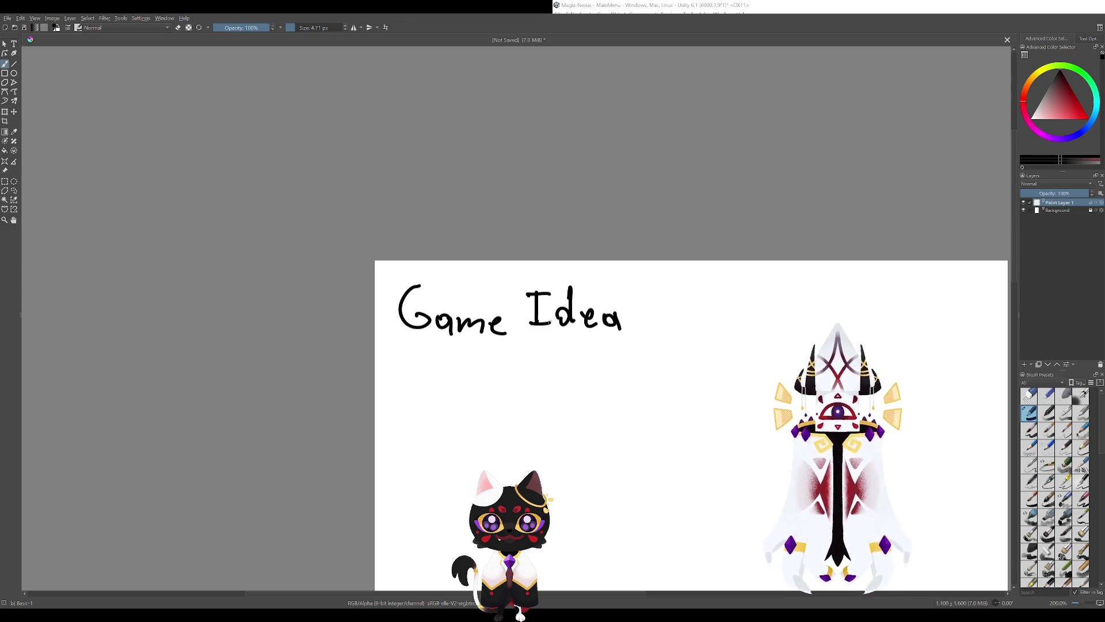
# Pan the canvas and handwrite 'Roguelite' under the heading.
pyautogui.scroll(-3, 590, 328)
pyautogui.moveTo(556, 318); pyautogui.dragTo(635, 419)
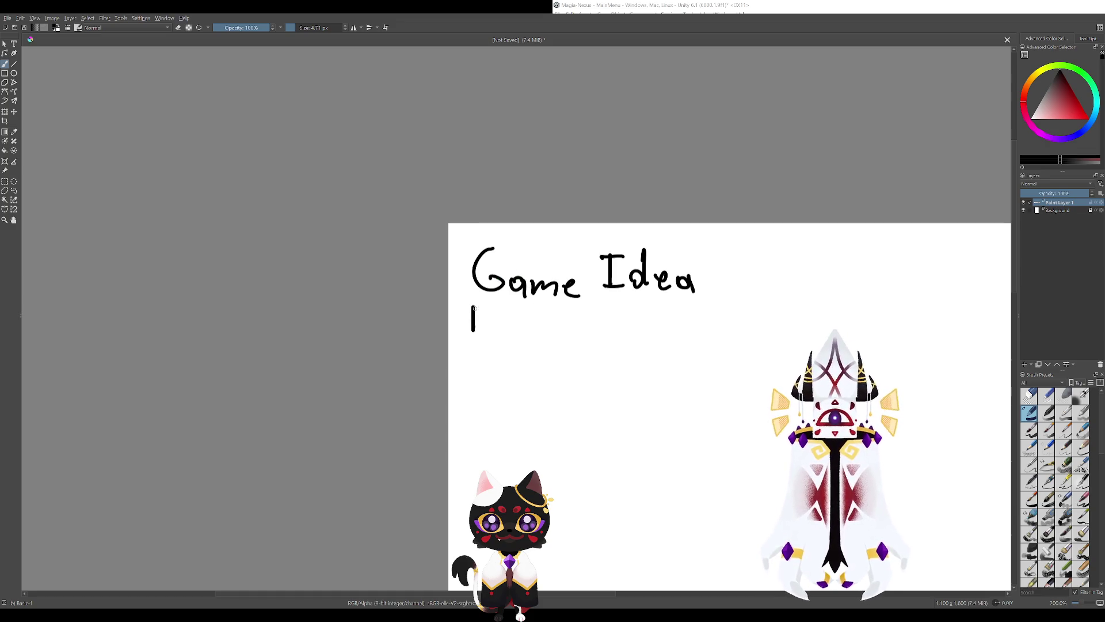
pyautogui.moveTo(474, 307)
pyautogui.mouseDown()
pyautogui.moveTo(489, 333)
pyautogui.moveTo(507, 331)
pyautogui.moveTo(500, 343)
pyautogui.mouseUp()
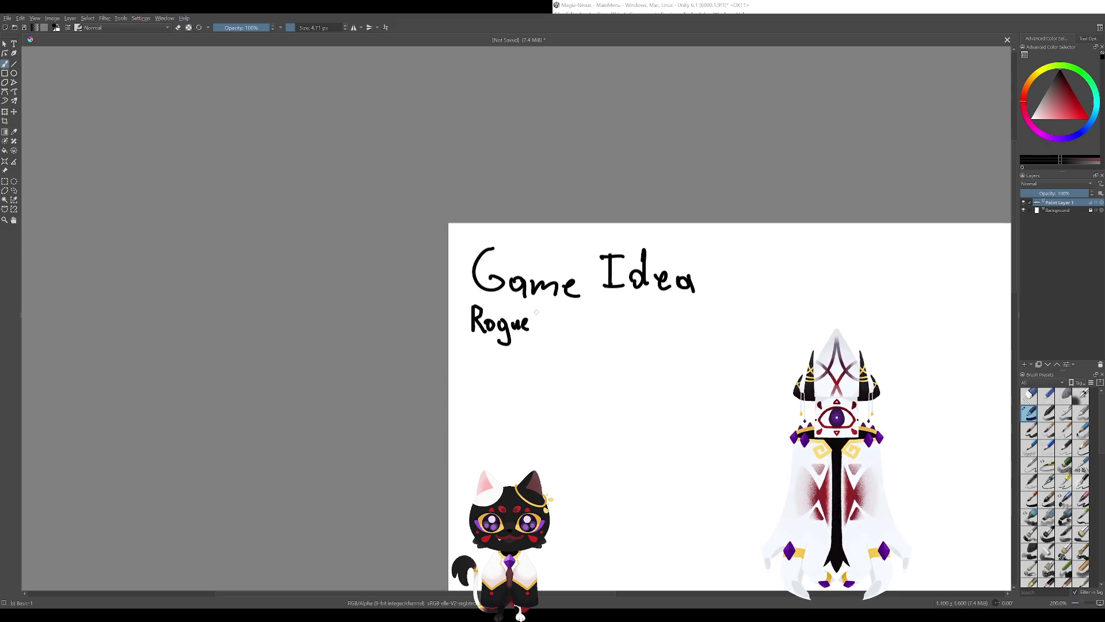
pyautogui.moveTo(539, 309); pyautogui.dragTo(539, 332)
pyautogui.moveTo(549, 320)
pyautogui.mouseDown()
pyautogui.moveTo(550, 333)
pyautogui.moveTo(575, 331)
pyautogui.mouseUp()
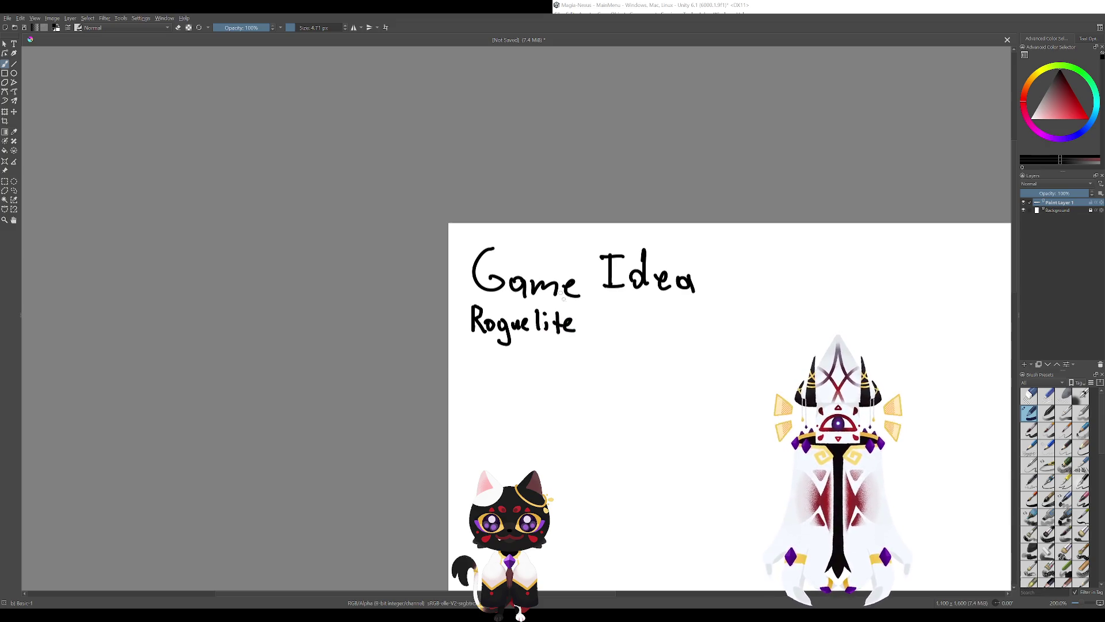
pyautogui.moveTo(634, 403); pyautogui.dragTo(550, 394)
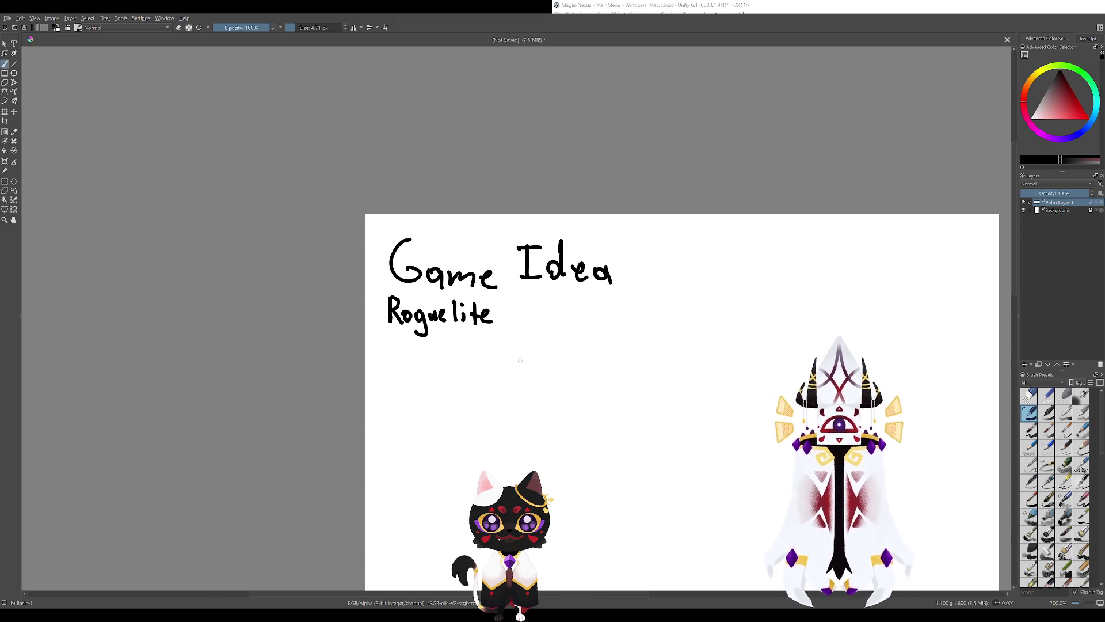
# Handwrite 'Tactics' after Roguelite on the first bullet.
pyautogui.moveTo(570, 384)
pyautogui.mouseDown()
pyautogui.moveTo(496, 373)
pyautogui.moveTo(485, 290)
pyautogui.mouseUp()
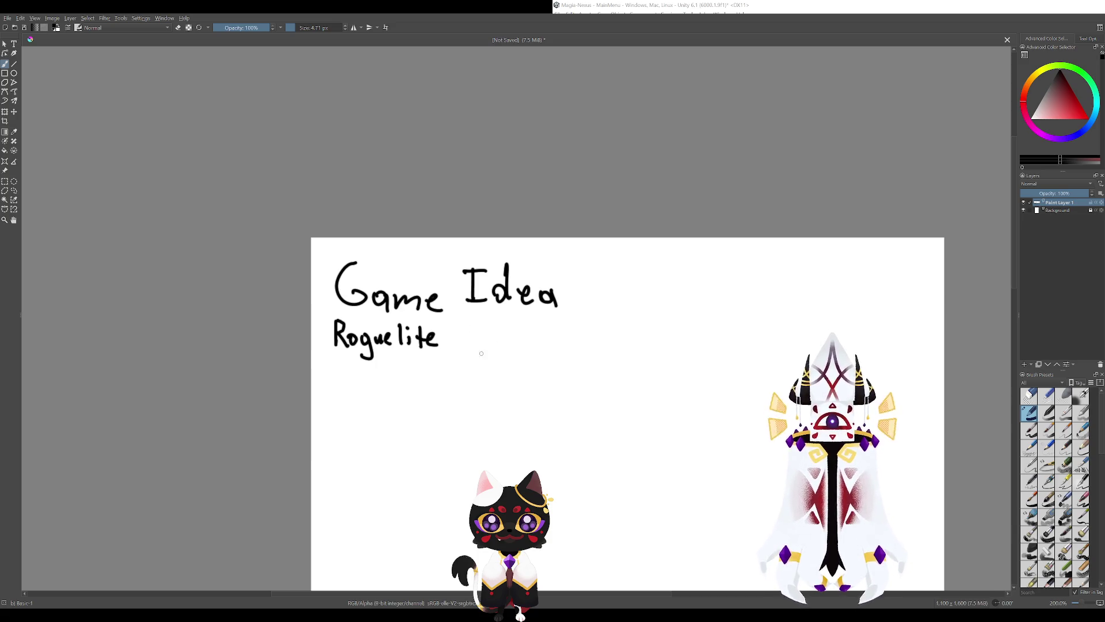
pyautogui.moveTo(391, 353); pyautogui.dragTo(436, 352)
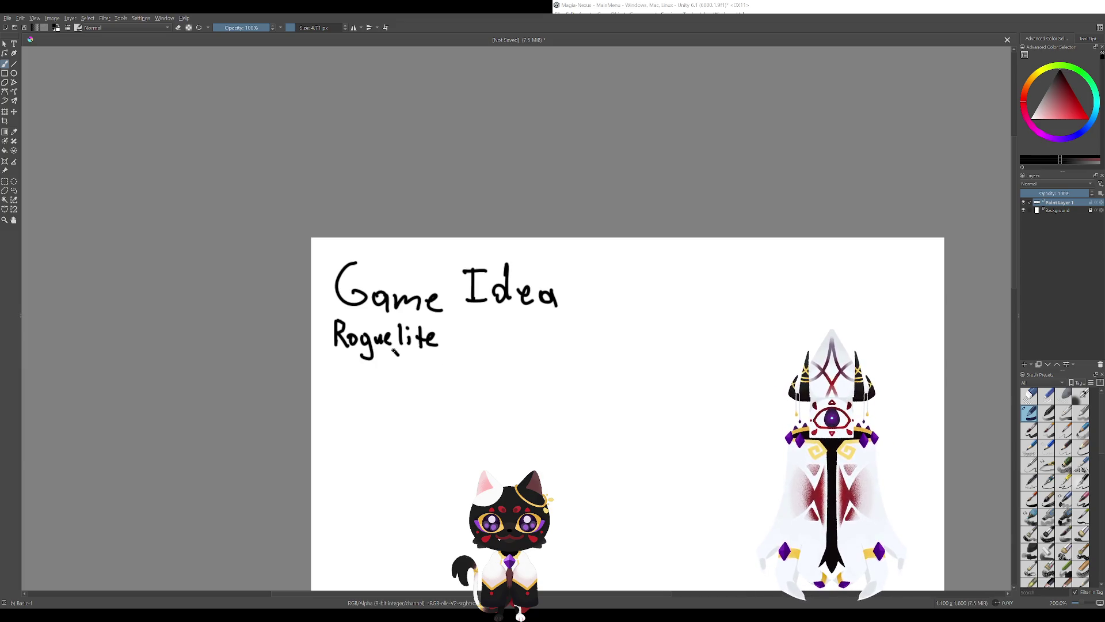
pyautogui.hotkey('ctrl', 'z')
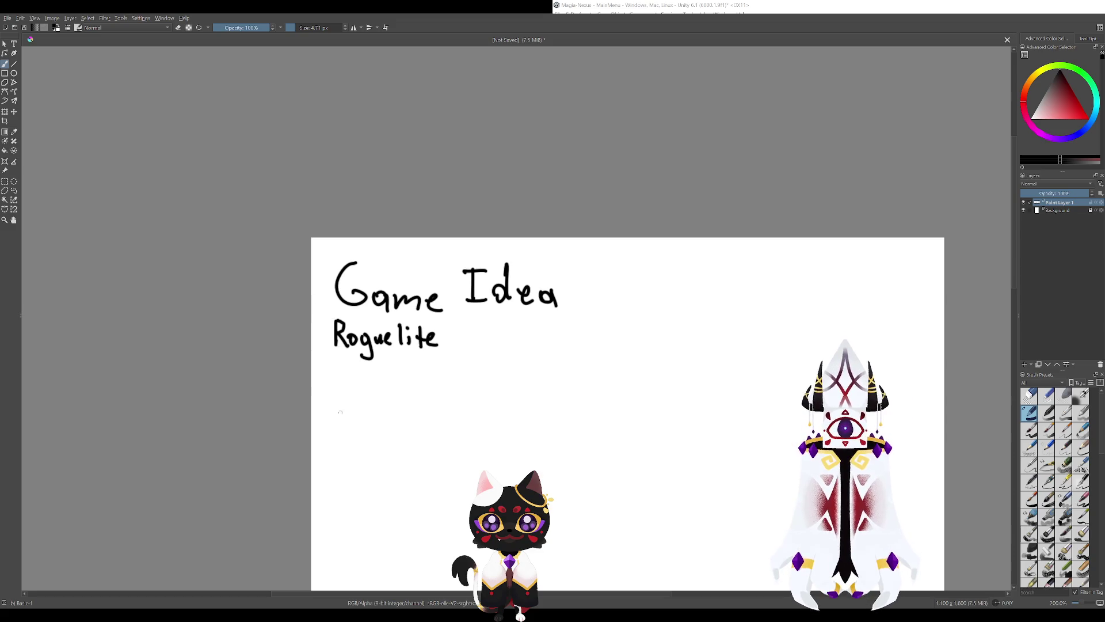
pyautogui.moveTo(340, 412); pyautogui.dragTo(343, 339)
pyautogui.moveTo(500, 324); pyautogui.dragTo(441, 353)
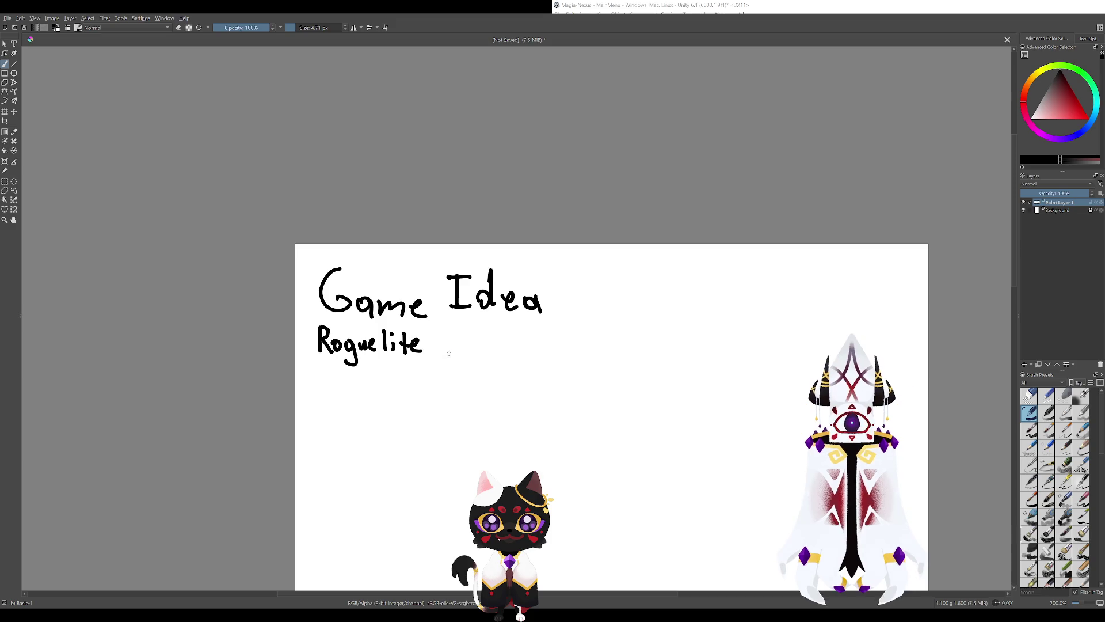
pyautogui.moveTo(449, 332); pyautogui.dragTo(449, 356)
pyautogui.moveTo(444, 334)
pyautogui.mouseDown()
pyautogui.moveTo(461, 336)
pyautogui.moveTo(467, 360)
pyautogui.mouseUp()
pyautogui.moveTo(480, 349)
pyautogui.mouseDown()
pyautogui.moveTo(479, 361)
pyautogui.moveTo(517, 364)
pyautogui.mouseUp()
pyautogui.moveTo(446, 349); pyautogui.dragTo(533, 340)
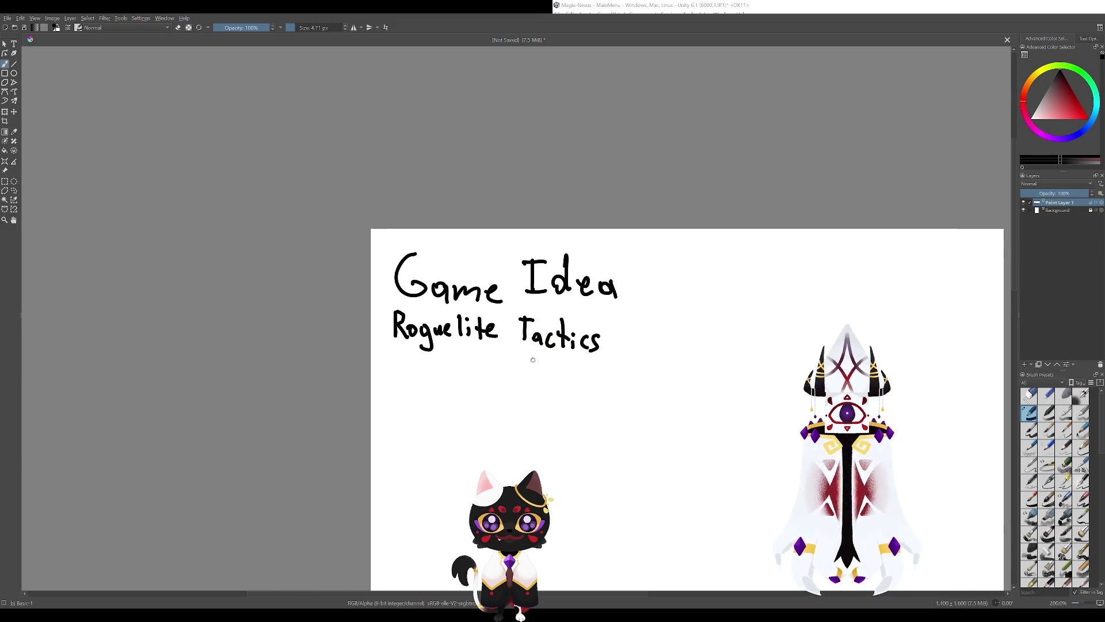
# Write 'Character' on a new dashed bullet line below.
pyautogui.scroll(-2, 428, 396)
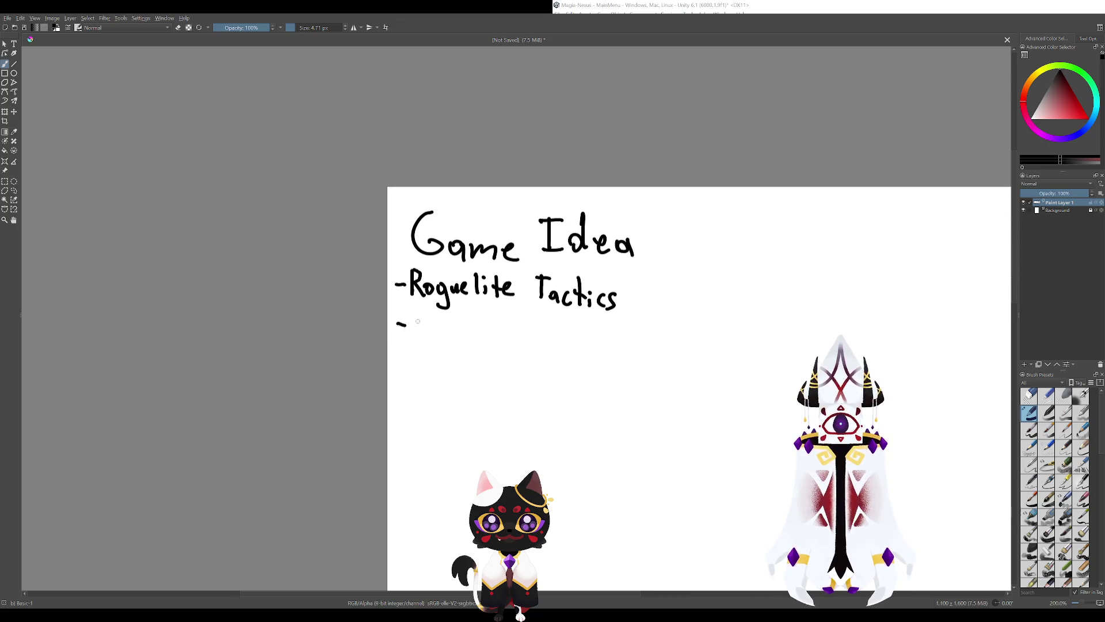
pyautogui.moveTo(424, 316)
pyautogui.mouseDown()
pyautogui.moveTo(421, 330)
pyautogui.moveTo(474, 334)
pyautogui.mouseUp()
pyautogui.moveTo(481, 311)
pyautogui.mouseDown()
pyautogui.moveTo(481, 335)
pyautogui.moveTo(493, 341)
pyautogui.mouseUp()
pyautogui.moveTo(498, 338); pyautogui.dragTo(507, 327)
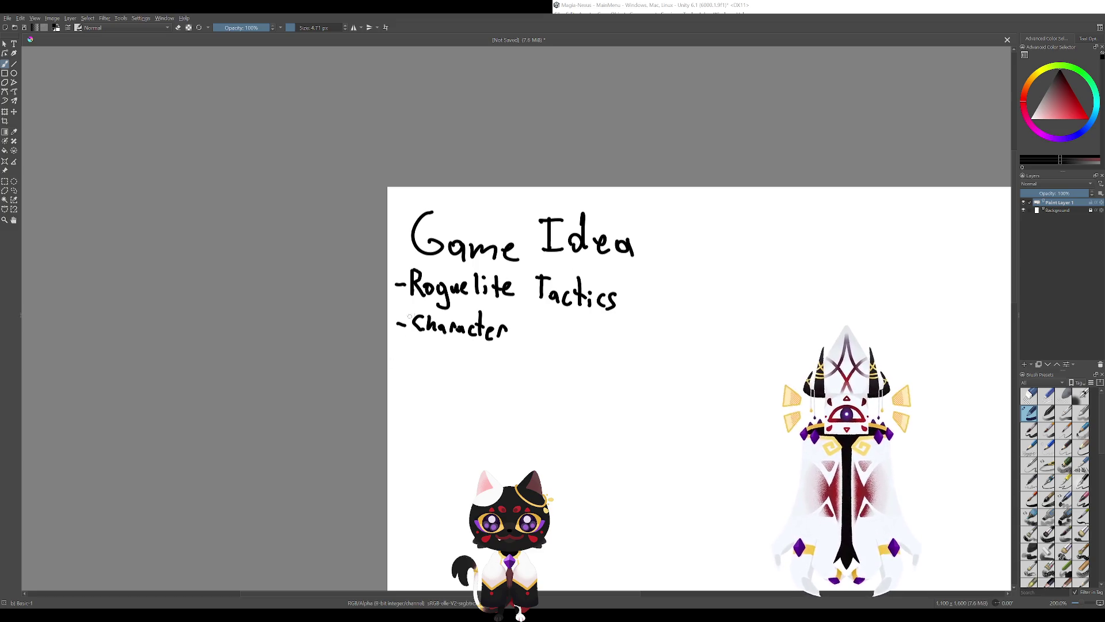
# Add '(unique classes)' after Characters, redoing the miswritten letters.
pyautogui.moveTo(485, 337)
pyautogui.mouseDown()
pyautogui.moveTo(456, 342)
pyautogui.moveTo(533, 341)
pyautogui.moveTo(544, 358)
pyautogui.moveTo(527, 344)
pyautogui.moveTo(537, 344)
pyautogui.mouseUp()
pyautogui.hotkey('ctrl', 'z')
pyautogui.hotkey('ctrl', 'z')
pyautogui.hotkey('ctrl', 'z')
pyautogui.hotkey('ctrl', 'z')
pyautogui.hotkey('ctrl', 'z')
pyautogui.moveTo(541, 336)
pyautogui.mouseDown()
pyautogui.moveTo(556, 357)
pyautogui.moveTo(585, 346)
pyautogui.mouseUp()
pyautogui.moveTo(628, 315)
pyautogui.mouseDown()
pyautogui.moveTo(531, 326)
pyautogui.moveTo(592, 344)
pyautogui.mouseUp()
pyautogui.moveTo(603, 340); pyautogui.dragTo(630, 348)
pyautogui.moveTo(537, 387)
pyautogui.mouseDown()
pyautogui.moveTo(547, 376)
pyautogui.moveTo(575, 382)
pyautogui.moveTo(568, 316)
pyautogui.moveTo(534, 425)
pyautogui.moveTo(523, 385)
pyautogui.mouseUp()
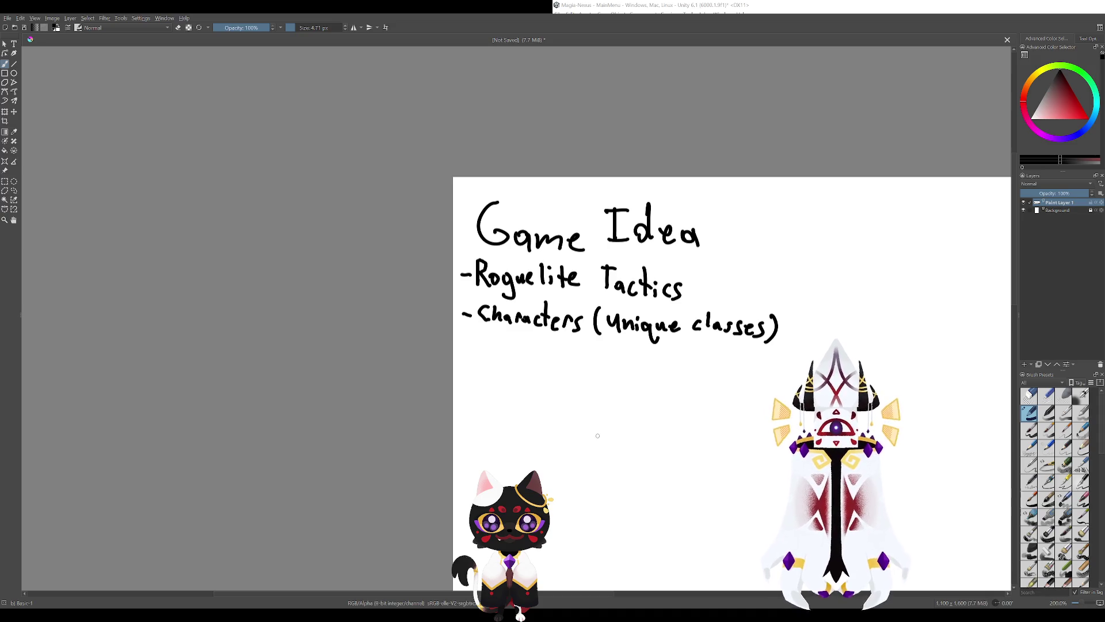
# Draw a hooked arrow under Characters and write 'questlines'.
pyautogui.moveTo(572, 421)
pyautogui.mouseDown()
pyautogui.moveTo(555, 375)
pyautogui.moveTo(606, 434)
pyautogui.mouseUp()
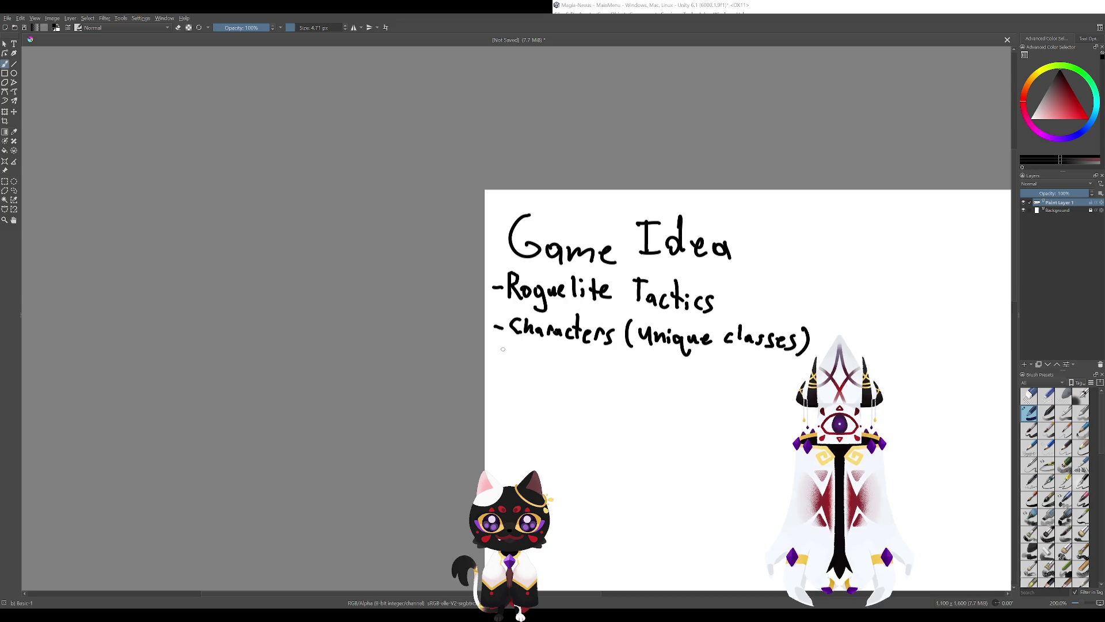
pyautogui.moveTo(521, 342); pyautogui.dragTo(529, 353)
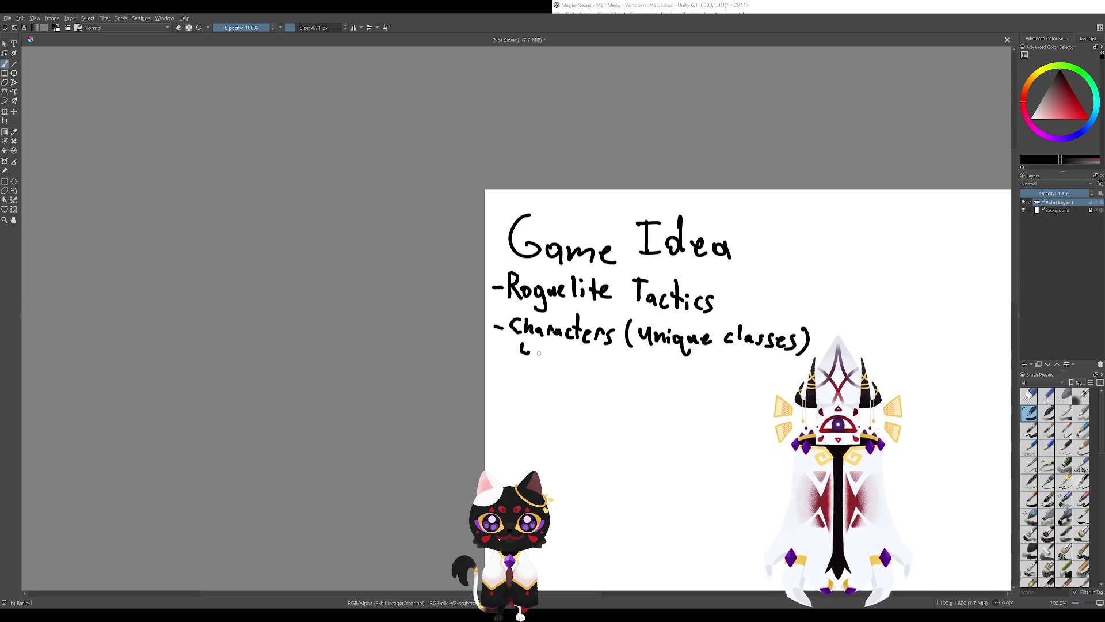
pyautogui.moveTo(535, 352)
pyautogui.mouseDown()
pyautogui.moveTo(547, 368)
pyautogui.moveTo(567, 355)
pyautogui.moveTo(586, 364)
pyautogui.moveTo(593, 349)
pyautogui.moveTo(612, 372)
pyautogui.mouseUp()
pyautogui.moveTo(614, 366)
pyautogui.mouseDown()
pyautogui.moveTo(625, 374)
pyautogui.moveTo(553, 334)
pyautogui.mouseUp()
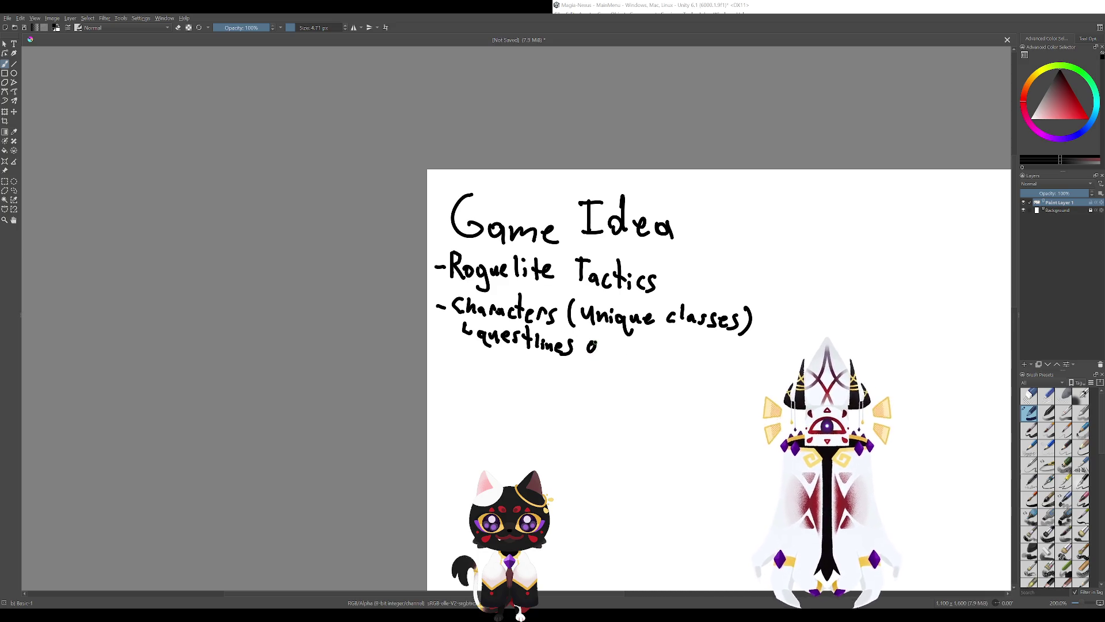
# Write 'across multiple runs' and begin another hooked arrow below.
pyautogui.moveTo(599, 344)
pyautogui.mouseDown()
pyautogui.moveTo(600, 354)
pyautogui.moveTo(614, 345)
pyautogui.moveTo(641, 355)
pyautogui.moveTo(581, 349)
pyautogui.moveTo(622, 348)
pyautogui.mouseUp()
pyautogui.moveTo(625, 331)
pyautogui.mouseDown()
pyautogui.moveTo(626, 349)
pyautogui.moveTo(642, 343)
pyautogui.moveTo(647, 361)
pyautogui.moveTo(683, 354)
pyautogui.mouseUp()
pyautogui.hotkey('ctrl', 'z')
pyautogui.hotkey('ctrl', 'z')
pyautogui.hotkey('ctrl', 'z')
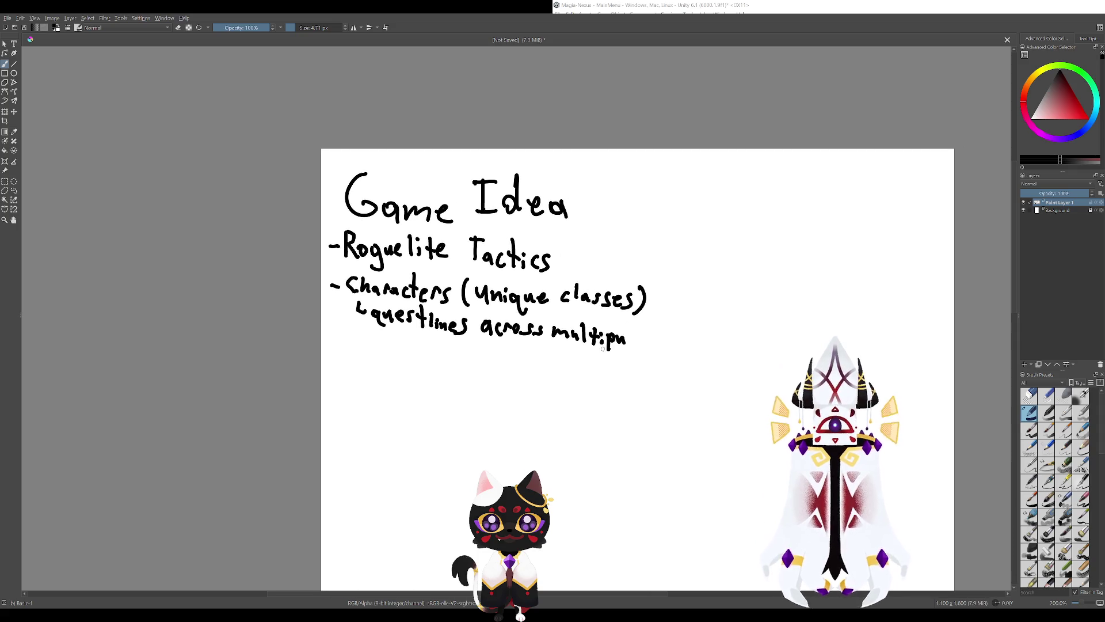
pyautogui.hotkey('ctrl', 'z')
pyautogui.hotkey('ctrl', 'z')
pyautogui.moveTo(608, 335); pyautogui.dragTo(620, 344)
pyautogui.moveTo(625, 341)
pyautogui.mouseDown()
pyautogui.moveTo(633, 348)
pyautogui.moveTo(602, 339)
pyautogui.moveTo(707, 422)
pyautogui.moveTo(719, 429)
pyautogui.moveTo(649, 382)
pyautogui.moveTo(747, 420)
pyautogui.mouseUp()
pyautogui.click(641, 333)
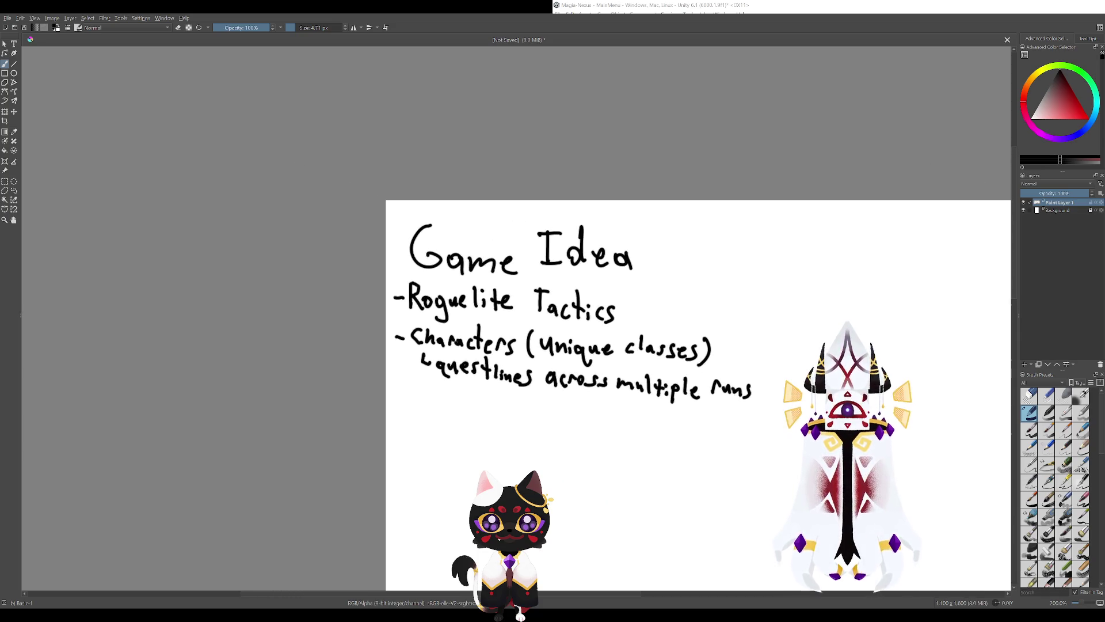
pyautogui.moveTo(662, 397); pyautogui.dragTo(747, 401)
pyautogui.moveTo(525, 387)
pyautogui.mouseDown()
pyautogui.moveTo(537, 393)
pyautogui.moveTo(509, 331)
pyautogui.moveTo(525, 340)
pyautogui.mouseUp()
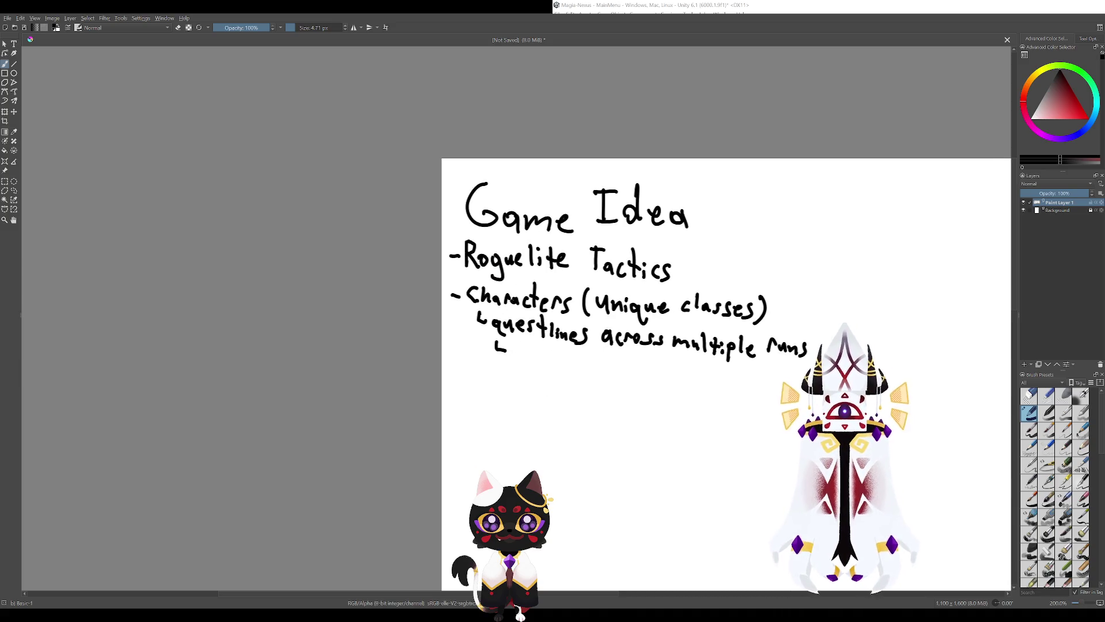
# Handwrite 'upgrades the character' under the questlines line.
pyautogui.moveTo(513, 355)
pyautogui.mouseDown()
pyautogui.moveTo(558, 368)
pyautogui.moveTo(572, 384)
pyautogui.moveTo(587, 373)
pyautogui.moveTo(596, 380)
pyautogui.moveTo(604, 364)
pyautogui.moveTo(618, 384)
pyautogui.moveTo(641, 387)
pyautogui.moveTo(648, 374)
pyautogui.moveTo(668, 392)
pyautogui.mouseUp()
pyautogui.moveTo(668, 390)
pyautogui.mouseDown()
pyautogui.moveTo(581, 368)
pyautogui.moveTo(638, 362)
pyautogui.moveTo(649, 375)
pyautogui.mouseUp()
pyautogui.moveTo(654, 375)
pyautogui.mouseDown()
pyautogui.moveTo(654, 352)
pyautogui.moveTo(669, 364)
pyautogui.mouseUp()
pyautogui.moveTo(666, 371); pyautogui.dragTo(762, 342)
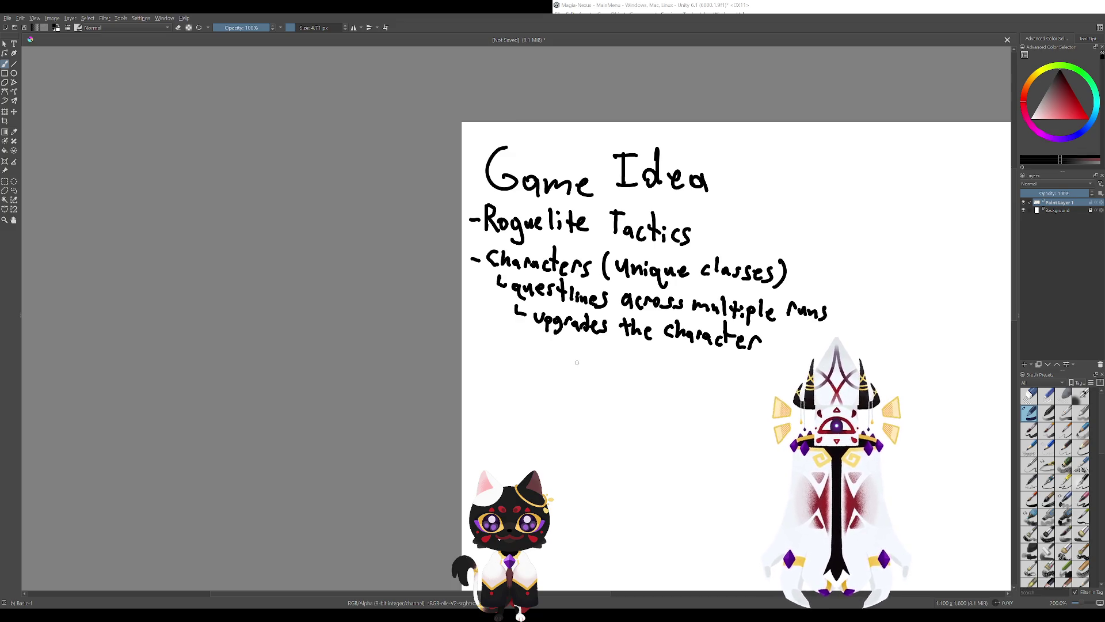
# Reframe the view on all the notes and add a closing bracket after 'Game Idea'.
pyautogui.moveTo(588, 341); pyautogui.dragTo(652, 410)
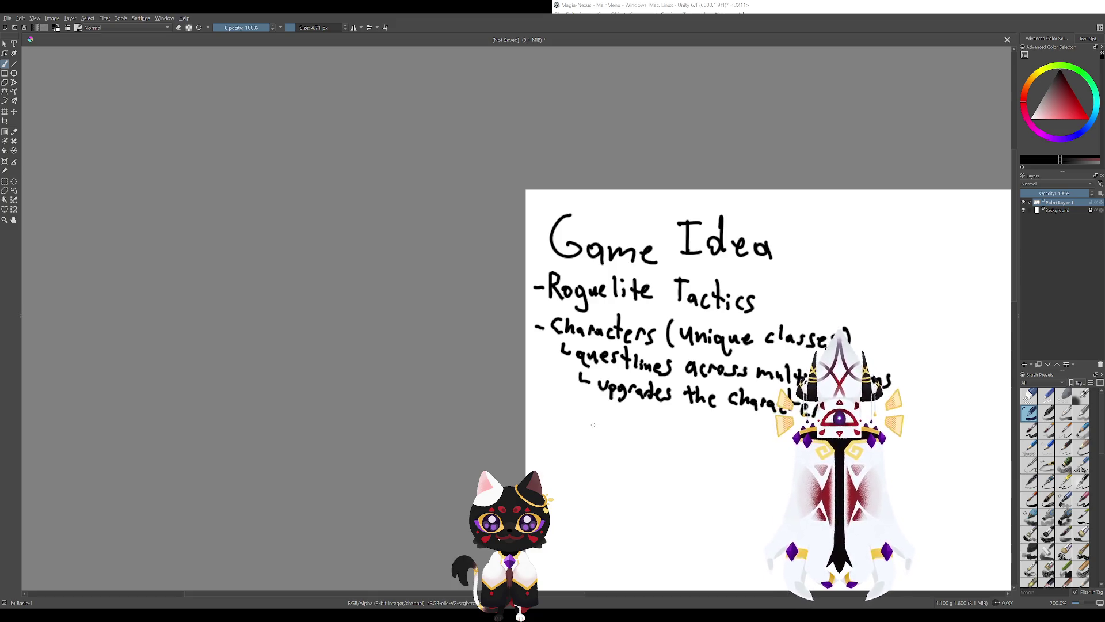
pyautogui.moveTo(541, 363); pyautogui.dragTo(467, 344)
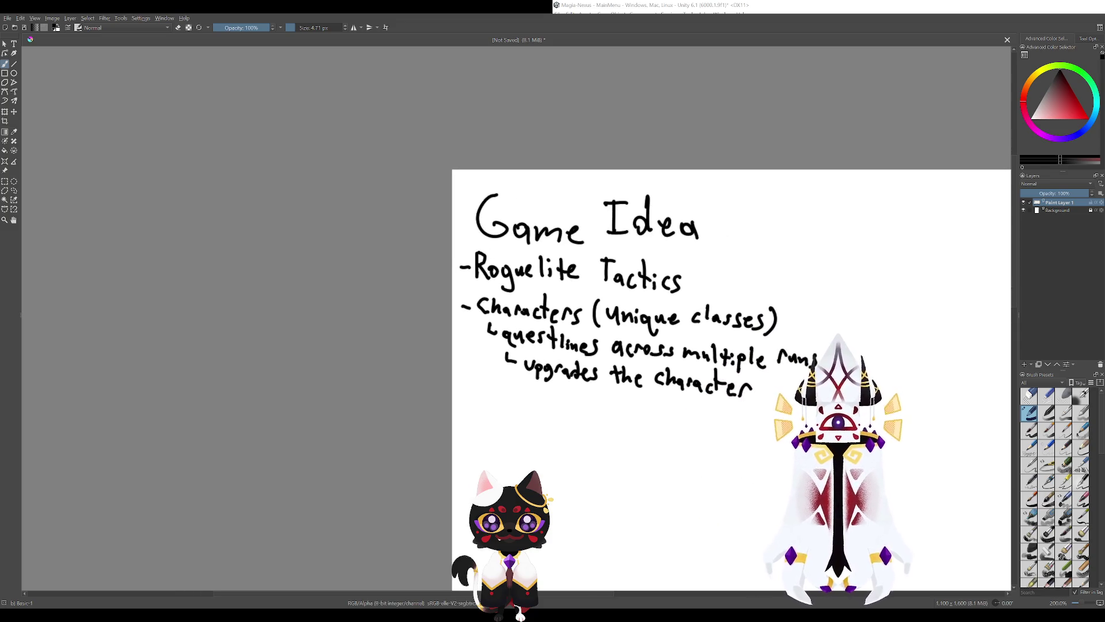
pyautogui.moveTo(691, 322); pyautogui.dragTo(579, 364)
# Try a closing bracket after 'Game Idea' three times, undoing each attempt.
pyautogui.moveTo(599, 236); pyautogui.dragTo(585, 296)
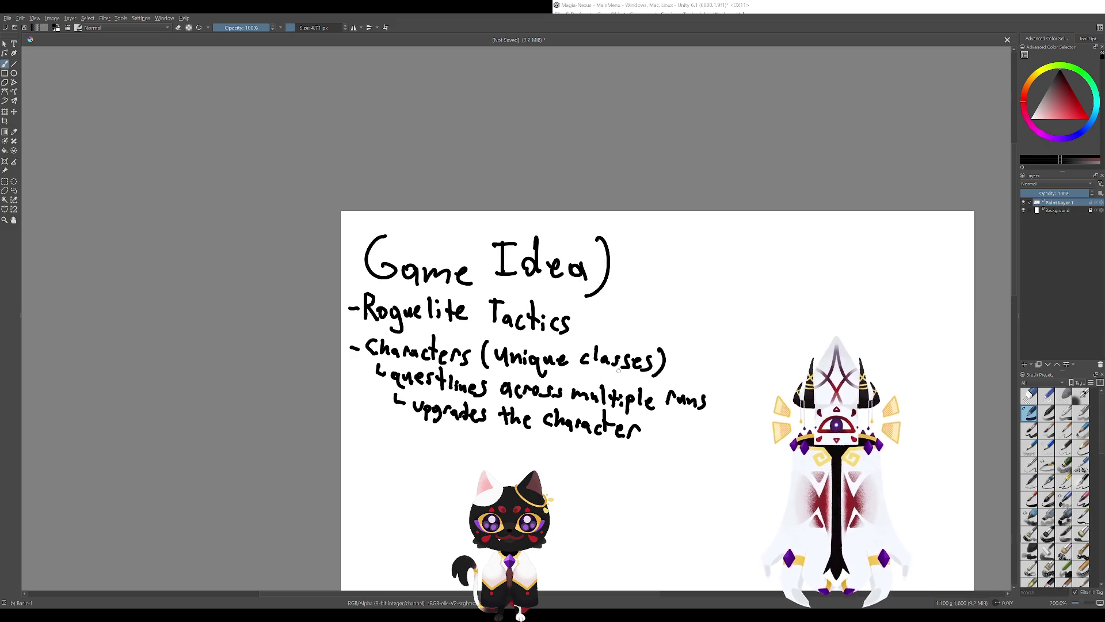
pyautogui.hotkey('ctrl', 'z')
pyautogui.moveTo(599, 233); pyautogui.dragTo(584, 294)
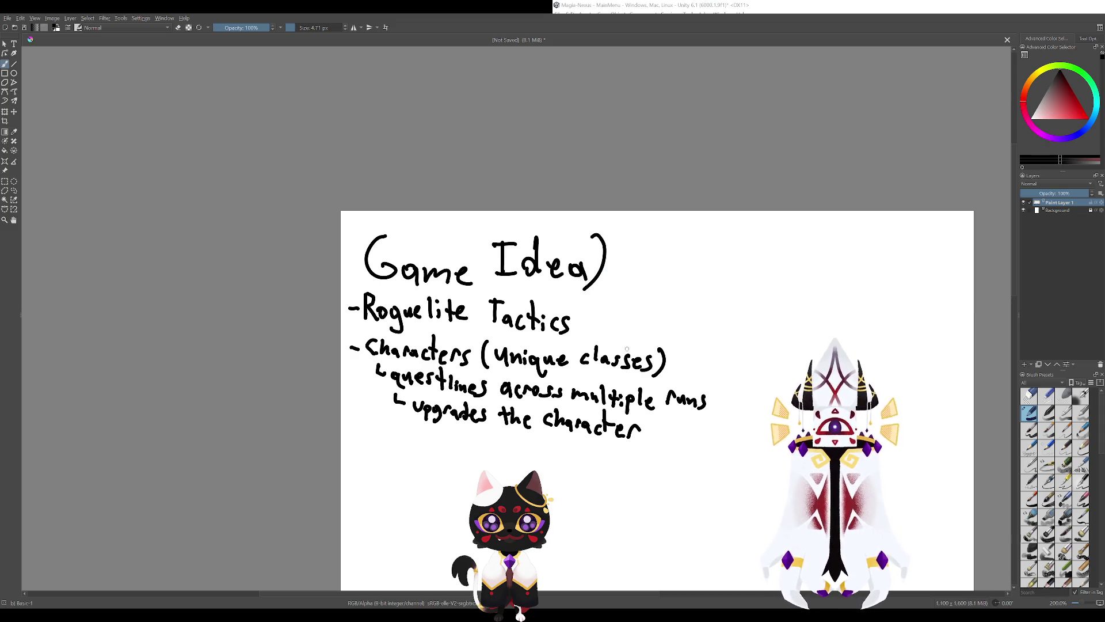
pyautogui.hotkey('ctrl', 'z')
pyautogui.moveTo(602, 247); pyautogui.dragTo(587, 288)
pyautogui.hotkey('ctrl', 'z')
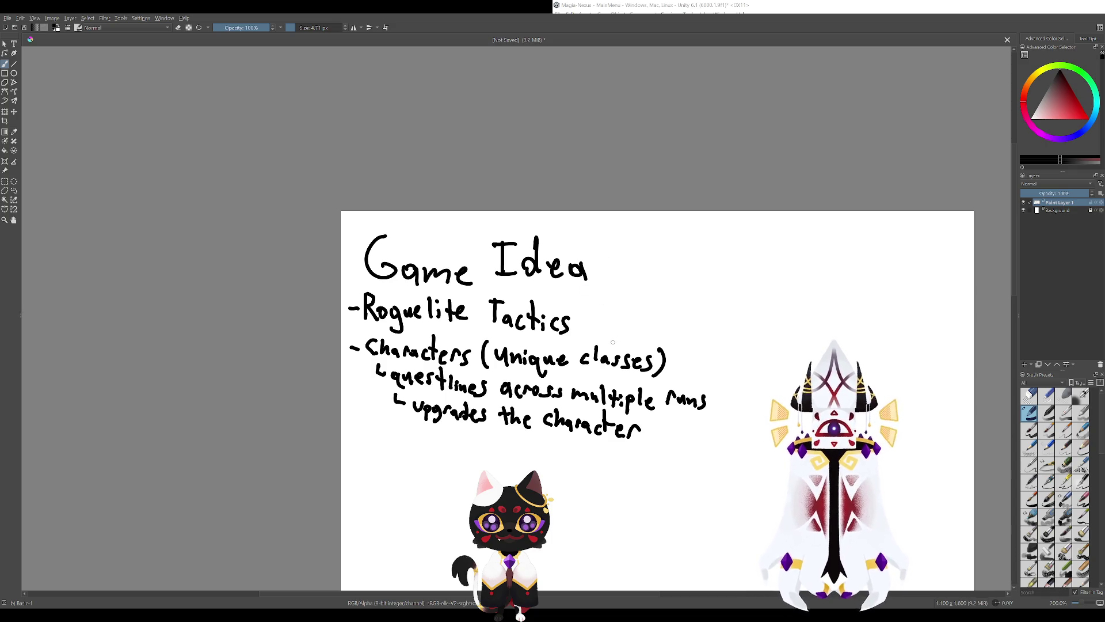
# Check the empty space below the notes and undo a stray mark near the upgrades arrow.
pyautogui.moveTo(571, 379); pyautogui.dragTo(656, 354)
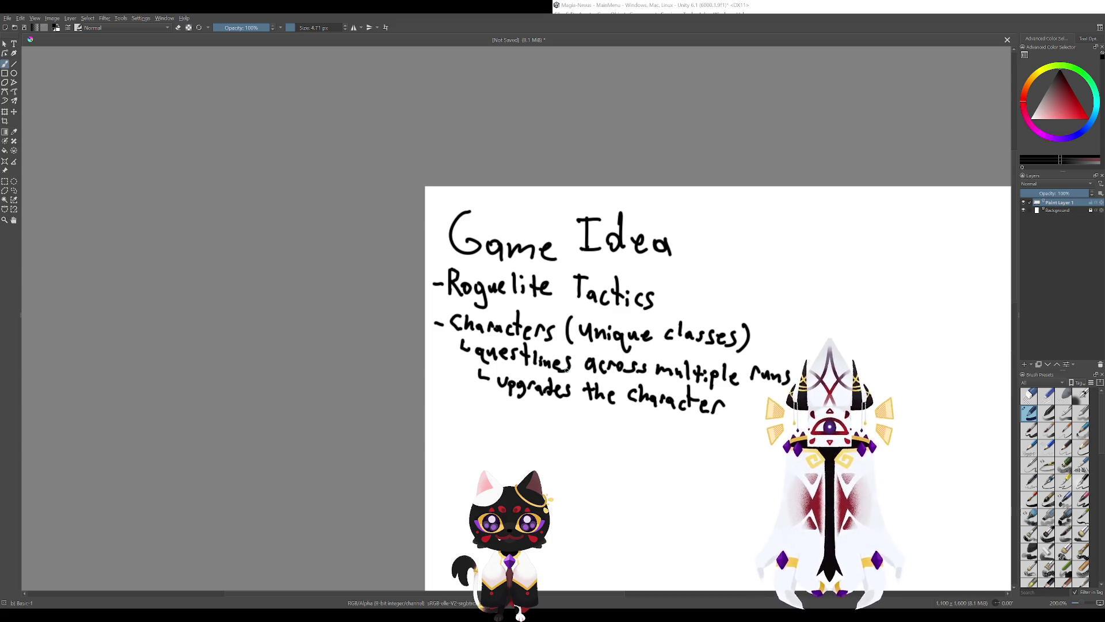
pyautogui.moveTo(567, 372); pyautogui.dragTo(522, 304)
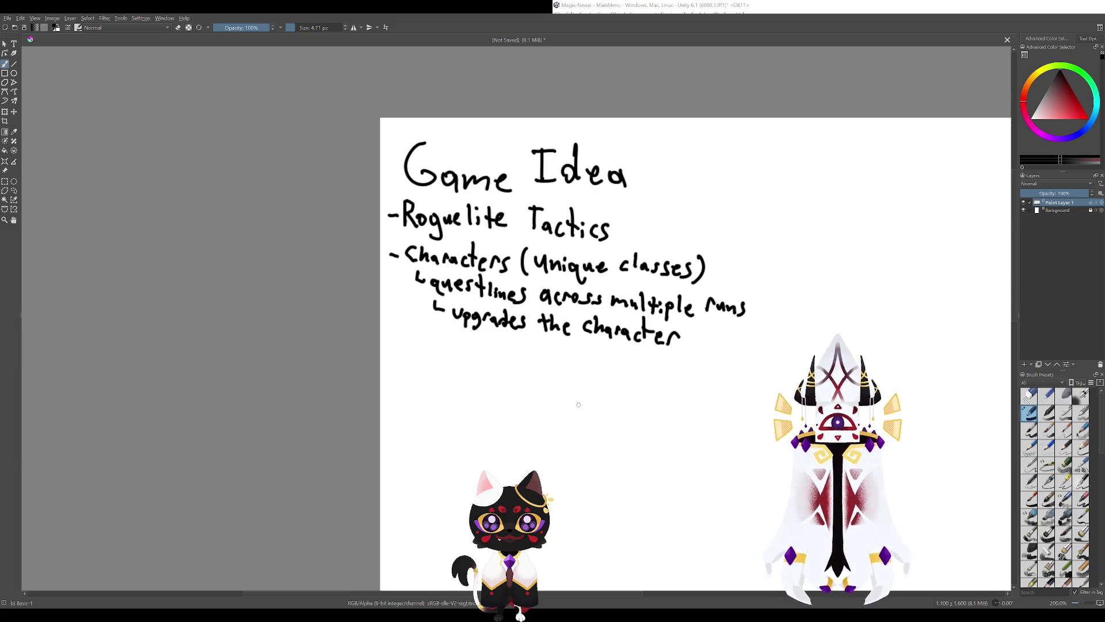
pyautogui.moveTo(574, 403); pyautogui.dragTo(542, 309)
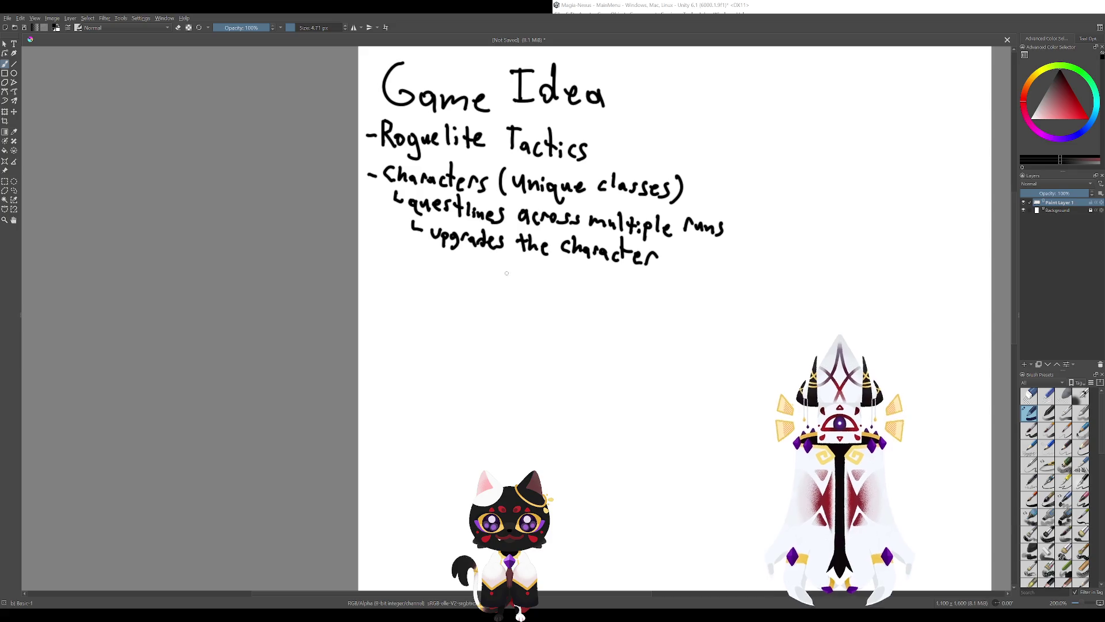
pyautogui.moveTo(538, 358); pyautogui.dragTo(622, 421)
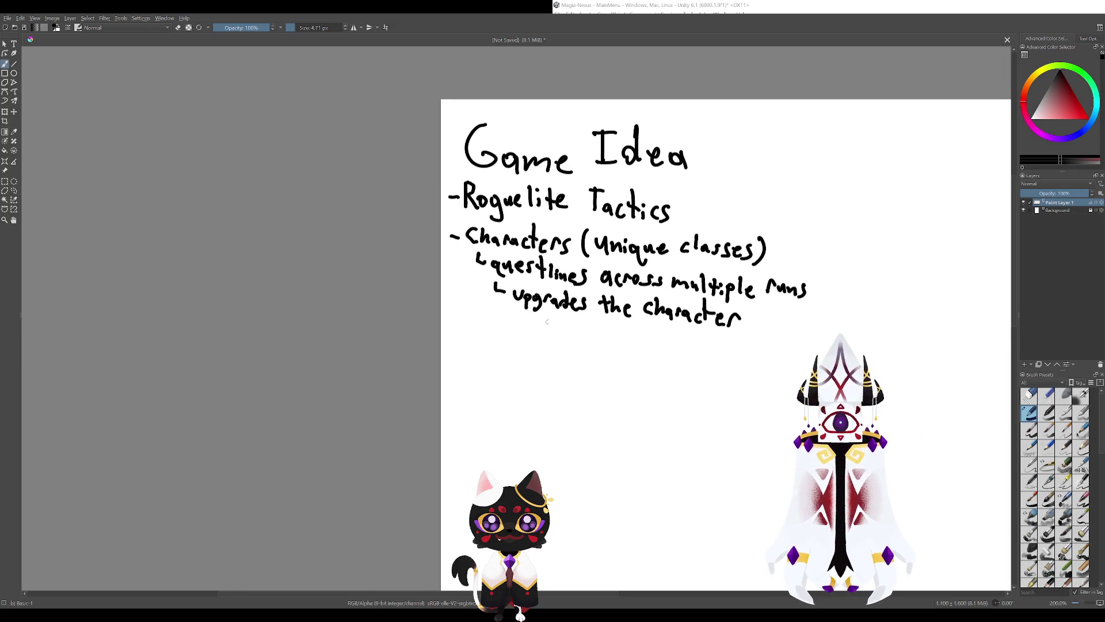
pyautogui.moveTo(513, 317); pyautogui.dragTo(547, 328)
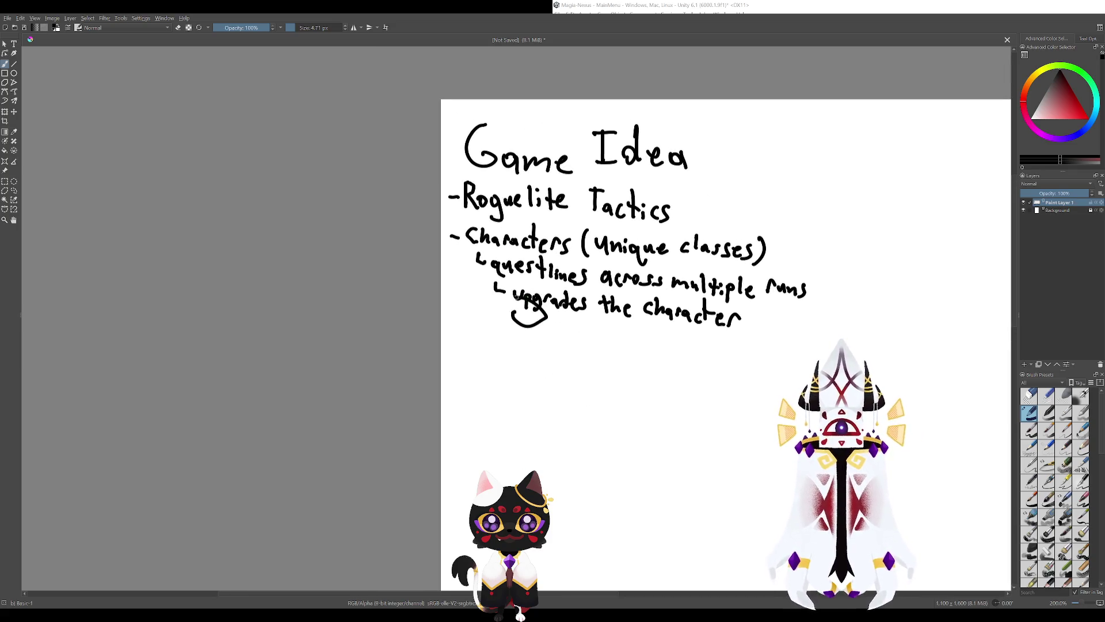
pyautogui.hotkey('ctrl', 'z')
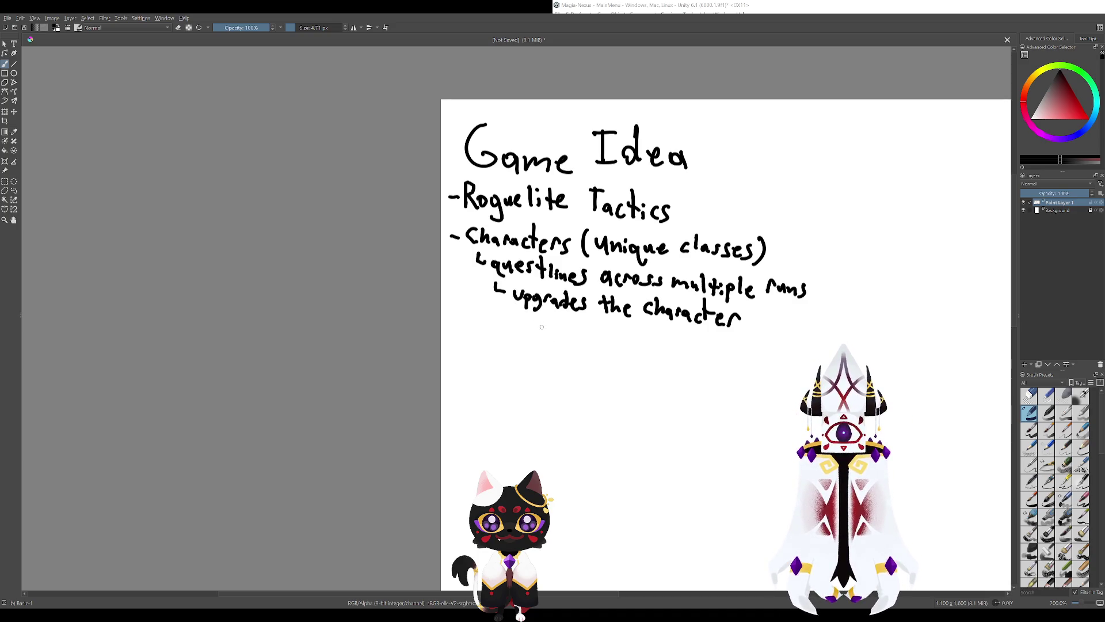
# Circle the questlines and upgrades notes, then undo the circle.
pyautogui.moveTo(540, 313)
pyautogui.mouseDown()
pyautogui.moveTo(482, 257)
pyautogui.moveTo(551, 435)
pyautogui.moveTo(506, 323)
pyautogui.mouseUp()
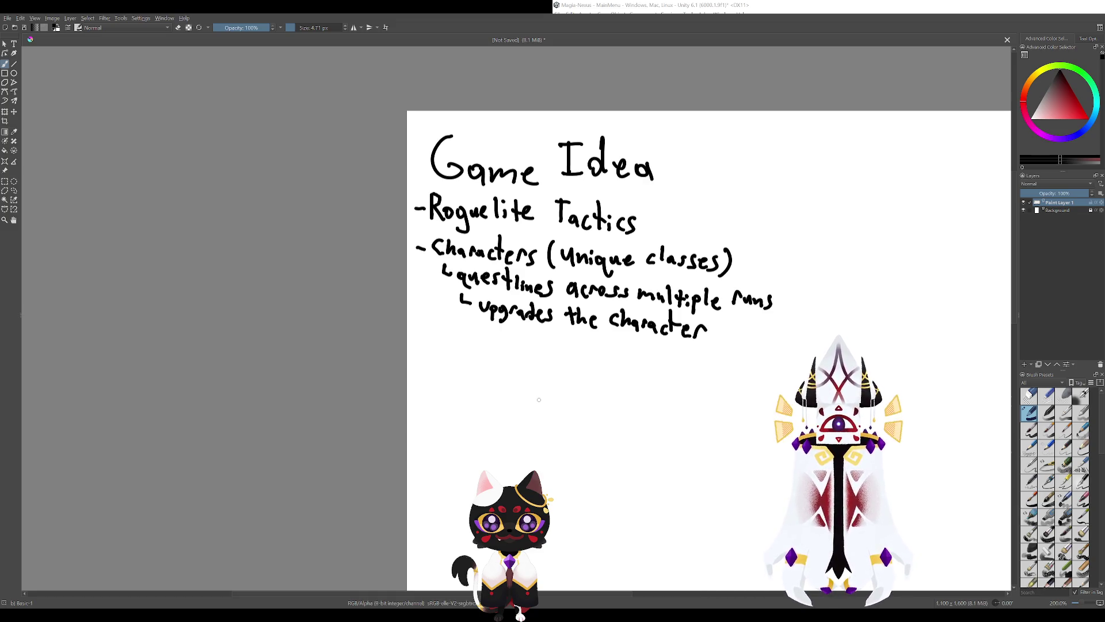
pyautogui.moveTo(657, 249)
pyautogui.mouseDown()
pyautogui.moveTo(627, 267)
pyautogui.moveTo(585, 265)
pyautogui.mouseUp()
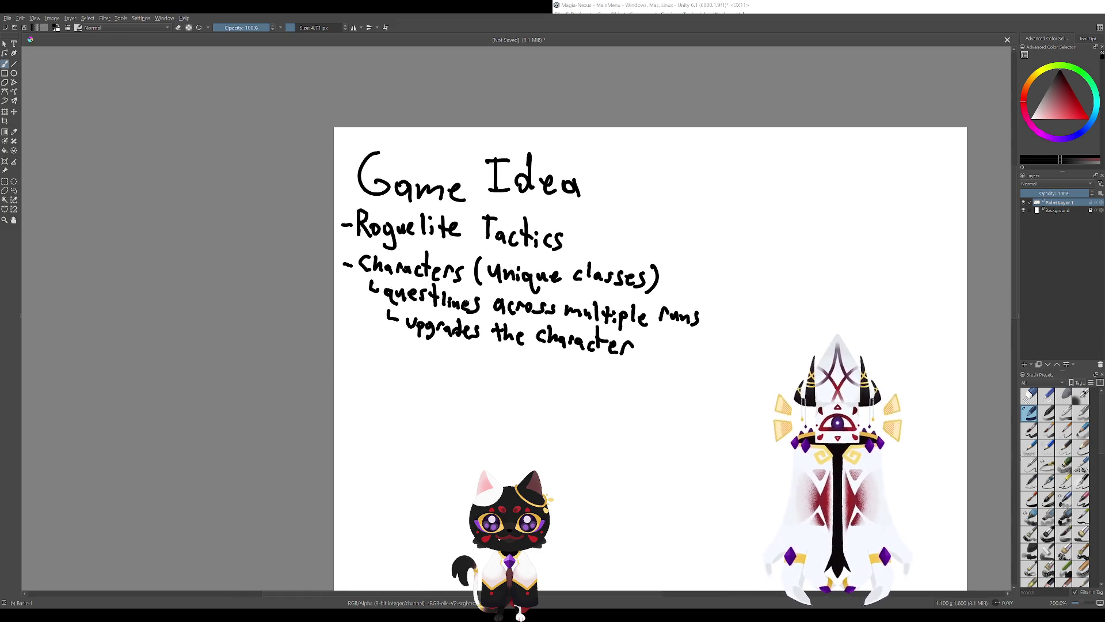
pyautogui.moveTo(450, 283)
pyautogui.mouseDown()
pyautogui.moveTo(397, 271)
pyautogui.moveTo(478, 288)
pyautogui.moveTo(456, 274)
pyautogui.mouseUp()
pyautogui.hotkey('ctrl', 'z')
pyautogui.hotkey('ctrl', 'z')
pyautogui.hotkey('ctrl', 'z')
# Make room below the notes and write a new '-Open world' bullet.
pyautogui.moveTo(495, 345)
pyautogui.mouseDown()
pyautogui.moveTo(516, 331)
pyautogui.moveTo(528, 498)
pyautogui.mouseUp()
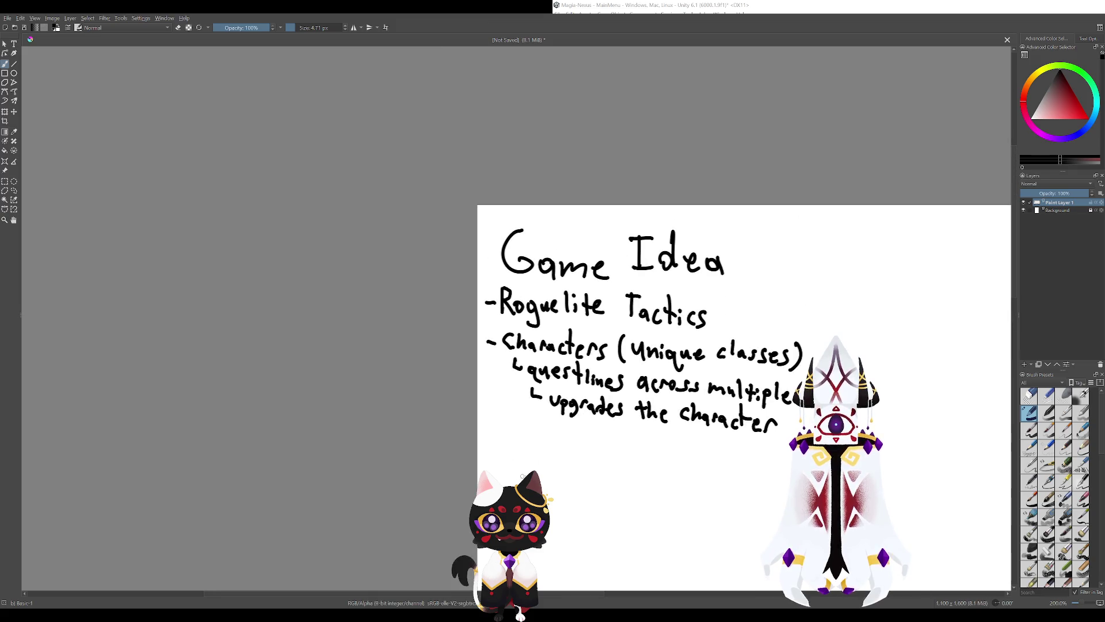
pyautogui.moveTo(483, 421)
pyautogui.mouseDown()
pyautogui.moveTo(457, 283)
pyautogui.moveTo(487, 387)
pyautogui.moveTo(504, 403)
pyautogui.moveTo(511, 388)
pyautogui.mouseUp()
pyautogui.moveTo(518, 395)
pyautogui.mouseDown()
pyautogui.moveTo(518, 409)
pyautogui.moveTo(573, 407)
pyautogui.mouseUp()
pyautogui.moveTo(579, 401)
pyautogui.mouseDown()
pyautogui.moveTo(604, 418)
pyautogui.moveTo(522, 391)
pyautogui.mouseUp()
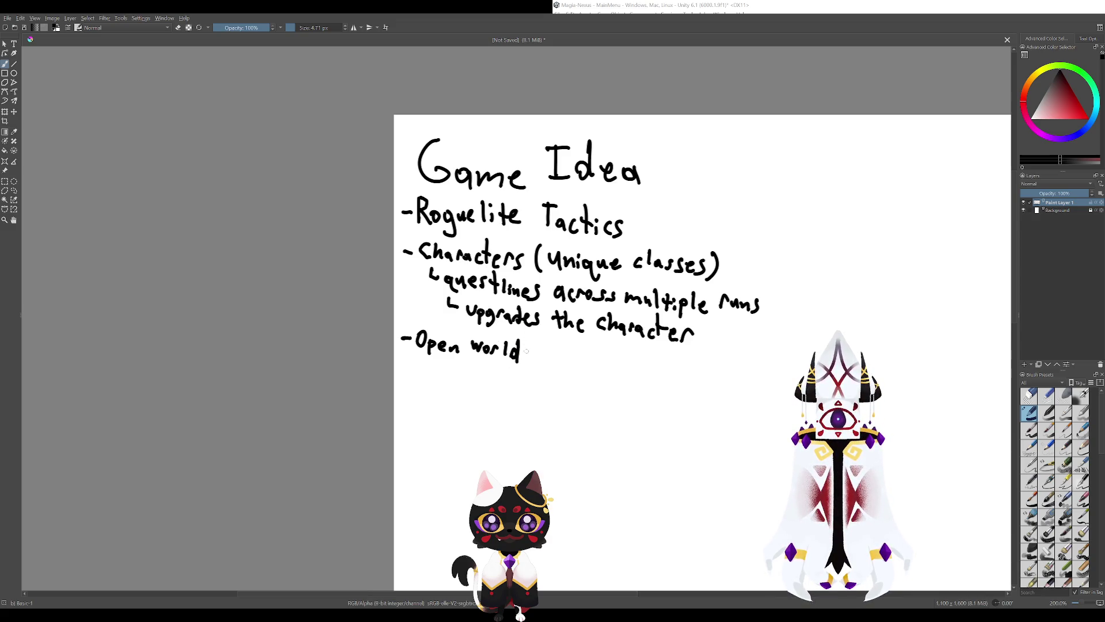
# Undo misdrawn strokes and finish the bullet with '(ish)'.
pyautogui.moveTo(526, 351)
pyautogui.mouseDown()
pyautogui.moveTo(517, 409)
pyautogui.moveTo(558, 411)
pyautogui.mouseUp()
pyautogui.hotkey('ctrl', 'z')
pyautogui.hotkey('ctrl', 'z')
pyautogui.hotkey('ctrl', 'z')
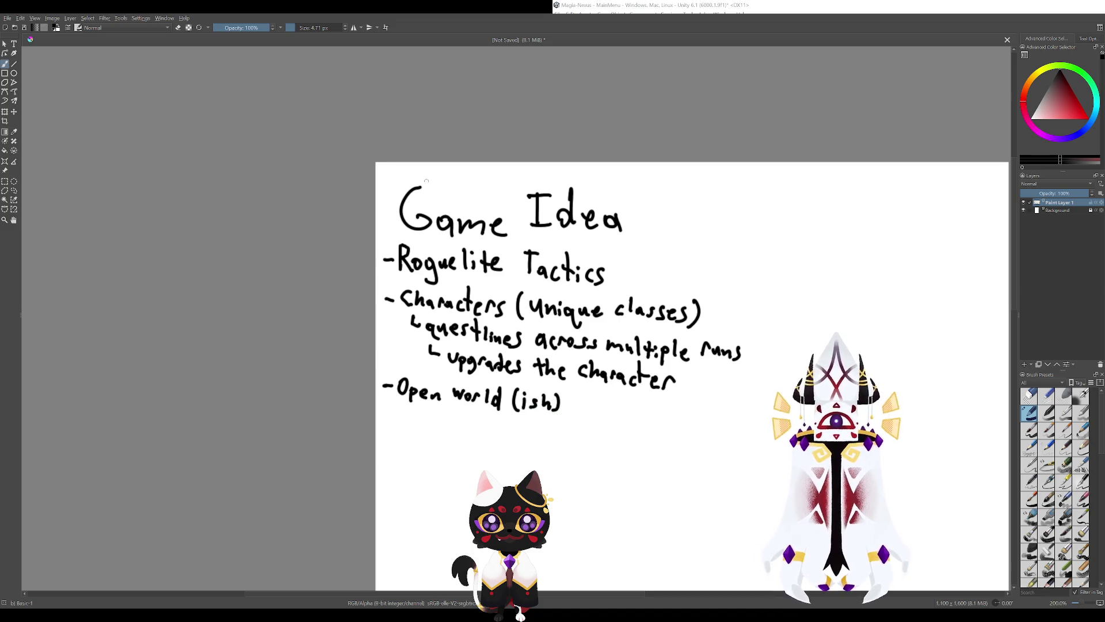
pyautogui.scroll(-3, 427, 181)
pyautogui.hscroll(3, 460, 230)
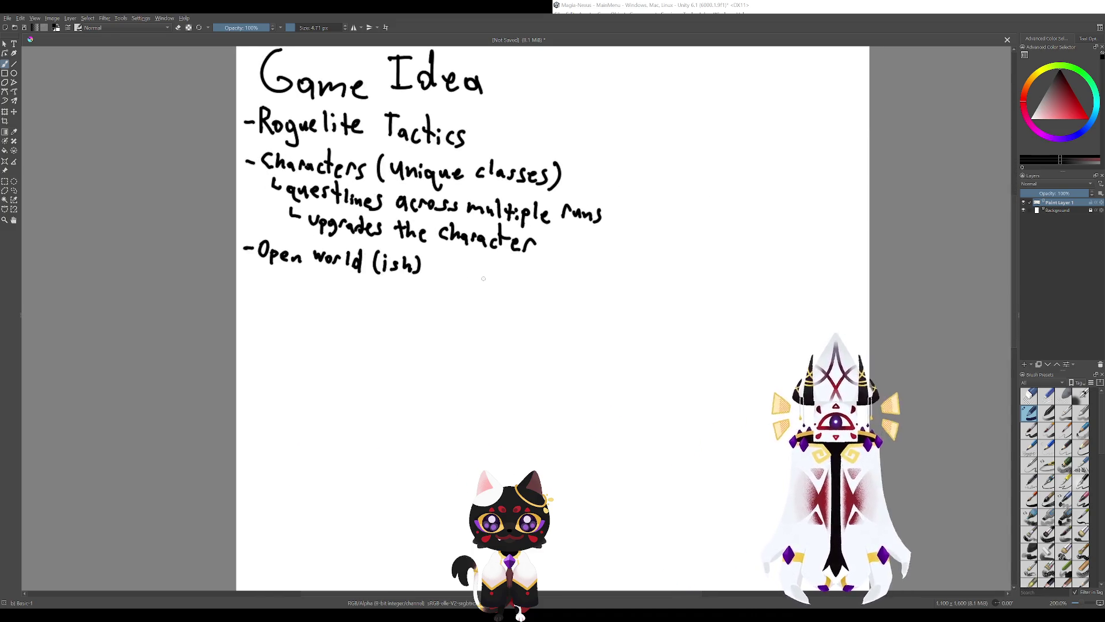
pyautogui.scroll(3, 484, 279)
pyautogui.hscroll(2, 483, 279)
pyautogui.hscroll(2, 514, 334)
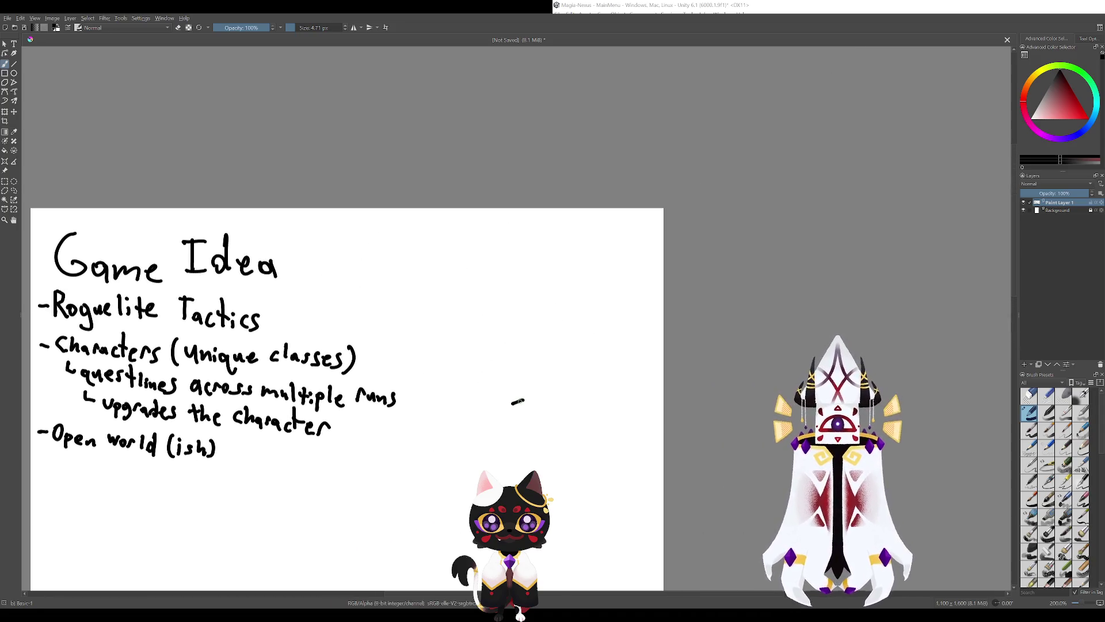
# Draw a tiny figure, a cloud outline and hanging strokes beneath it, right of the notes.
pyautogui.moveTo(518, 401); pyautogui.dragTo(520, 401)
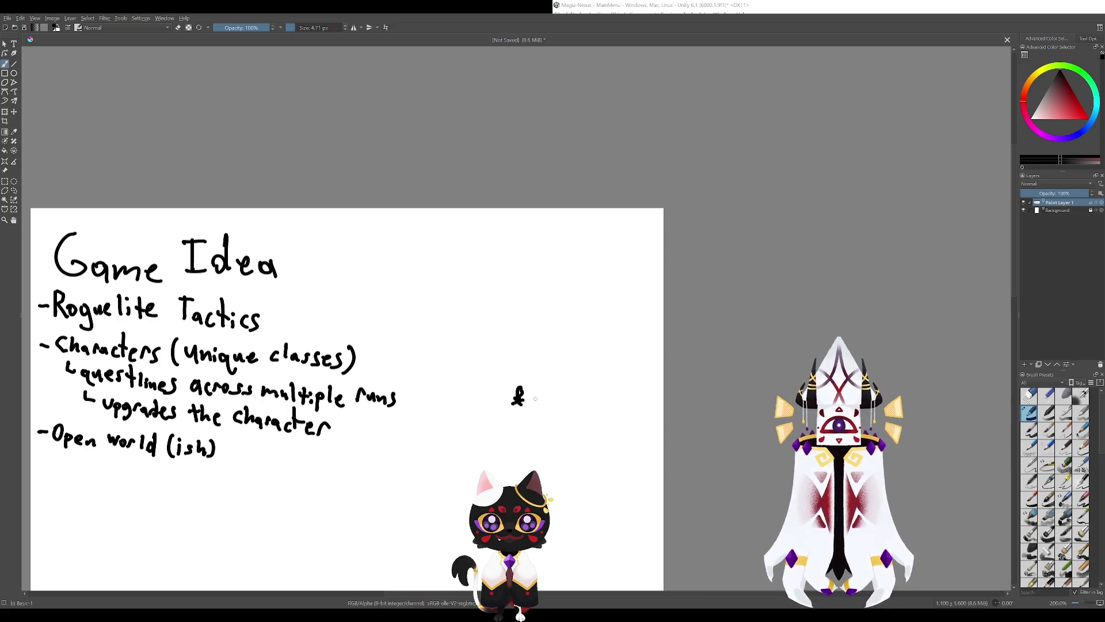
pyautogui.moveTo(536, 396)
pyautogui.mouseDown()
pyautogui.moveTo(536, 384)
pyautogui.moveTo(581, 377)
pyautogui.mouseUp()
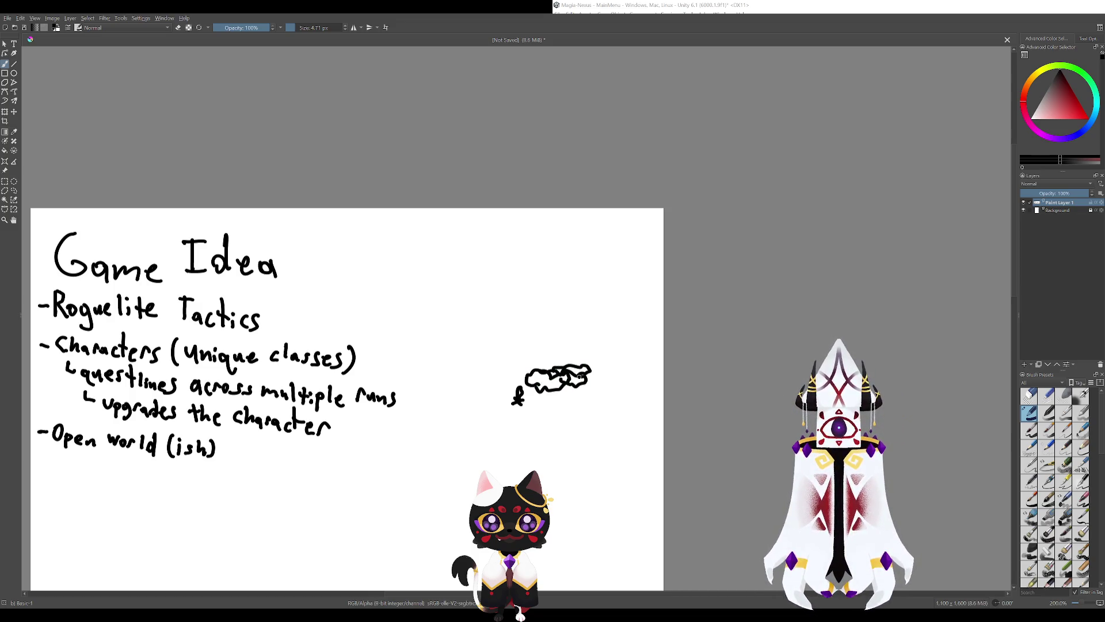
pyautogui.moveTo(574, 383)
pyautogui.mouseDown()
pyautogui.moveTo(575, 398)
pyautogui.moveTo(548, 401)
pyautogui.moveTo(583, 403)
pyautogui.mouseUp()
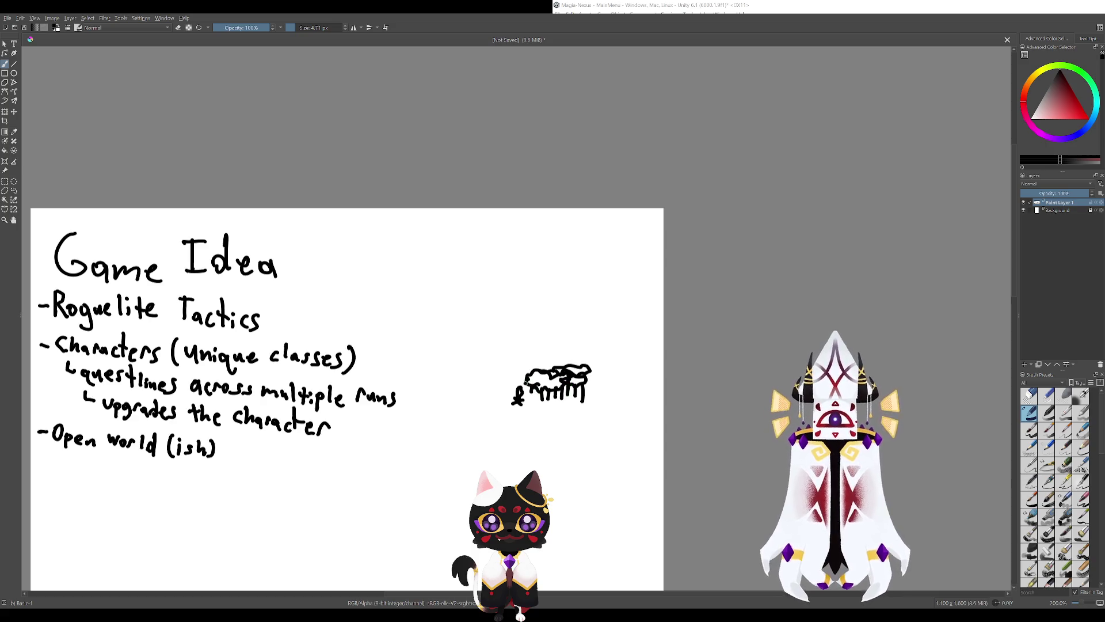
pyautogui.moveTo(265, 441); pyautogui.dragTo(492, 426)
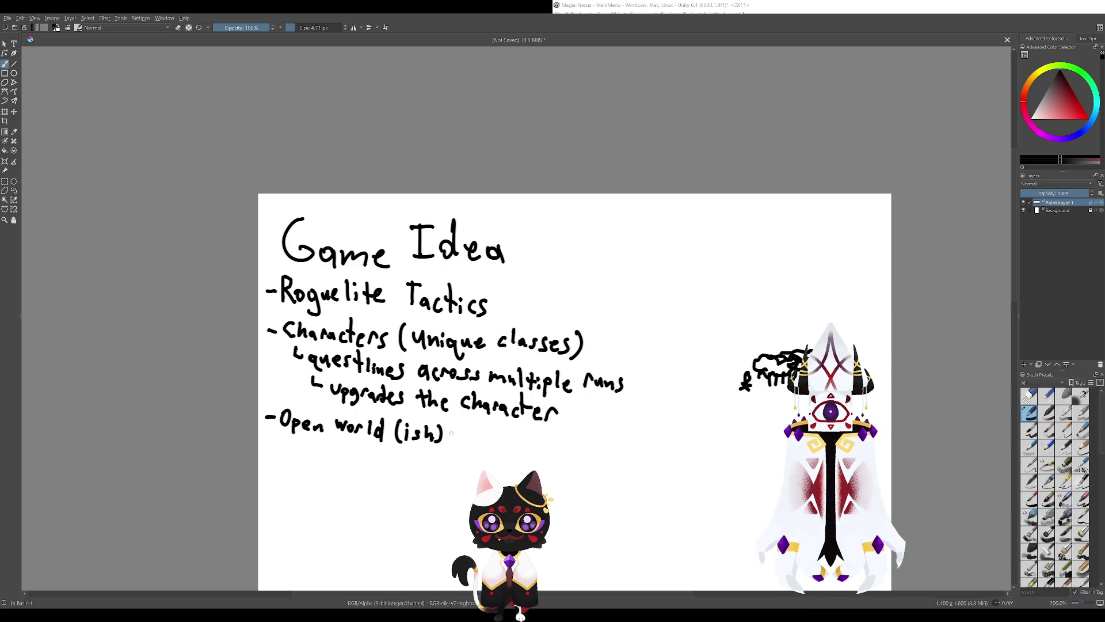
# Write 'noita style' after '(ish)-' on the Open world bullet.
pyautogui.moveTo(464, 431); pyautogui.dragTo(537, 442)
pyautogui.moveTo(540, 436)
pyautogui.mouseDown()
pyautogui.moveTo(538, 451)
pyautogui.moveTo(550, 442)
pyautogui.mouseUp()
pyautogui.moveTo(553, 438); pyautogui.dragTo(560, 442)
pyautogui.moveTo(454, 449)
pyautogui.mouseDown()
pyautogui.moveTo(533, 453)
pyautogui.moveTo(408, 317)
pyautogui.mouseUp()
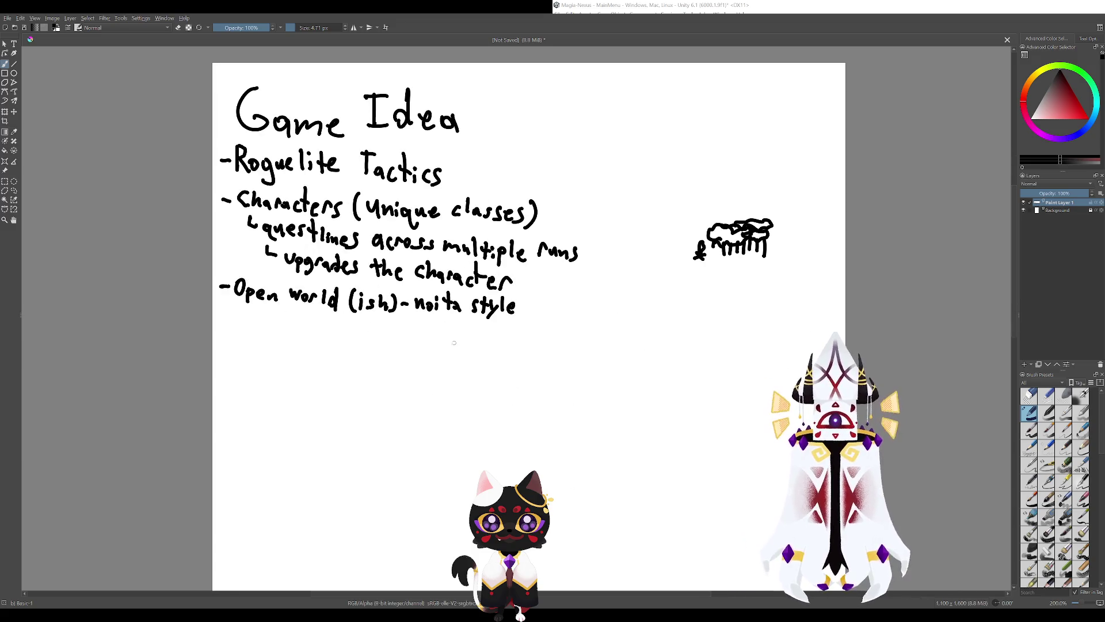
pyautogui.moveTo(522, 414); pyautogui.dragTo(621, 530)
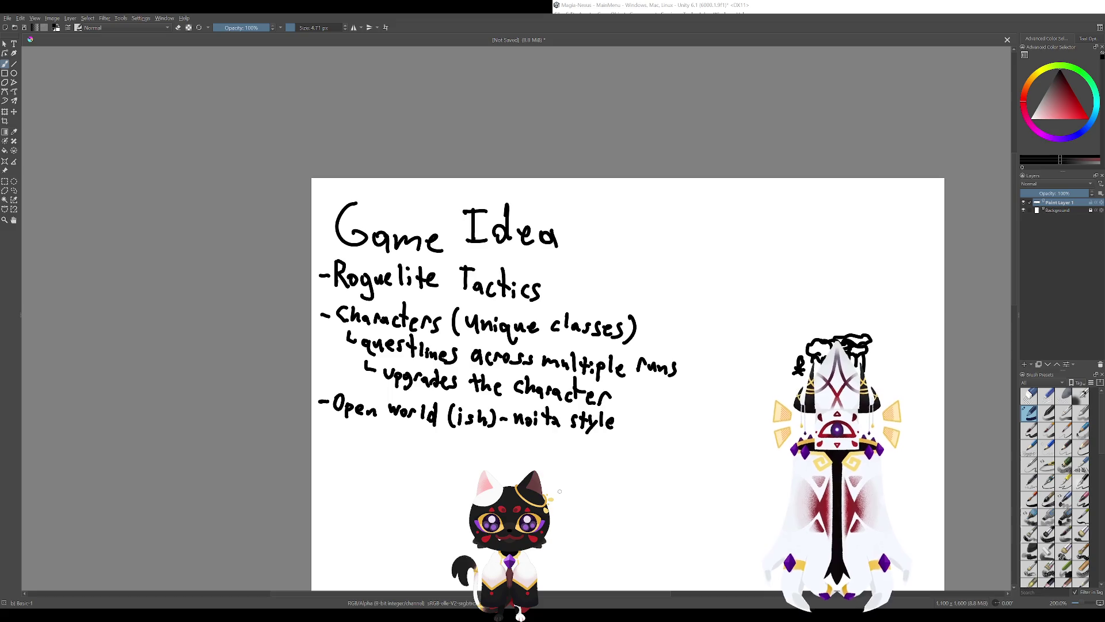
pyautogui.moveTo(522, 440); pyautogui.dragTo(597, 422)
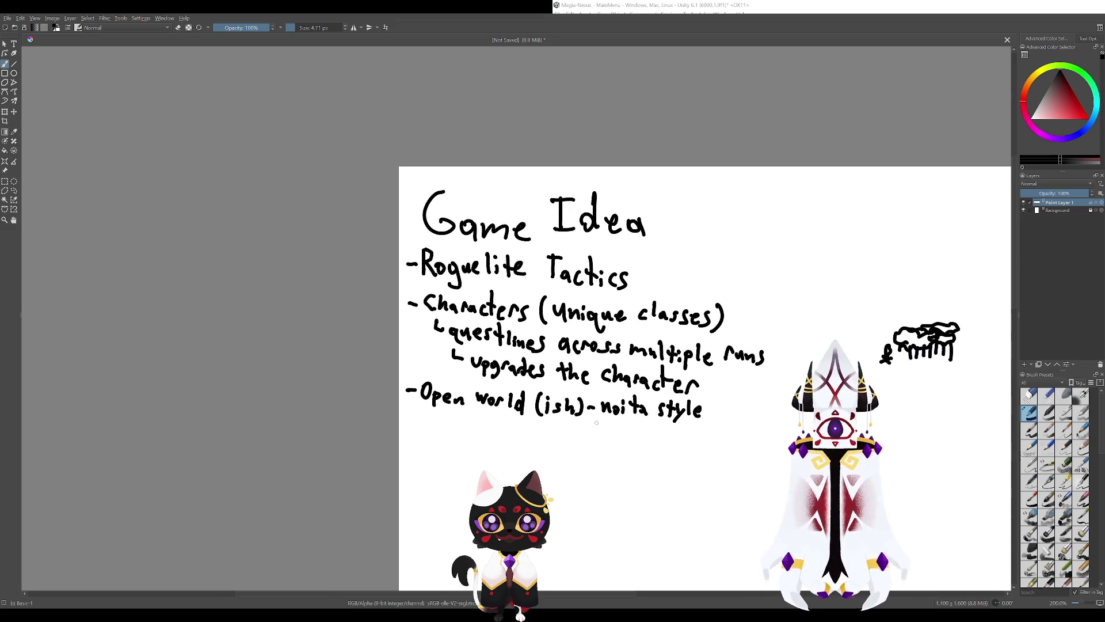
pyautogui.moveTo(549, 470)
pyautogui.mouseDown()
pyautogui.moveTo(505, 399)
pyautogui.moveTo(499, 356)
pyautogui.moveTo(461, 357)
pyautogui.mouseUp()
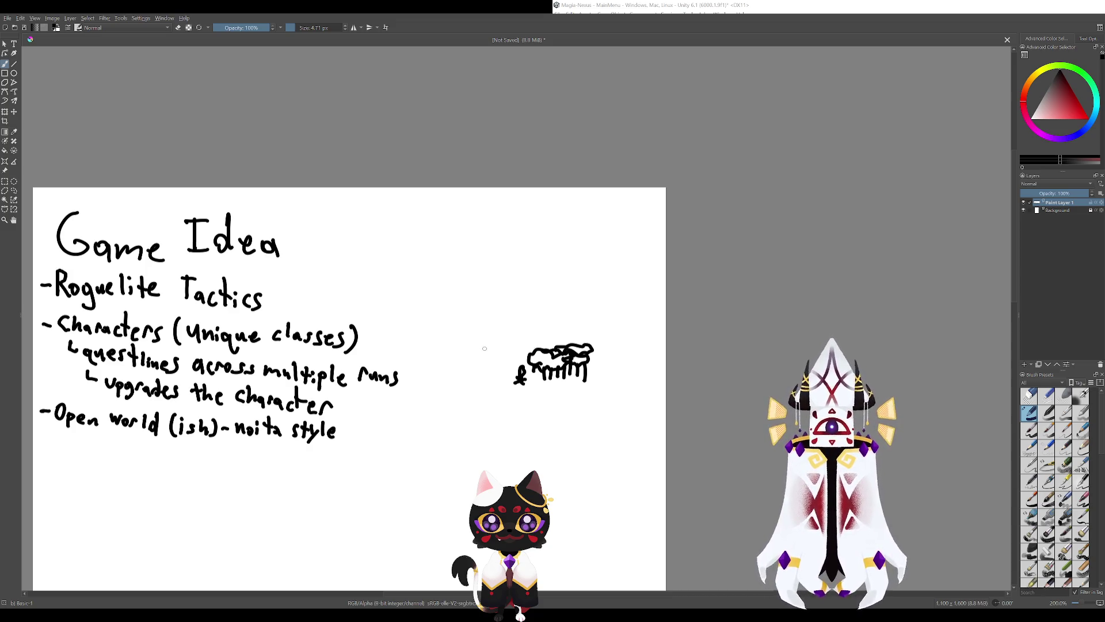
pyautogui.moveTo(484, 346)
pyautogui.mouseDown()
pyautogui.moveTo(469, 373)
pyautogui.moveTo(482, 412)
pyautogui.moveTo(501, 424)
pyautogui.mouseUp()
pyautogui.moveTo(436, 356)
pyautogui.mouseDown()
pyautogui.moveTo(455, 358)
pyautogui.moveTo(456, 394)
pyautogui.mouseUp()
pyautogui.click(441, 370)
pyautogui.moveTo(444, 406); pyautogui.dragTo(454, 409)
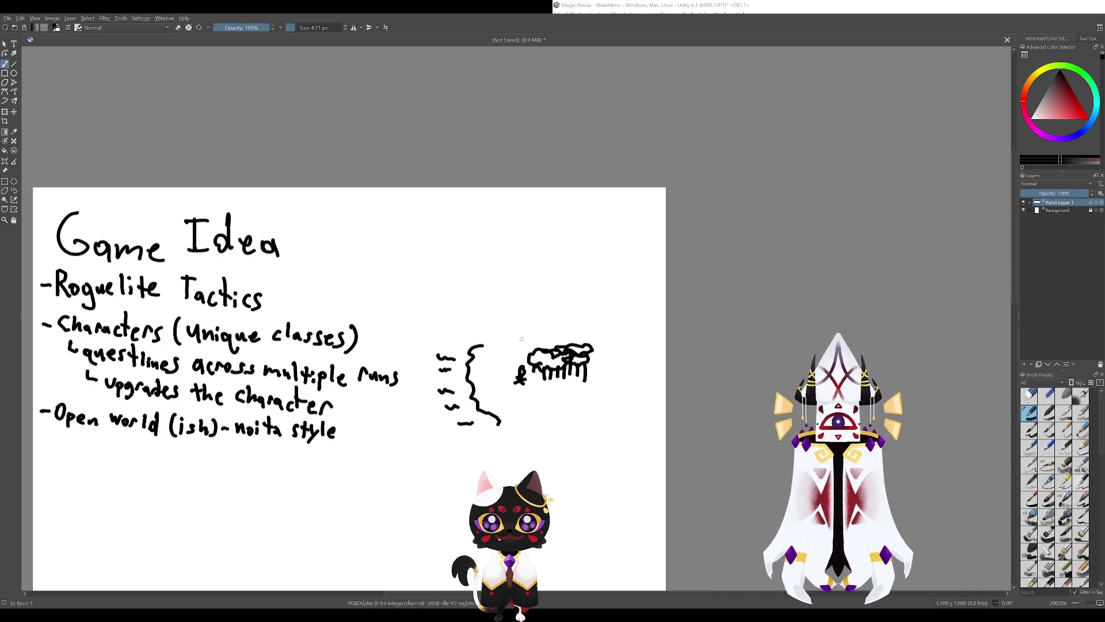
pyautogui.moveTo(518, 342)
pyautogui.mouseDown()
pyautogui.moveTo(519, 323)
pyautogui.moveTo(546, 347)
pyautogui.moveTo(550, 291)
pyautogui.mouseUp()
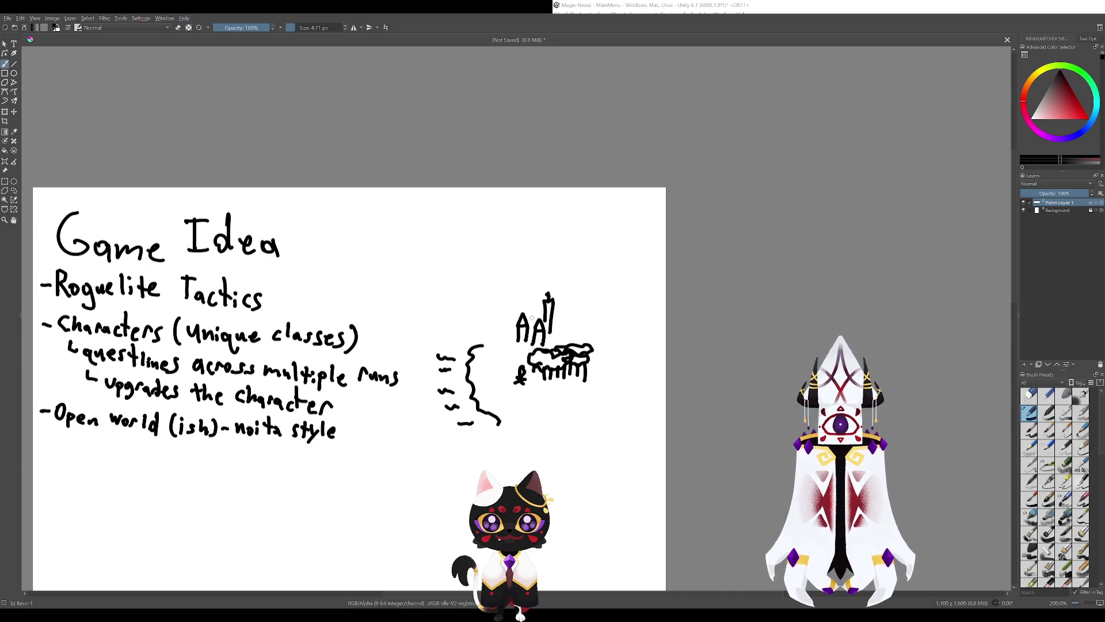
pyautogui.hscroll(2, 548, 306)
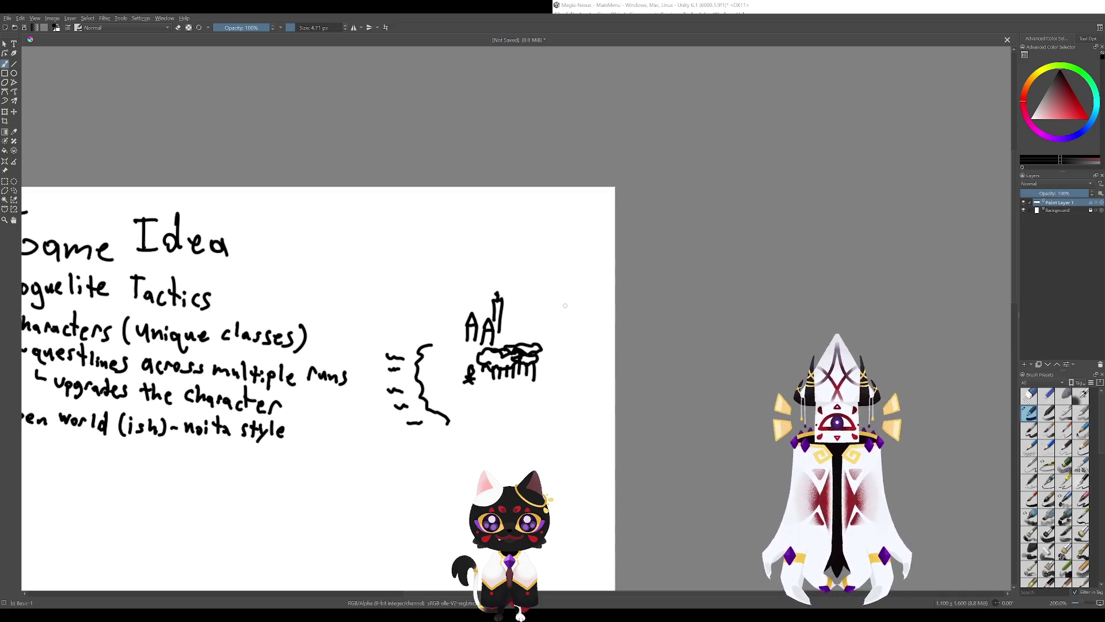
pyautogui.moveTo(565, 306)
pyautogui.mouseDown()
pyautogui.moveTo(558, 279)
pyautogui.moveTo(539, 279)
pyautogui.moveTo(542, 257)
pyautogui.moveTo(558, 268)
pyautogui.mouseUp()
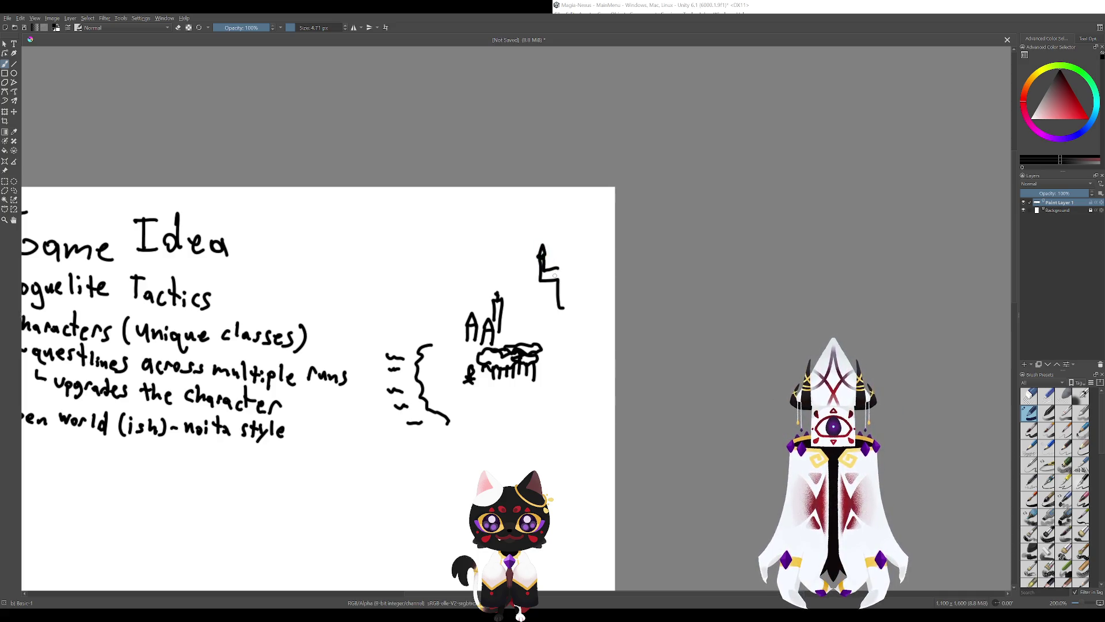
pyautogui.moveTo(584, 303)
pyautogui.mouseDown()
pyautogui.moveTo(586, 255)
pyautogui.moveTo(562, 254)
pyautogui.moveTo(578, 234)
pyautogui.moveTo(599, 262)
pyautogui.moveTo(601, 307)
pyautogui.moveTo(603, 290)
pyautogui.moveTo(580, 299)
pyautogui.moveTo(581, 311)
pyautogui.mouseUp()
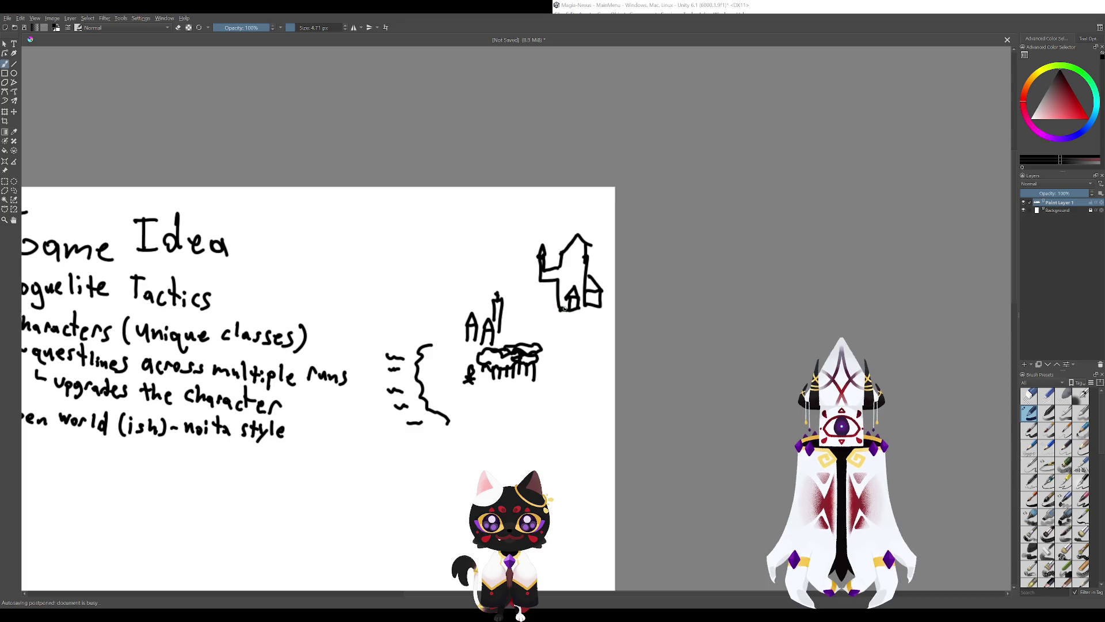
pyautogui.moveTo(583, 261); pyautogui.dragTo(589, 375)
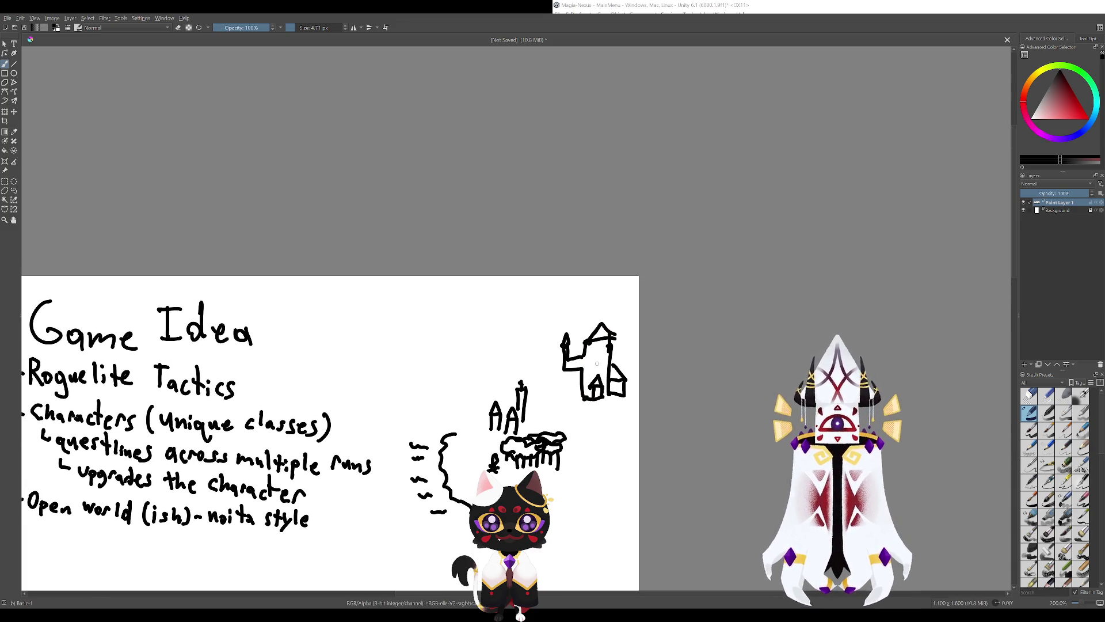
pyautogui.moveTo(591, 358); pyautogui.dragTo(590, 384)
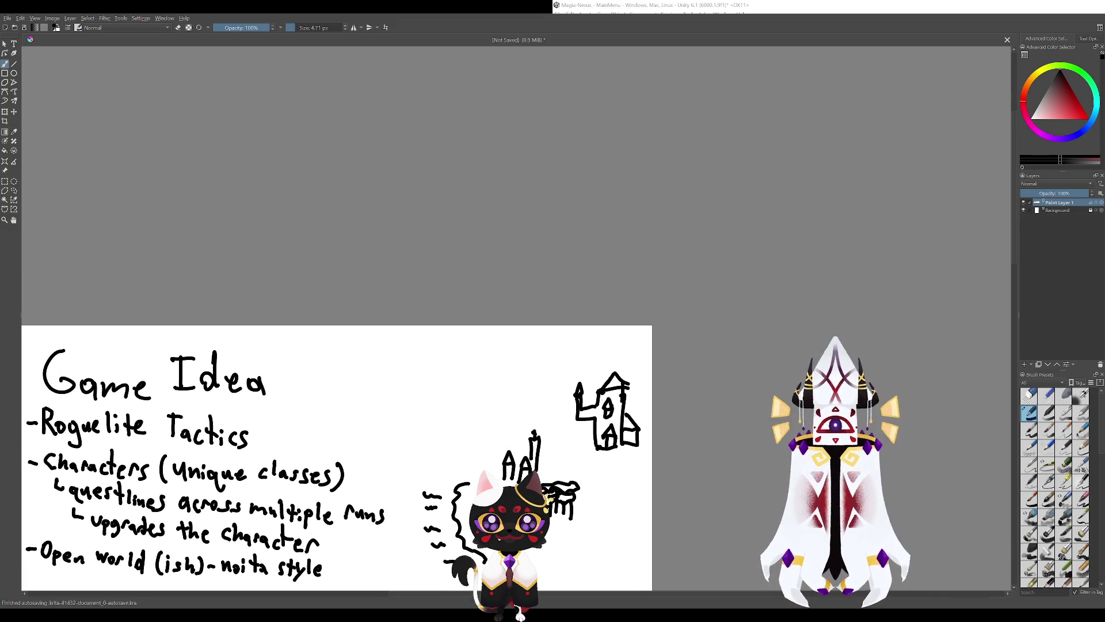
pyautogui.moveTo(587, 455)
pyautogui.mouseDown()
pyautogui.moveTo(559, 389)
pyautogui.moveTo(501, 317)
pyautogui.mouseUp()
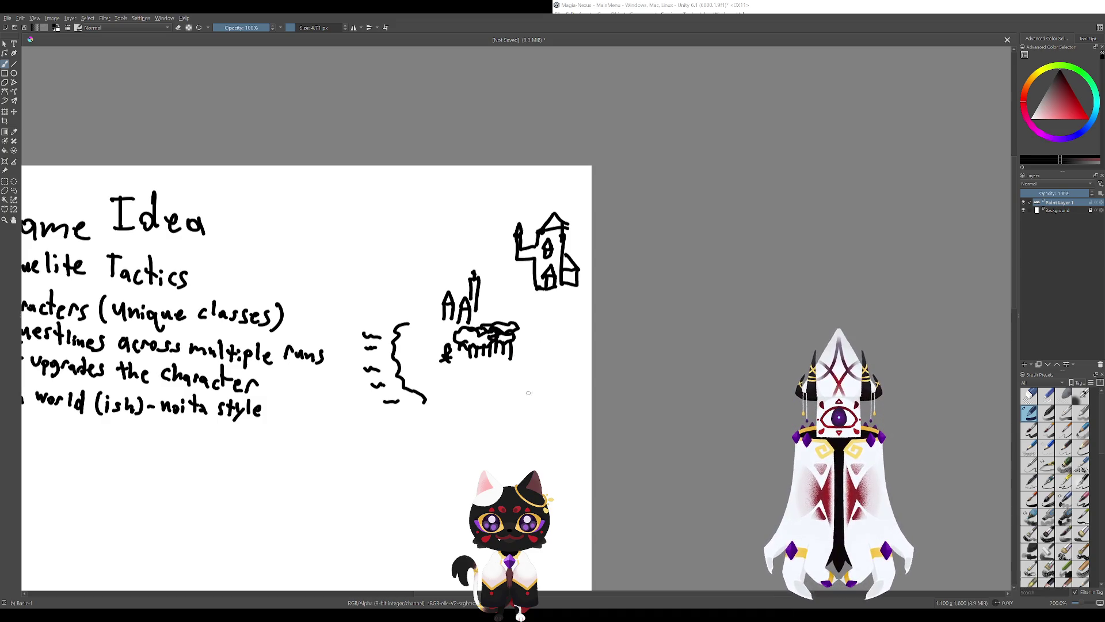
pyautogui.moveTo(529, 392)
pyautogui.mouseDown()
pyautogui.moveTo(510, 380)
pyautogui.moveTo(564, 459)
pyautogui.moveTo(510, 282)
pyautogui.mouseUp()
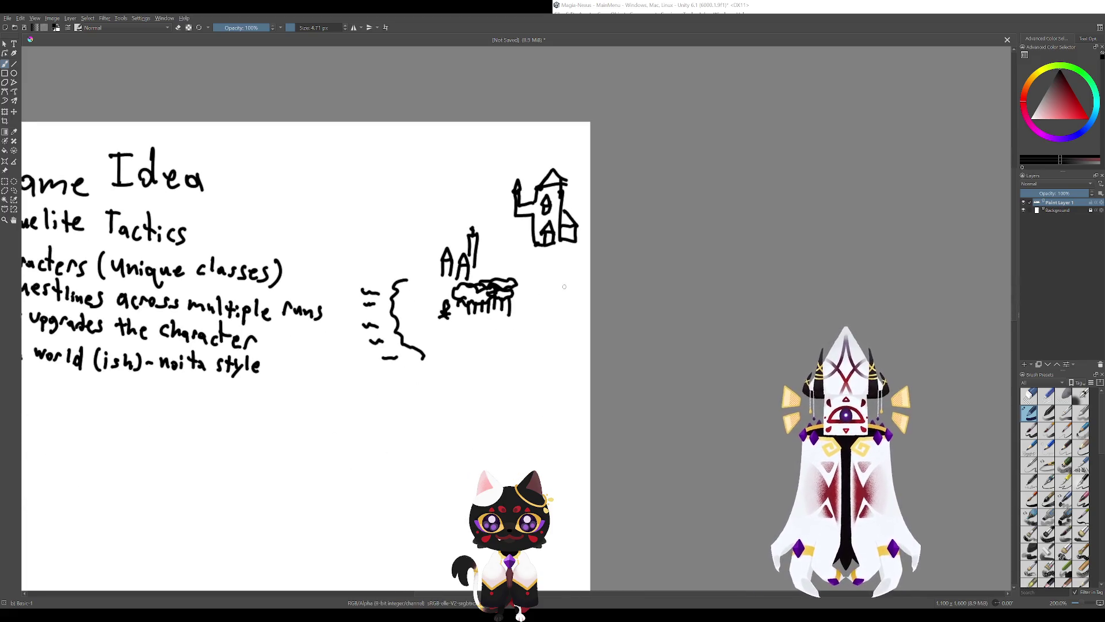
pyautogui.moveTo(343, 403)
pyautogui.mouseDown()
pyautogui.moveTo(480, 419)
pyautogui.moveTo(521, 330)
pyautogui.mouseUp()
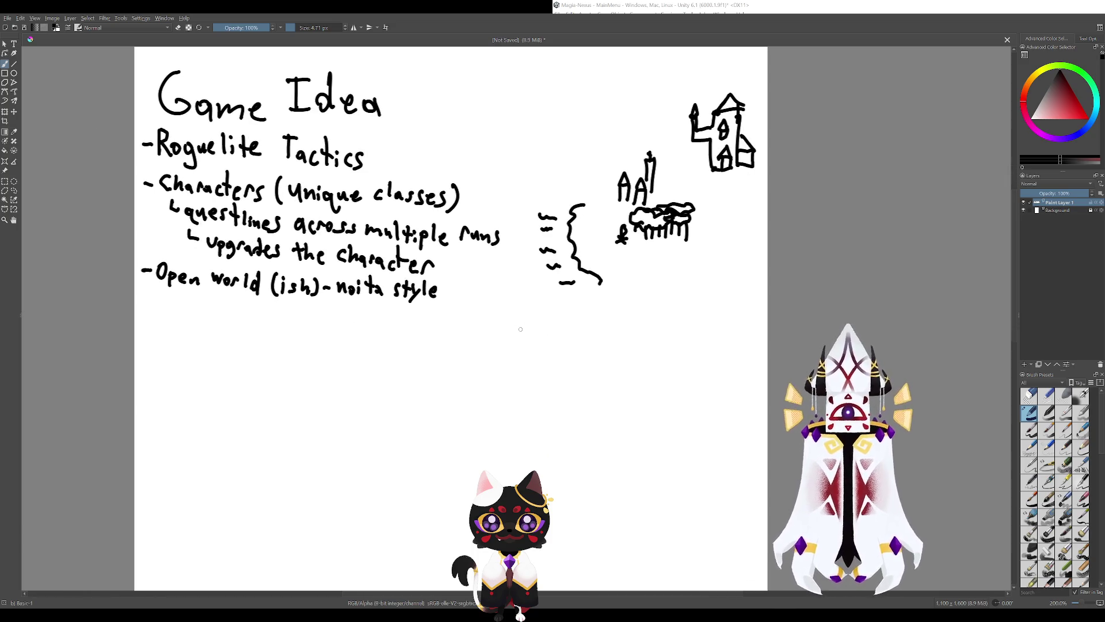
pyautogui.moveTo(546, 291)
pyautogui.mouseDown()
pyautogui.moveTo(515, 279)
pyautogui.moveTo(547, 318)
pyautogui.moveTo(545, 286)
pyautogui.moveTo(523, 303)
pyautogui.moveTo(522, 291)
pyautogui.moveTo(466, 365)
pyautogui.moveTo(530, 394)
pyautogui.mouseUp()
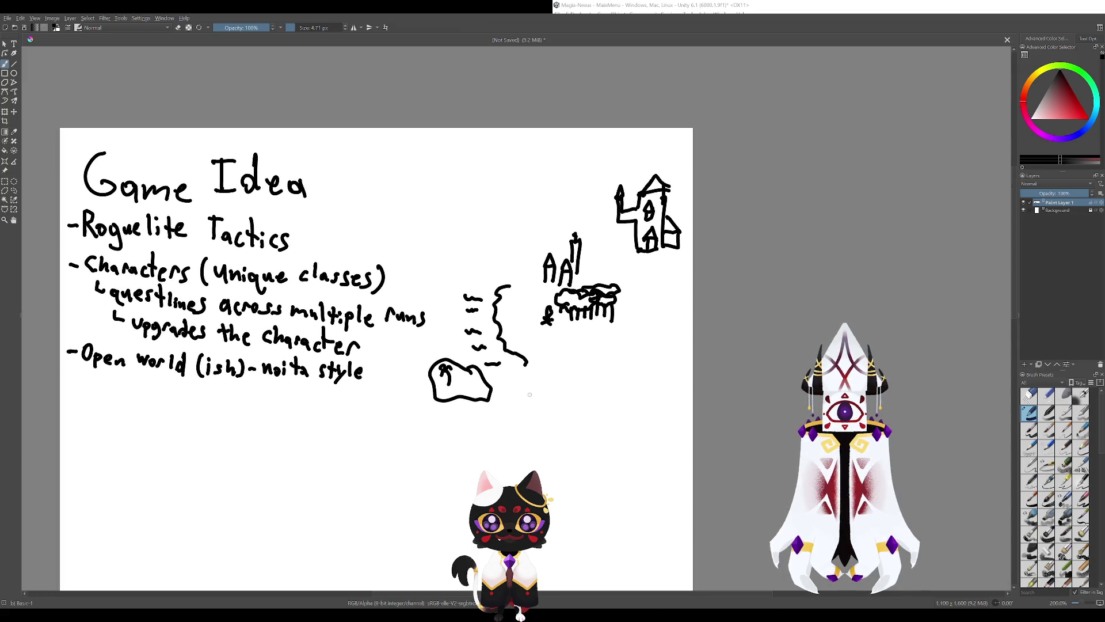
pyautogui.moveTo(460, 384); pyautogui.dragTo(473, 384)
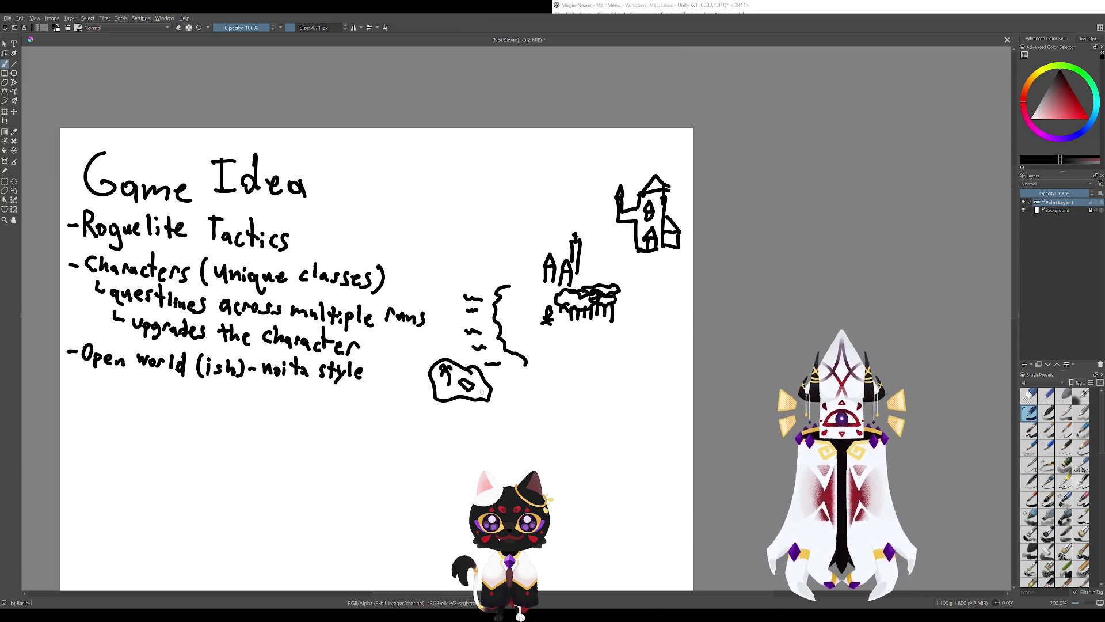
pyautogui.moveTo(534, 365); pyautogui.dragTo(503, 392)
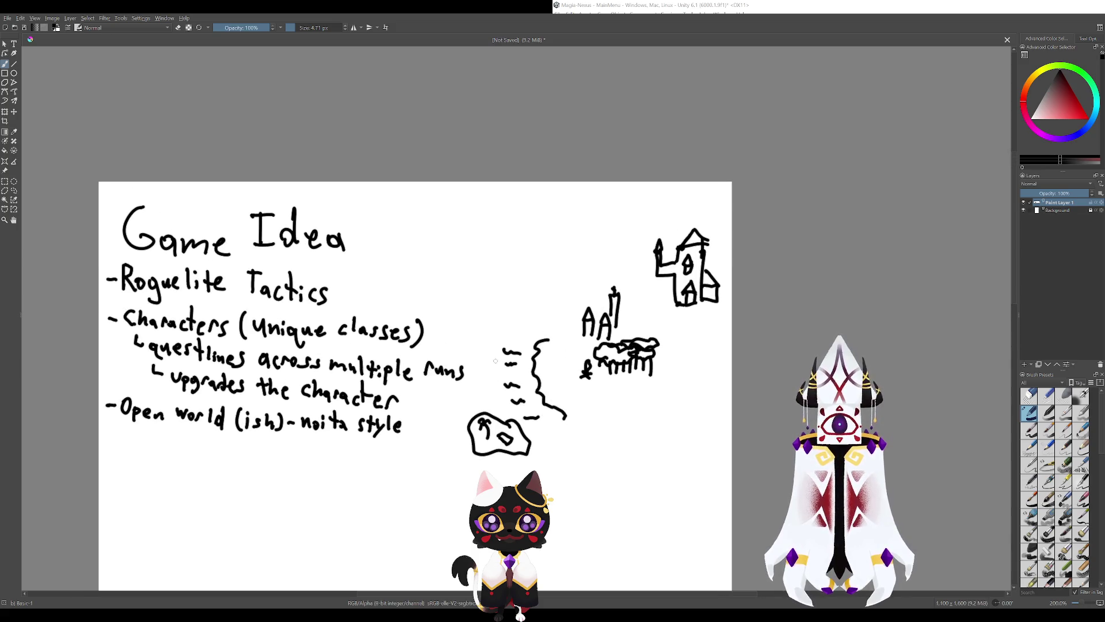
pyautogui.moveTo(509, 338)
pyautogui.mouseDown()
pyautogui.moveTo(526, 320)
pyautogui.moveTo(476, 322)
pyautogui.moveTo(475, 334)
pyautogui.moveTo(520, 314)
pyautogui.moveTo(497, 326)
pyautogui.mouseUp()
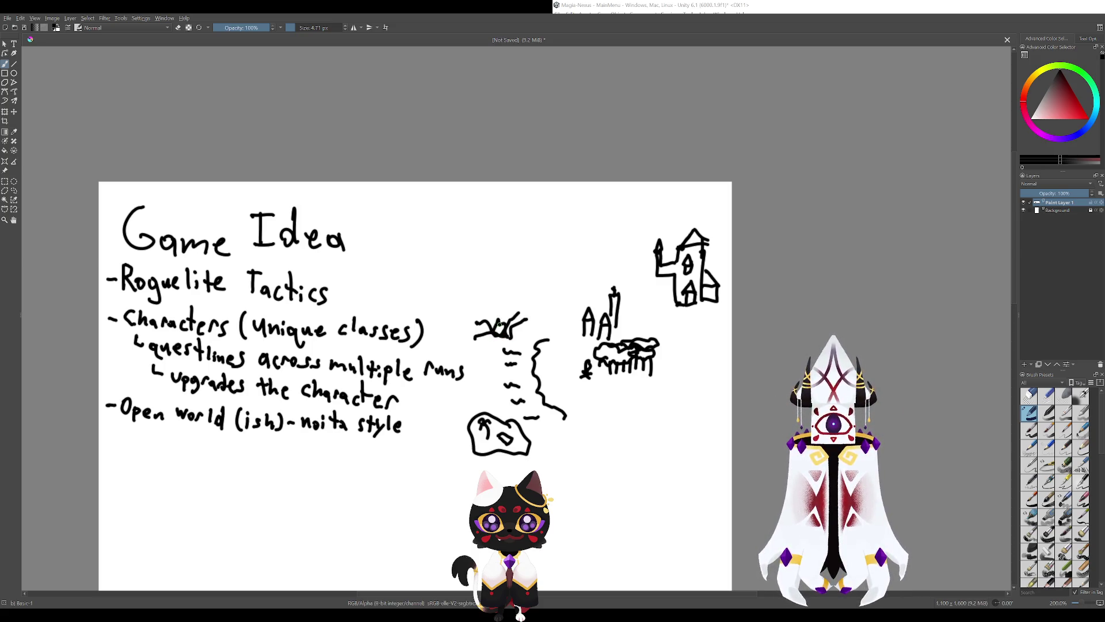
pyautogui.hscroll(3, 472, 331)
pyautogui.hscroll(3, 461, 333)
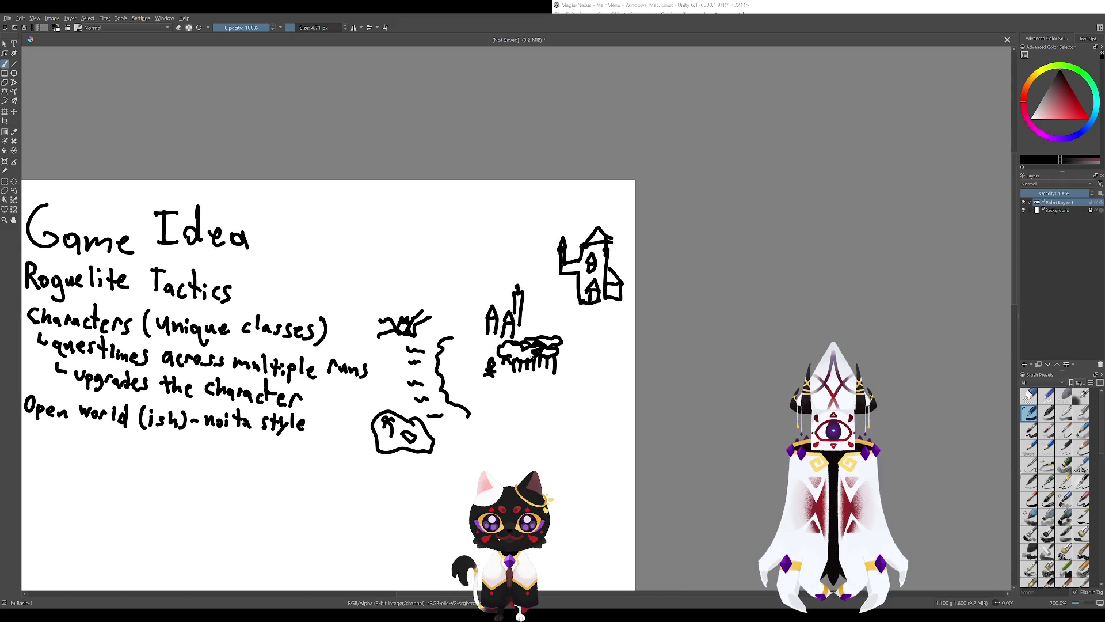
pyautogui.scroll(3, 460, 345)
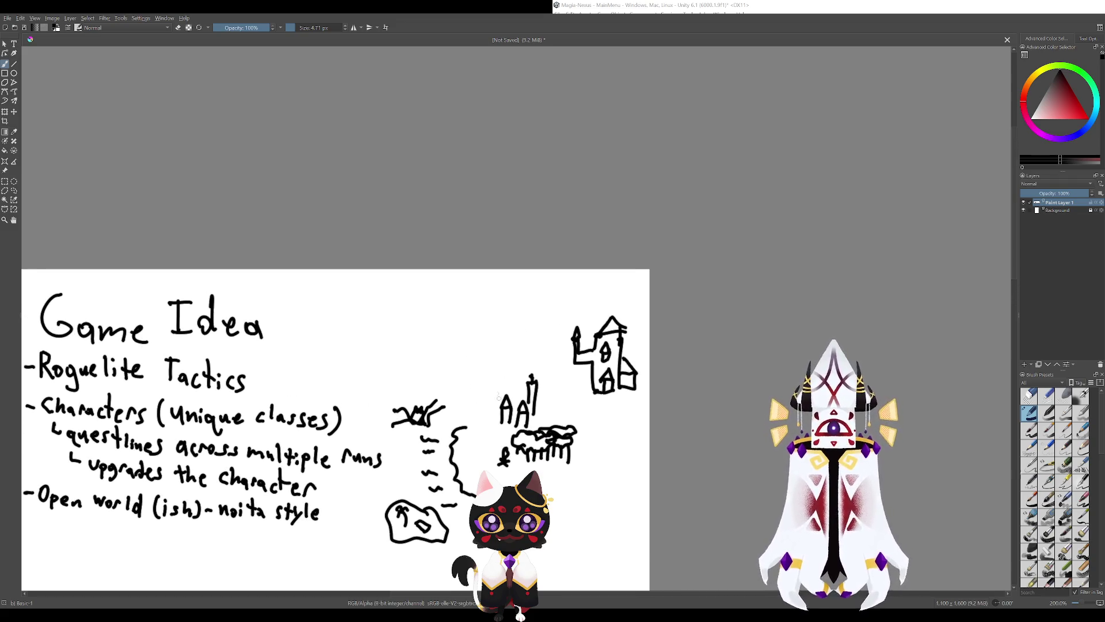
# Draw mountain peaks above the AA sketch and a new island with a curved stroke below.
pyautogui.moveTo(467, 379)
pyautogui.mouseDown()
pyautogui.moveTo(491, 397)
pyautogui.moveTo(481, 364)
pyautogui.moveTo(509, 342)
pyautogui.moveTo(535, 368)
pyautogui.moveTo(485, 359)
pyautogui.moveTo(451, 378)
pyautogui.moveTo(513, 378)
pyautogui.moveTo(504, 305)
pyautogui.moveTo(441, 263)
pyautogui.mouseUp()
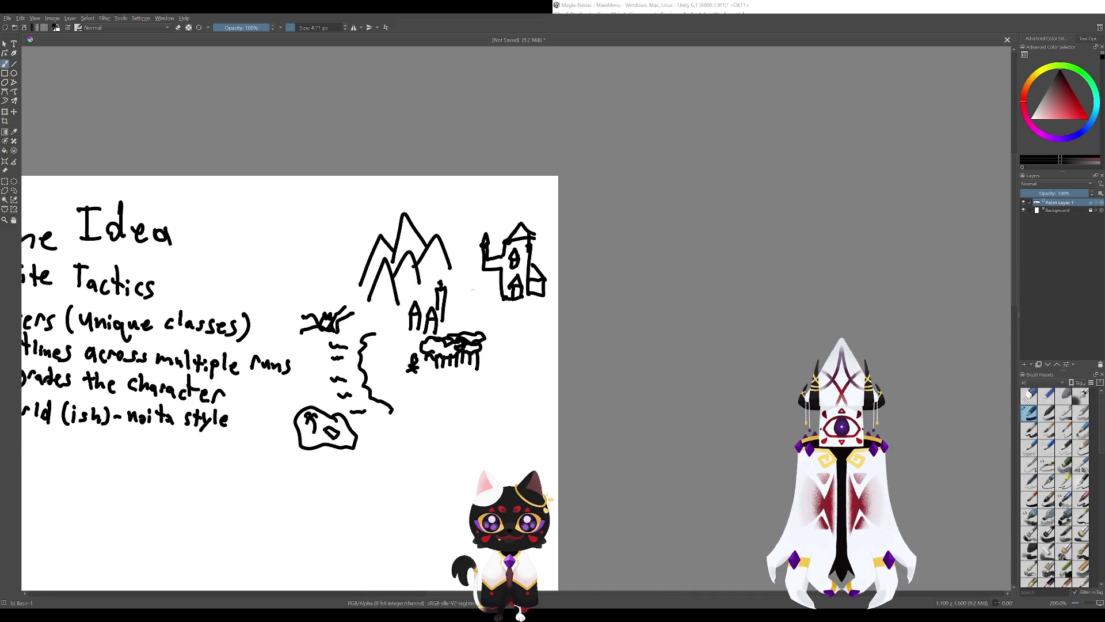
pyautogui.moveTo(475, 385)
pyautogui.mouseDown()
pyautogui.moveTo(525, 391)
pyautogui.moveTo(532, 350)
pyautogui.moveTo(474, 388)
pyautogui.moveTo(513, 378)
pyautogui.moveTo(521, 363)
pyautogui.mouseUp()
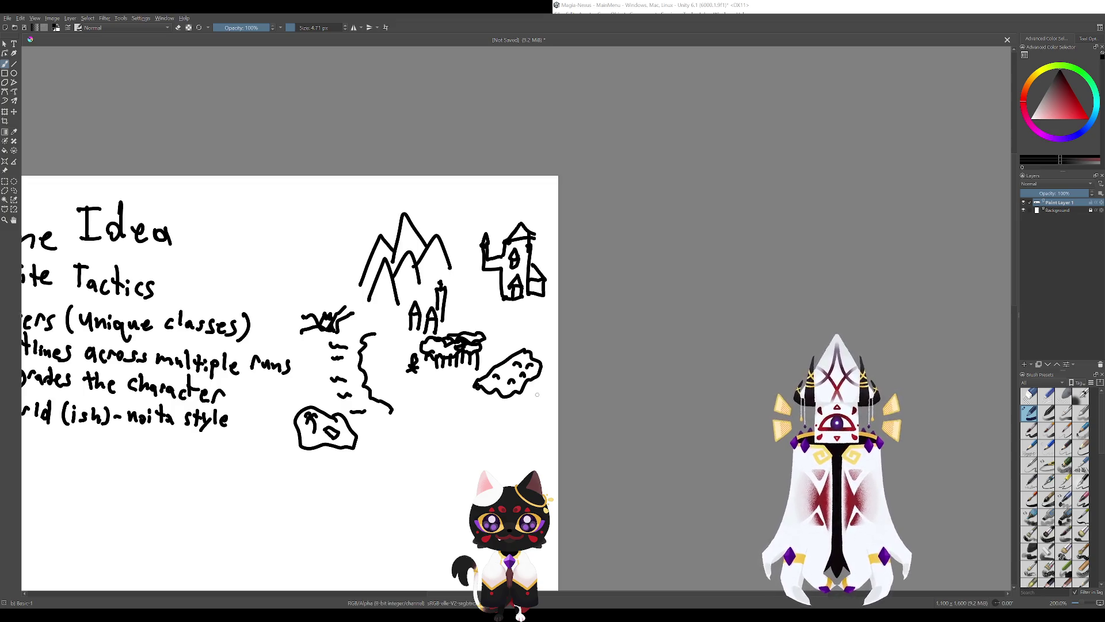
pyautogui.moveTo(511, 415)
pyautogui.mouseDown()
pyautogui.moveTo(545, 385)
pyautogui.moveTo(550, 404)
pyautogui.moveTo(515, 424)
pyautogui.moveTo(528, 383)
pyautogui.moveTo(531, 412)
pyautogui.mouseUp()
# Draw a down-arrow below the grass marks.
pyautogui.scroll(-3, 522, 324)
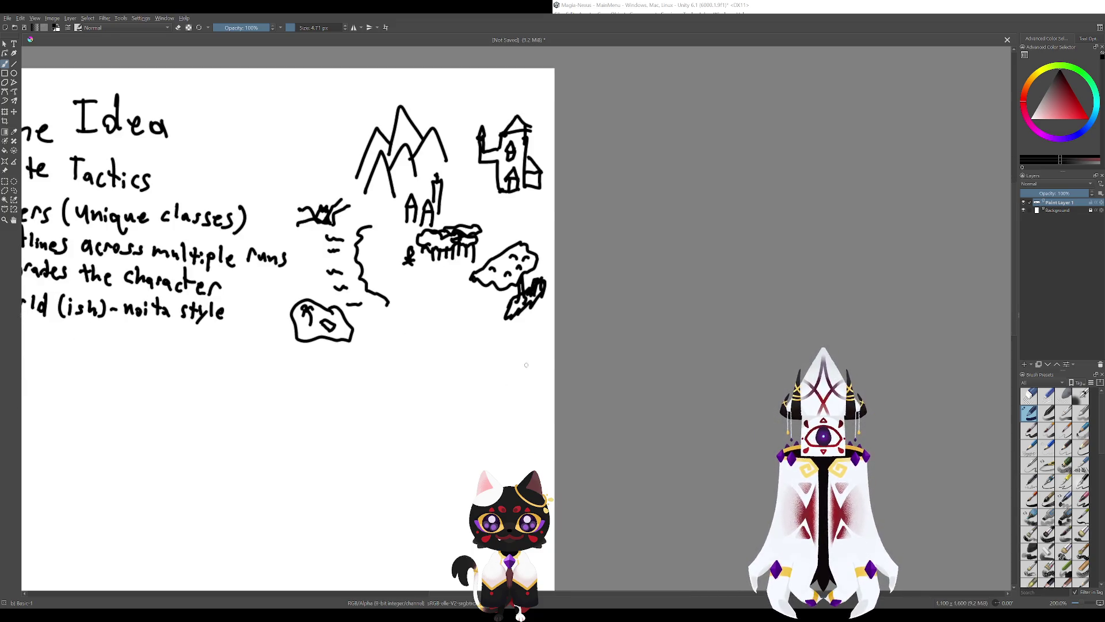
pyautogui.moveTo(522, 320); pyautogui.dragTo(521, 342)
pyautogui.moveTo(514, 331); pyautogui.dragTo(530, 325)
pyautogui.hscroll(-3, 518, 334)
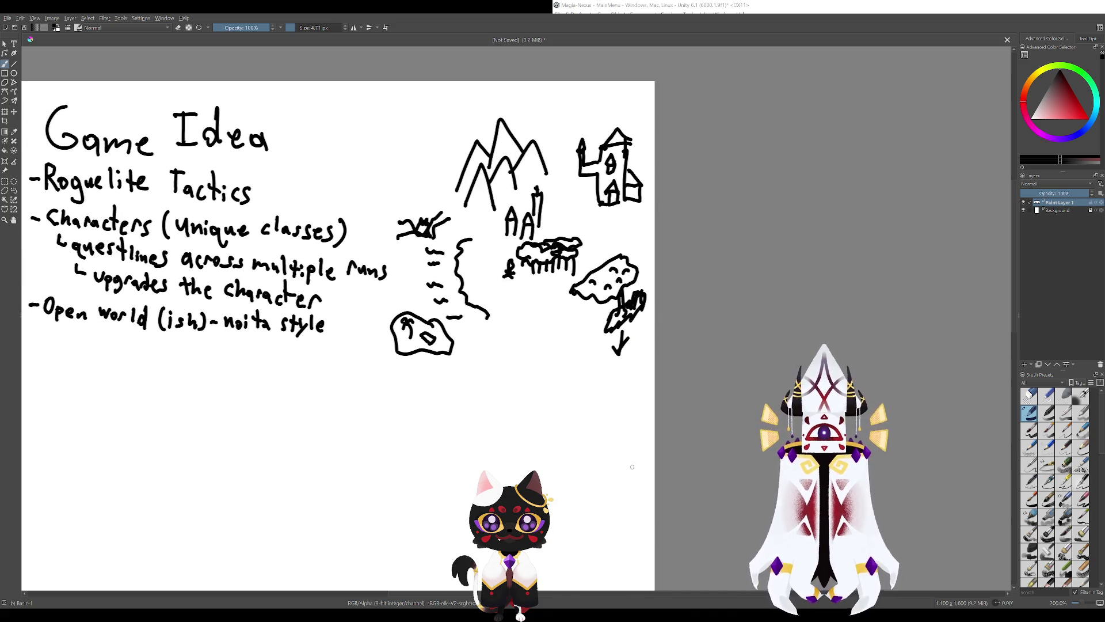
pyautogui.scroll(-2, 514, 328)
pyautogui.hscroll(2, 514, 328)
pyautogui.scroll(3, 514, 328)
pyautogui.hscroll(-2, 514, 328)
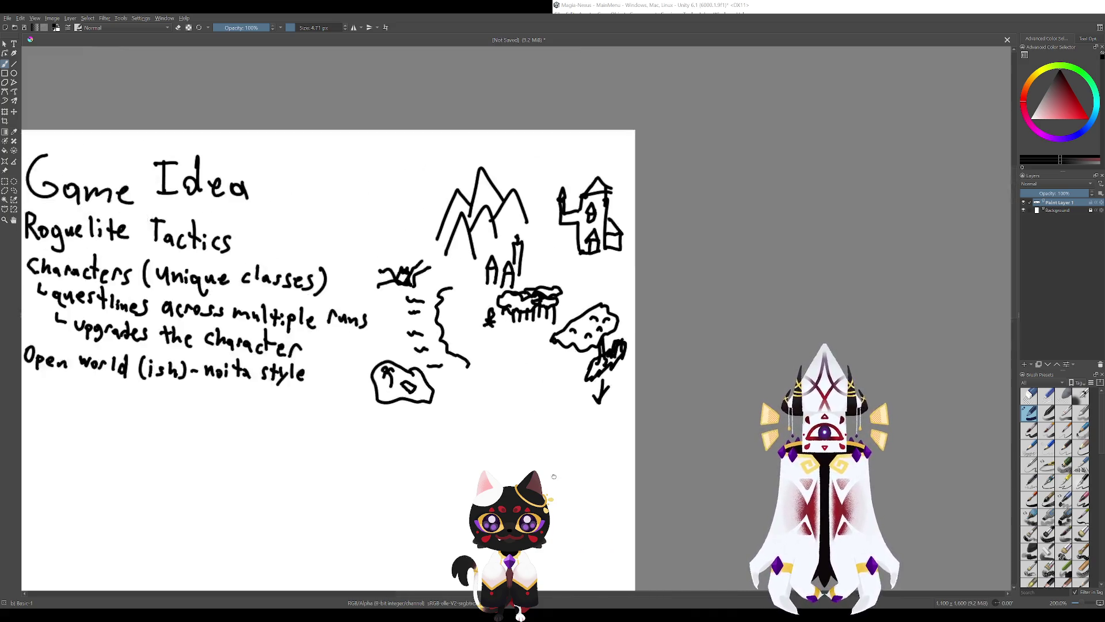
pyautogui.scroll(1, 514, 328)
pyautogui.hscroll(2, 534, 302)
pyautogui.scroll(-1, 534, 303)
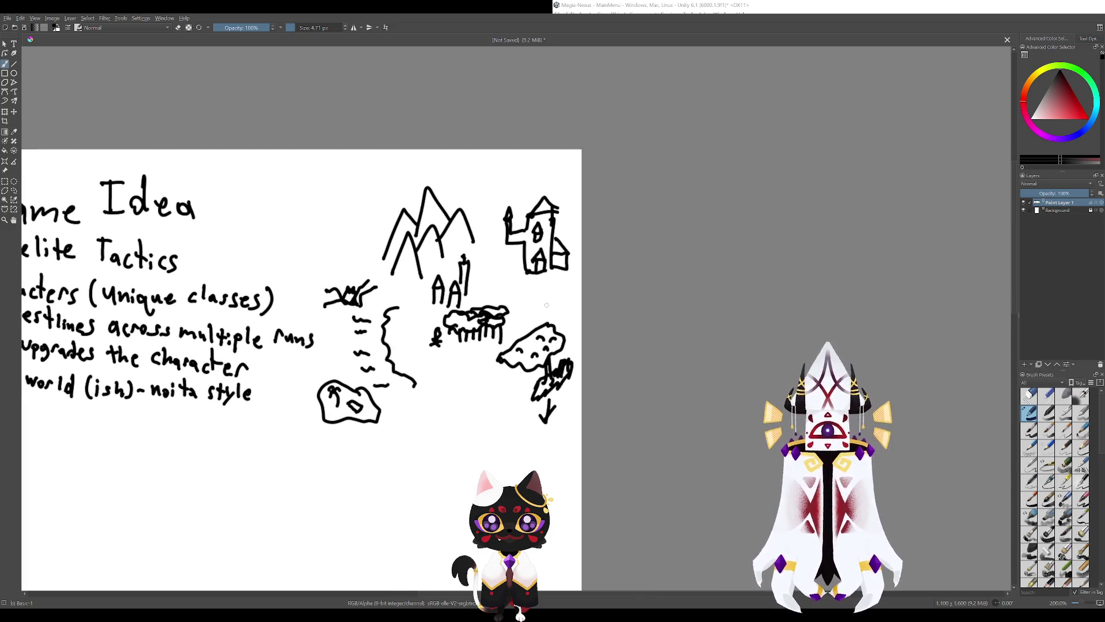
# Sketch wavy lines above the new island.
pyautogui.moveTo(518, 315)
pyautogui.mouseDown()
pyautogui.moveTo(547, 307)
pyautogui.moveTo(576, 322)
pyautogui.moveTo(563, 300)
pyautogui.moveTo(571, 289)
pyautogui.moveTo(517, 299)
pyautogui.mouseUp()
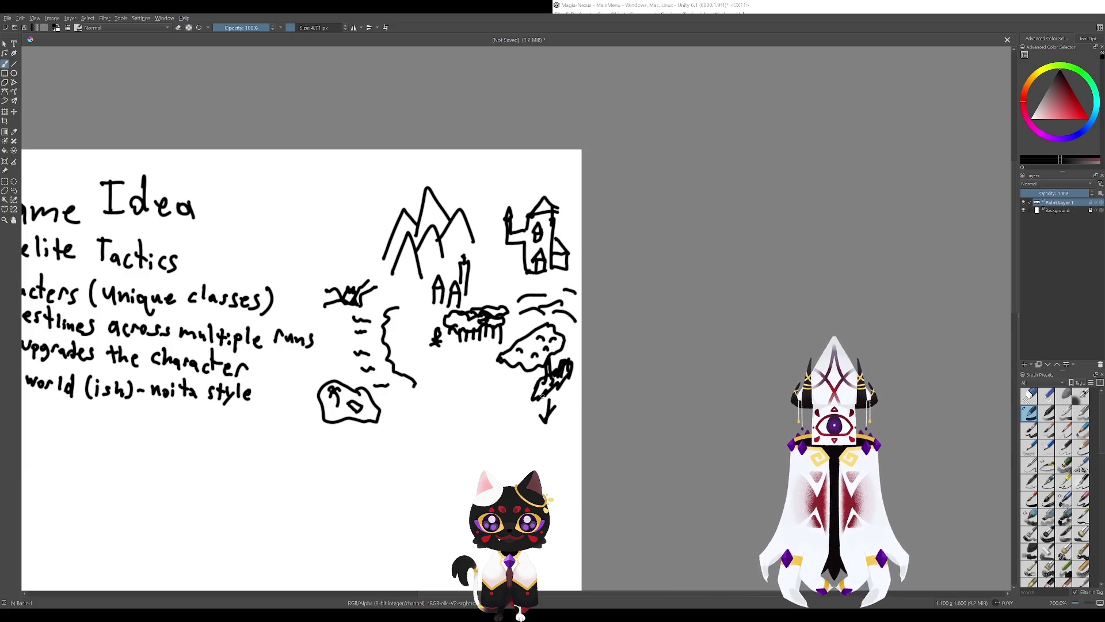
pyautogui.scroll(-3, 526, 235)
pyautogui.scroll(1, 526, 235)
pyautogui.scroll(3, 525, 322)
pyautogui.hscroll(-4, 525, 321)
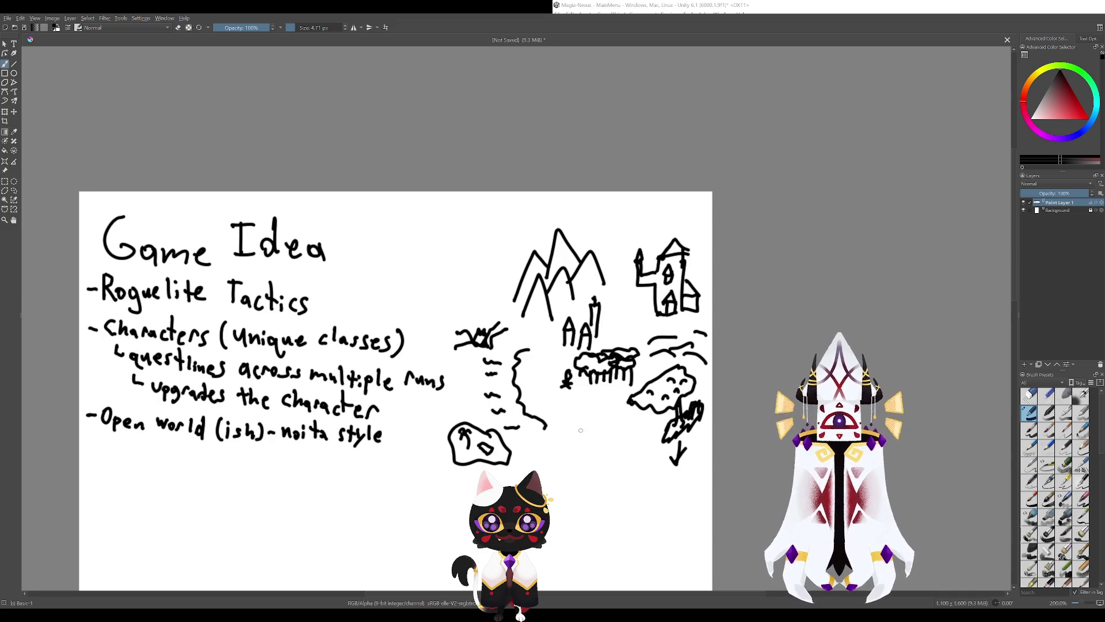
pyautogui.scroll(-4, 595, 451)
pyautogui.hscroll(3, 595, 451)
pyautogui.scroll(4, 630, 495)
pyautogui.hscroll(-5, 630, 494)
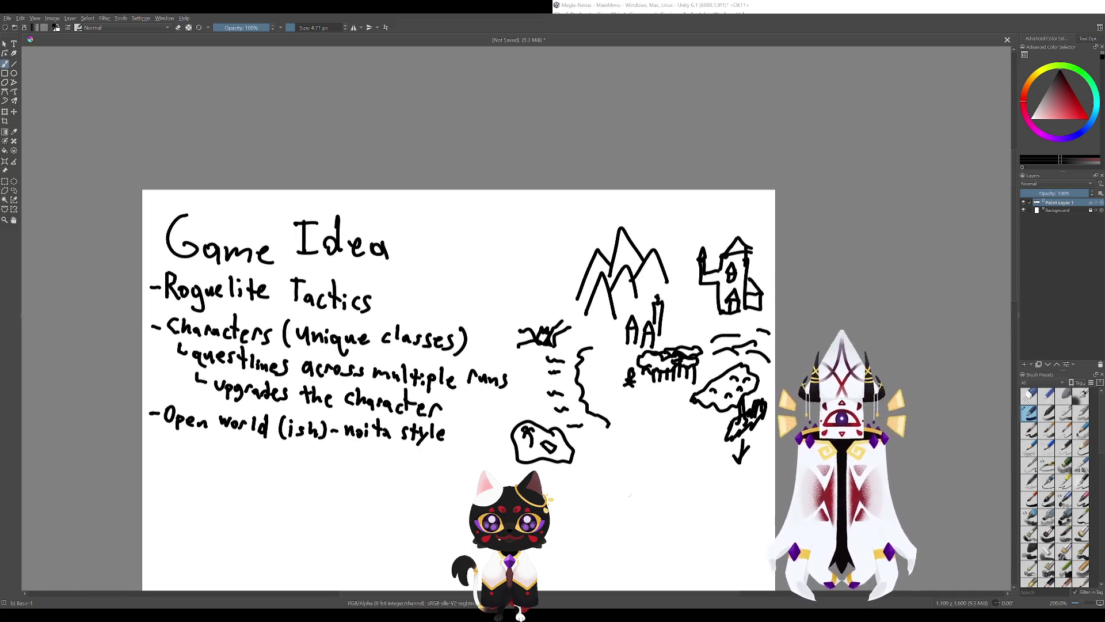
pyautogui.scroll(-3, 461, 333)
pyautogui.hscroll(1, 460, 334)
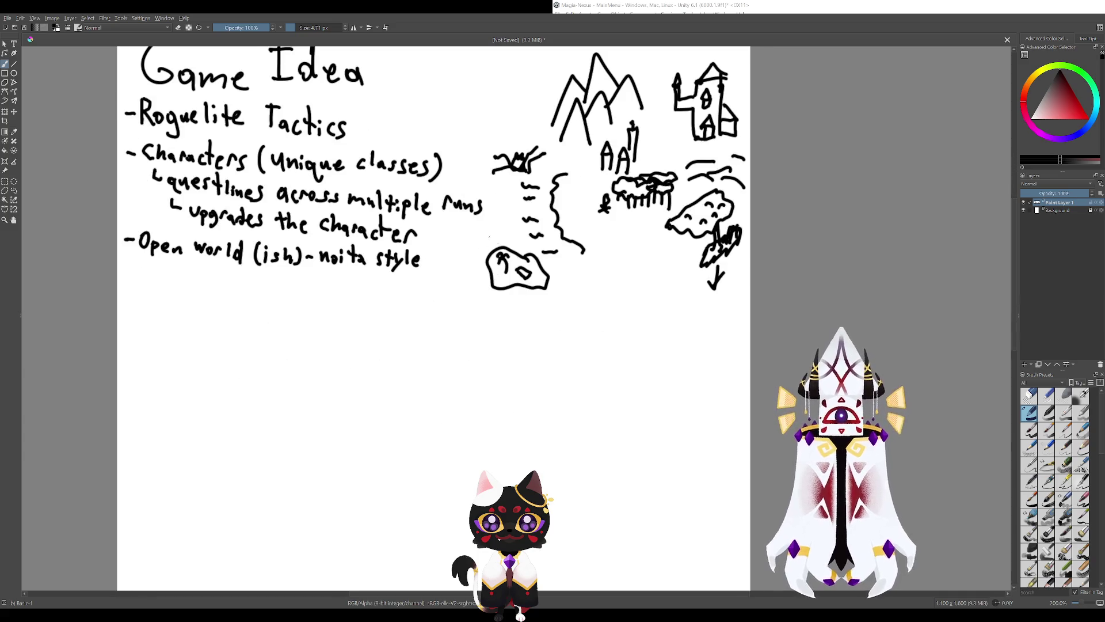
pyautogui.scroll(2, 493, 296)
pyautogui.hscroll(3, 493, 295)
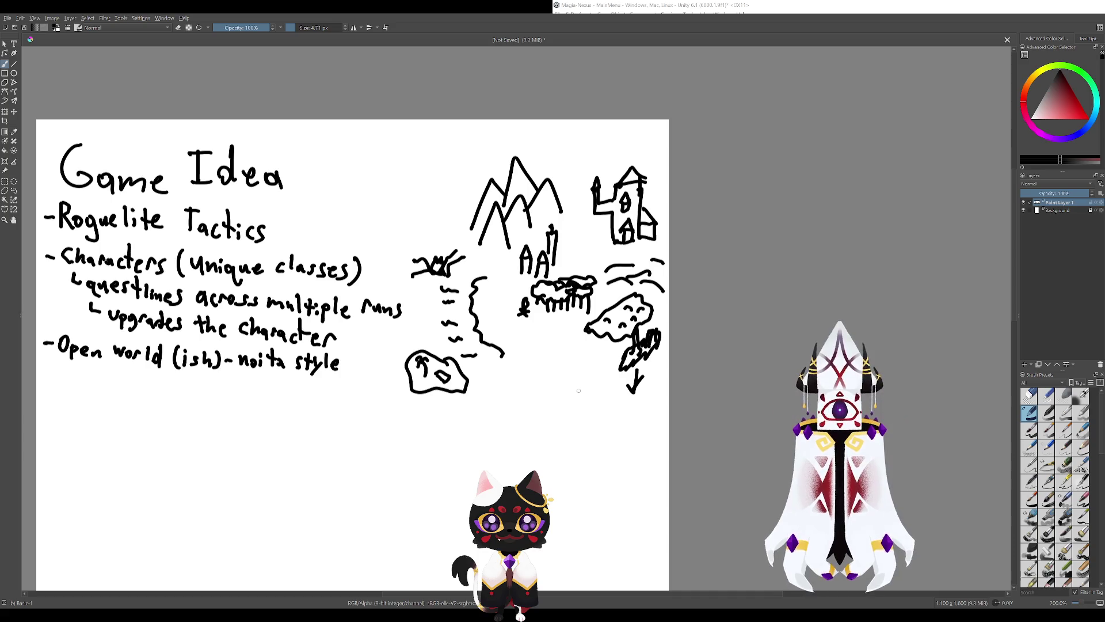
pyautogui.scroll(1, 578, 392)
pyautogui.hscroll(1, 578, 391)
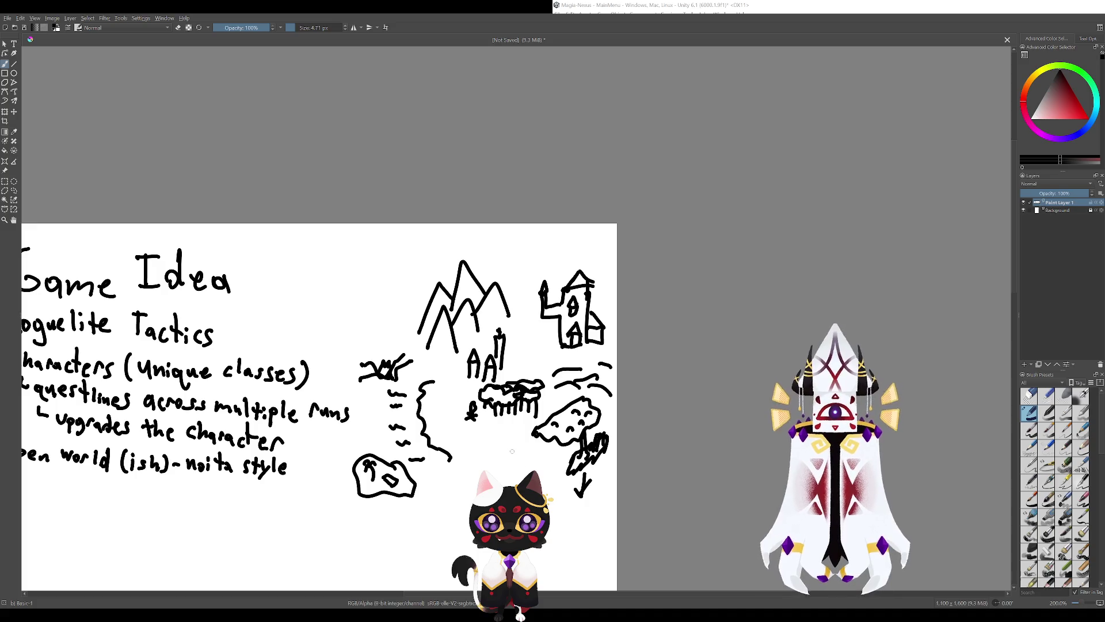
# Add short strokes beside and under the & figure and a small rectangle left of AA.
pyautogui.moveTo(516, 359); pyautogui.dragTo(548, 373)
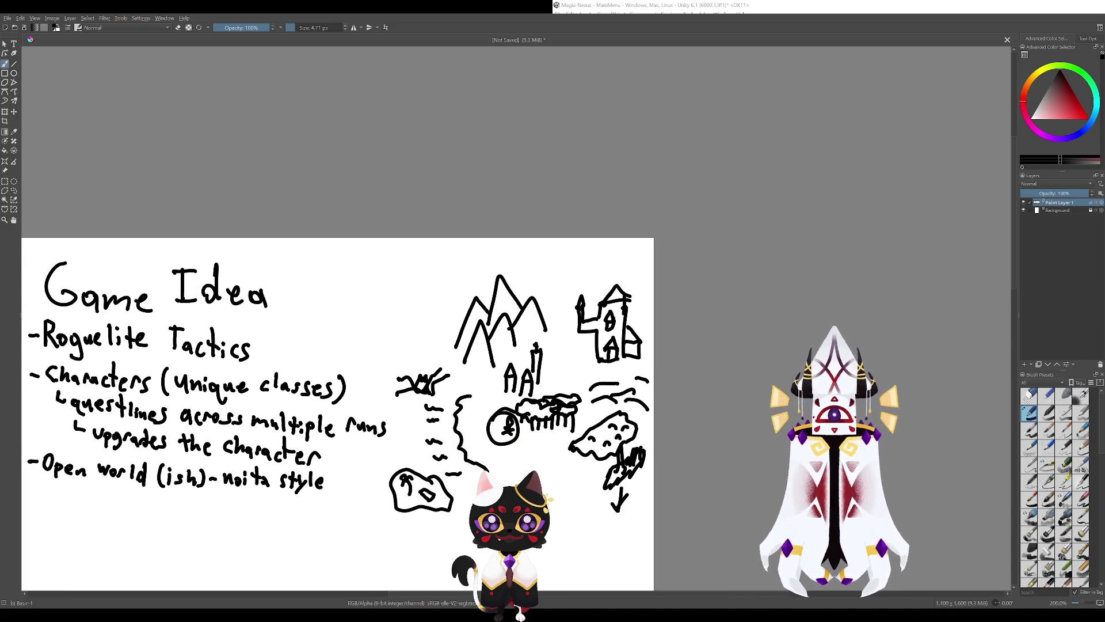
pyautogui.moveTo(488, 435); pyautogui.dragTo(495, 425)
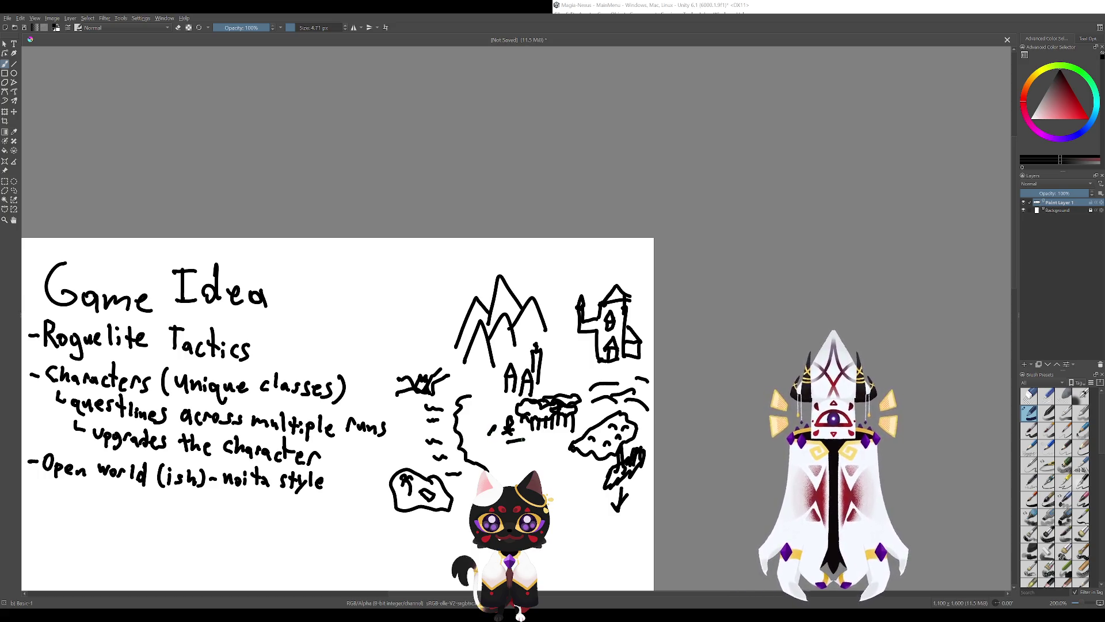
pyautogui.moveTo(508, 440); pyautogui.dragTo(521, 441)
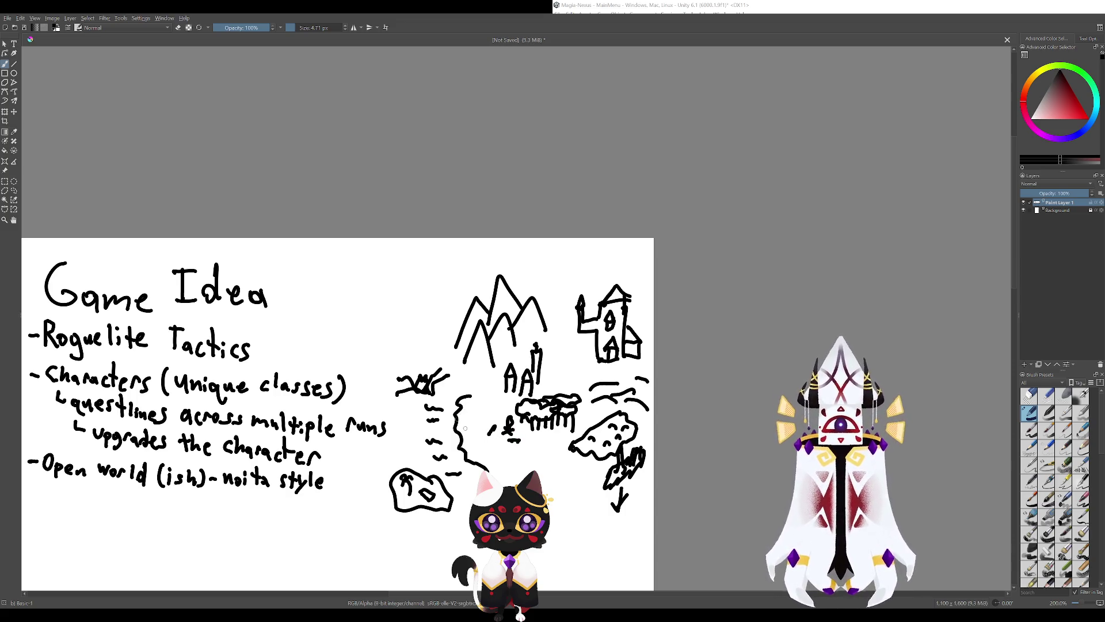
pyautogui.moveTo(495, 392)
pyautogui.mouseDown()
pyautogui.moveTo(456, 379)
pyautogui.moveTo(487, 373)
pyautogui.moveTo(456, 375)
pyautogui.moveTo(473, 381)
pyautogui.mouseUp()
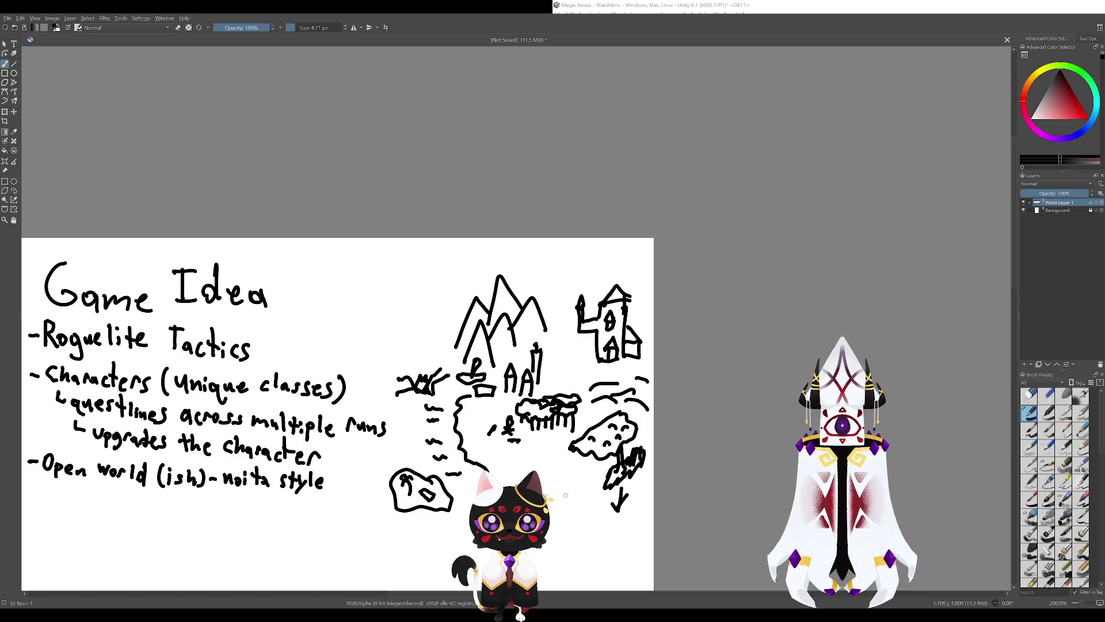
pyautogui.scroll(-2, 566, 495)
pyautogui.scroll(2, 528, 387)
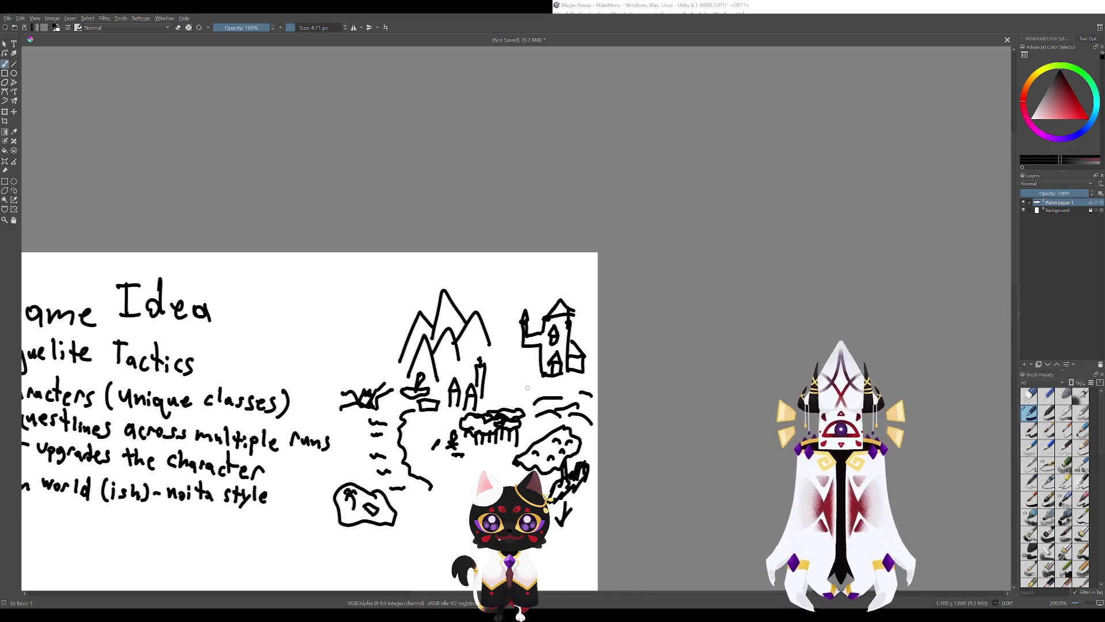
pyautogui.scroll(-2, 528, 387)
pyautogui.scroll(2, 484, 456)
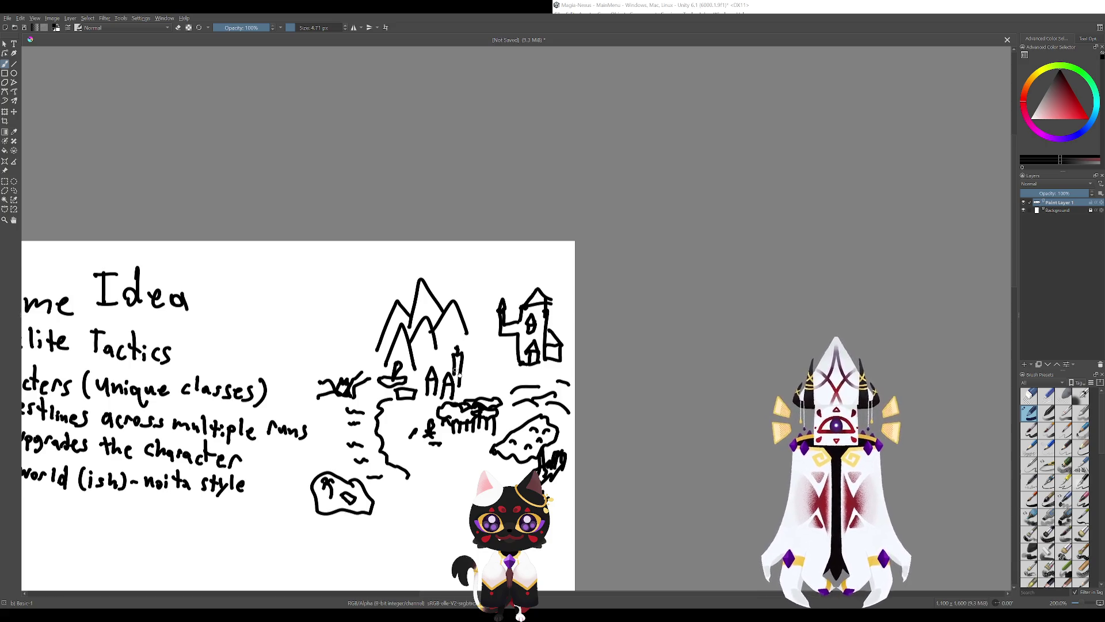
# Add an extra peak inside the mountain sketch.
pyautogui.moveTo(401, 356)
pyautogui.mouseDown()
pyautogui.moveTo(493, 377)
pyautogui.moveTo(640, 386)
pyautogui.mouseUp()
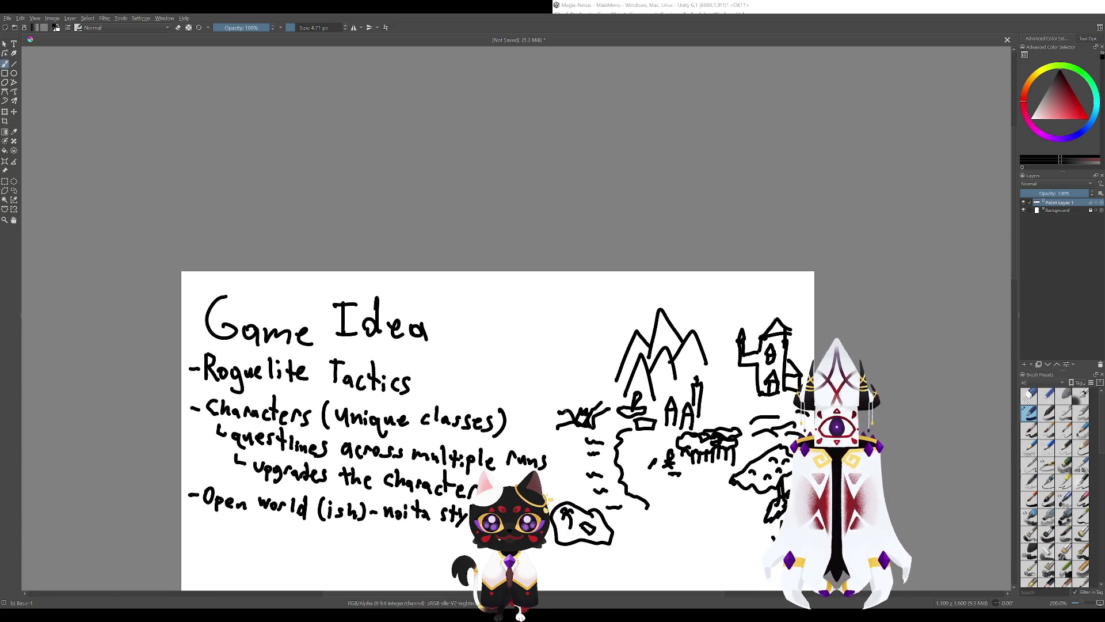
pyautogui.moveTo(404, 439)
pyautogui.mouseDown()
pyautogui.moveTo(405, 364)
pyautogui.moveTo(455, 451)
pyautogui.mouseUp()
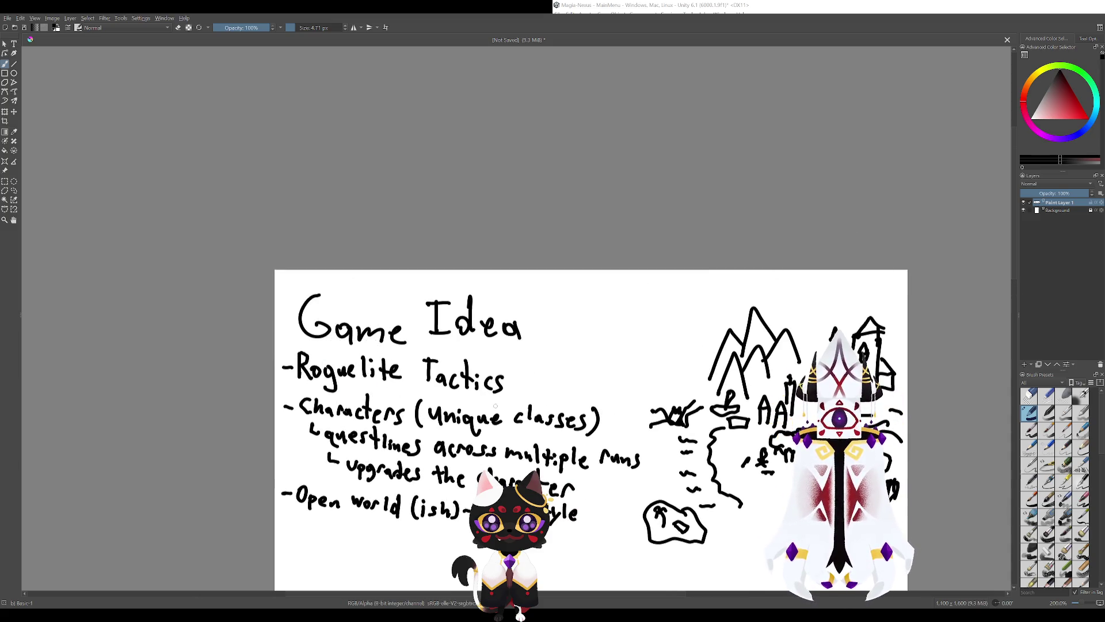
pyautogui.moveTo(633, 394)
pyautogui.mouseDown()
pyautogui.moveTo(524, 371)
pyautogui.moveTo(499, 401)
pyautogui.mouseUp()
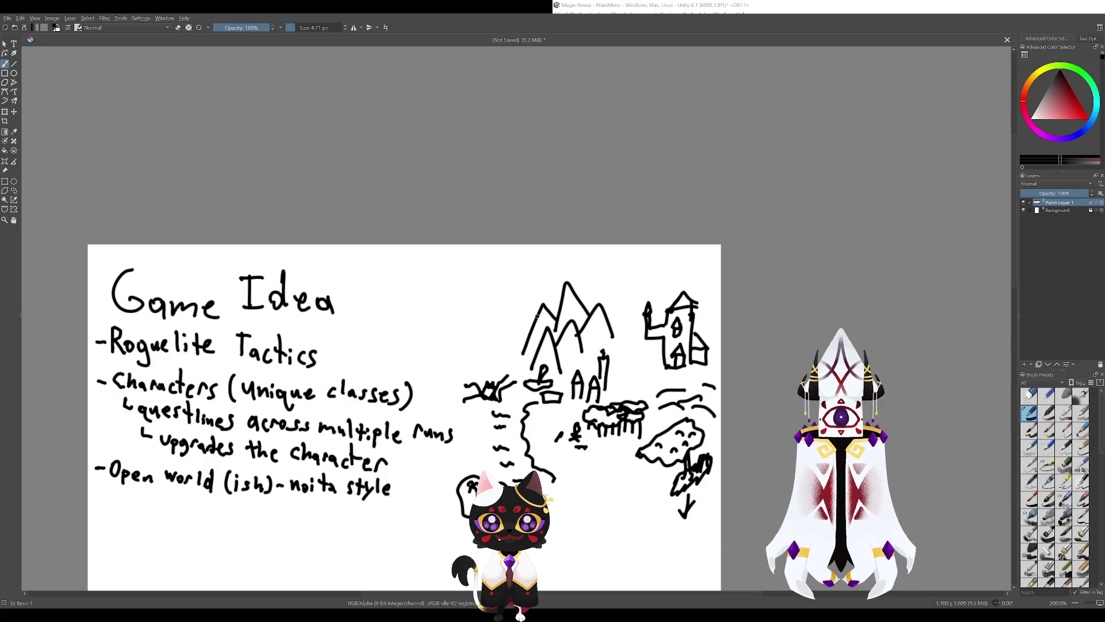
pyautogui.moveTo(537, 315)
pyautogui.mouseDown()
pyautogui.moveTo(575, 299)
pyautogui.moveTo(587, 319)
pyautogui.moveTo(607, 319)
pyautogui.mouseUp()
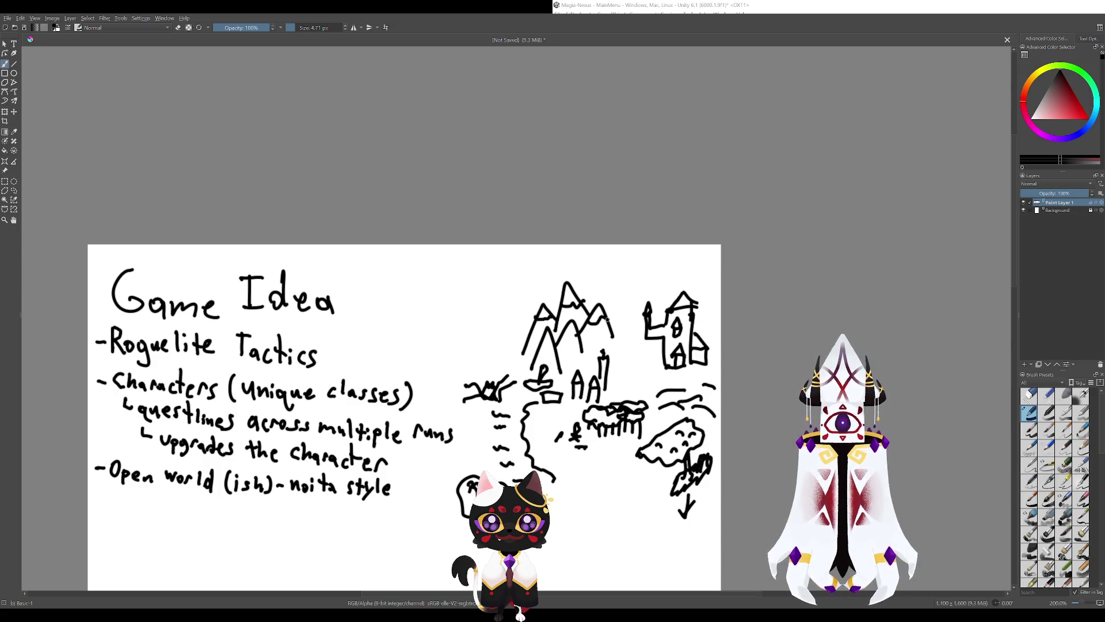
pyautogui.moveTo(574, 373); pyautogui.dragTo(470, 349)
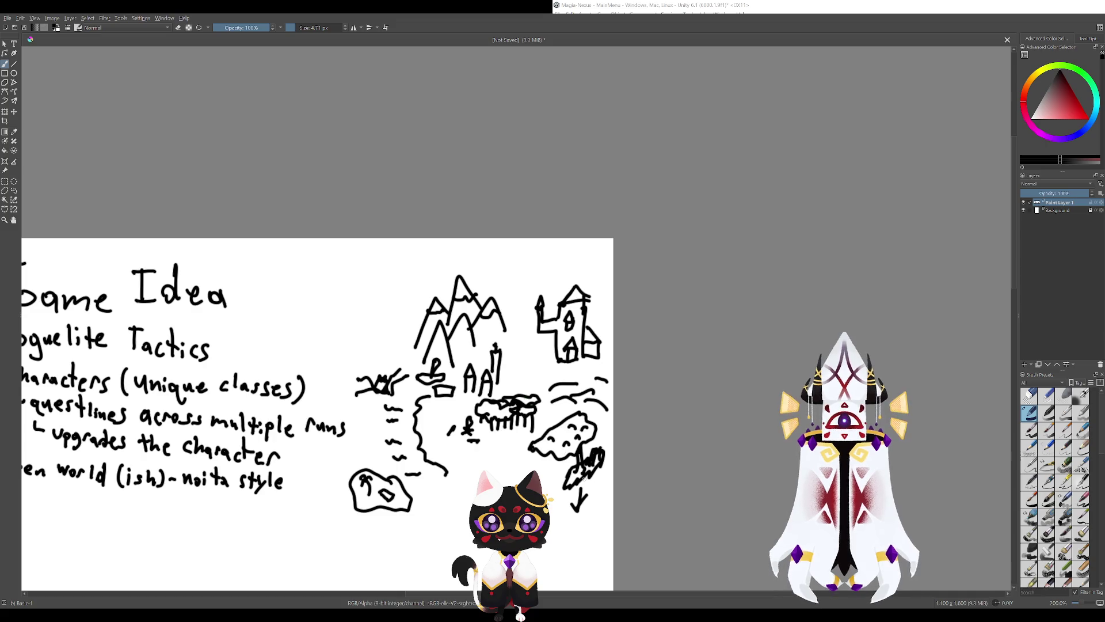
pyautogui.moveTo(460, 375); pyautogui.dragTo(389, 323)
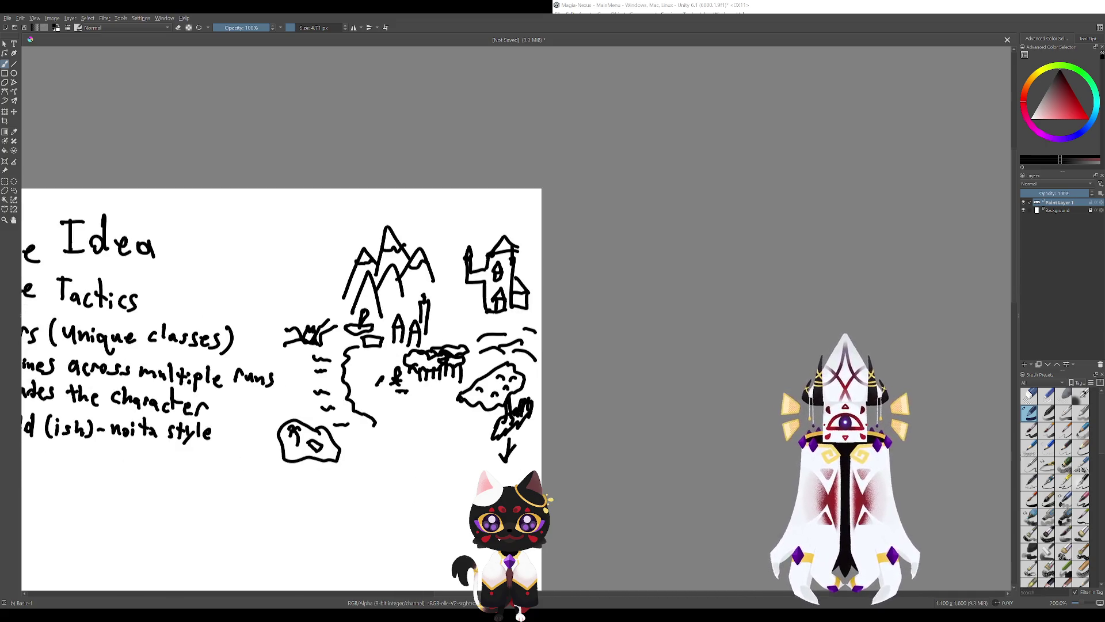
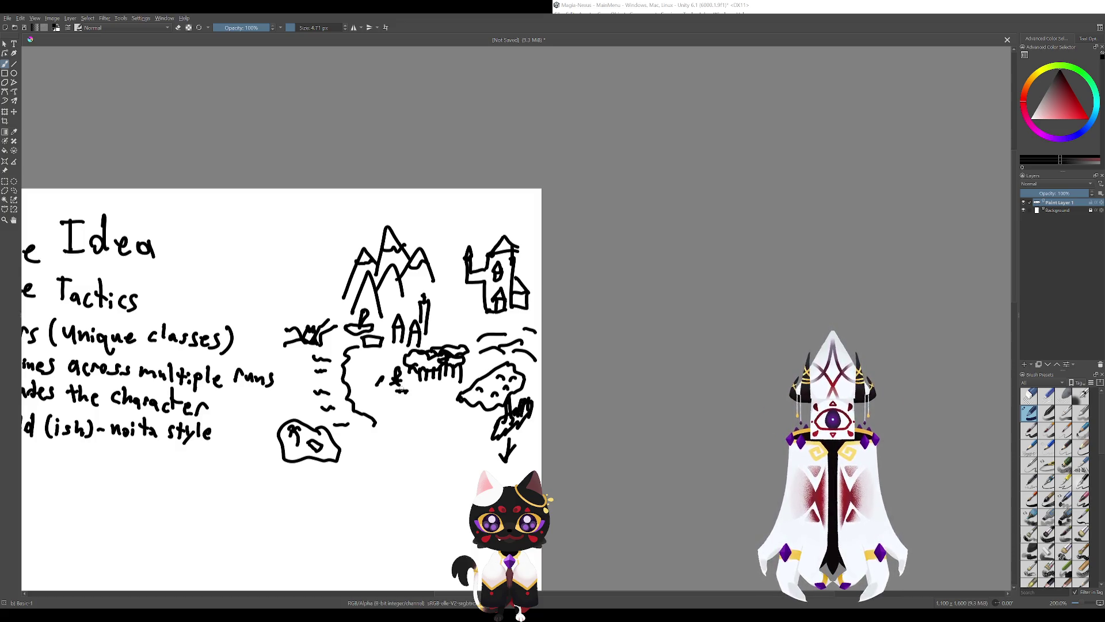
# Draw a base line with three upright strokes beneath the map arrow, removing a stray tick.
pyautogui.moveTo(513, 500); pyautogui.dragTo(469, 368)
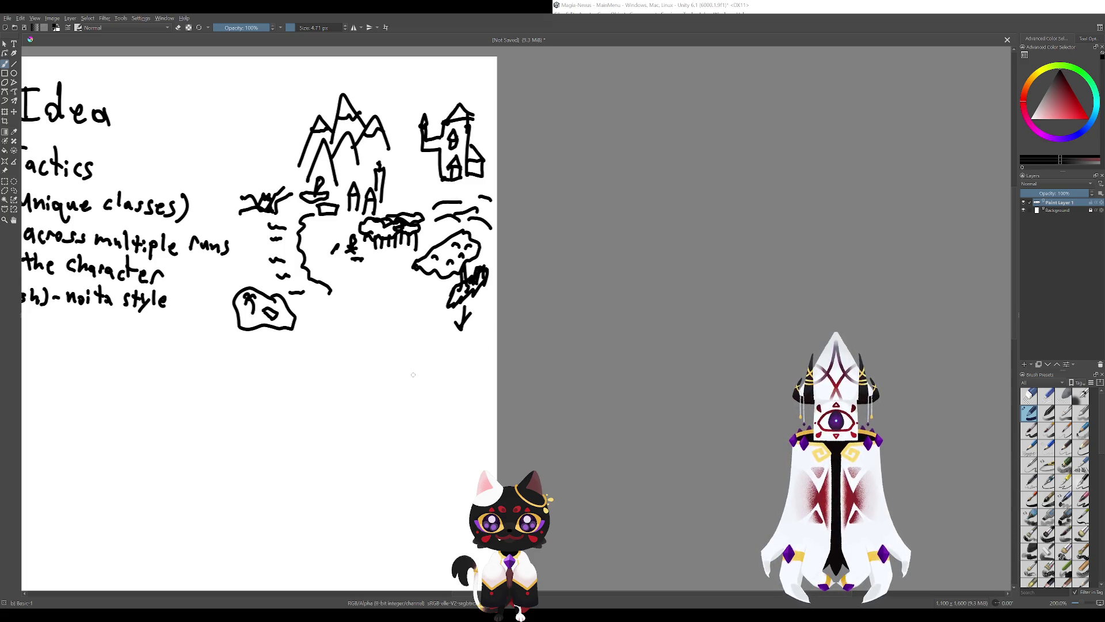
pyautogui.moveTo(413, 384)
pyautogui.mouseDown()
pyautogui.moveTo(455, 379)
pyautogui.moveTo(458, 367)
pyautogui.moveTo(434, 380)
pyautogui.moveTo(441, 360)
pyautogui.moveTo(426, 381)
pyautogui.mouseUp()
pyautogui.hotkey('ctrl', 'z')
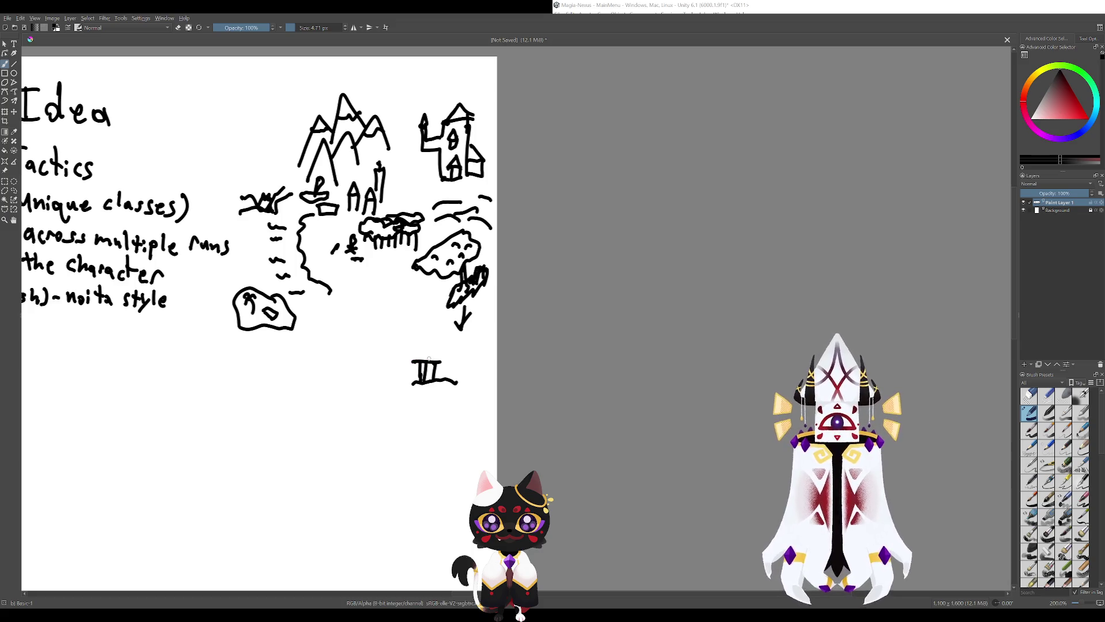
pyautogui.moveTo(464, 344); pyautogui.dragTo(455, 382)
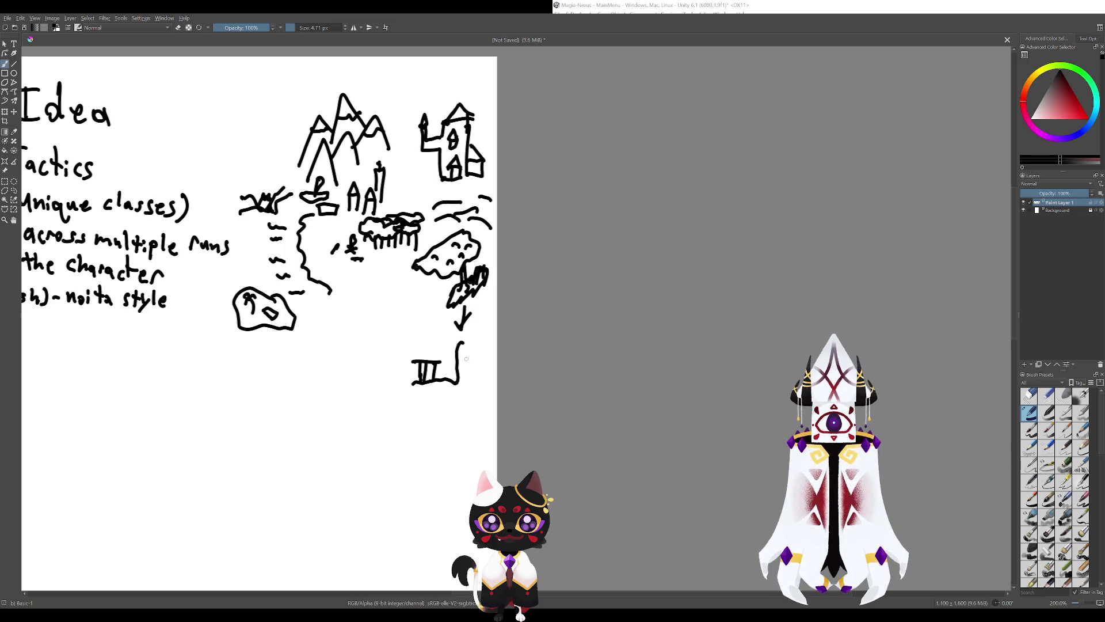
pyautogui.moveTo(468, 342); pyautogui.dragTo(468, 384)
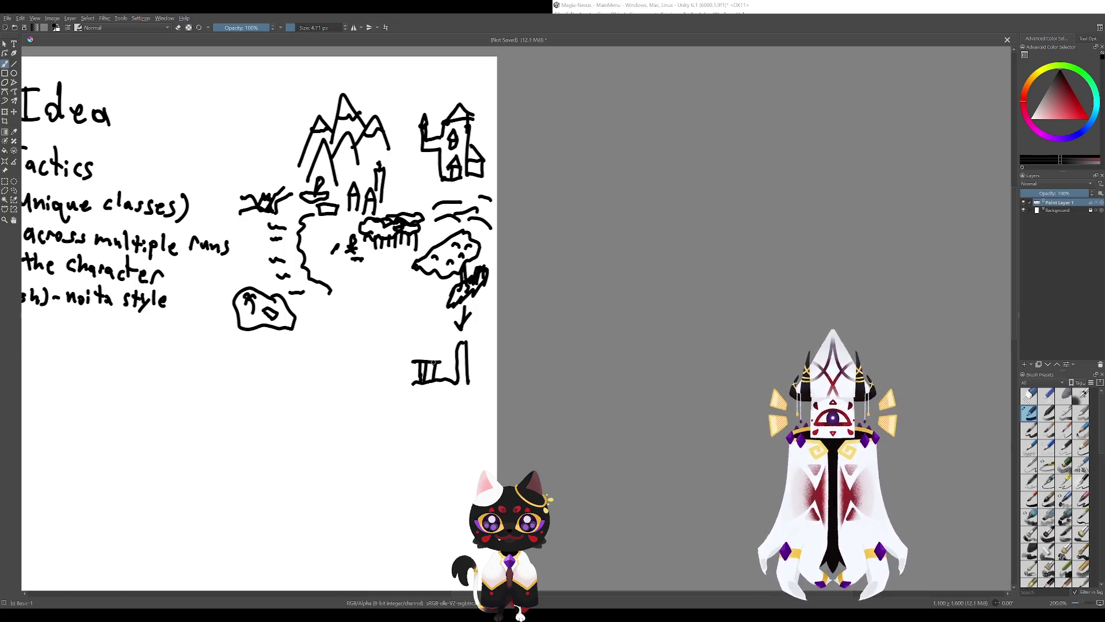
pyautogui.moveTo(429, 351)
pyautogui.mouseDown()
pyautogui.moveTo(408, 366)
pyautogui.moveTo(440, 358)
pyautogui.moveTo(490, 473)
pyautogui.moveTo(578, 615)
pyautogui.mouseUp()
pyautogui.moveTo(462, 370)
pyautogui.mouseDown()
pyautogui.moveTo(439, 381)
pyautogui.moveTo(439, 410)
pyautogui.mouseUp()
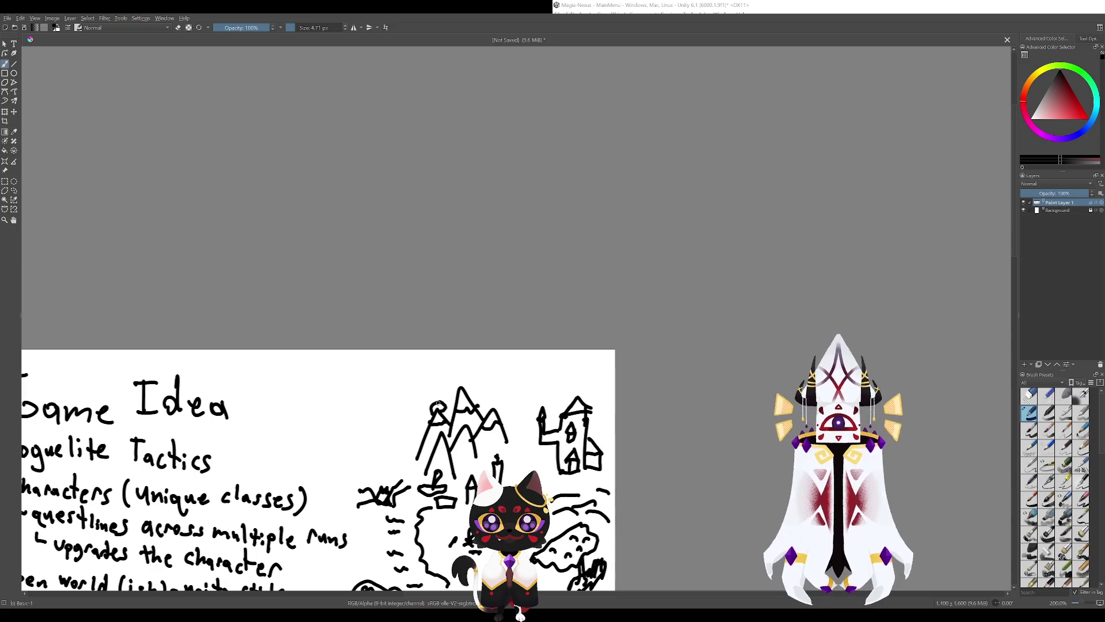
# Try circling the mountains, little figure and cloud, then undo those circles and loops.
pyautogui.moveTo(439, 410)
pyautogui.mouseDown()
pyautogui.moveTo(429, 403)
pyautogui.moveTo(442, 413)
pyautogui.moveTo(433, 412)
pyautogui.mouseUp()
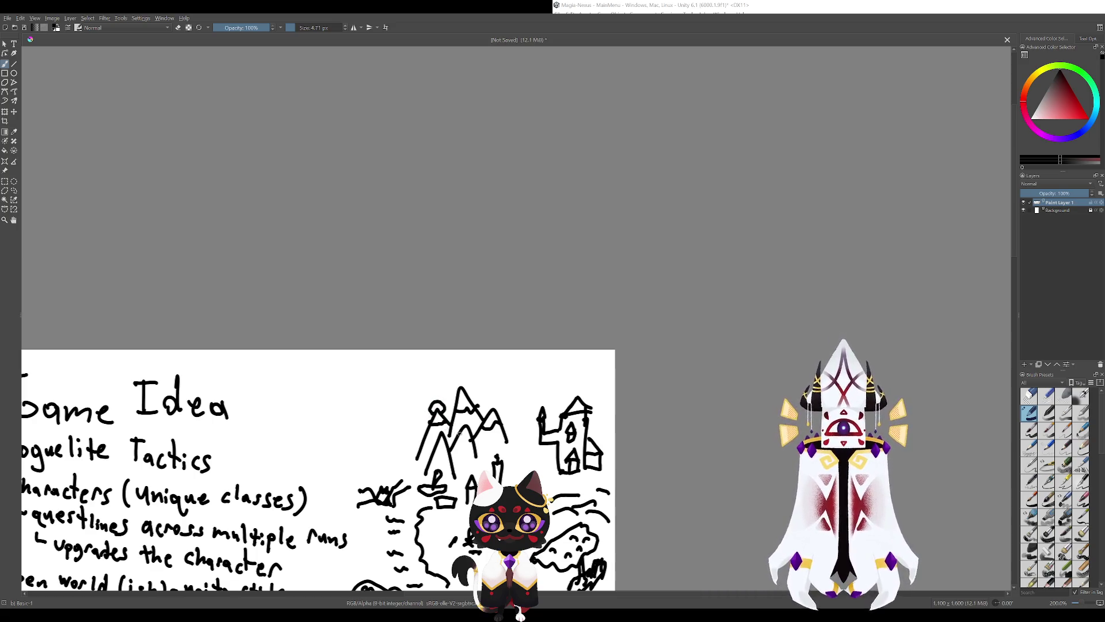
pyautogui.hotkey('ctrl', 'z')
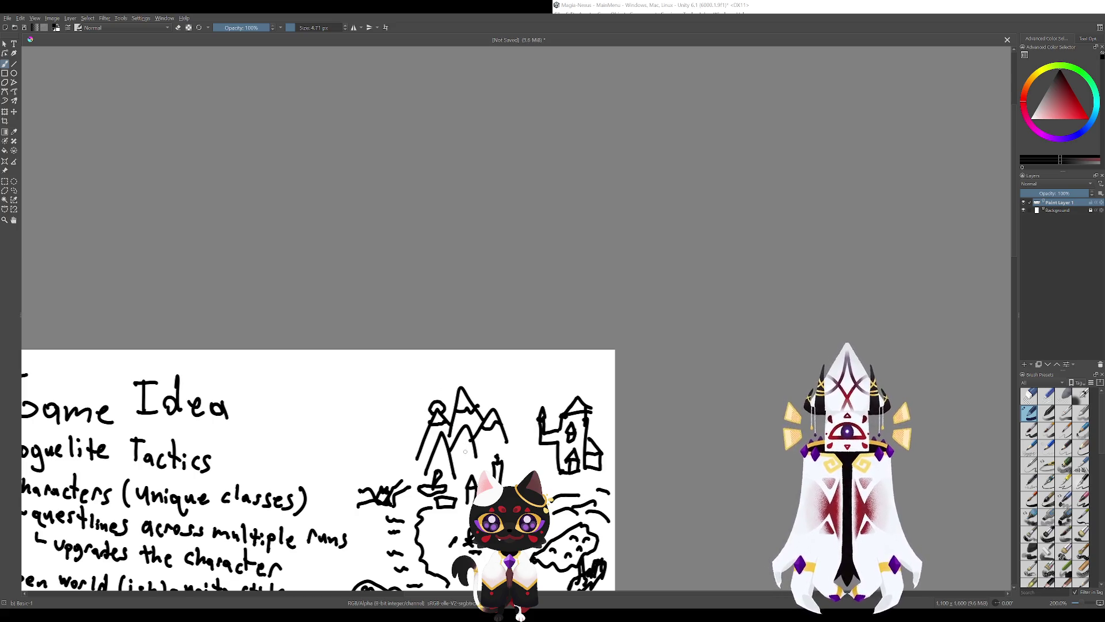
pyautogui.moveTo(610, 504)
pyautogui.mouseDown()
pyautogui.moveTo(519, 295)
pyautogui.moveTo(621, 416)
pyautogui.mouseUp()
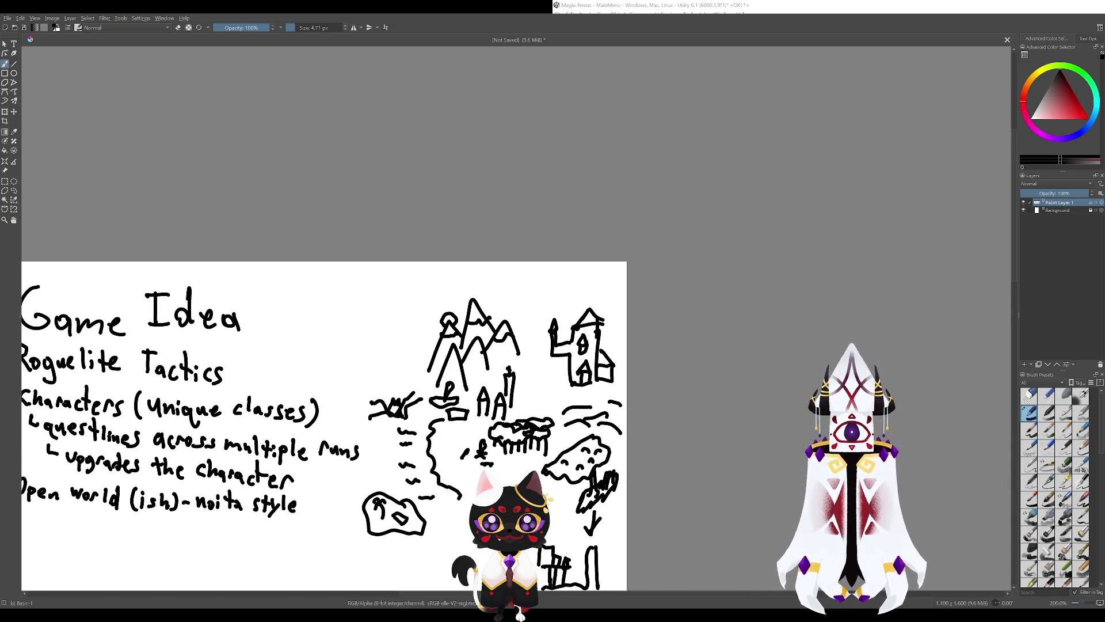
pyautogui.moveTo(449, 435)
pyautogui.mouseDown()
pyautogui.moveTo(375, 346)
pyautogui.moveTo(385, 415)
pyautogui.moveTo(428, 319)
pyautogui.moveTo(374, 410)
pyautogui.moveTo(427, 406)
pyautogui.moveTo(449, 363)
pyautogui.moveTo(478, 403)
pyautogui.mouseUp()
pyautogui.hotkey('ctrl', 'z')
pyautogui.hotkey('ctrl', 'z')
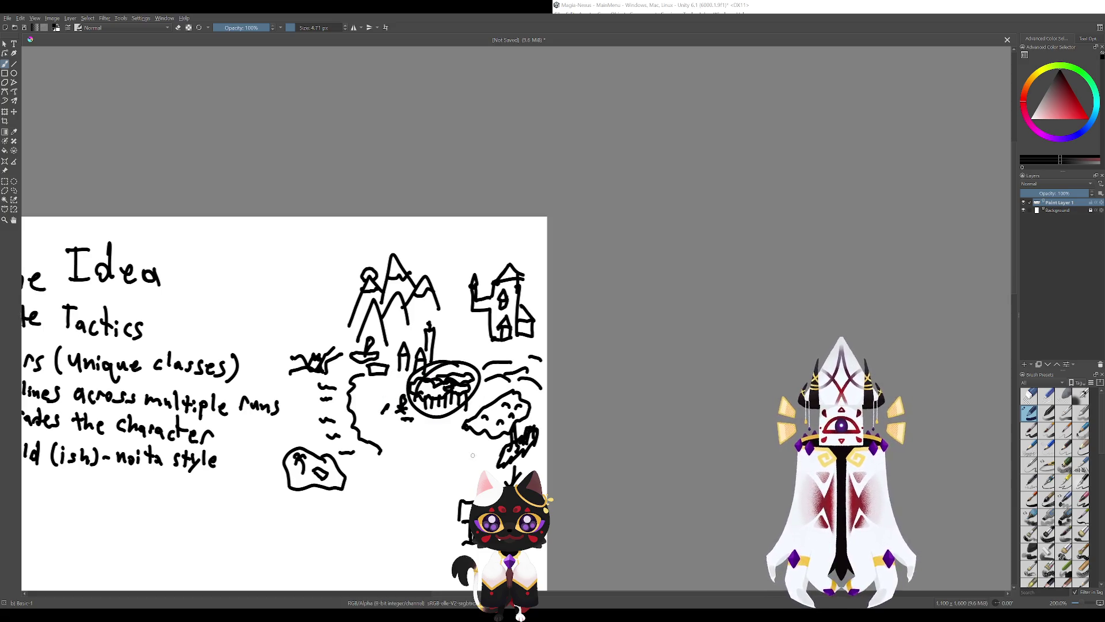
pyautogui.hotkey('ctrl', 'z')
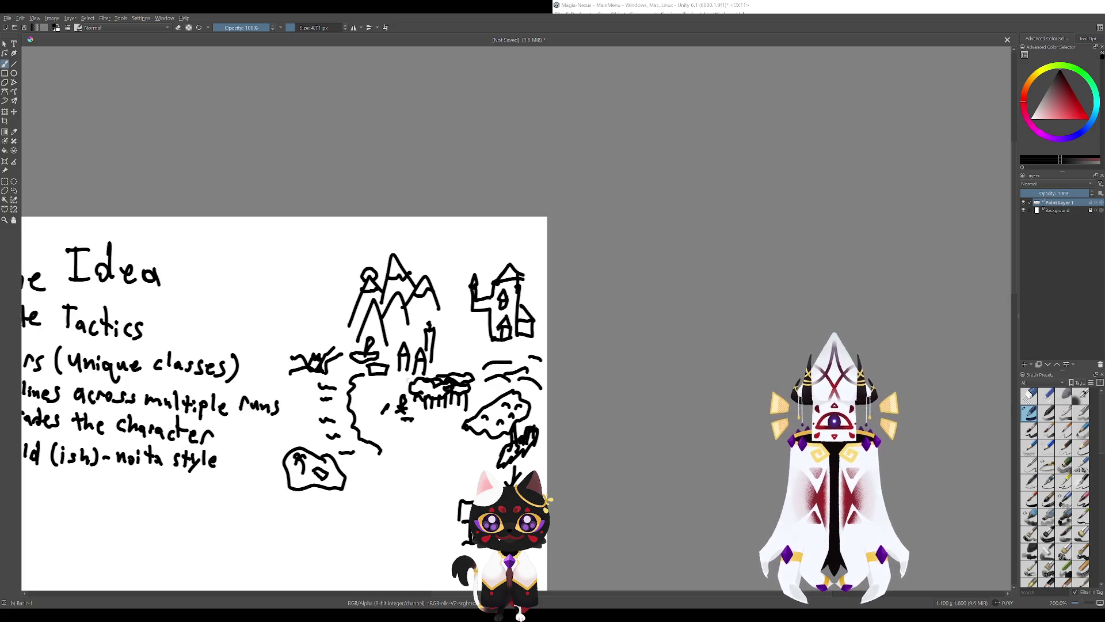
# Add short wavy strokes below the cloud doodle, discarding stray lines near the AA marks.
pyautogui.moveTo(415, 369)
pyautogui.mouseDown()
pyautogui.moveTo(451, 374)
pyautogui.moveTo(439, 366)
pyautogui.mouseUp()
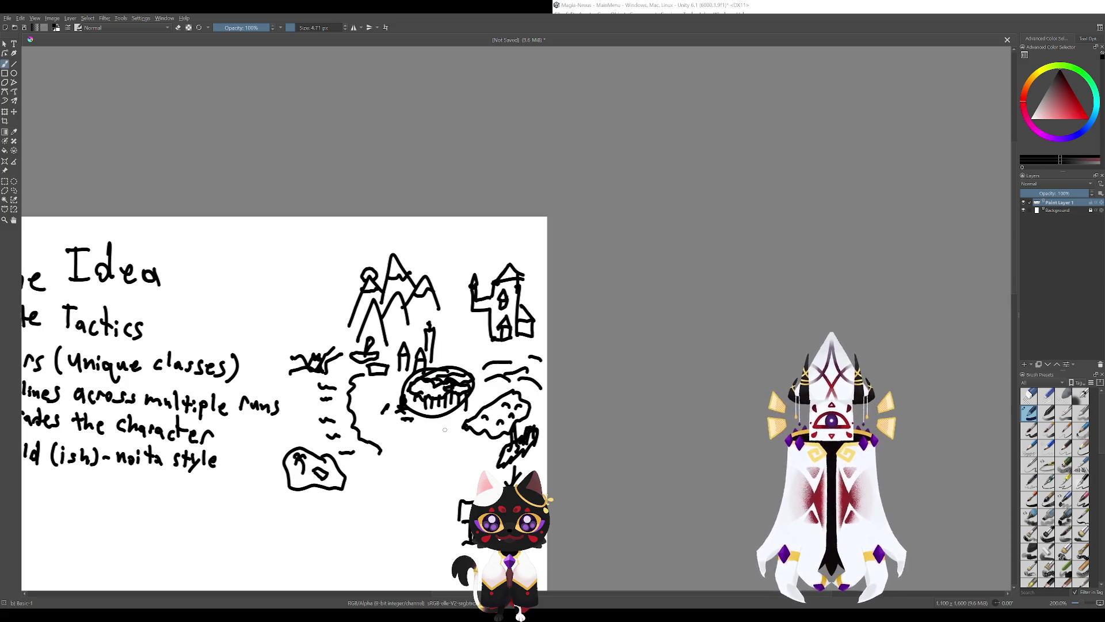
pyautogui.hotkey('ctrl', 'z')
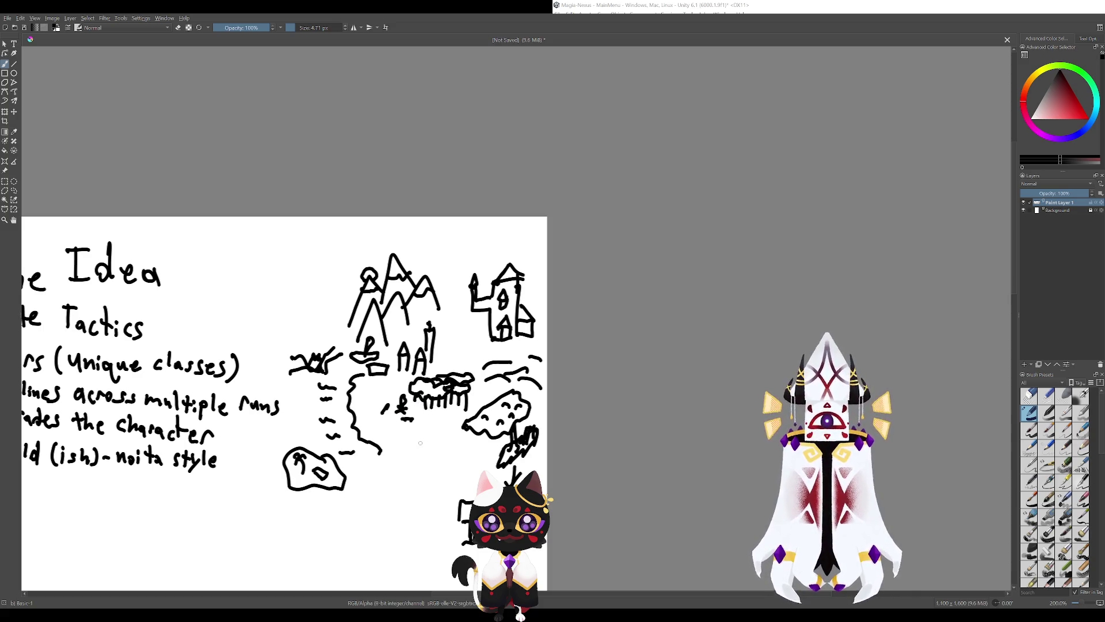
pyautogui.moveTo(426, 430)
pyautogui.mouseDown()
pyautogui.moveTo(459, 427)
pyautogui.moveTo(437, 433)
pyautogui.moveTo(454, 443)
pyautogui.mouseUp()
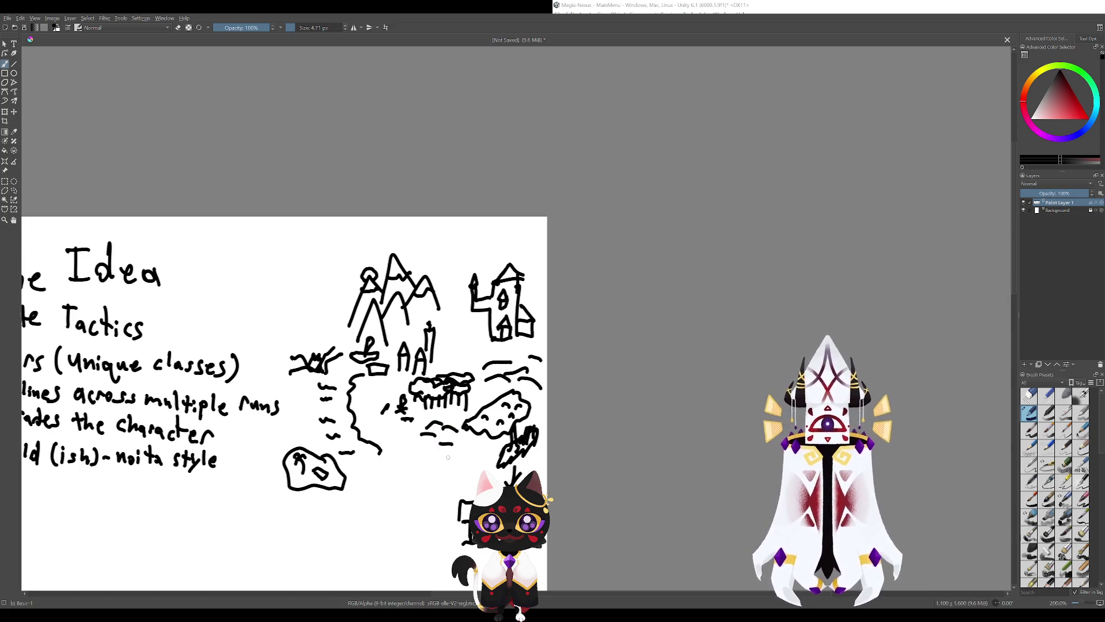
pyautogui.hotkey('ctrl', 'z')
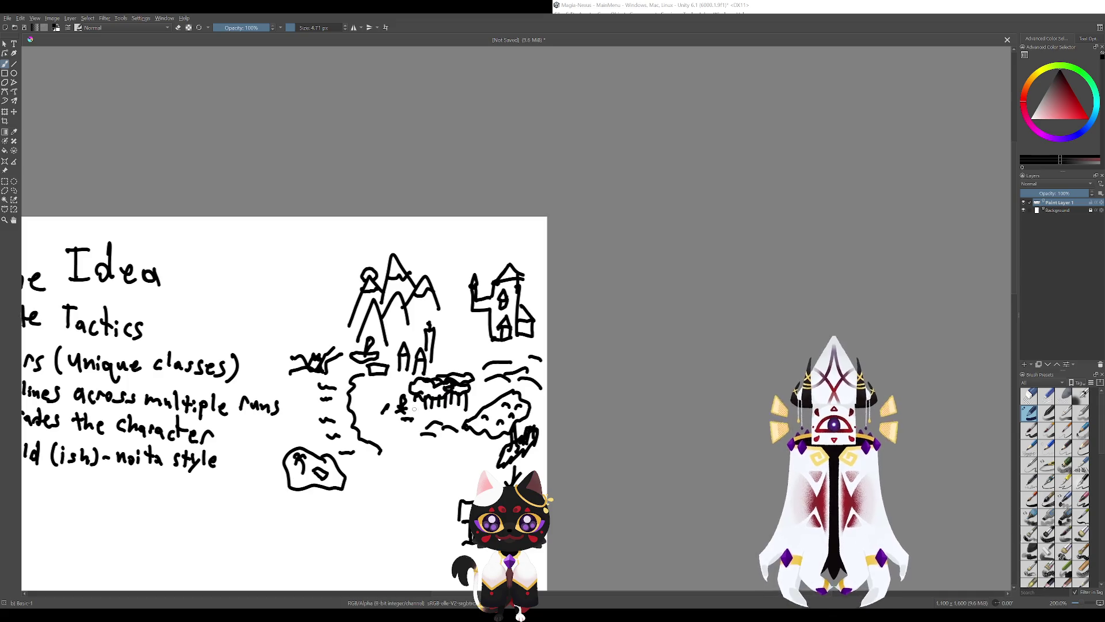
pyautogui.moveTo(414, 409)
pyautogui.mouseDown()
pyautogui.moveTo(449, 395)
pyautogui.moveTo(433, 366)
pyautogui.mouseUp()
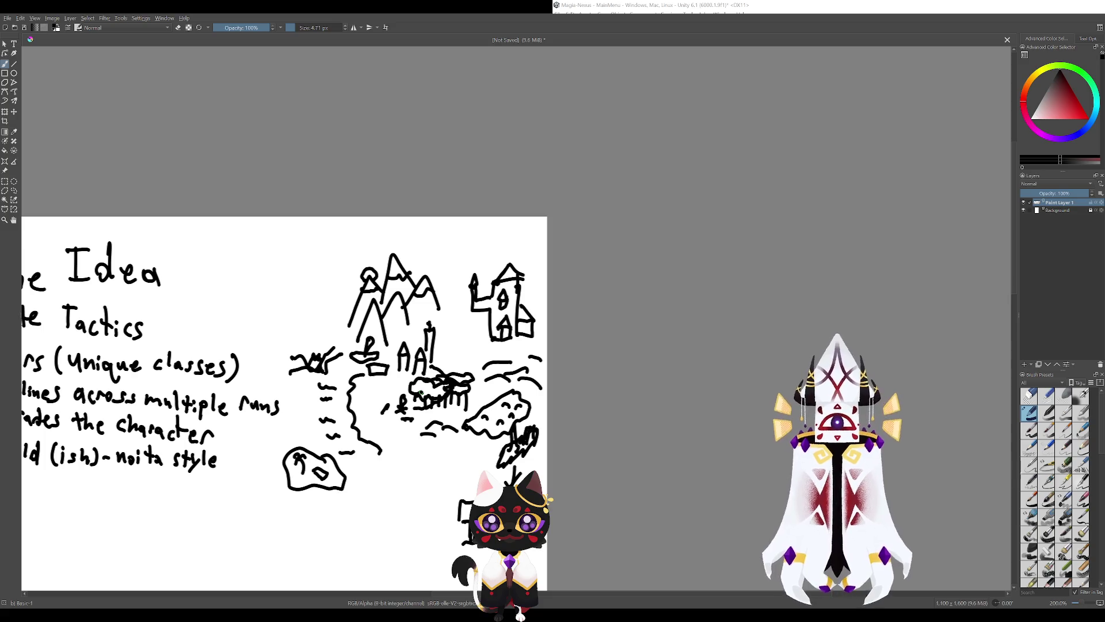
pyautogui.hotkey('ctrl', 'z')
pyautogui.hotkey('ctrl', 'z')
pyautogui.moveTo(437, 338); pyautogui.dragTo(455, 412)
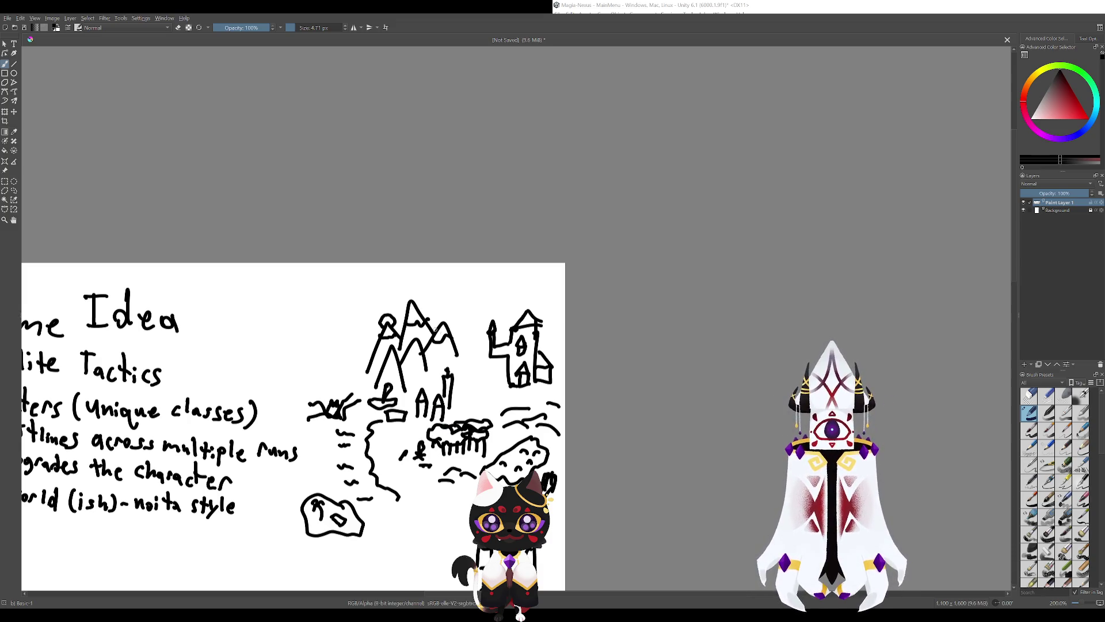
pyautogui.moveTo(403, 460); pyautogui.dragTo(370, 378)
pyautogui.moveTo(420, 211); pyautogui.dragTo(377, 440)
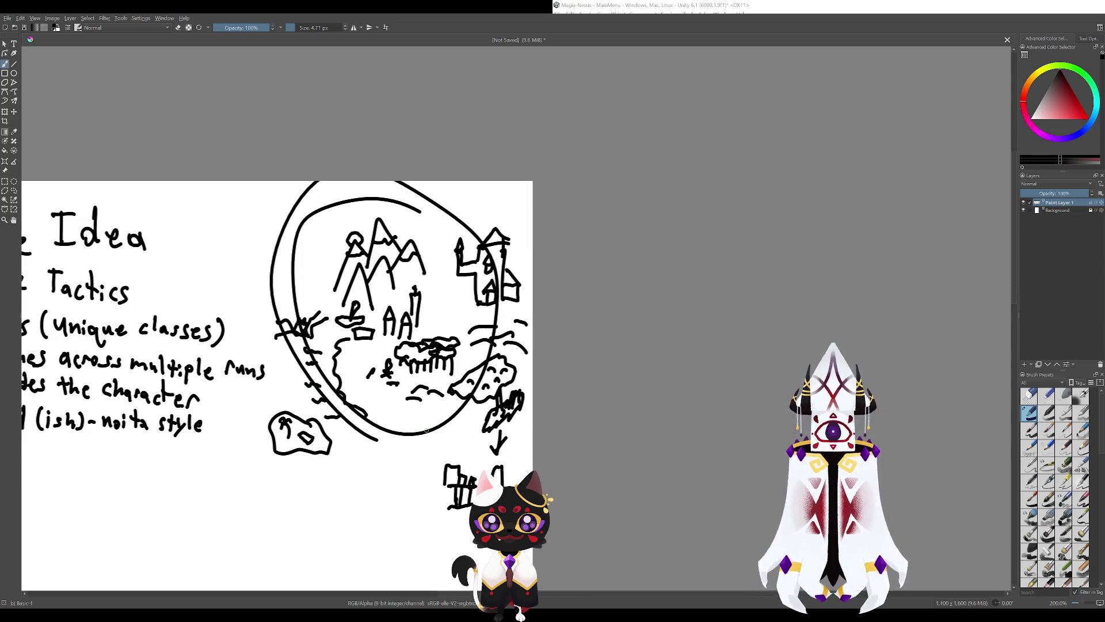
pyautogui.hotkey('ctrl', 'z')
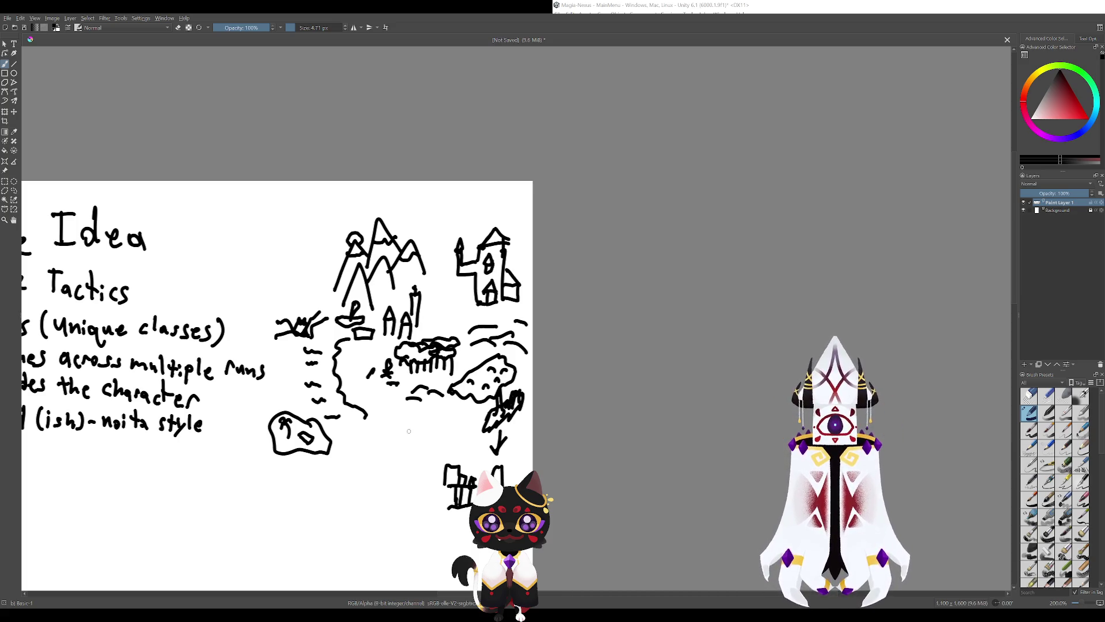
pyautogui.moveTo(378, 393); pyautogui.dragTo(462, 456)
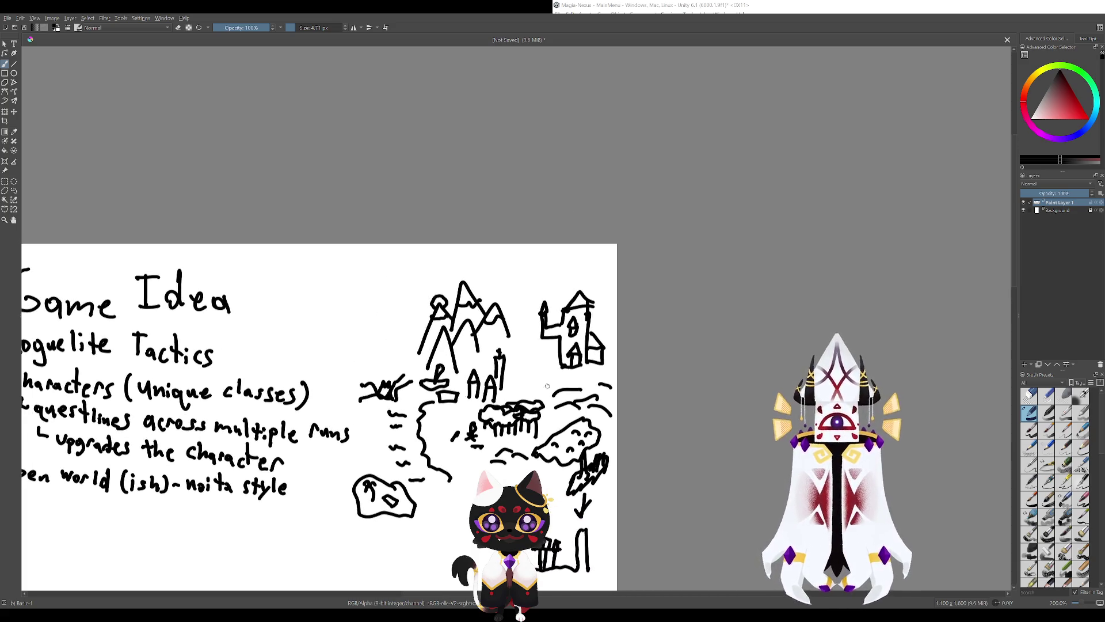
pyautogui.moveTo(547, 386)
pyautogui.mouseDown()
pyautogui.moveTo(686, 390)
pyautogui.moveTo(863, 435)
pyautogui.mouseUp()
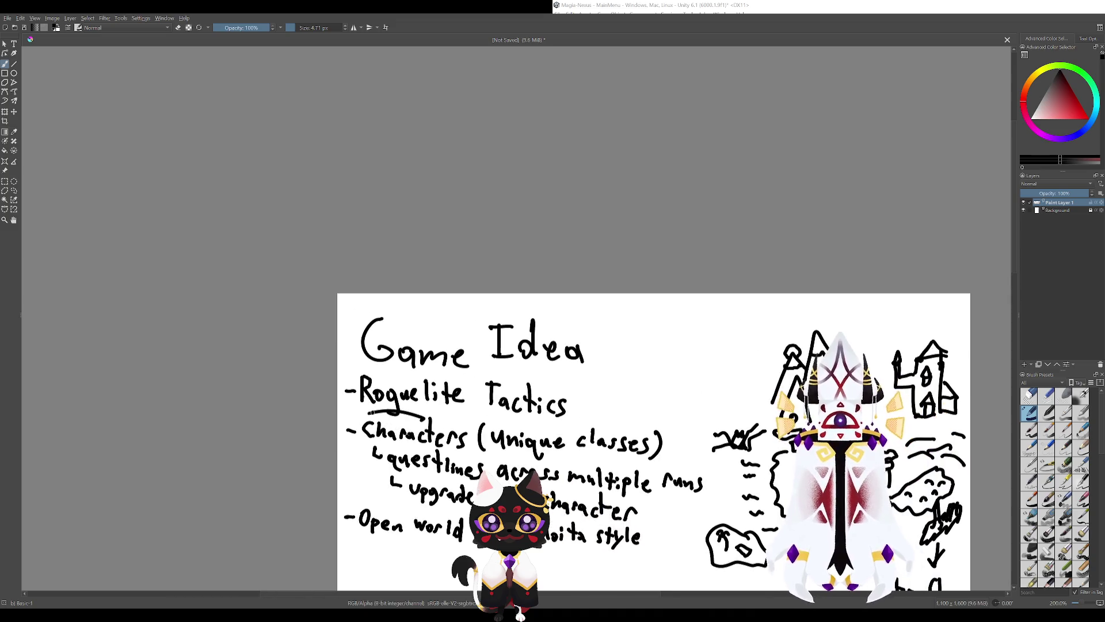
pyautogui.moveTo(426, 410); pyautogui.dragTo(495, 460)
pyautogui.hotkey('ctrl', 'z')
pyautogui.moveTo(460, 411)
pyautogui.mouseDown()
pyautogui.moveTo(347, 423)
pyautogui.moveTo(382, 403)
pyautogui.mouseUp()
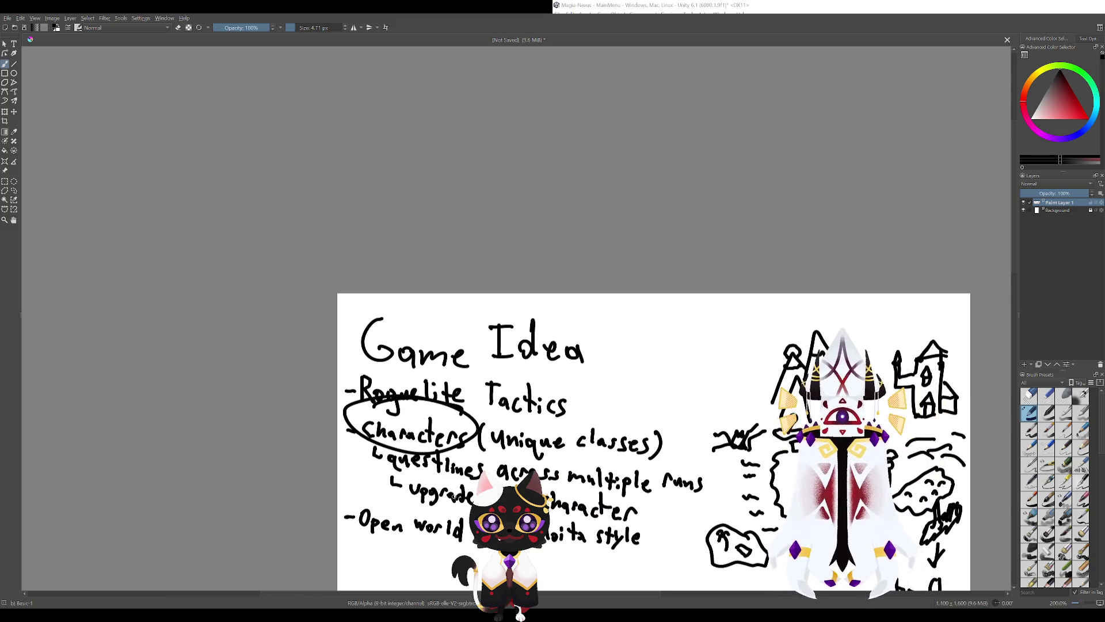
pyautogui.hotkey('ctrl', 'z')
pyautogui.moveTo(623, 453)
pyautogui.mouseDown()
pyautogui.moveTo(503, 399)
pyautogui.moveTo(314, 286)
pyautogui.mouseUp()
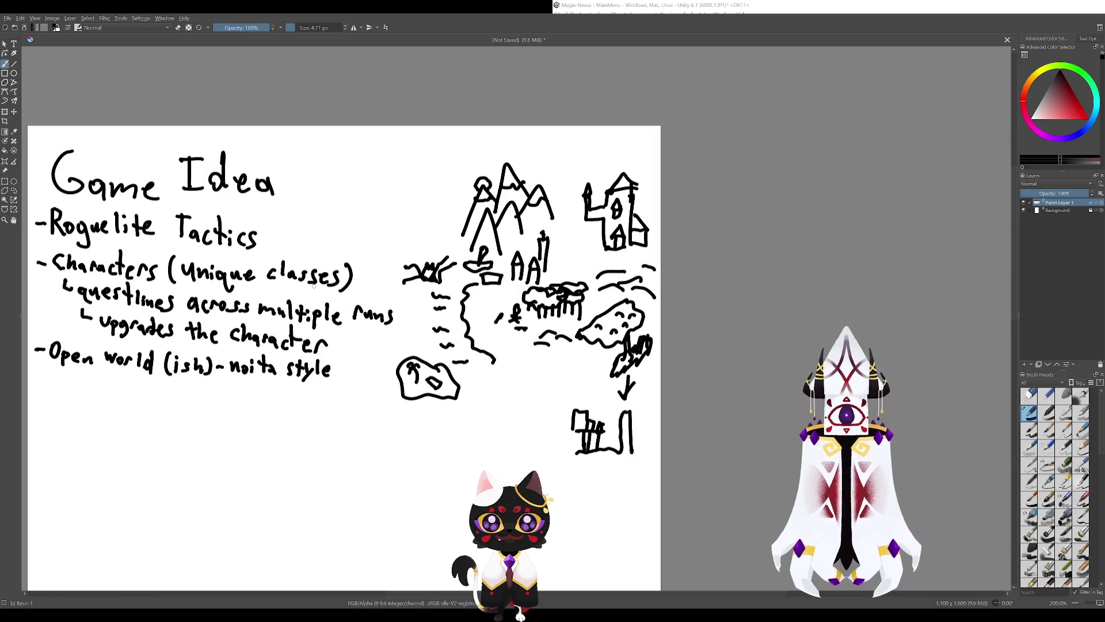
pyautogui.moveTo(407, 381); pyautogui.dragTo(417, 497)
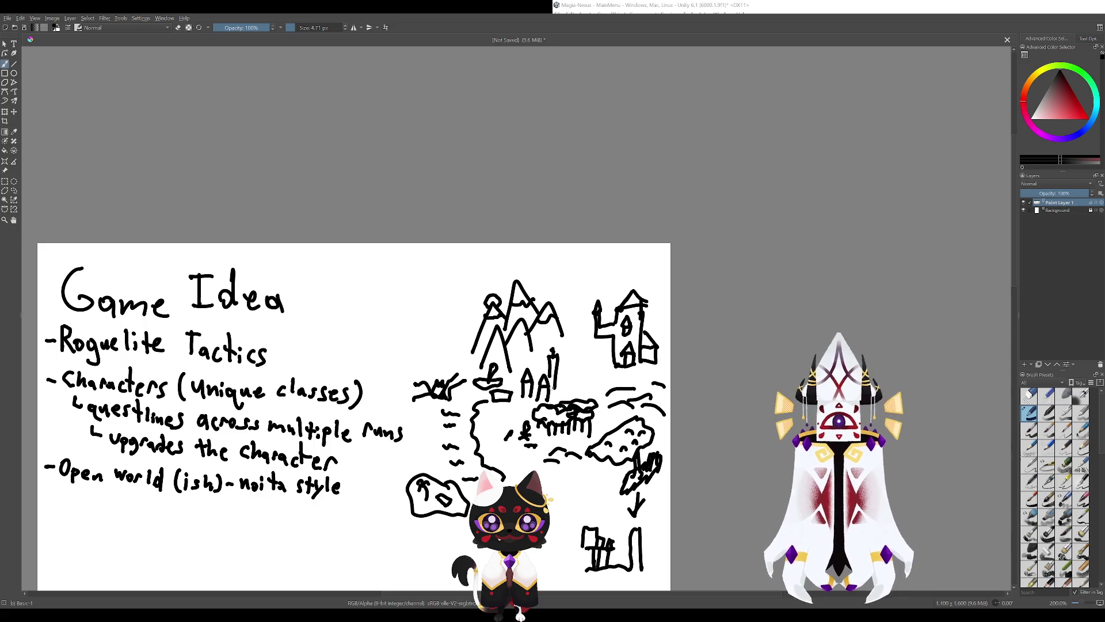
pyautogui.moveTo(550, 367); pyautogui.dragTo(550, 377)
# Draw two upright lines with a peaked roof right of the AA marks.
pyautogui.hotkey('ctrl', 'z')
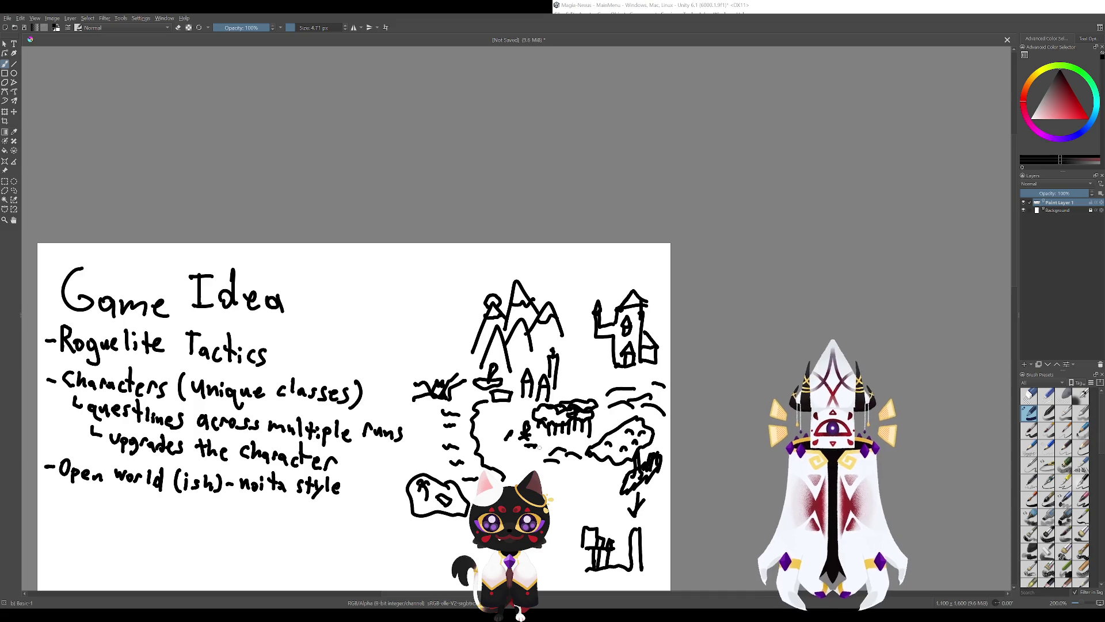
pyautogui.moveTo(500, 364); pyautogui.dragTo(437, 327)
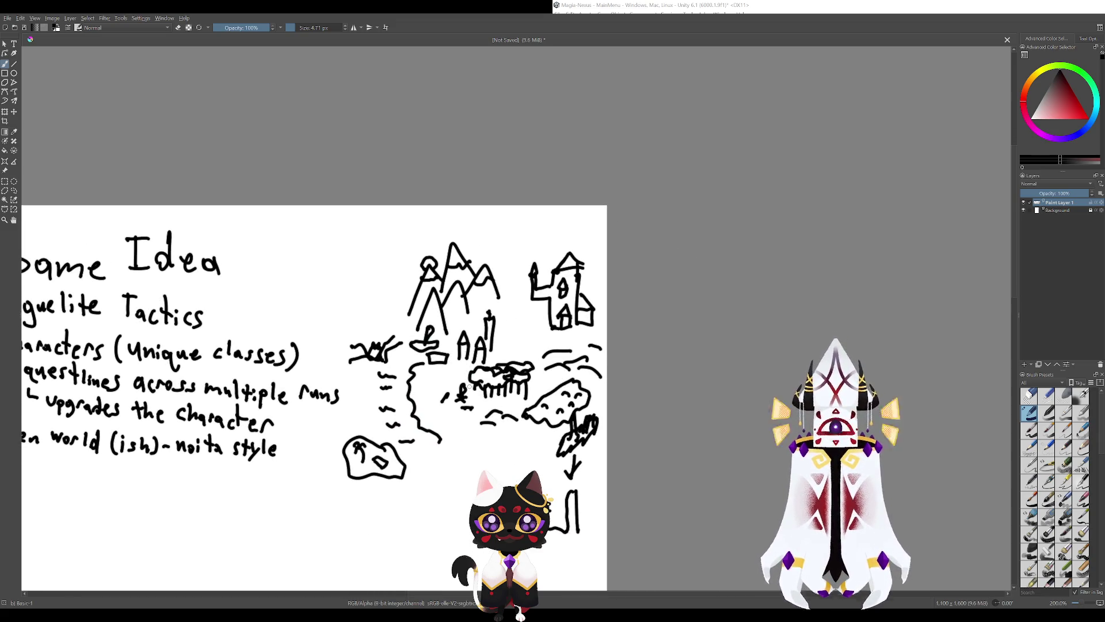
pyautogui.moveTo(517, 334); pyautogui.dragTo(503, 361)
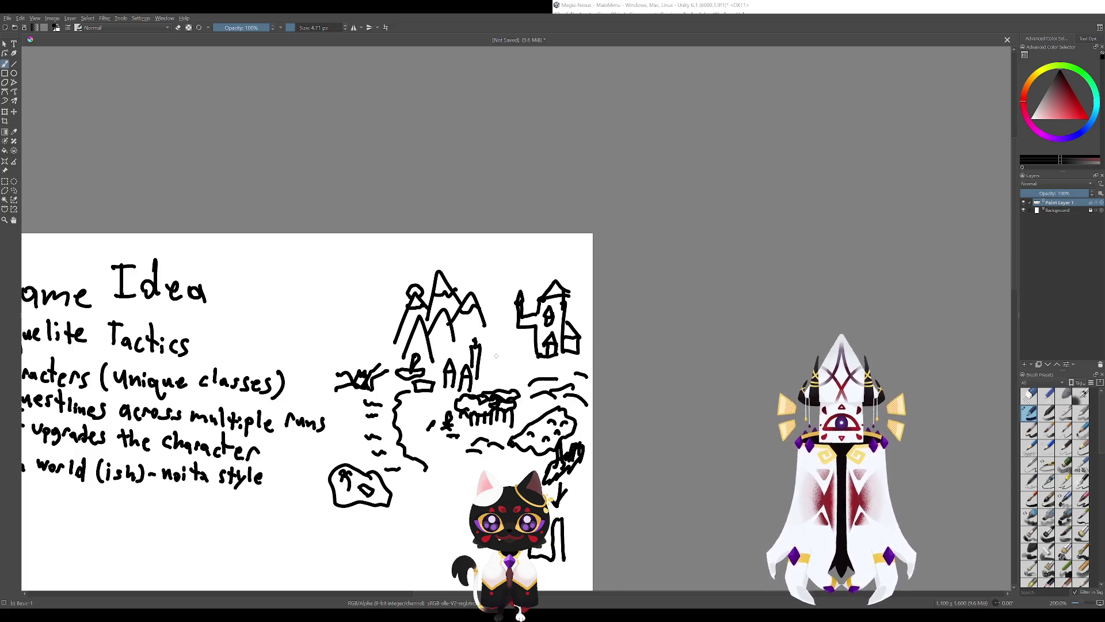
pyautogui.moveTo(500, 370)
pyautogui.mouseDown()
pyautogui.moveTo(506, 329)
pyautogui.moveTo(514, 372)
pyautogui.mouseUp()
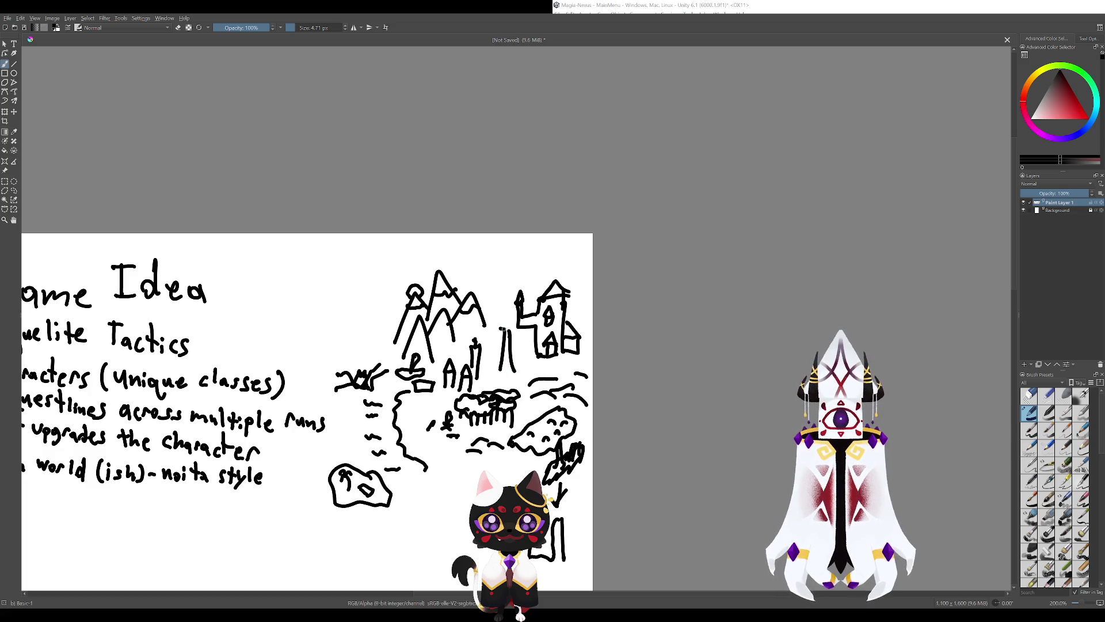
pyautogui.moveTo(514, 327)
pyautogui.mouseDown()
pyautogui.moveTo(501, 327)
pyautogui.moveTo(511, 374)
pyautogui.mouseUp()
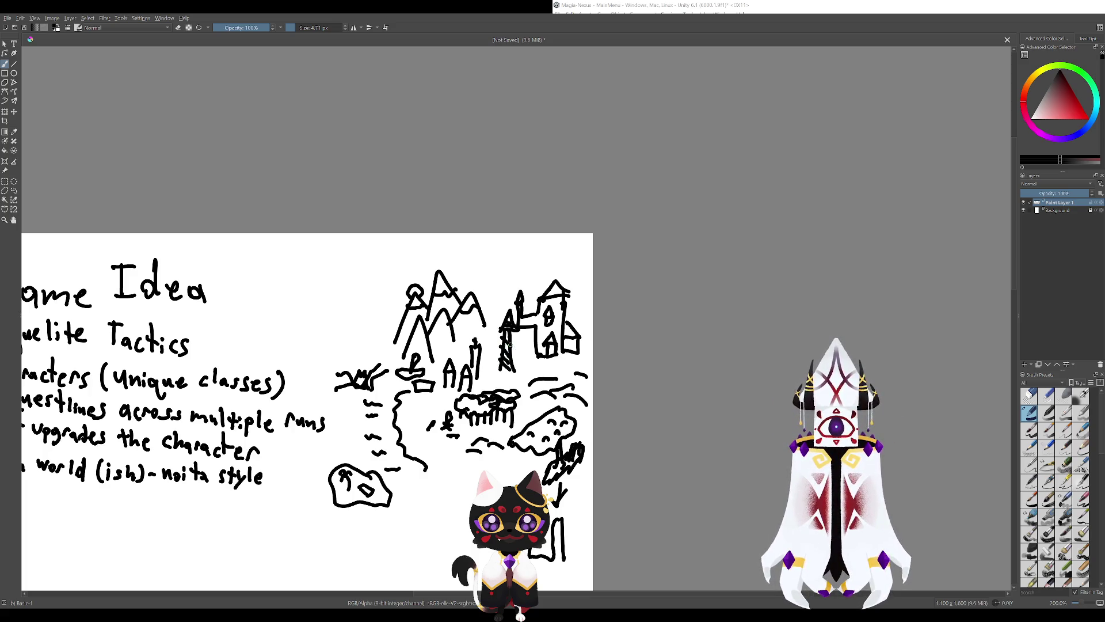
# Sketch an arch below the map and a small dark mark among the mountains.
pyautogui.scroll(-4, 504, 308)
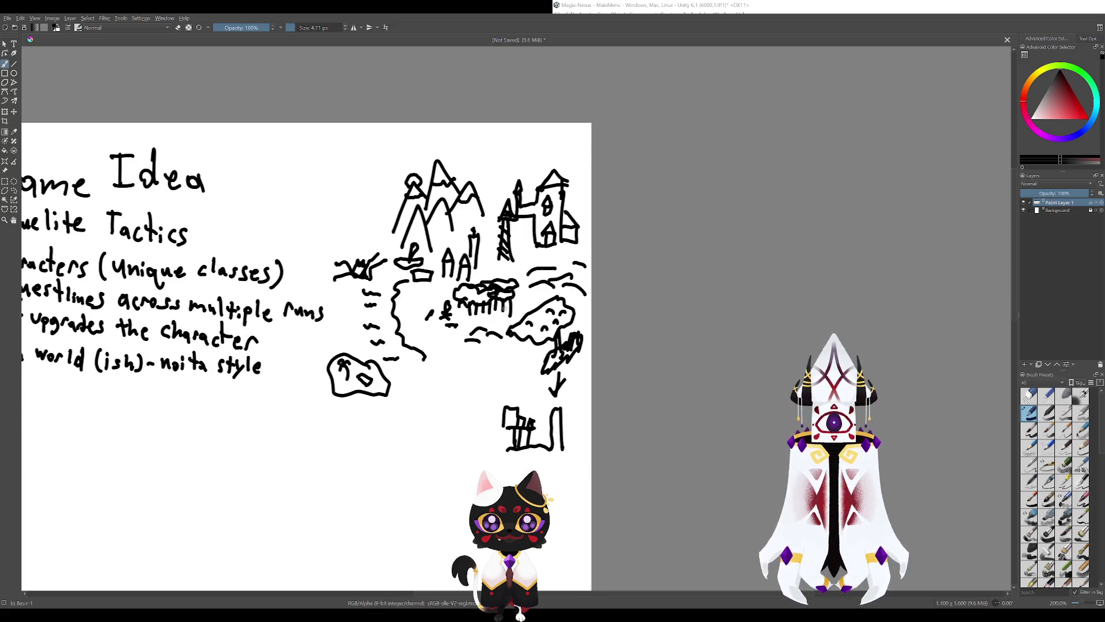
pyautogui.moveTo(479, 294); pyautogui.dragTo(528, 389)
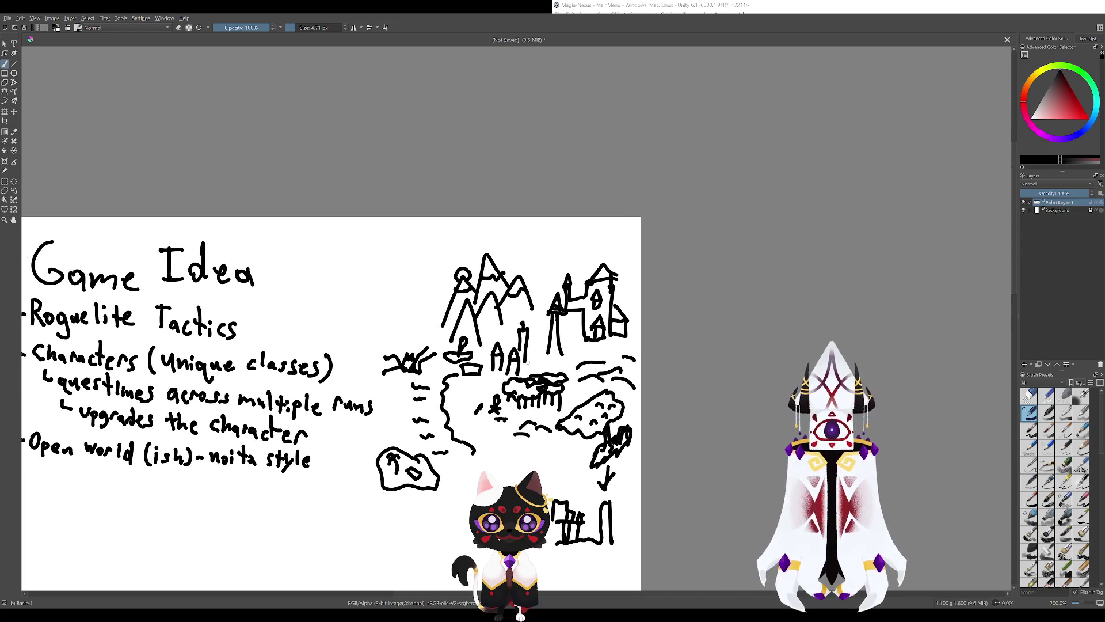
pyautogui.moveTo(457, 381); pyautogui.dragTo(526, 390)
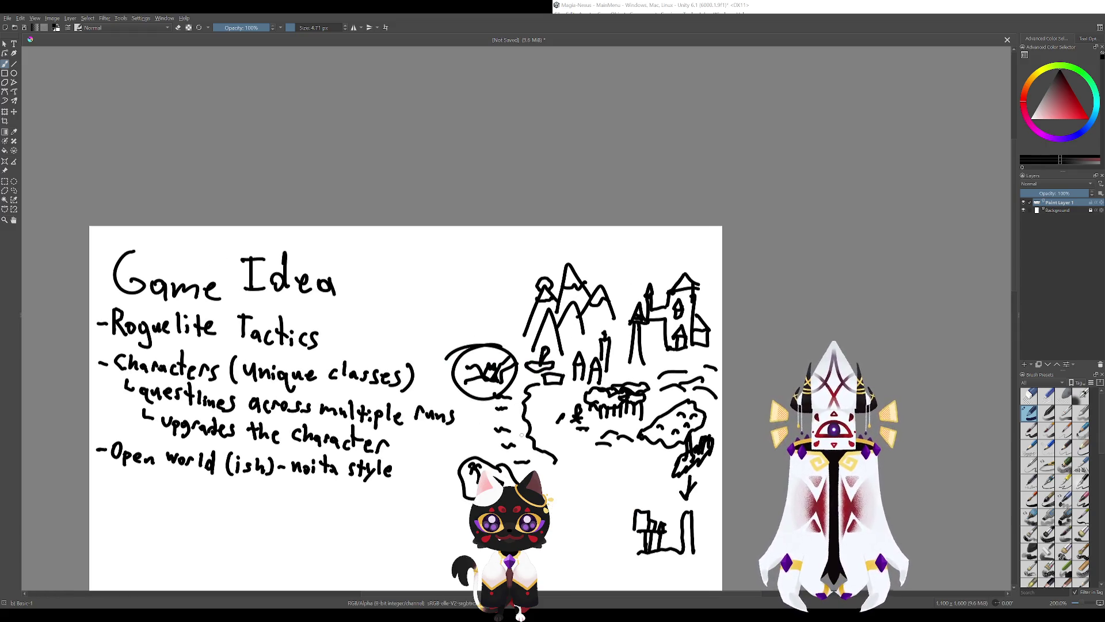
pyautogui.moveTo(582, 449); pyautogui.dragTo(516, 393)
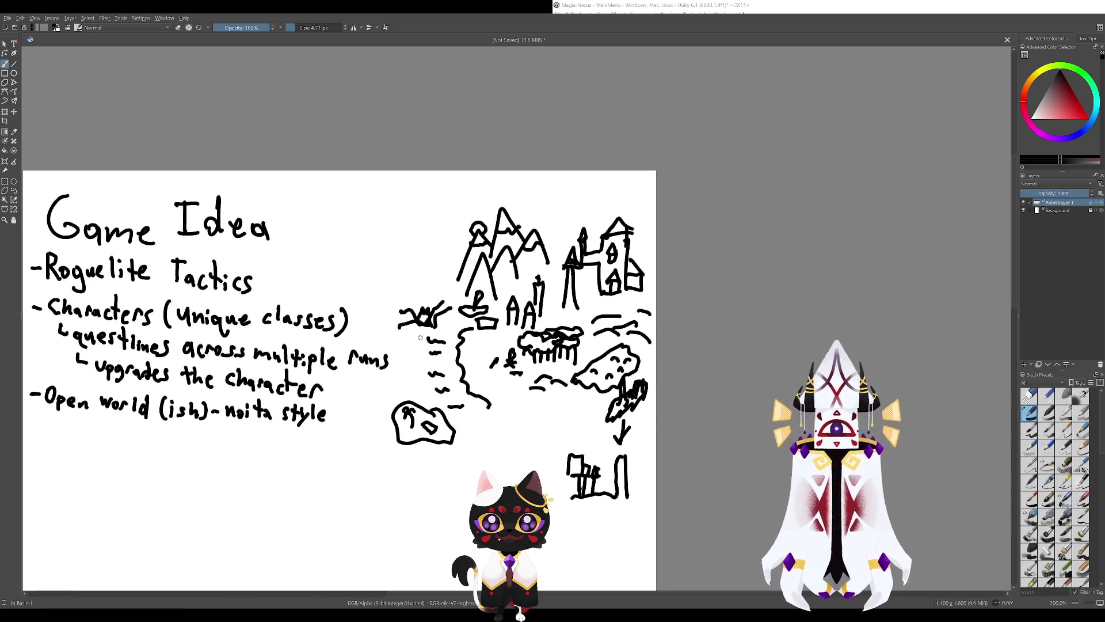
pyautogui.moveTo(494, 307)
pyautogui.mouseDown()
pyautogui.moveTo(415, 295)
pyautogui.moveTo(416, 278)
pyautogui.moveTo(408, 355)
pyautogui.mouseUp()
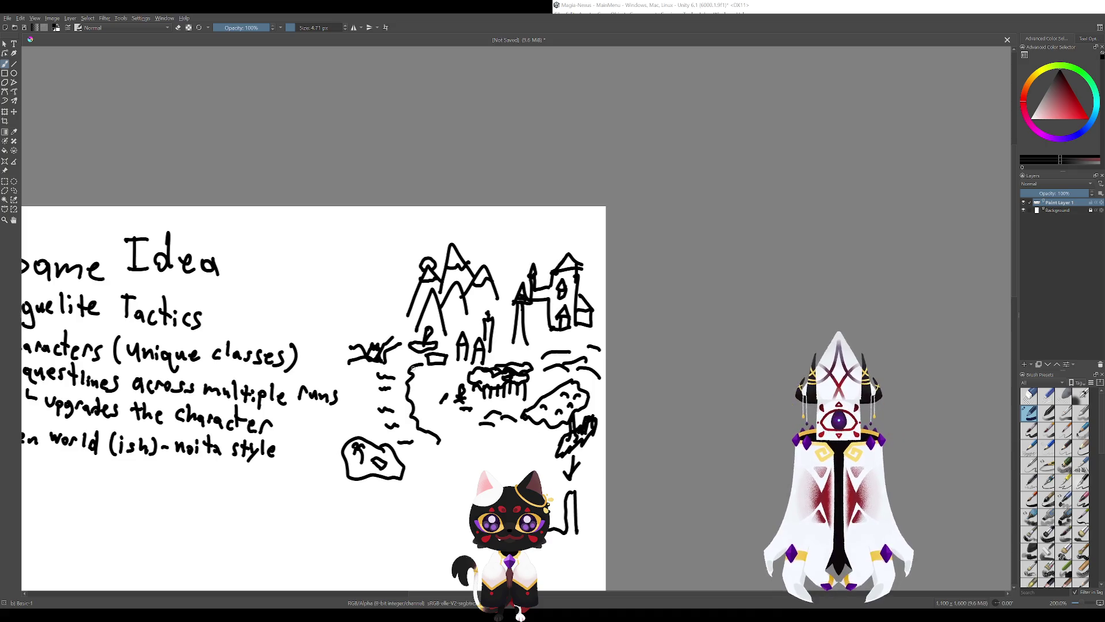
pyautogui.moveTo(535, 453); pyautogui.dragTo(498, 381)
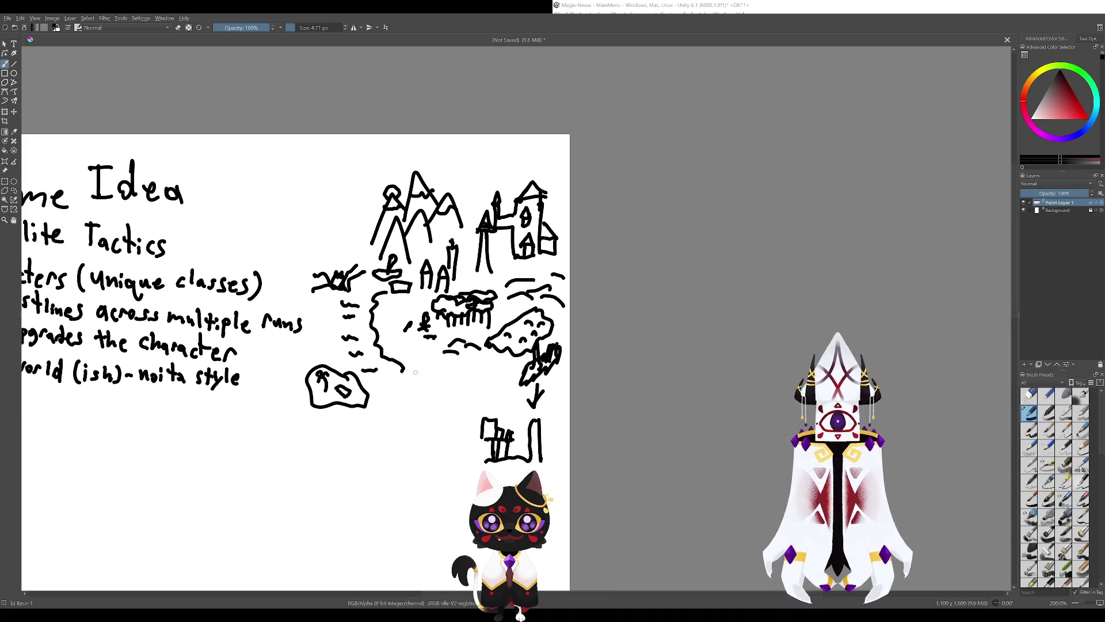
pyautogui.moveTo(417, 379)
pyautogui.mouseDown()
pyautogui.moveTo(437, 385)
pyautogui.moveTo(412, 382)
pyautogui.mouseUp()
pyautogui.hotkey('ctrl', 'z')
pyautogui.moveTo(424, 247); pyautogui.dragTo(470, 347)
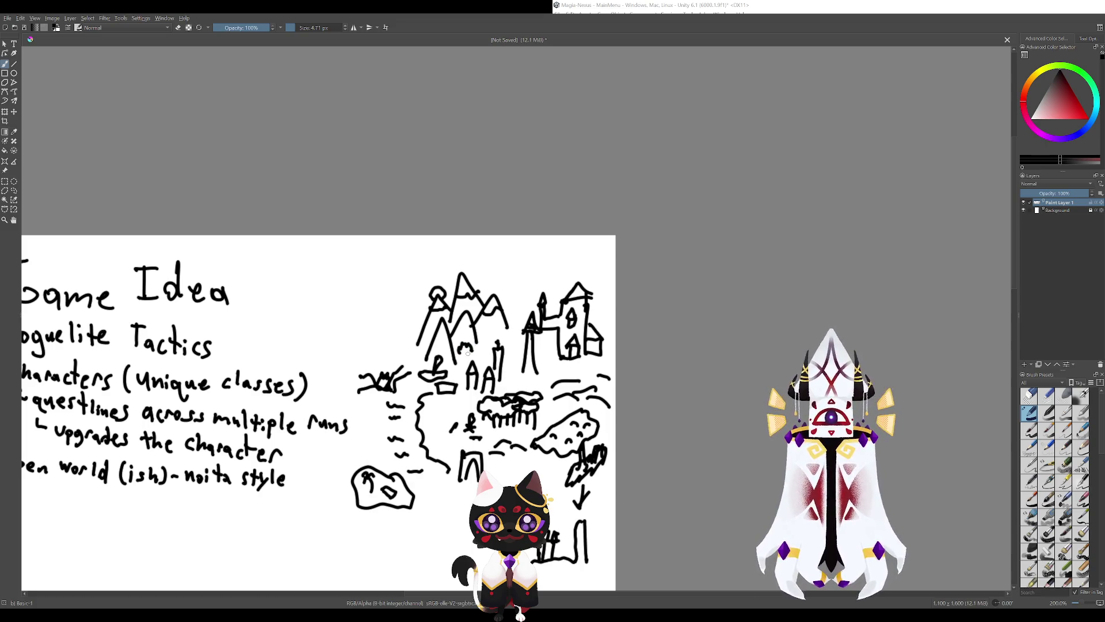
pyautogui.moveTo(464, 348); pyautogui.dragTo(487, 294)
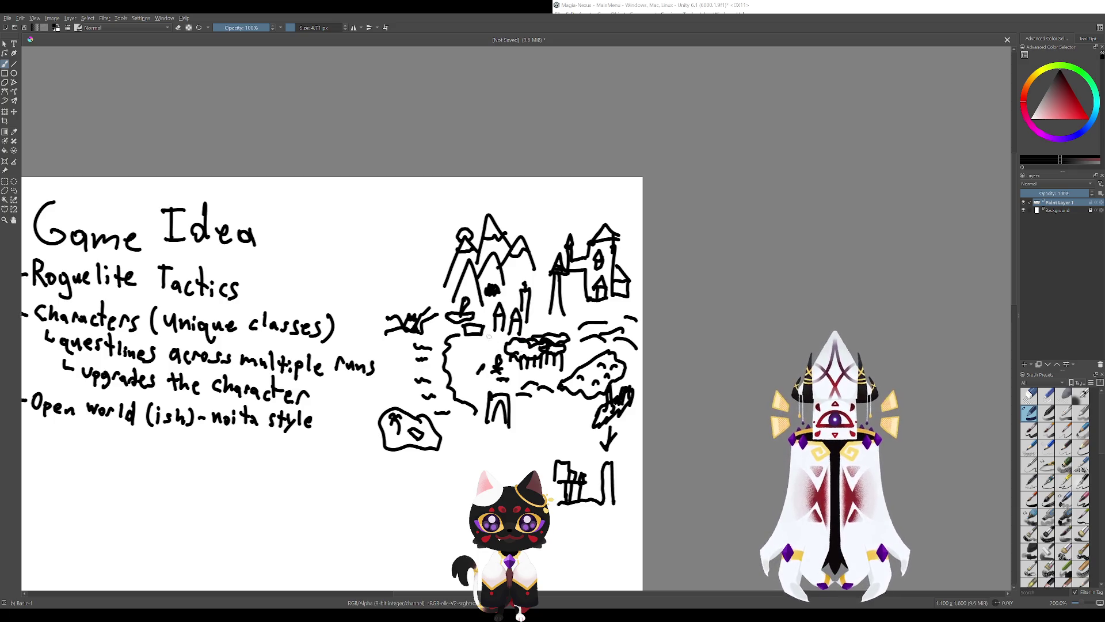
pyautogui.moveTo(456, 351); pyautogui.dragTo(491, 403)
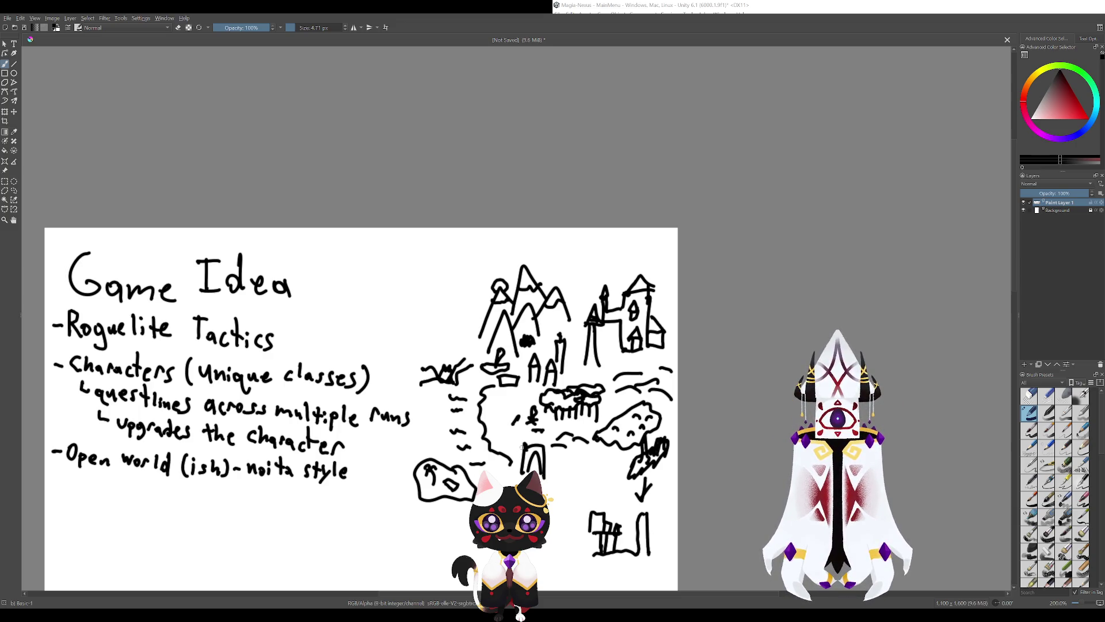
pyautogui.moveTo(568, 498); pyautogui.dragTo(491, 433)
pyautogui.moveTo(458, 335)
pyautogui.mouseDown()
pyautogui.moveTo(429, 372)
pyautogui.moveTo(509, 354)
pyautogui.moveTo(493, 377)
pyautogui.moveTo(504, 373)
pyautogui.mouseUp()
pyautogui.hotkey('ctrl', 'z')
pyautogui.hotkey('ctrl', 'z')
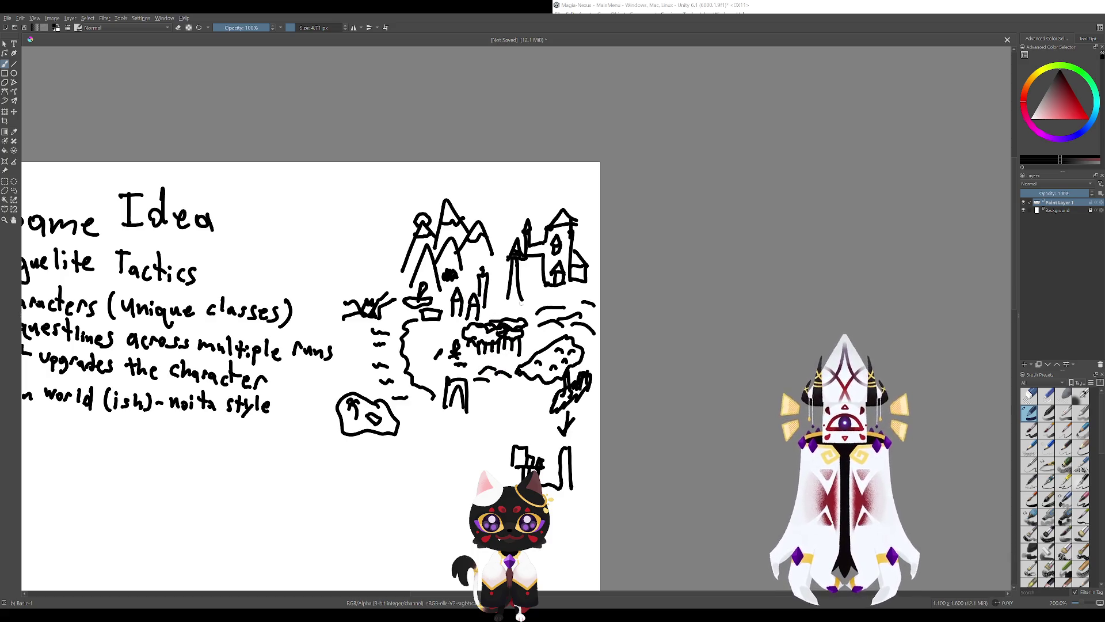
pyautogui.moveTo(521, 236)
pyautogui.mouseDown()
pyautogui.moveTo(489, 256)
pyautogui.moveTo(533, 239)
pyautogui.mouseUp()
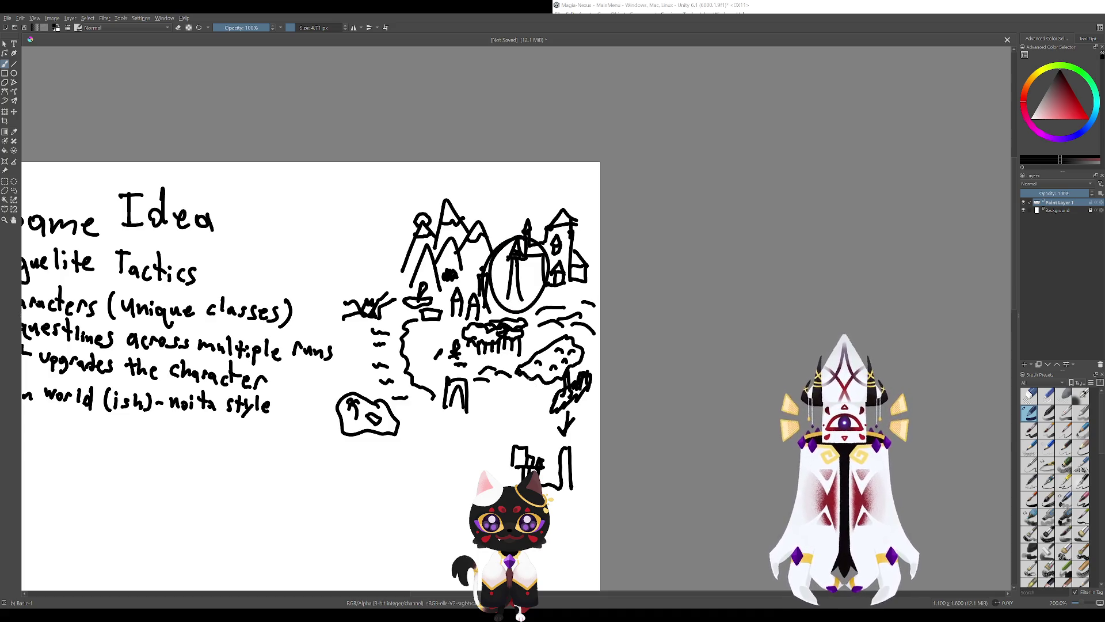
pyautogui.hotkey('ctrl', 'z')
pyautogui.moveTo(397, 286); pyautogui.dragTo(452, 333)
pyautogui.hotkey('ctrl', 'z')
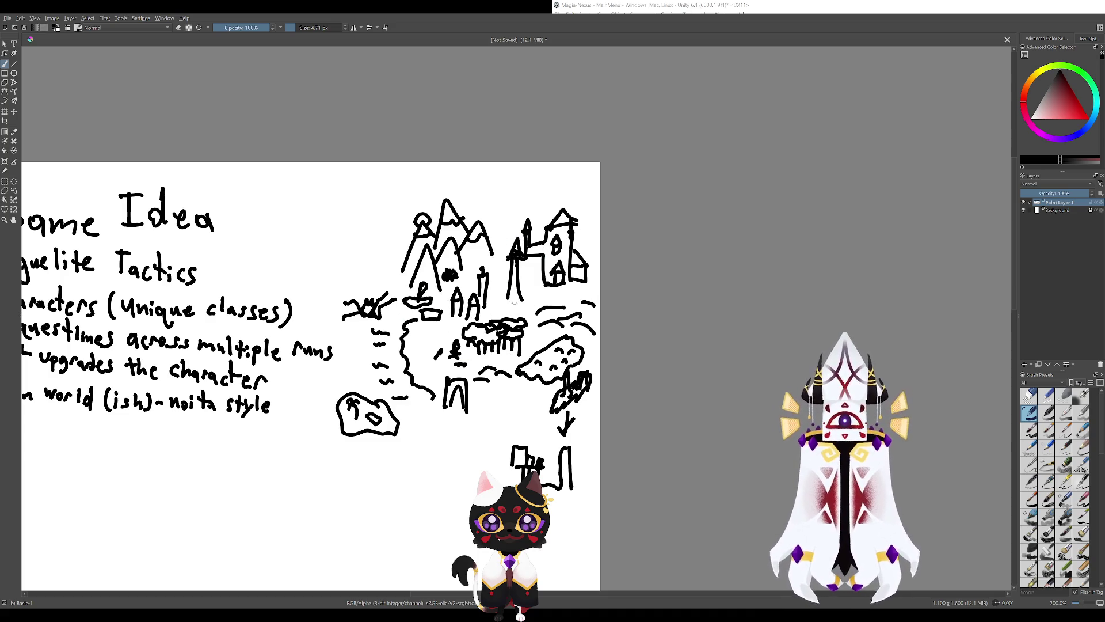
pyautogui.moveTo(567, 207); pyautogui.dragTo(518, 230)
pyautogui.hotkey('ctrl', 'z')
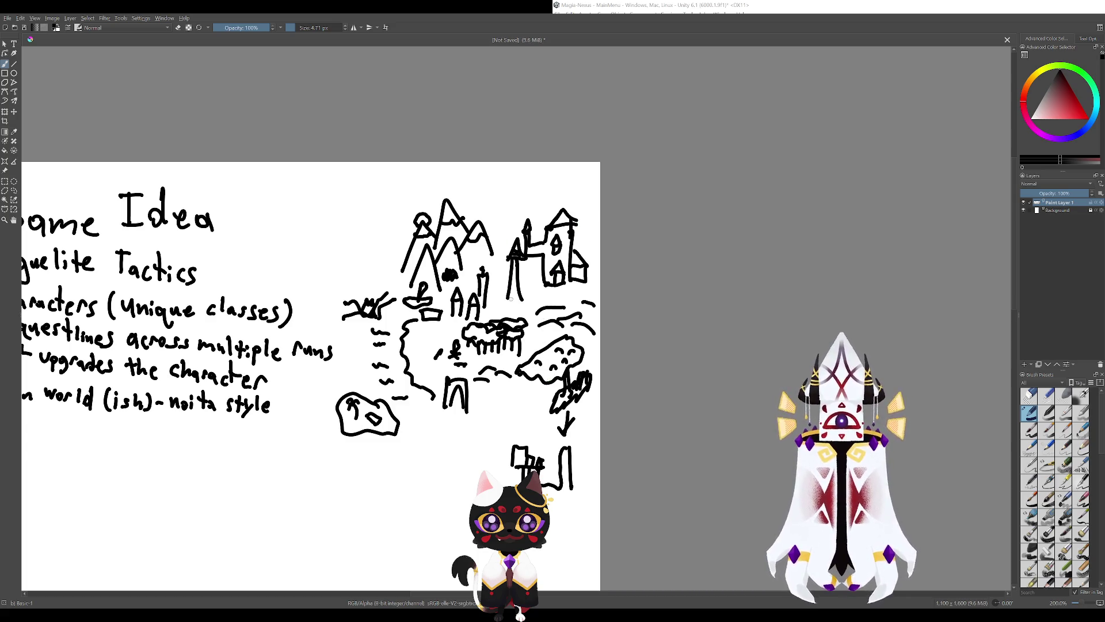
pyautogui.moveTo(450, 333); pyautogui.dragTo(487, 387)
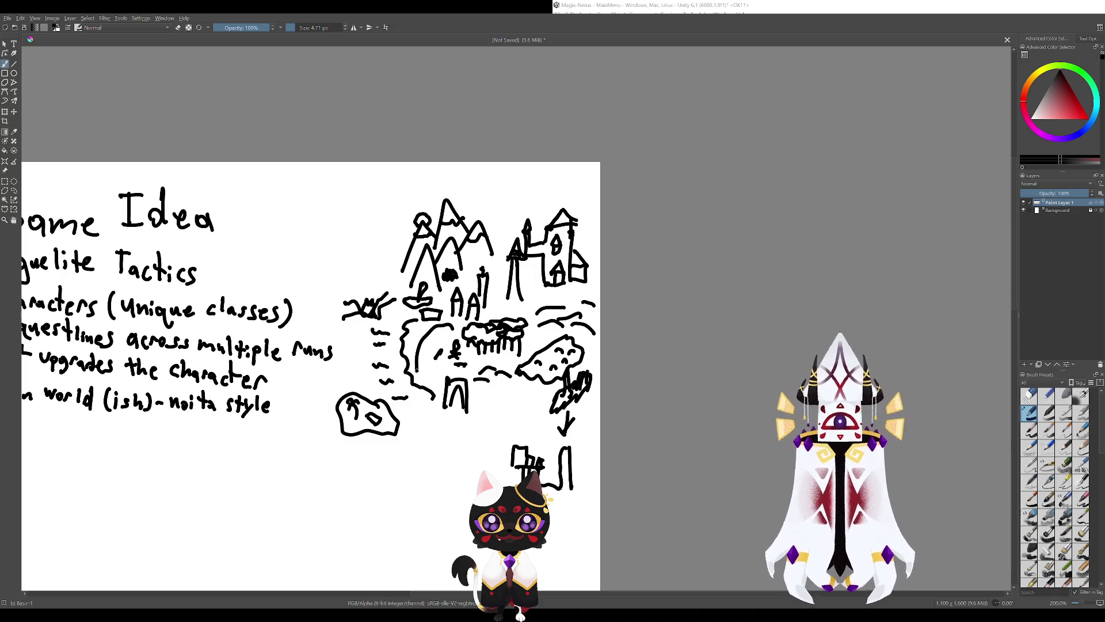
pyautogui.hotkey('ctrl', 'z')
pyautogui.moveTo(429, 337)
pyautogui.mouseDown()
pyautogui.moveTo(430, 354)
pyautogui.moveTo(469, 262)
pyautogui.moveTo(423, 352)
pyautogui.mouseUp()
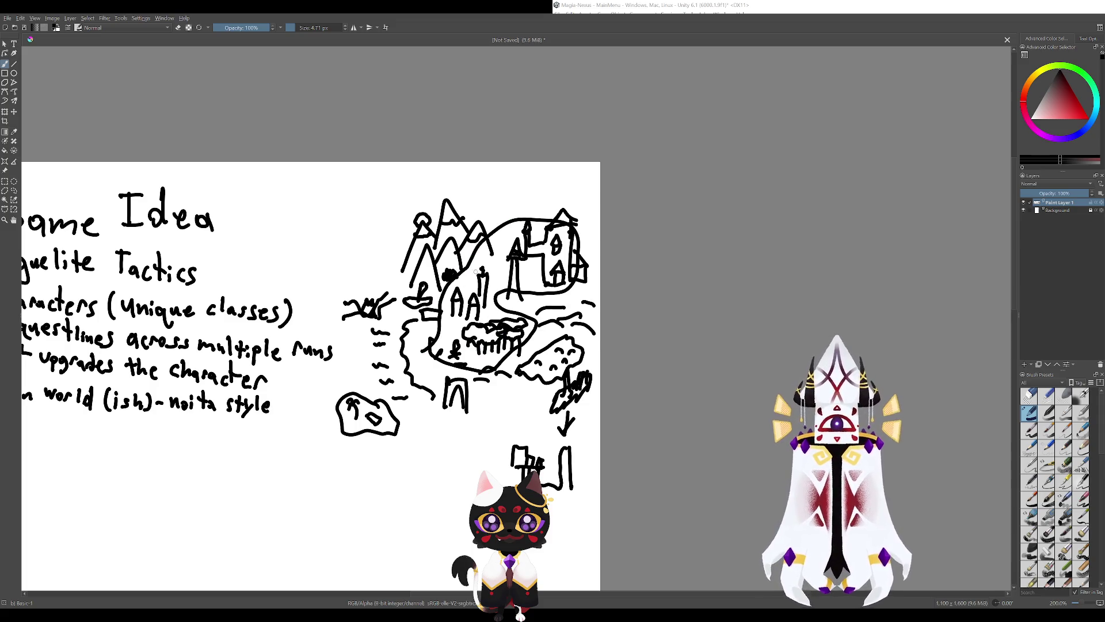
pyautogui.hotkey('ctrl', 'z')
pyautogui.hotkey('ctrl', 'z')
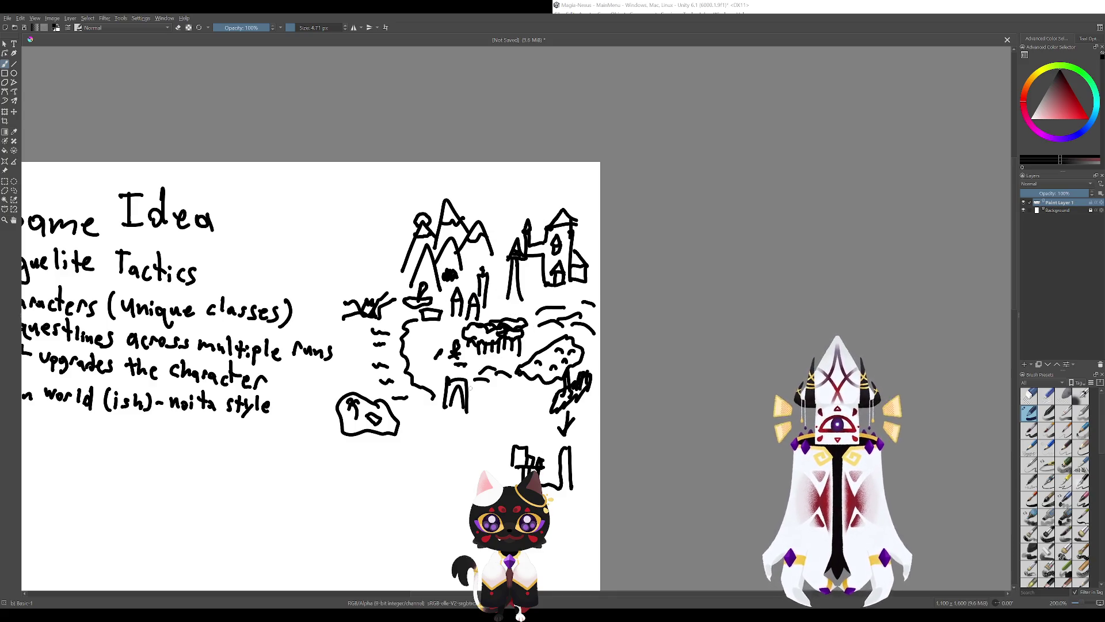
pyautogui.moveTo(345, 345); pyautogui.dragTo(463, 379)
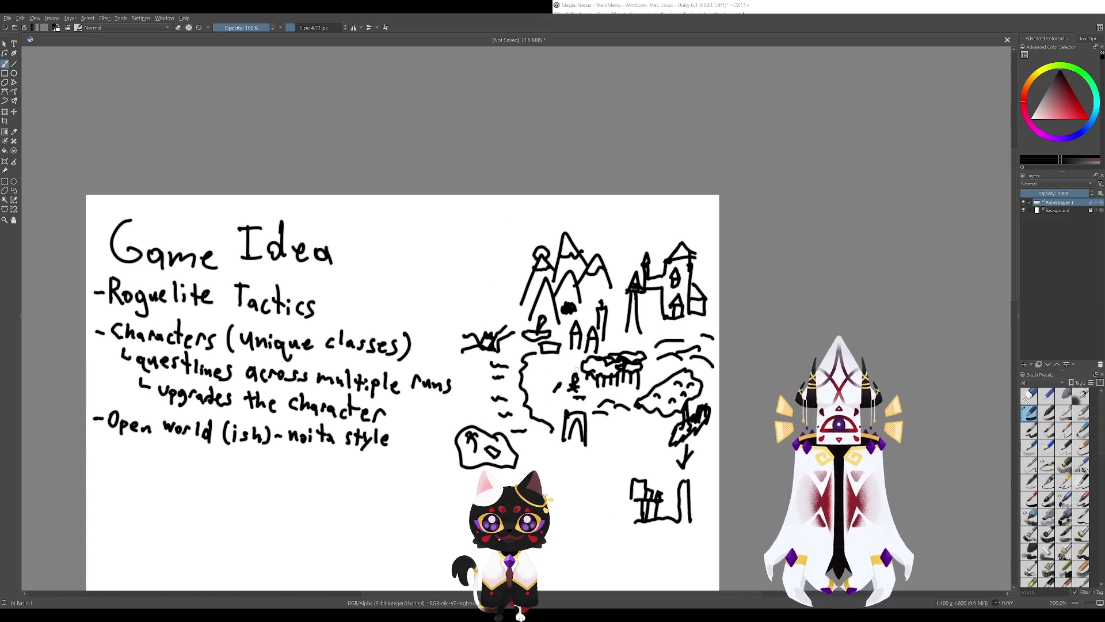
pyautogui.moveTo(474, 260); pyautogui.dragTo(555, 206)
pyautogui.moveTo(395, 318); pyautogui.dragTo(440, 364)
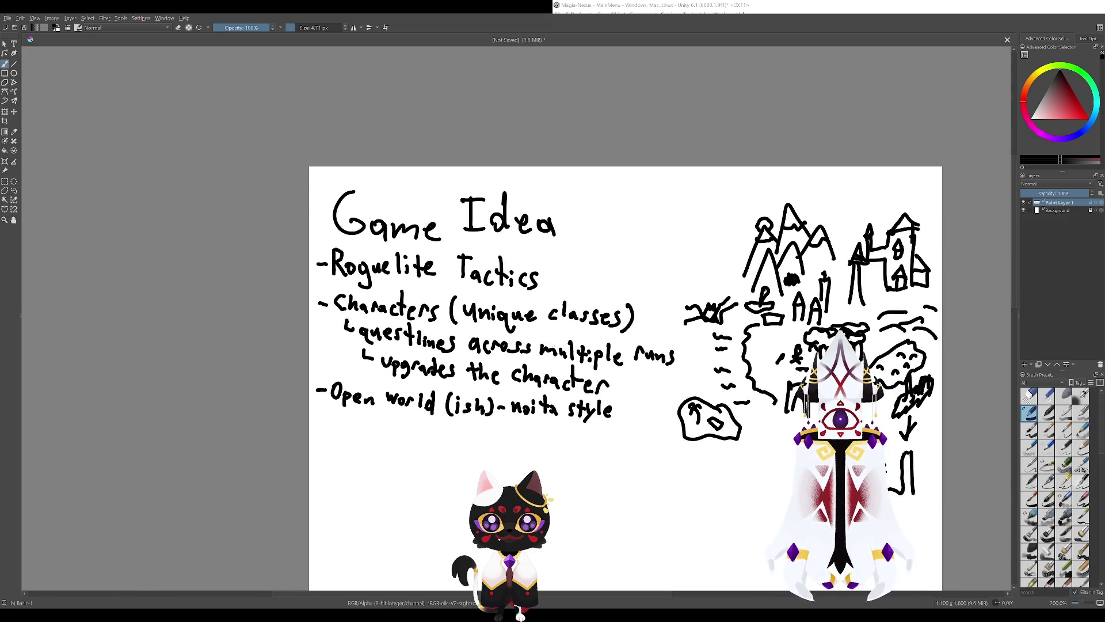
pyautogui.moveTo(382, 416); pyautogui.dragTo(529, 426)
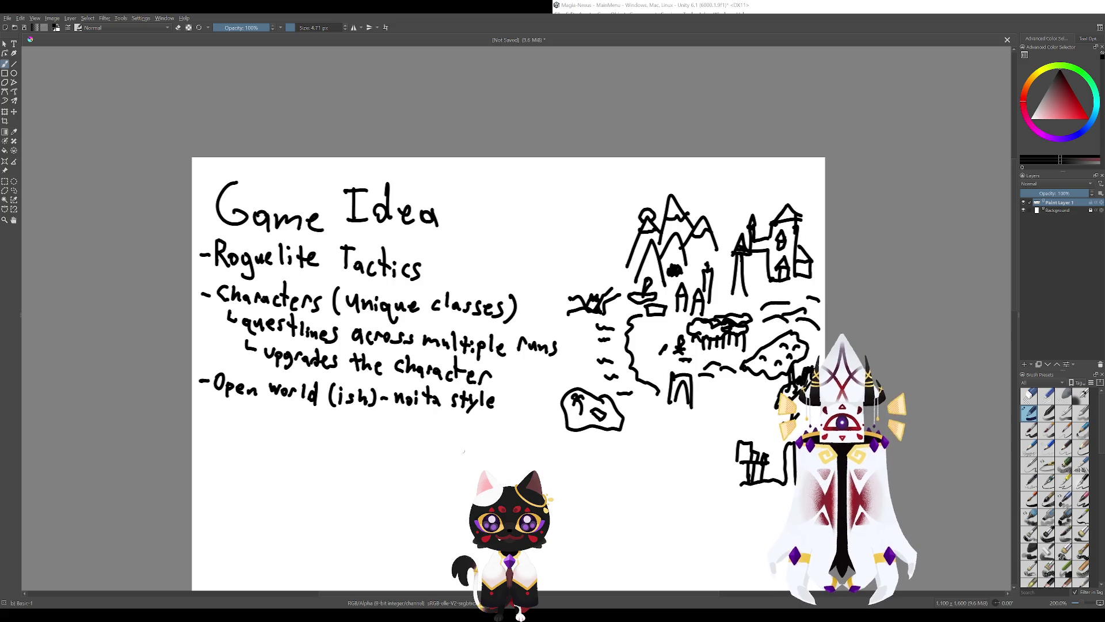
pyautogui.hotkey('ctrl', 'z')
pyautogui.moveTo(386, 418); pyautogui.dragTo(506, 415)
pyautogui.hotkey('ctrl', 'z')
pyautogui.moveTo(475, 457); pyautogui.dragTo(397, 331)
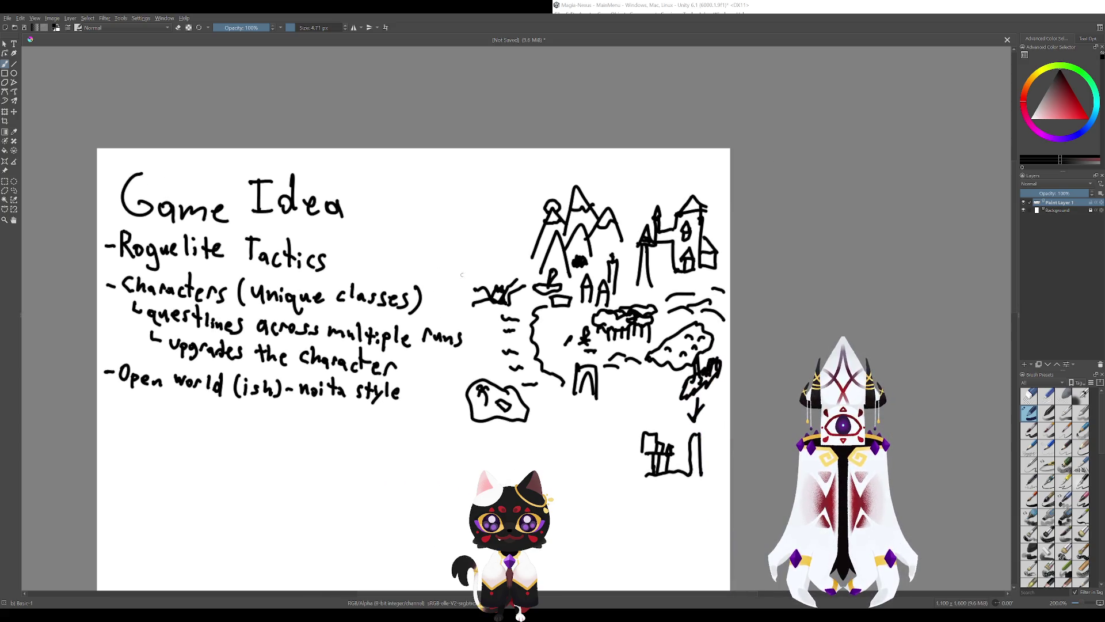
pyautogui.moveTo(462, 274); pyautogui.dragTo(386, 236)
pyautogui.moveTo(497, 362); pyautogui.dragTo(585, 412)
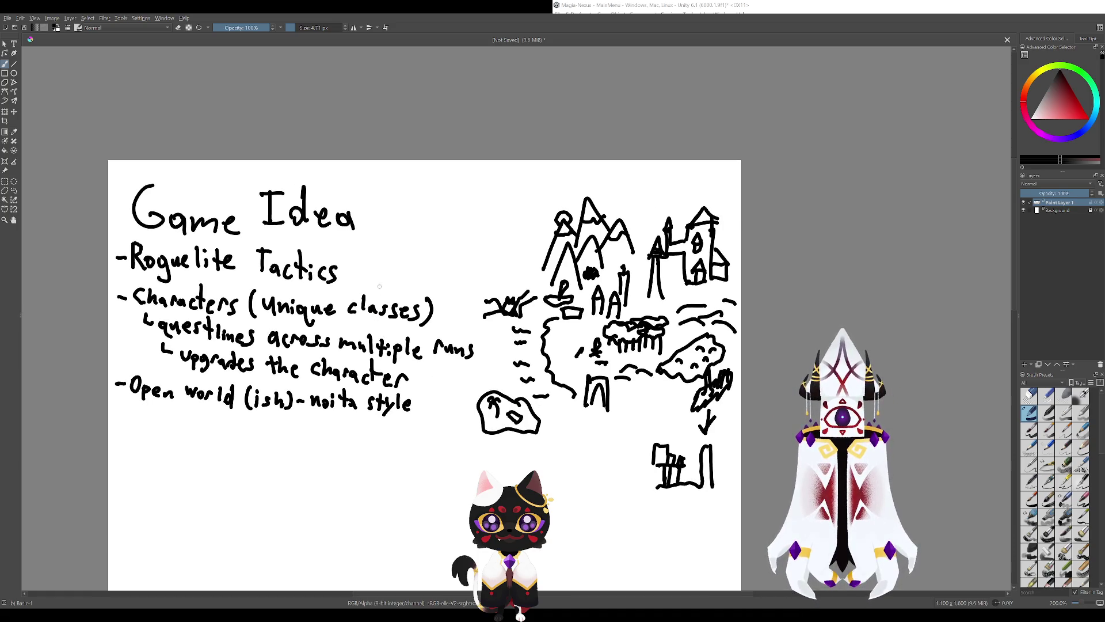
pyautogui.moveTo(408, 378)
pyautogui.mouseDown()
pyautogui.moveTo(498, 418)
pyautogui.moveTo(567, 379)
pyautogui.moveTo(683, 398)
pyautogui.moveTo(555, 310)
pyautogui.mouseUp()
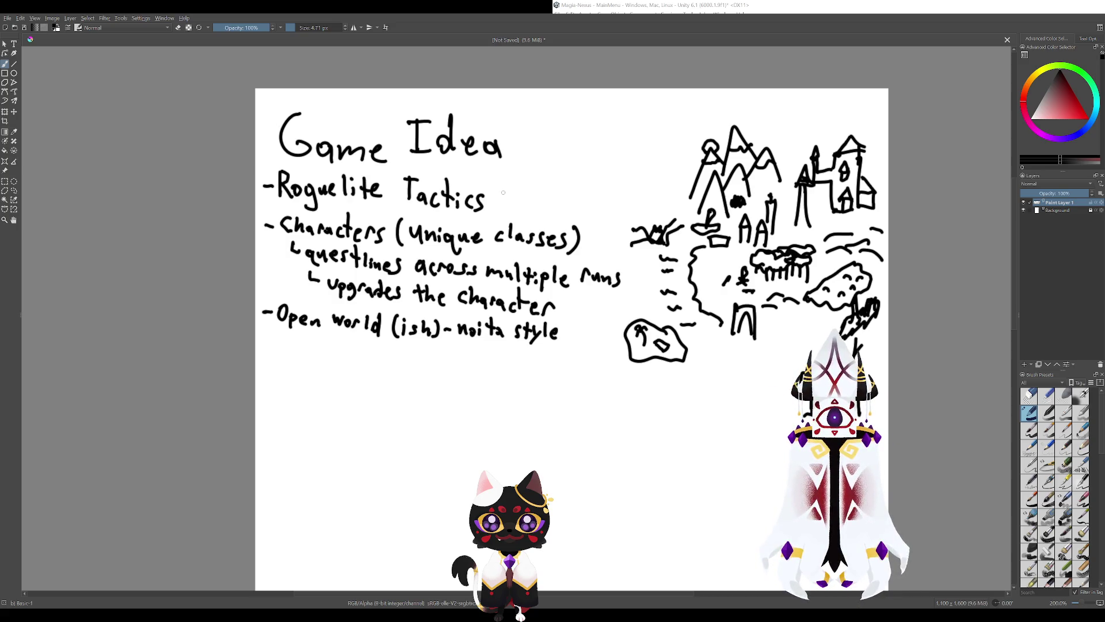
pyautogui.moveTo(456, 364)
pyautogui.mouseDown()
pyautogui.moveTo(560, 405)
pyautogui.moveTo(532, 343)
pyautogui.moveTo(641, 397)
pyautogui.mouseUp()
pyautogui.moveTo(408, 403); pyautogui.dragTo(525, 477)
pyautogui.hotkey('ctrl', 'z')
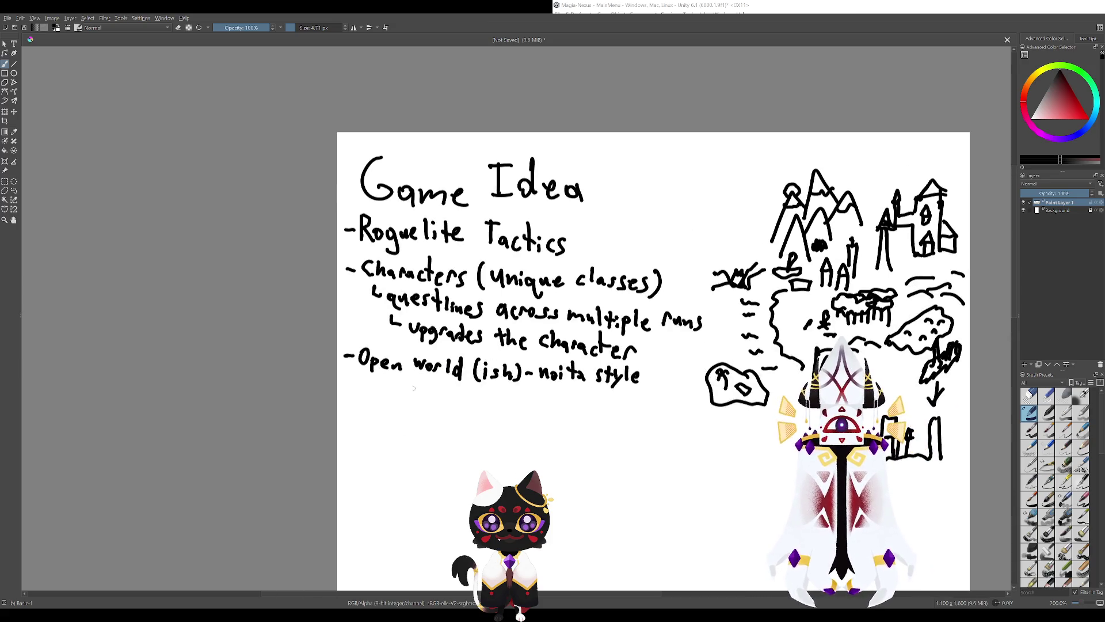
pyautogui.moveTo(355, 443); pyautogui.dragTo(490, 397)
pyautogui.hotkey('ctrl', 'z')
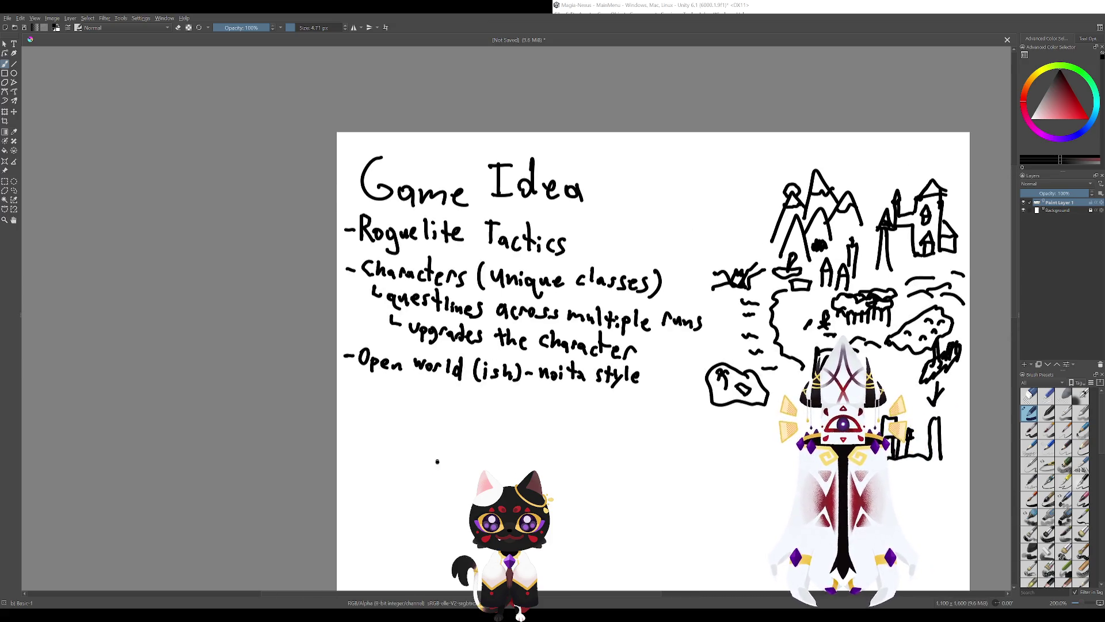
pyautogui.moveTo(438, 463)
pyautogui.mouseDown()
pyautogui.moveTo(556, 433)
pyautogui.moveTo(771, 443)
pyautogui.mouseUp()
pyautogui.hotkey('ctrl', 'z')
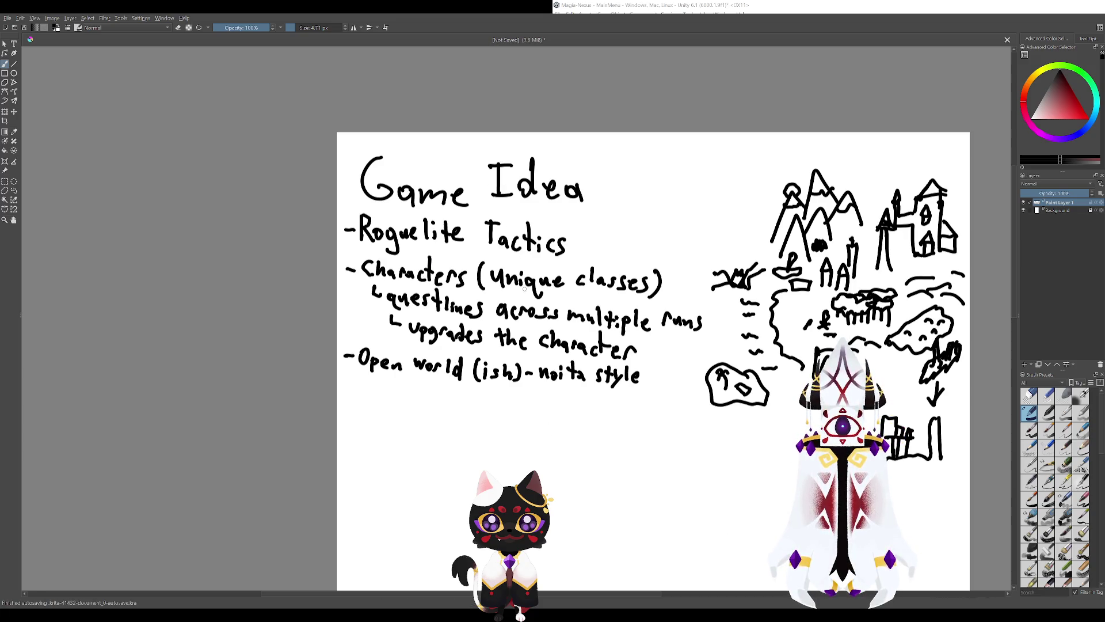
pyautogui.scroll(2, 557, 561)
pyautogui.scroll(-5, 471, 438)
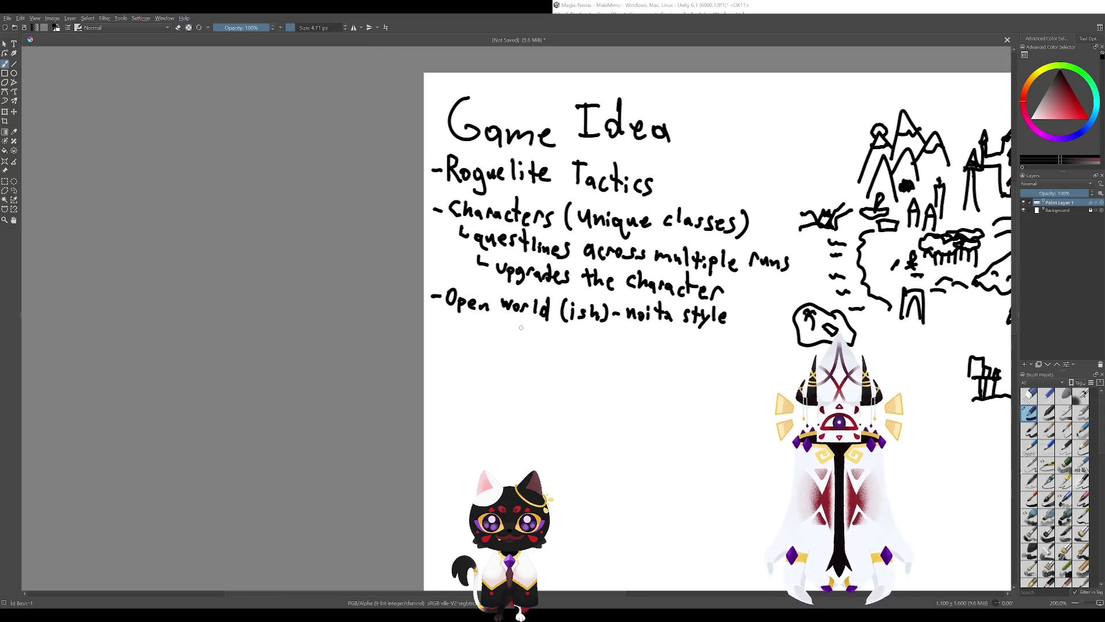
pyautogui.hscroll(5, 521, 328)
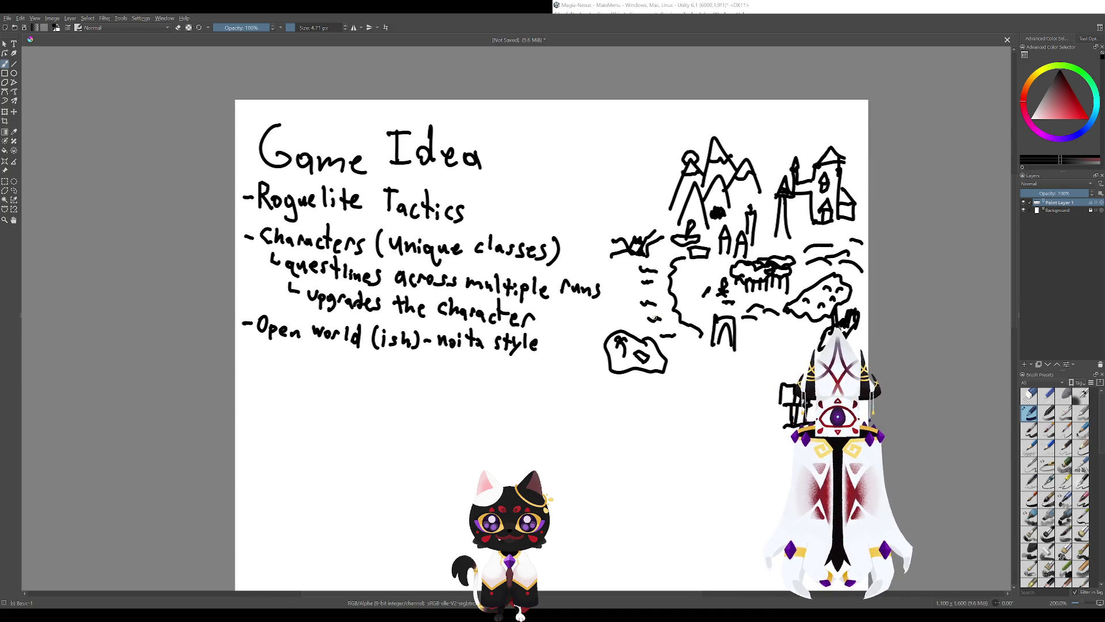
pyautogui.hscroll(3, 521, 328)
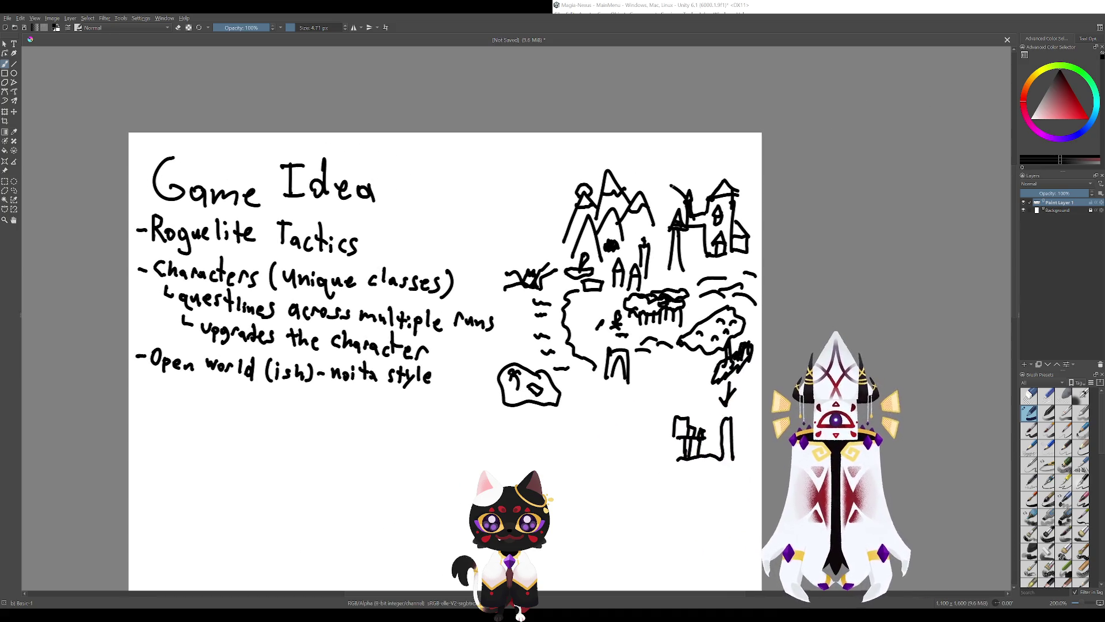
pyautogui.moveTo(604, 164); pyautogui.dragTo(576, 144)
pyautogui.hotkey('ctrl', 'z')
pyautogui.hscroll(-1, 447, 369)
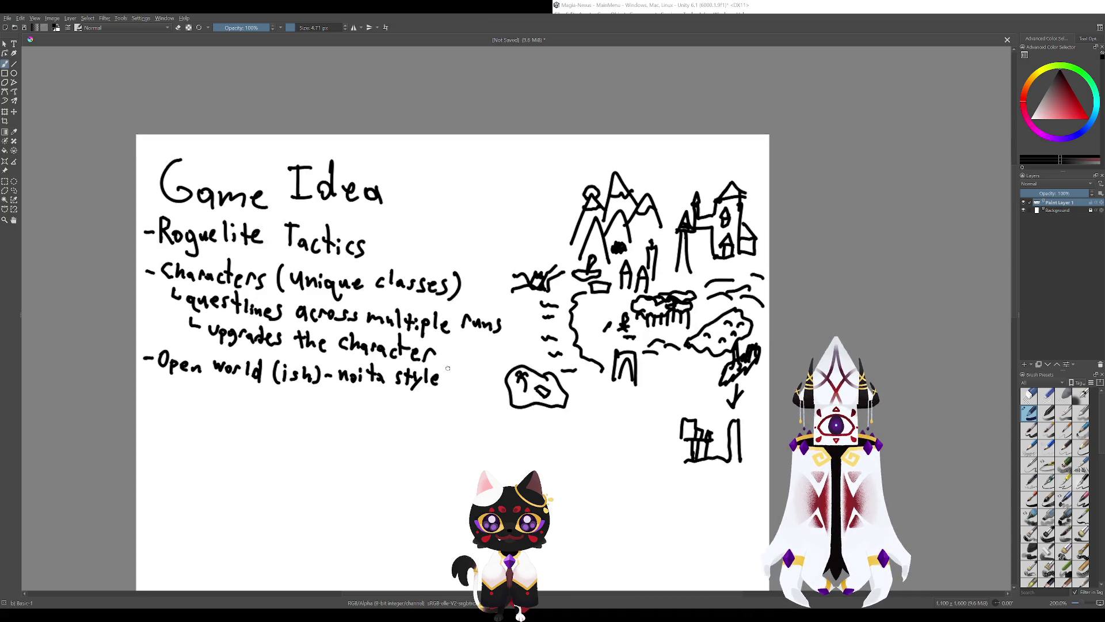
pyautogui.hscroll(-2, 448, 368)
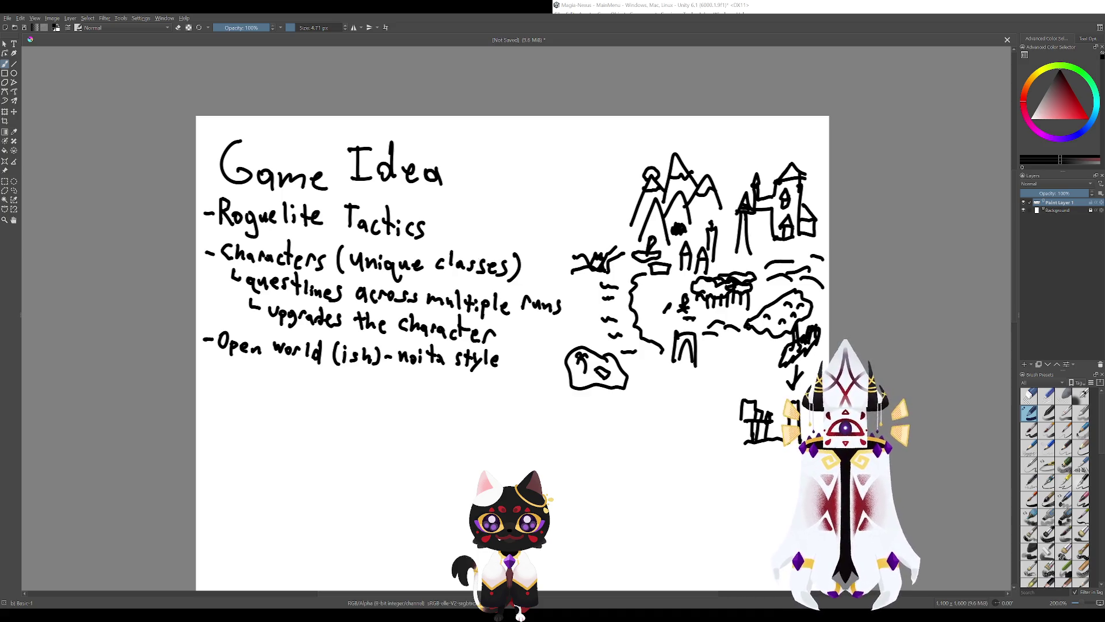
pyautogui.moveTo(616, 294); pyautogui.dragTo(651, 353)
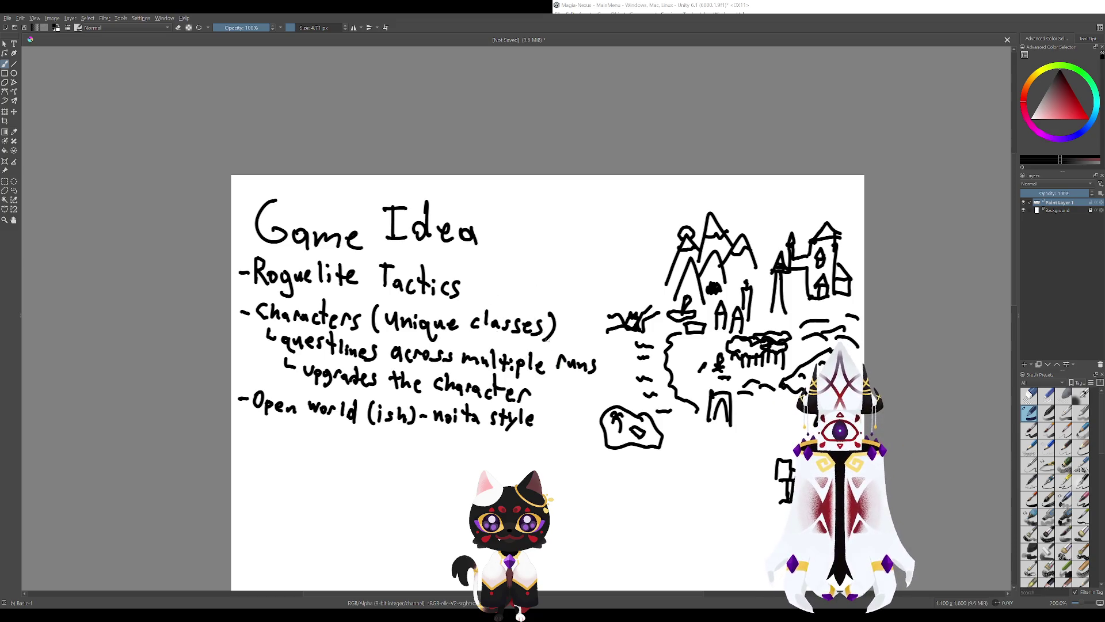
pyautogui.moveTo(553, 346); pyautogui.dragTo(660, 348)
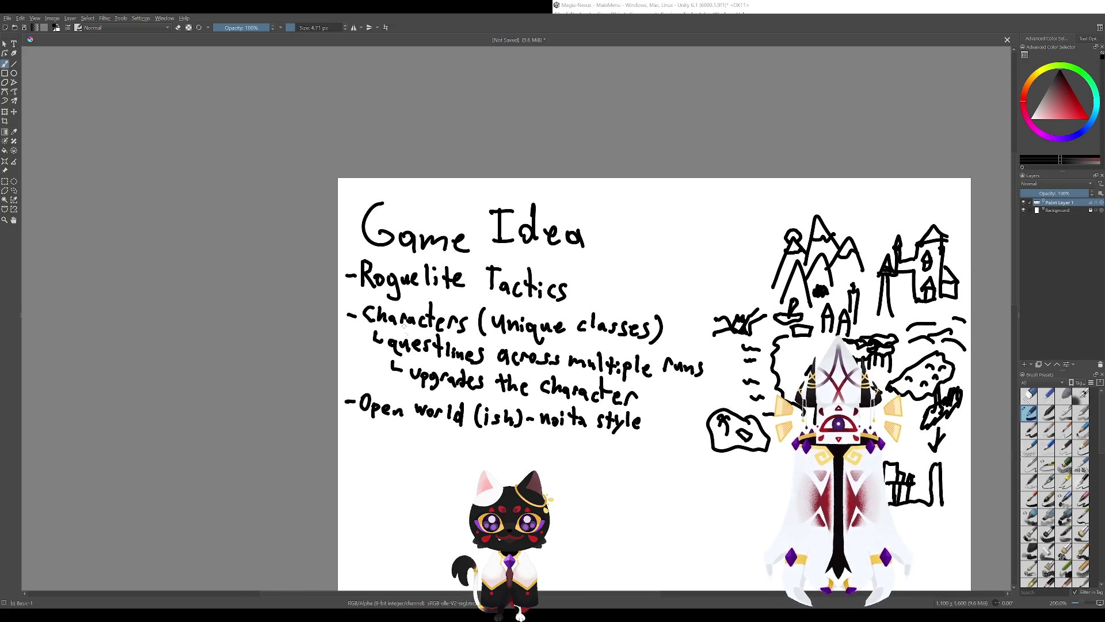
pyautogui.moveTo(633, 374); pyautogui.dragTo(459, 343)
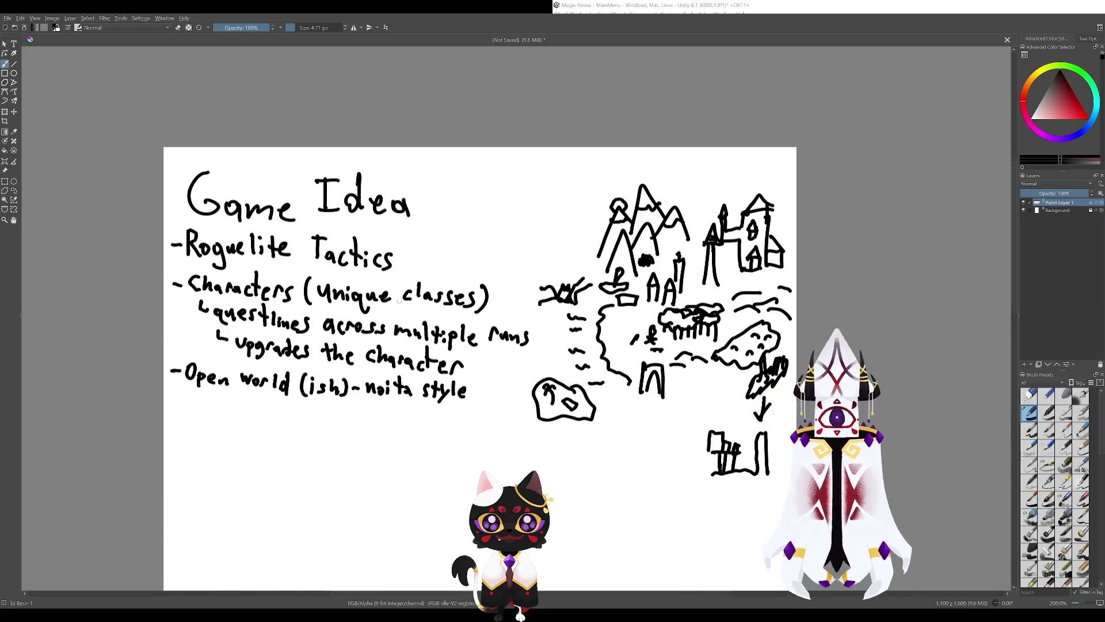
pyautogui.moveTo(635, 318); pyautogui.dragTo(527, 355)
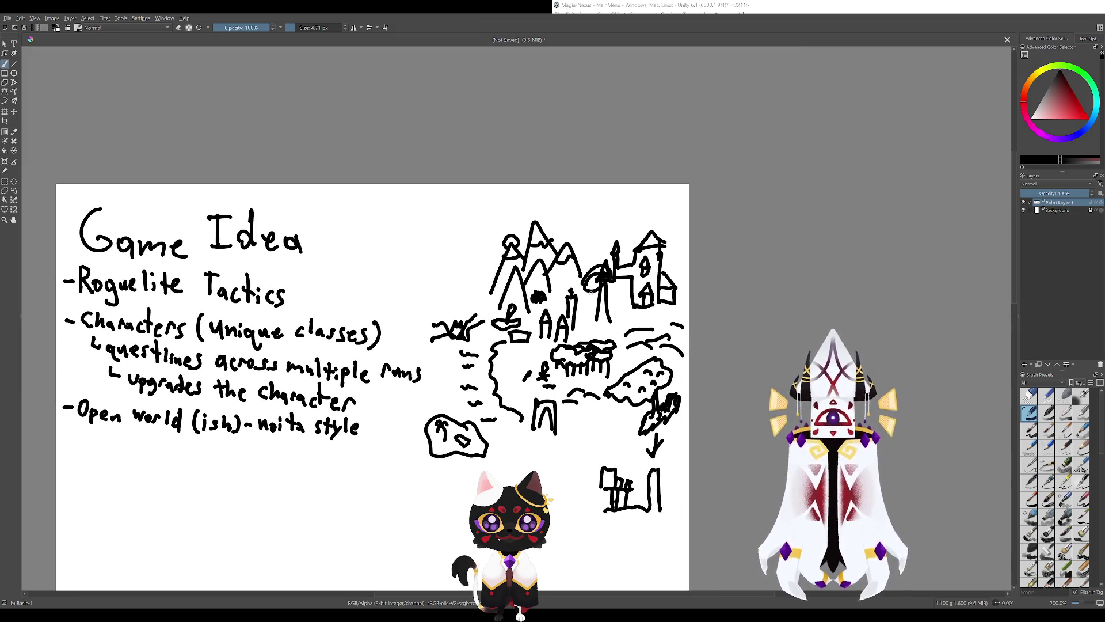
pyautogui.moveTo(611, 299); pyautogui.dragTo(615, 327)
pyautogui.moveTo(624, 435); pyautogui.dragTo(622, 468)
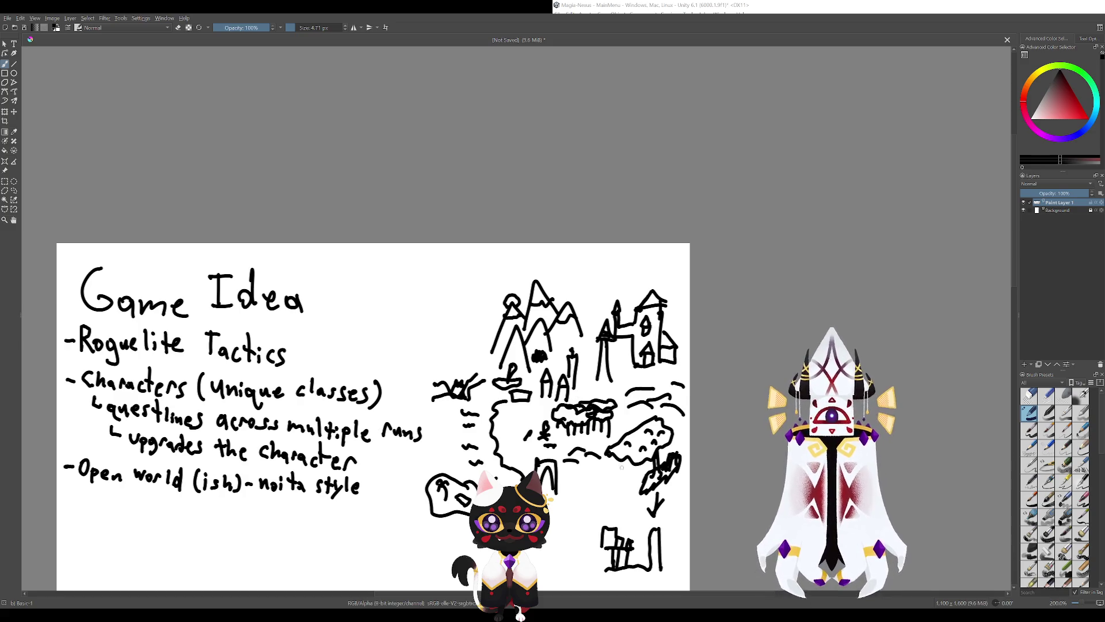
pyautogui.moveTo(621, 345); pyautogui.dragTo(580, 323)
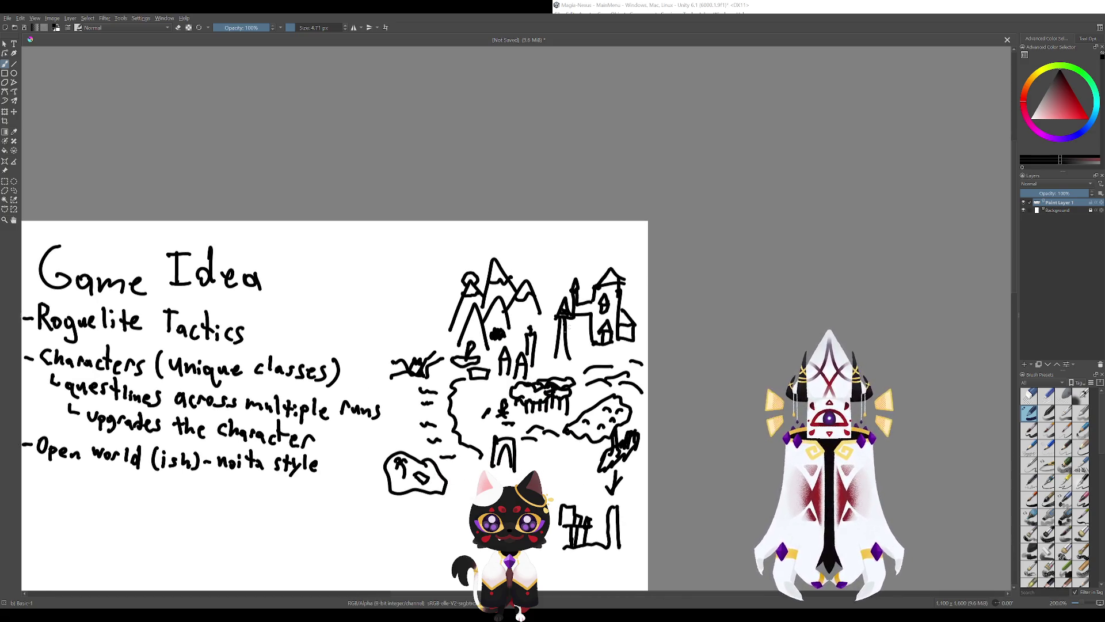
pyautogui.moveTo(596, 262); pyautogui.dragTo(610, 261)
pyautogui.hotkey('ctrl', 'z')
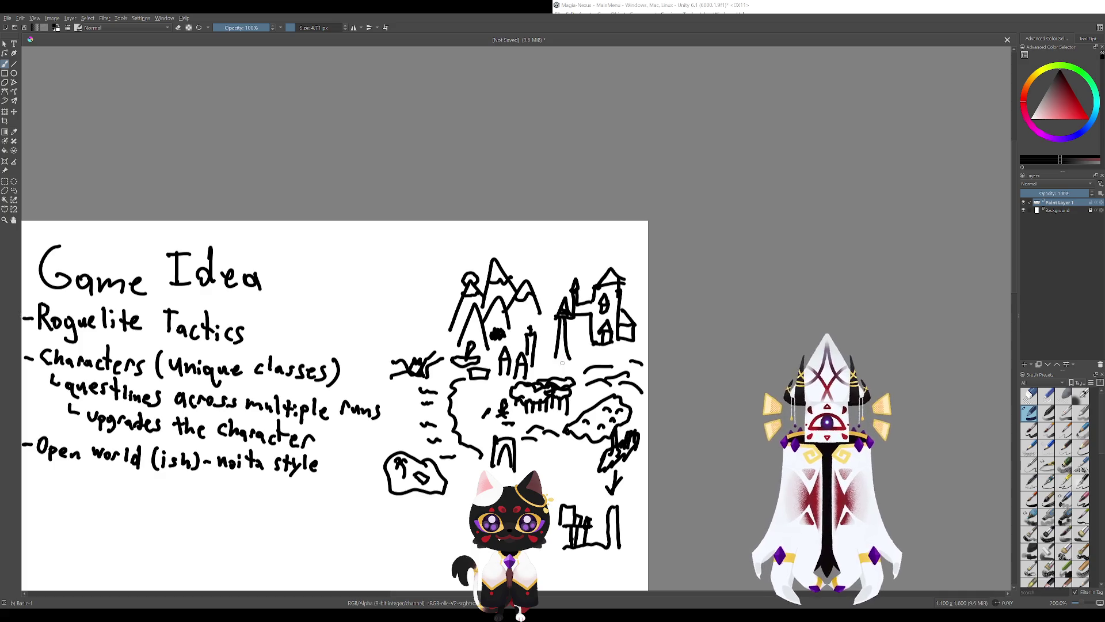
pyautogui.moveTo(563, 363); pyautogui.dragTo(609, 309)
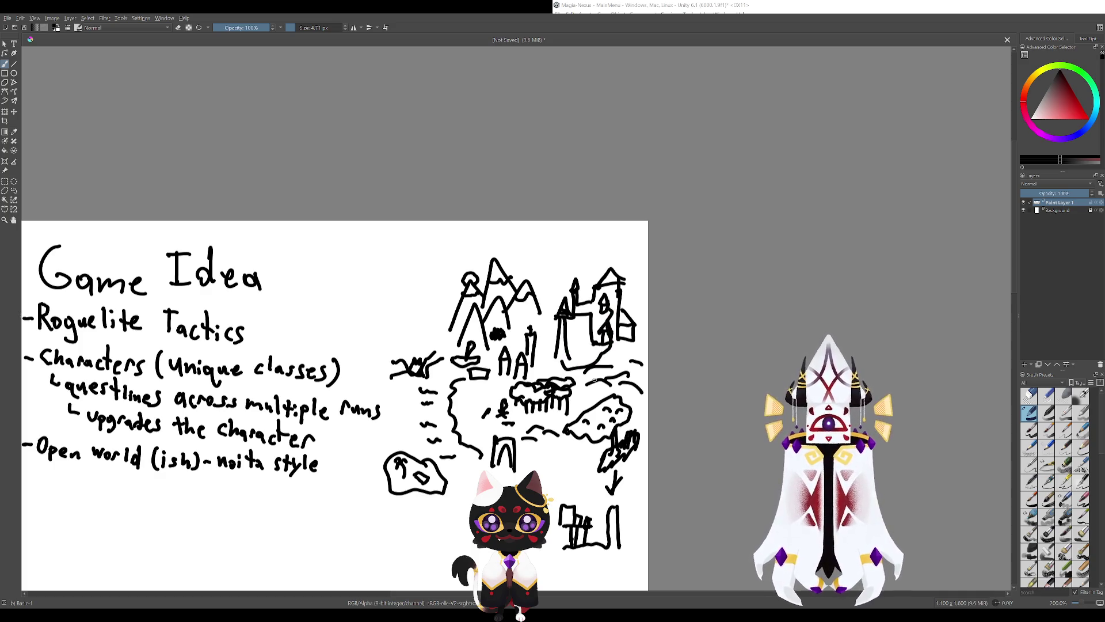
pyautogui.hotkey('ctrl', 'z')
pyautogui.moveTo(559, 360); pyautogui.dragTo(610, 333)
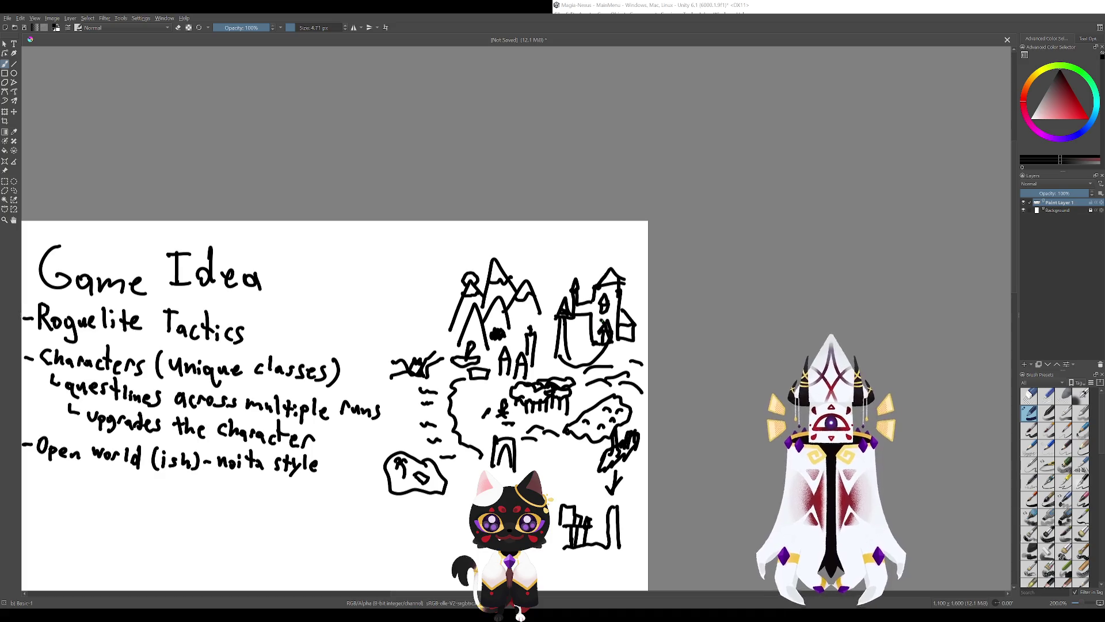
pyautogui.hotkey('ctrl', 'z')
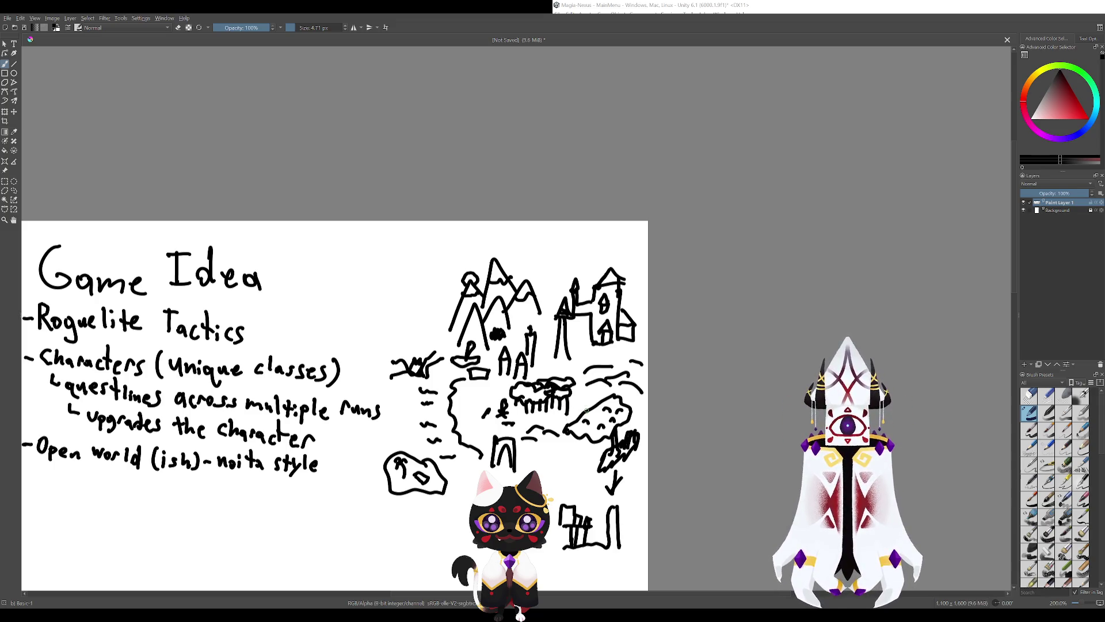
pyautogui.moveTo(555, 421); pyautogui.dragTo(505, 438)
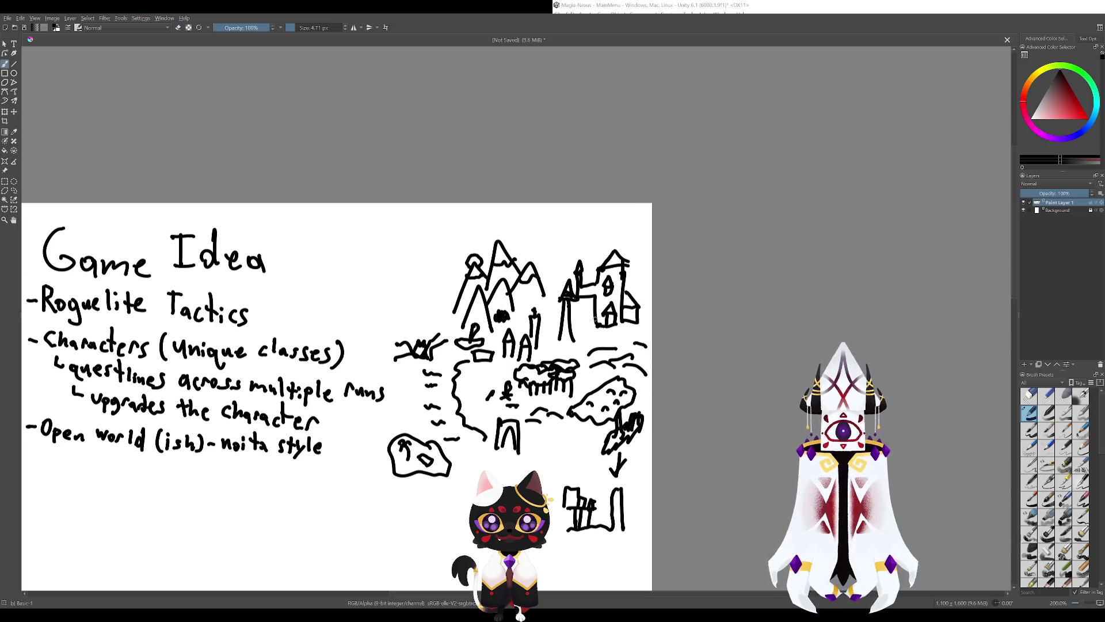
pyautogui.moveTo(587, 343); pyautogui.dragTo(593, 354)
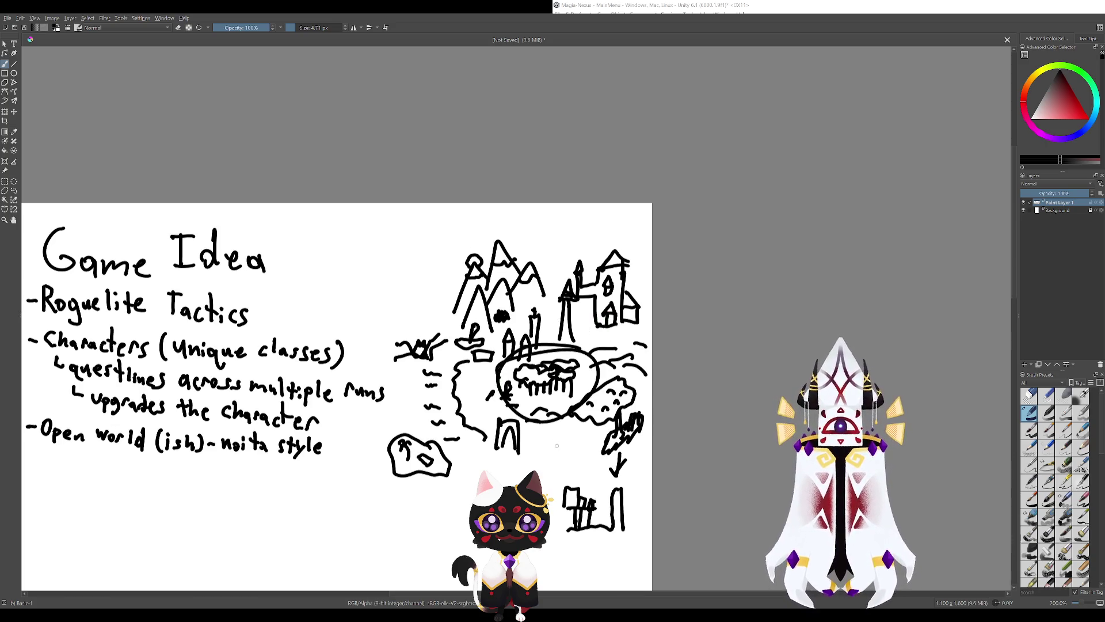
pyautogui.hotkey('ctrl', 'z')
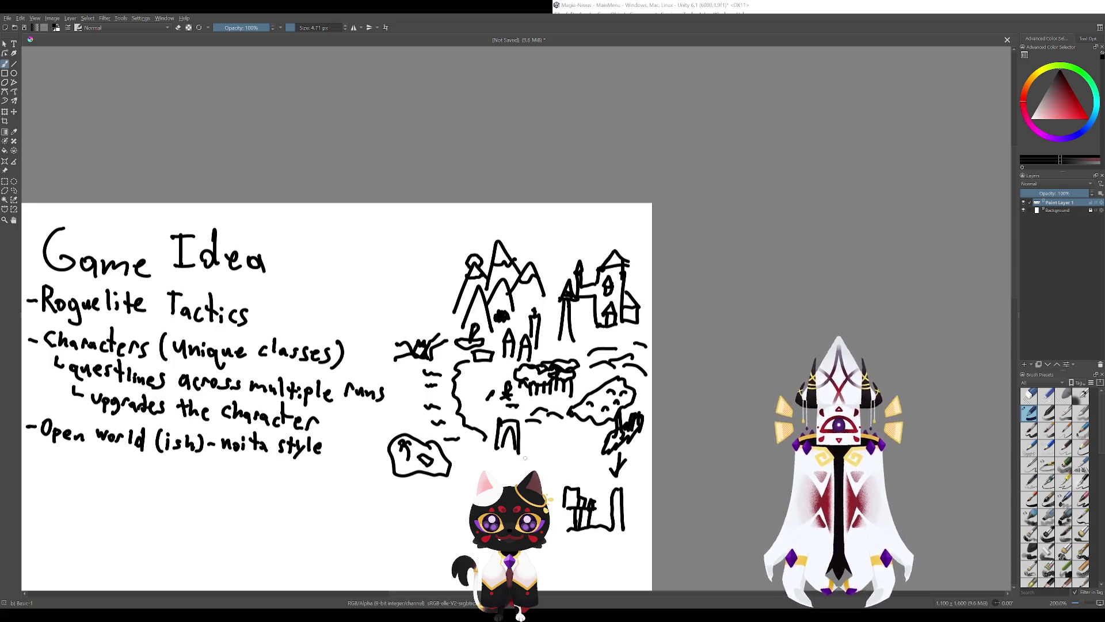
pyautogui.moveTo(525, 458); pyautogui.dragTo(542, 219)
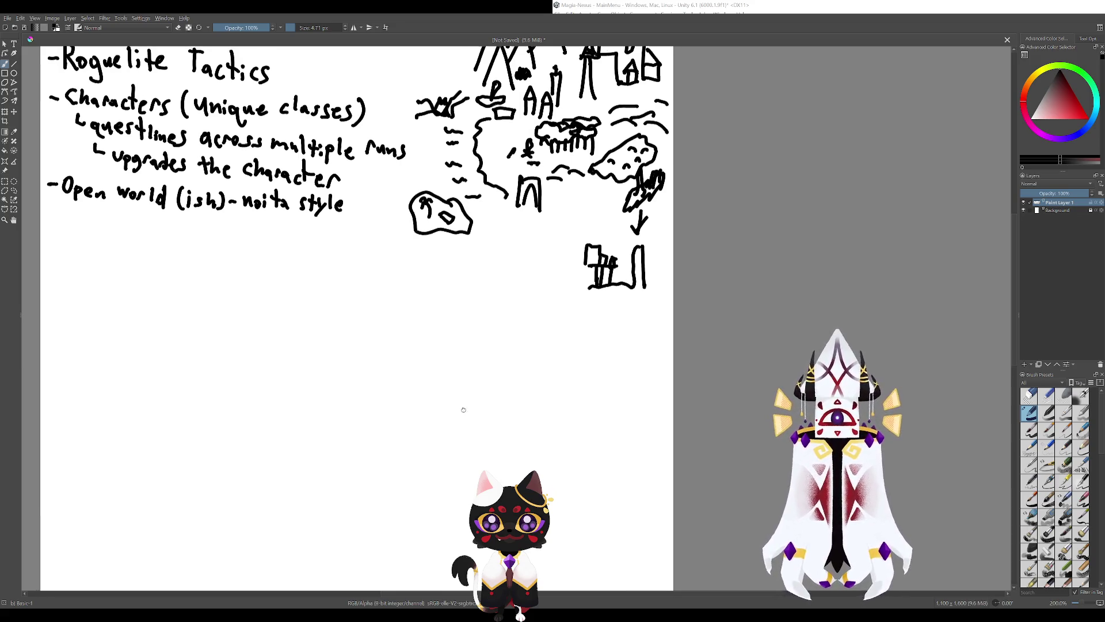
# Draw a square room outline below the map with a second box marked by an X.
pyautogui.moveTo(470, 450); pyautogui.dragTo(484, 401)
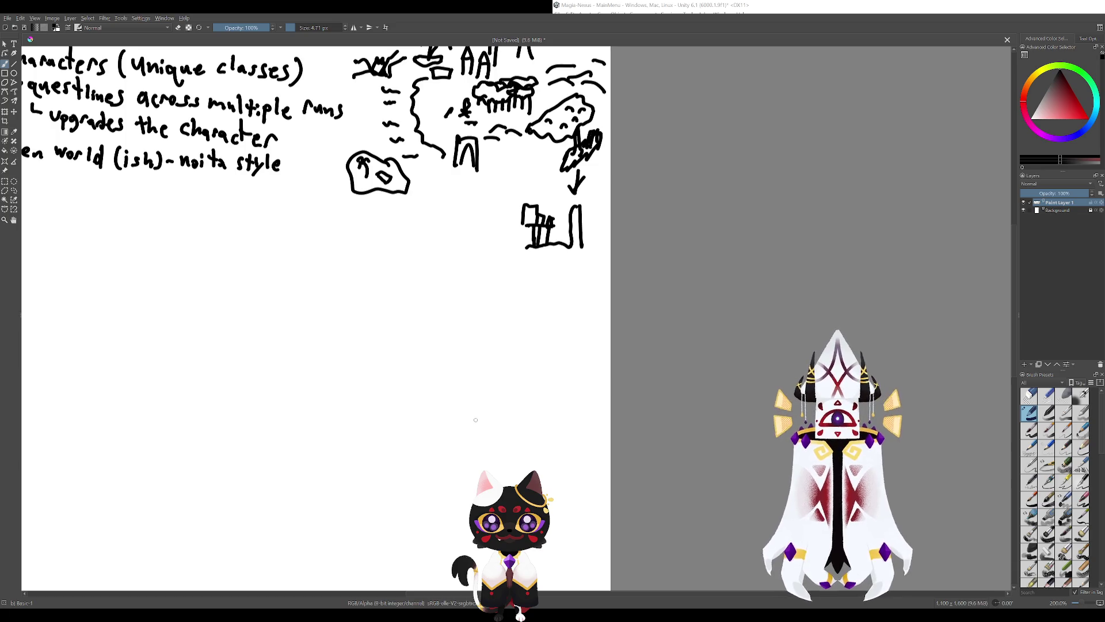
pyautogui.moveTo(477, 387)
pyautogui.mouseDown()
pyautogui.moveTo(478, 455)
pyautogui.moveTo(504, 457)
pyautogui.moveTo(472, 428)
pyautogui.moveTo(494, 437)
pyautogui.moveTo(495, 449)
pyautogui.moveTo(489, 431)
pyautogui.moveTo(506, 482)
pyautogui.moveTo(492, 470)
pyautogui.moveTo(492, 449)
pyautogui.moveTo(527, 450)
pyautogui.moveTo(527, 479)
pyautogui.mouseUp()
pyautogui.hotkey('ctrl', 'z')
pyautogui.hotkey('ctrl', 'z')
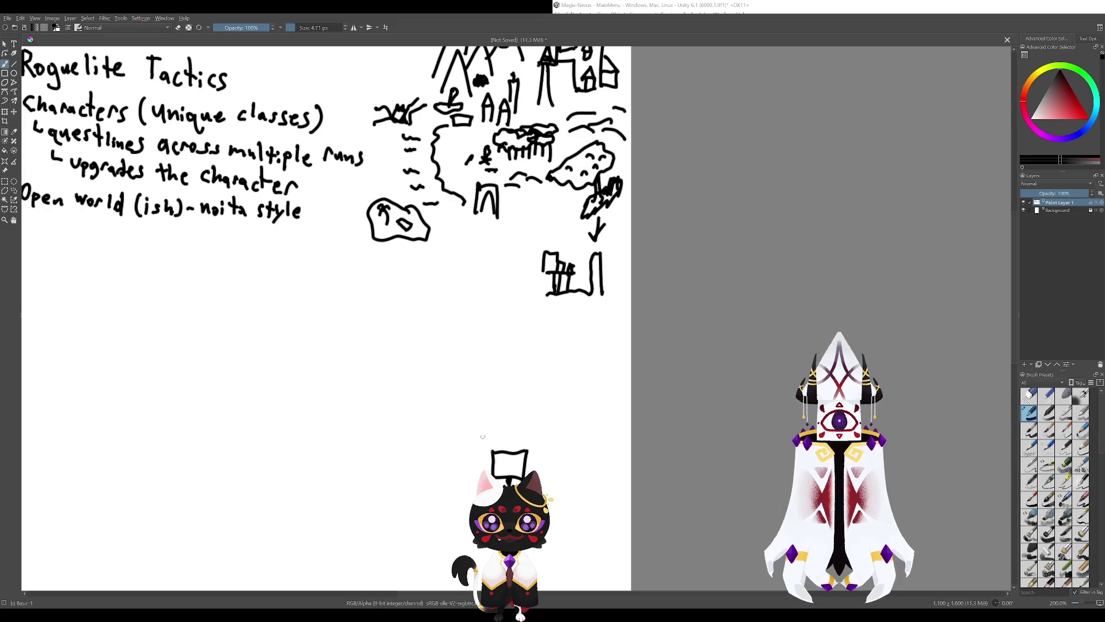
pyautogui.moveTo(498, 462); pyautogui.dragTo(514, 422)
pyautogui.moveTo(511, 437); pyautogui.dragTo(543, 463)
pyautogui.moveTo(519, 443); pyautogui.dragTo(532, 458)
pyautogui.moveTo(530, 442); pyautogui.dragTo(518, 458)
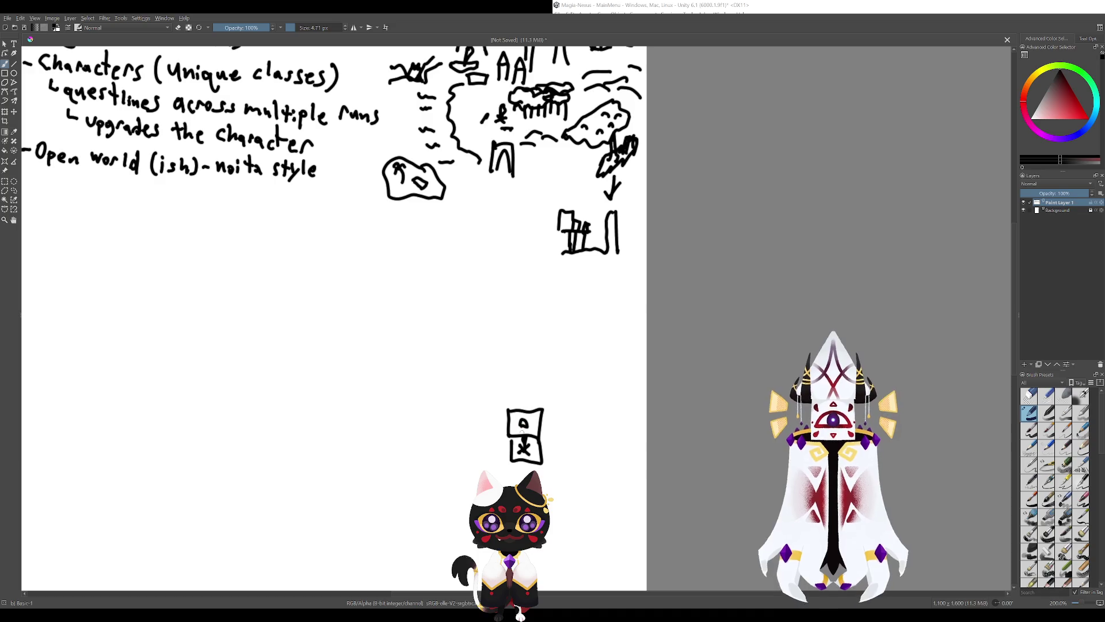
# Attach another room beside the top box, discarding a stray arc and inner strokes.
pyautogui.moveTo(521, 426)
pyautogui.mouseDown()
pyautogui.moveTo(562, 478)
pyautogui.moveTo(484, 401)
pyautogui.mouseUp()
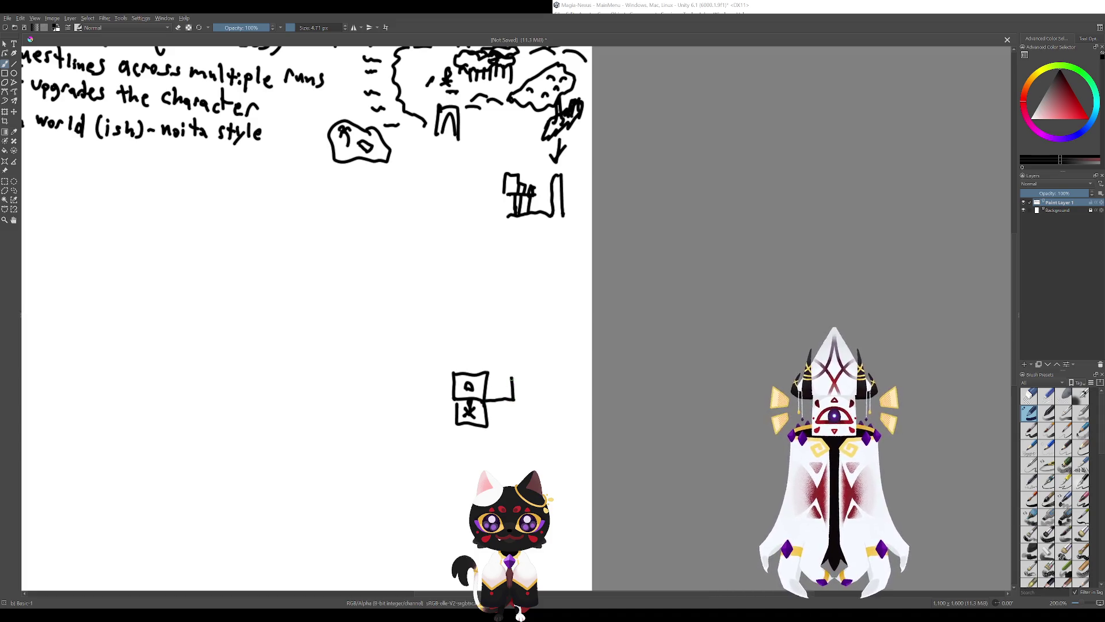
pyautogui.moveTo(491, 374)
pyautogui.mouseDown()
pyautogui.moveTo(513, 374)
pyautogui.moveTo(512, 400)
pyautogui.moveTo(486, 397)
pyautogui.moveTo(500, 432)
pyautogui.mouseUp()
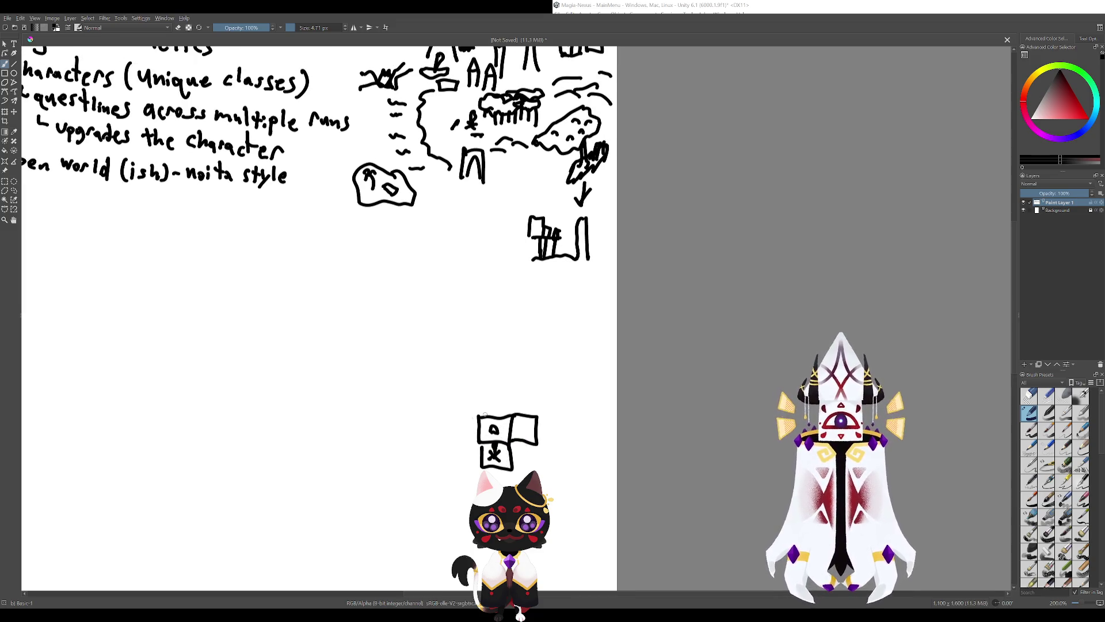
pyautogui.moveTo(503, 381)
pyautogui.mouseDown()
pyautogui.moveTo(481, 477)
pyautogui.moveTo(518, 377)
pyautogui.mouseUp()
pyautogui.hotkey('ctrl', 'z')
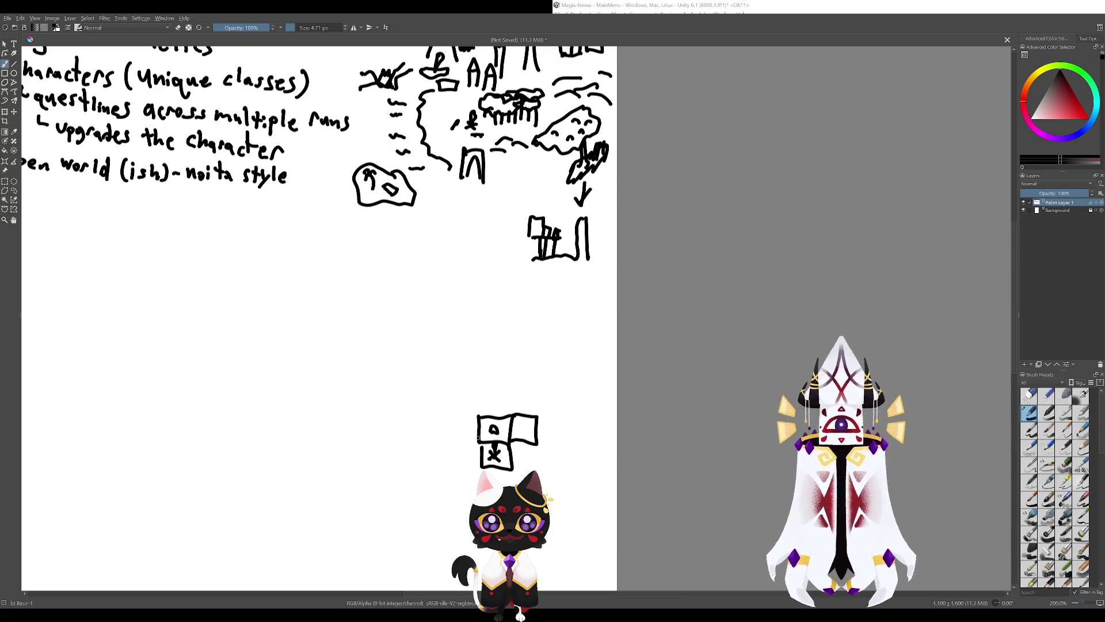
pyautogui.scroll(2, 488, 458)
pyautogui.moveTo(476, 368)
pyautogui.mouseDown()
pyautogui.moveTo(444, 358)
pyautogui.moveTo(419, 323)
pyautogui.mouseUp()
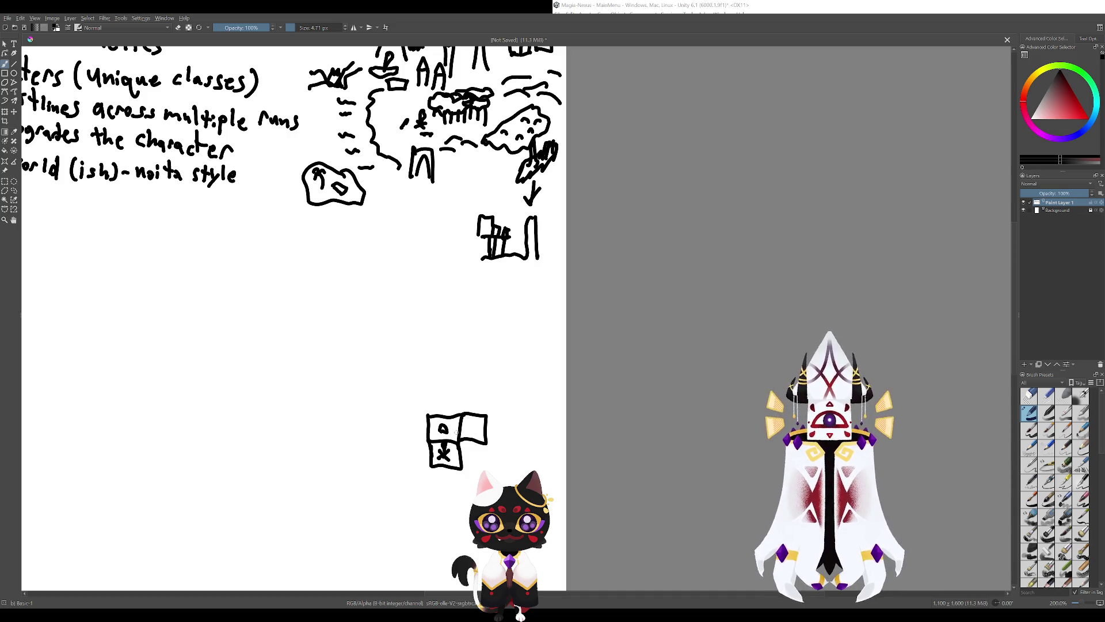
pyautogui.moveTo(452, 425); pyautogui.dragTo(474, 425)
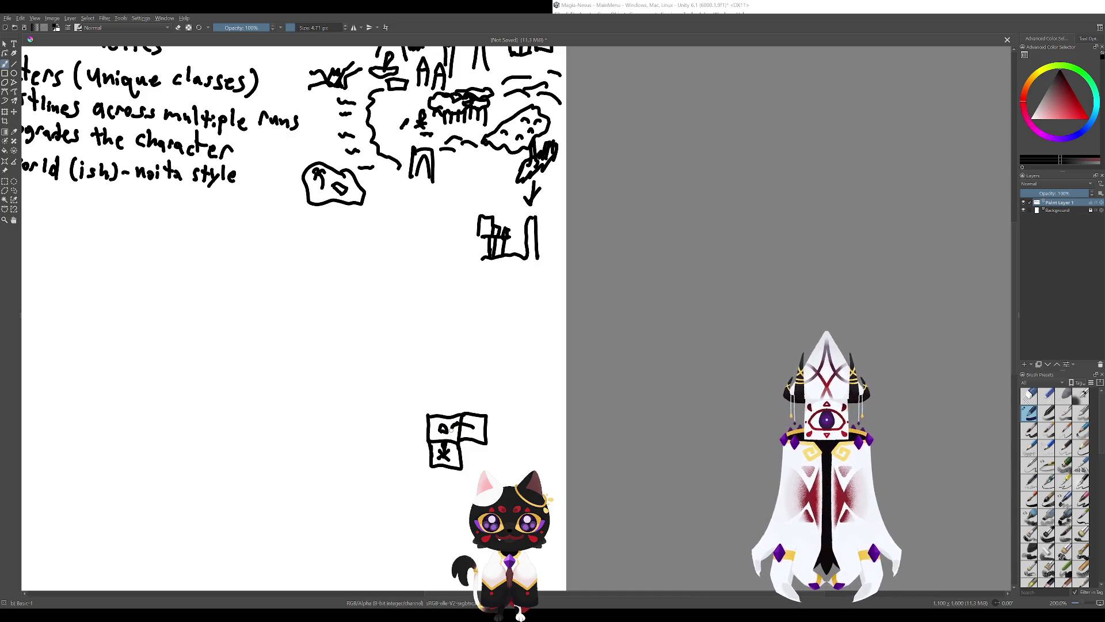
pyautogui.hotkey('ctrl', 'z')
pyautogui.moveTo(474, 427); pyautogui.dragTo(452, 428)
pyautogui.hotkey('ctrl', 'z')
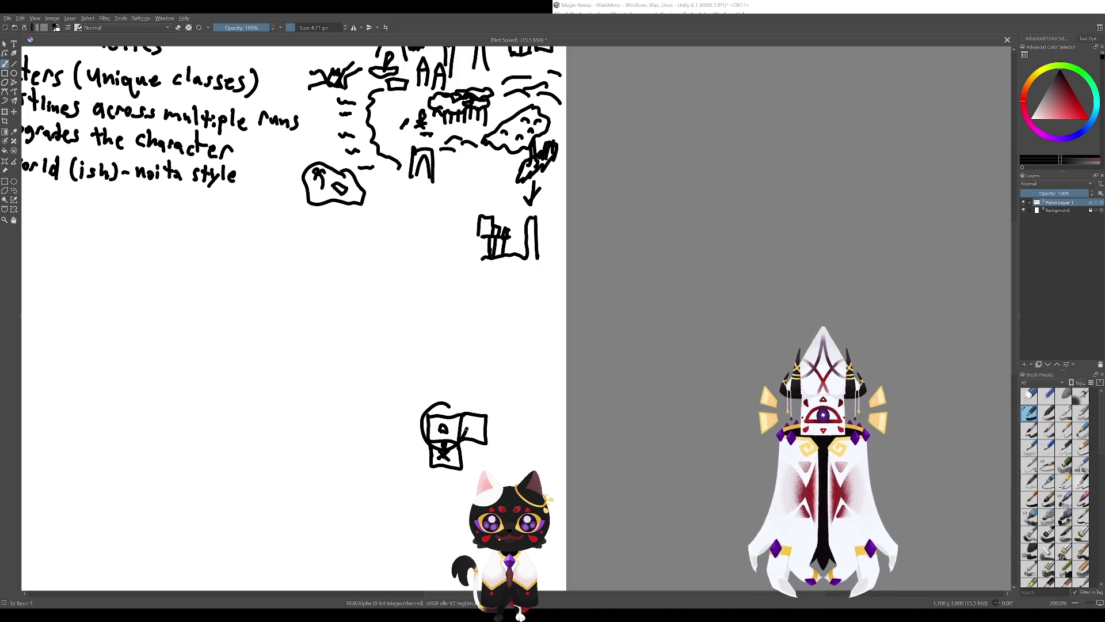
pyautogui.moveTo(446, 361)
pyautogui.mouseDown()
pyautogui.moveTo(453, 254)
pyautogui.moveTo(478, 483)
pyautogui.mouseUp()
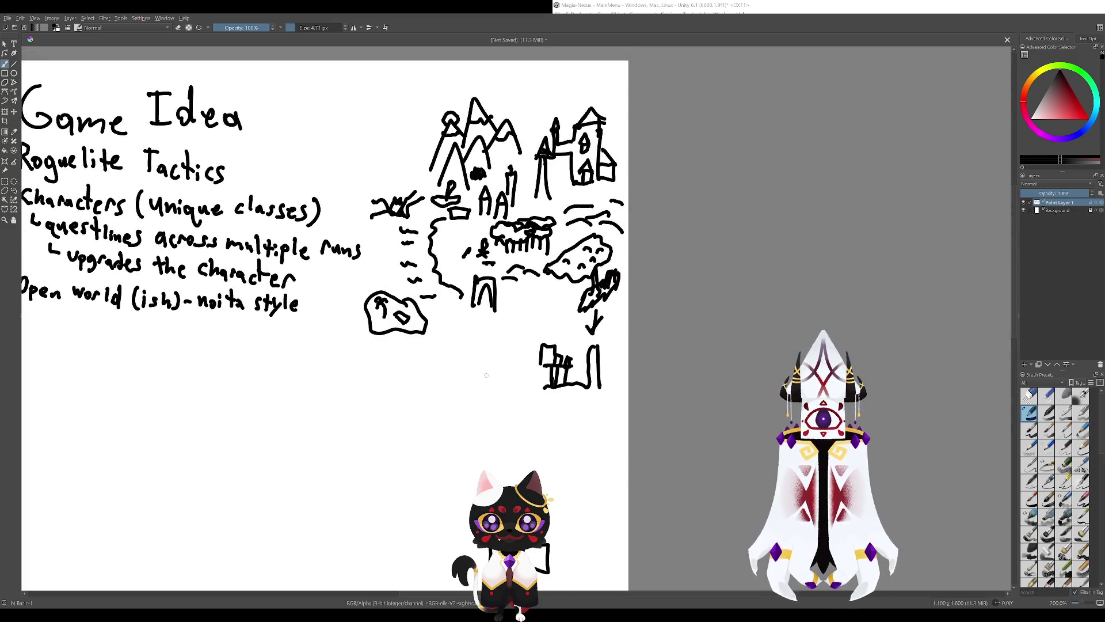
pyautogui.moveTo(521, 149); pyautogui.dragTo(545, 267)
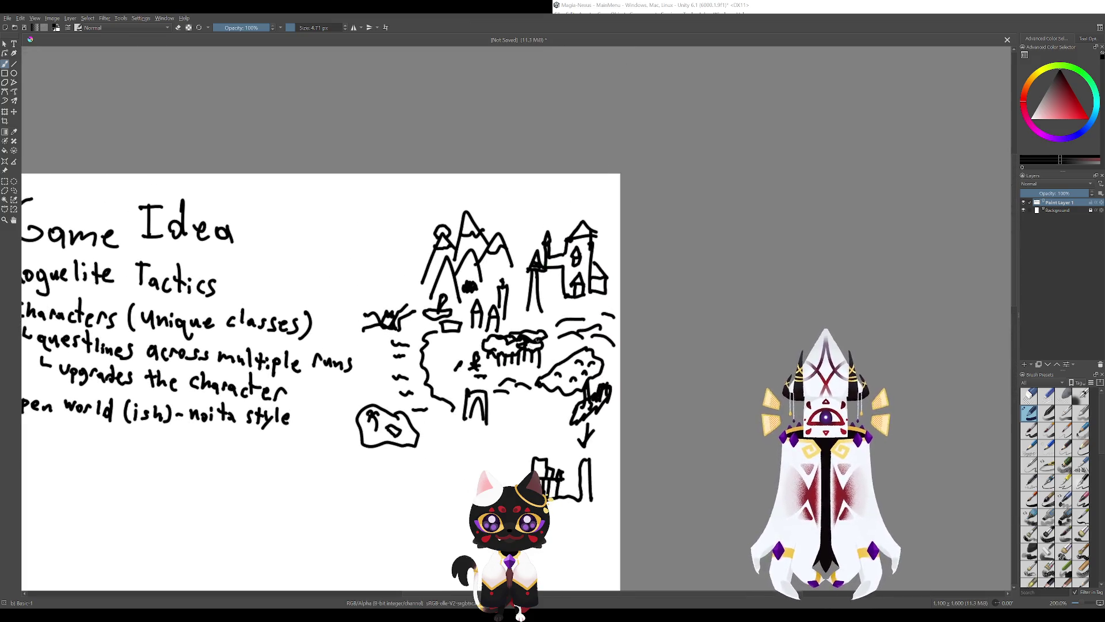
pyautogui.moveTo(575, 213); pyautogui.dragTo(501, 485)
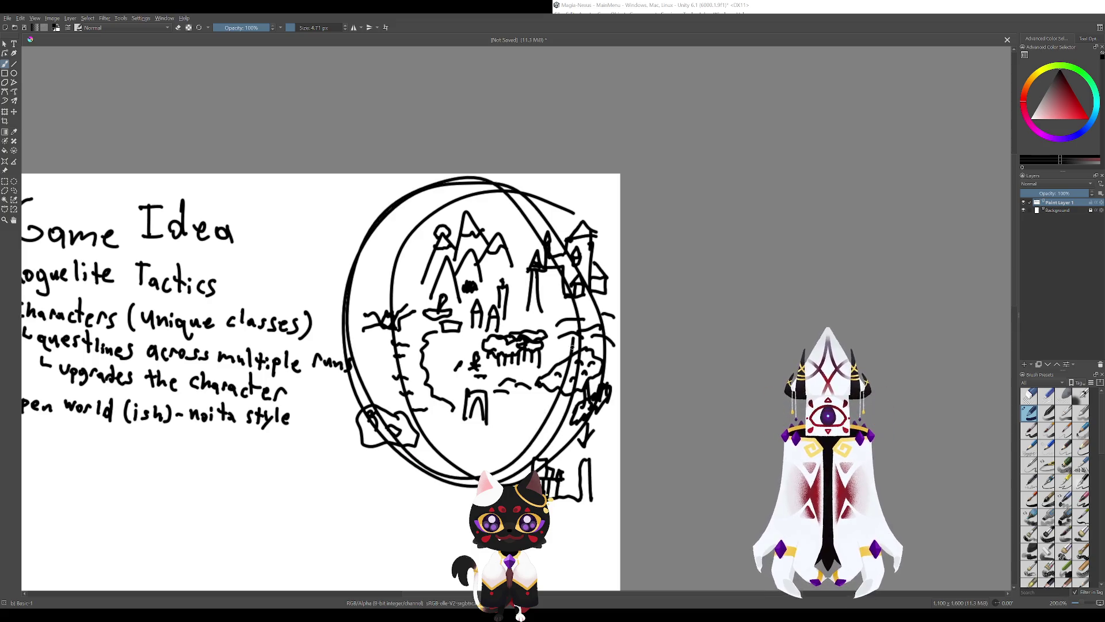
pyautogui.hotkey('ctrl', 'z')
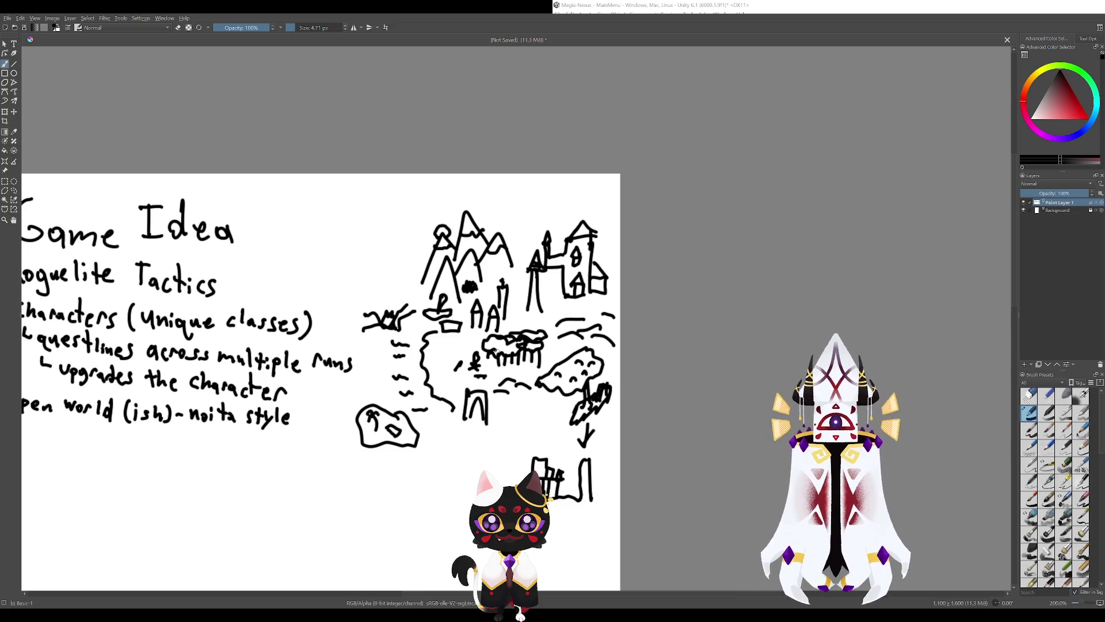
pyautogui.moveTo(525, 329)
pyautogui.mouseDown()
pyautogui.moveTo(495, 320)
pyautogui.moveTo(460, 256)
pyautogui.moveTo(484, 328)
pyautogui.moveTo(458, 299)
pyautogui.moveTo(397, 439)
pyautogui.moveTo(403, 403)
pyautogui.moveTo(389, 392)
pyautogui.moveTo(403, 437)
pyautogui.mouseUp()
pyautogui.hotkey('ctrl', 'z')
pyautogui.hotkey('ctrl', 'z')
pyautogui.hotkey('ctrl', 'z')
pyautogui.moveTo(552, 341)
pyautogui.mouseDown()
pyautogui.moveTo(530, 372)
pyautogui.moveTo(556, 343)
pyautogui.mouseUp()
pyautogui.hotkey('ctrl', 'z')
pyautogui.moveTo(607, 409); pyautogui.dragTo(650, 452)
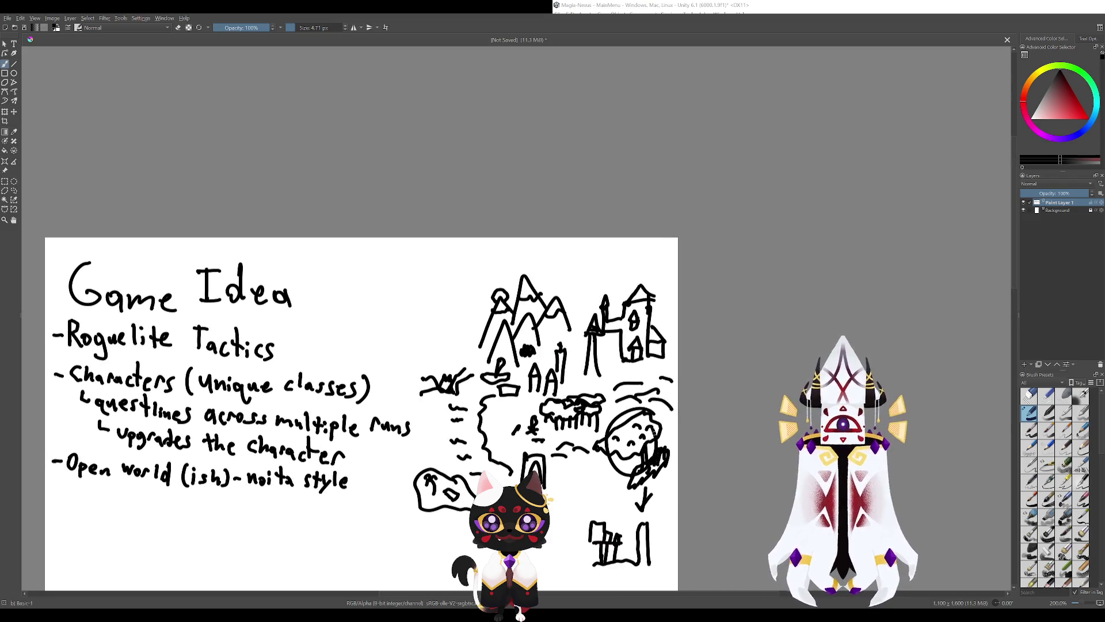
pyautogui.hotkey('ctrl', 'z')
pyautogui.moveTo(553, 356); pyautogui.dragTo(544, 356)
pyautogui.hotkey('ctrl', 'z')
pyautogui.moveTo(527, 455); pyautogui.dragTo(521, 458)
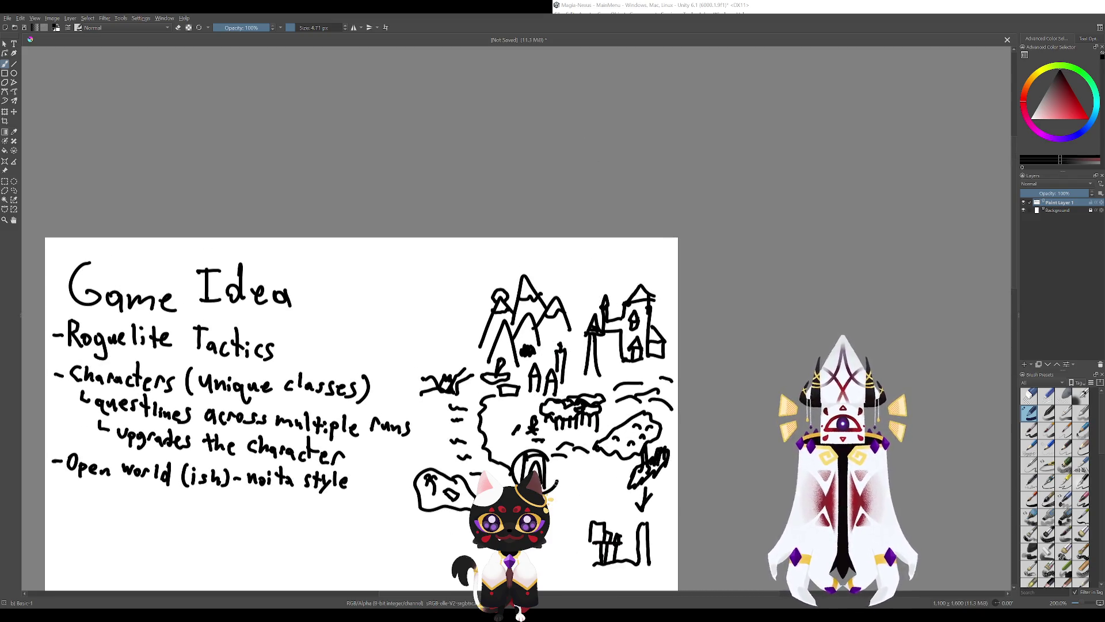
pyautogui.hotkey('ctrl', 'z')
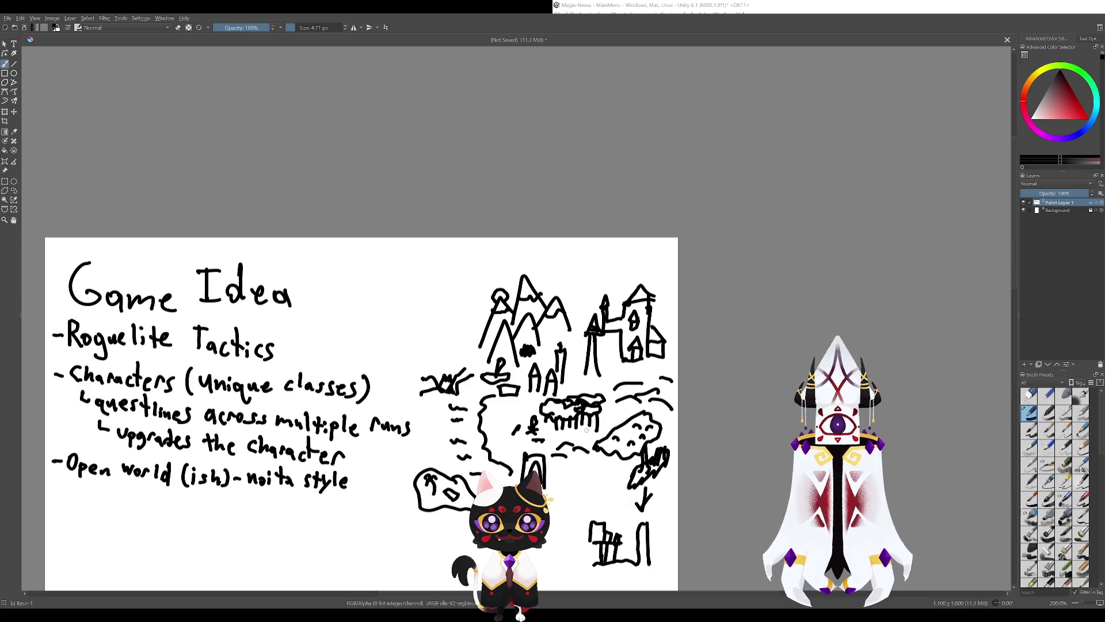
pyautogui.moveTo(582, 446); pyautogui.dragTo(559, 390)
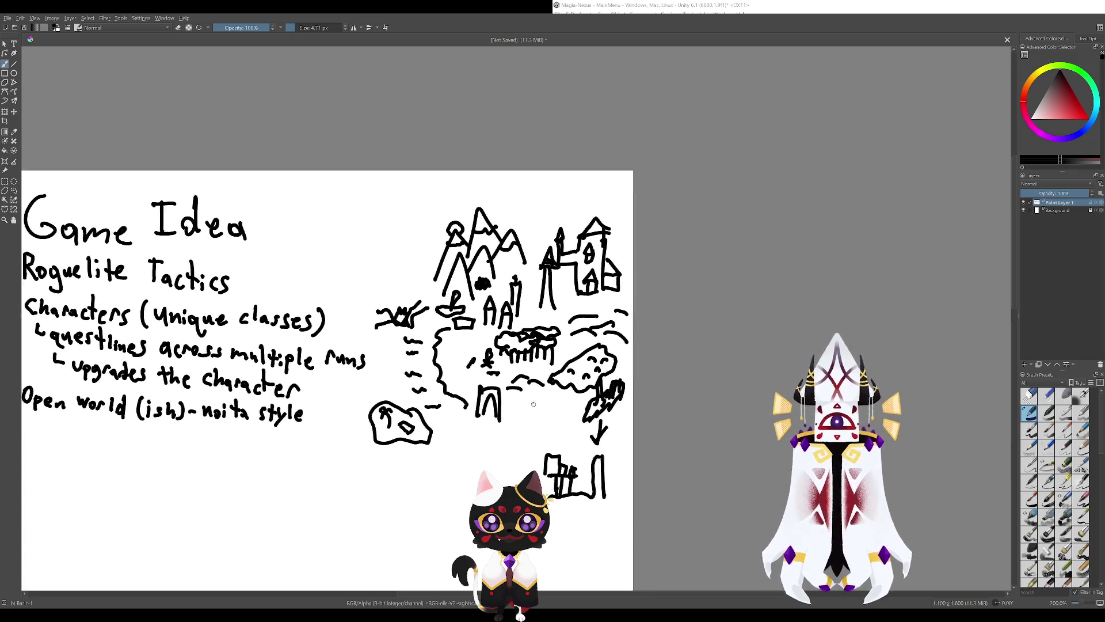
pyautogui.moveTo(553, 346)
pyautogui.mouseDown()
pyautogui.moveTo(553, 406)
pyautogui.moveTo(514, 423)
pyautogui.moveTo(515, 410)
pyautogui.mouseUp()
pyautogui.hotkey('ctrl', 'z')
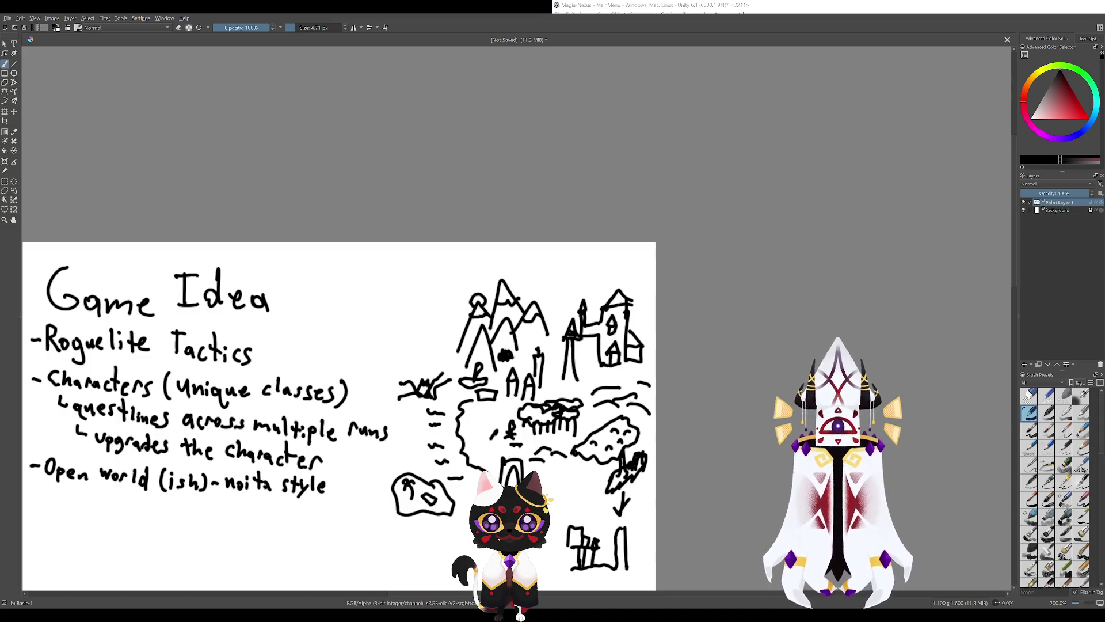
pyautogui.moveTo(523, 446); pyautogui.dragTo(460, 482)
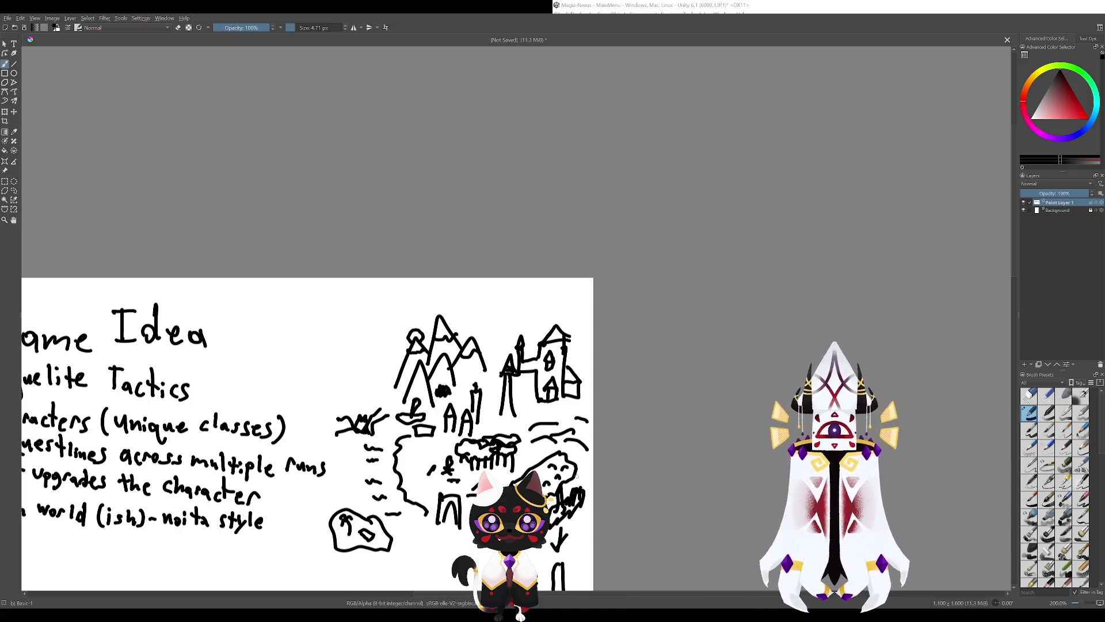
pyautogui.moveTo(563, 408)
pyautogui.mouseDown()
pyautogui.moveTo(535, 349)
pyautogui.moveTo(589, 365)
pyautogui.mouseUp()
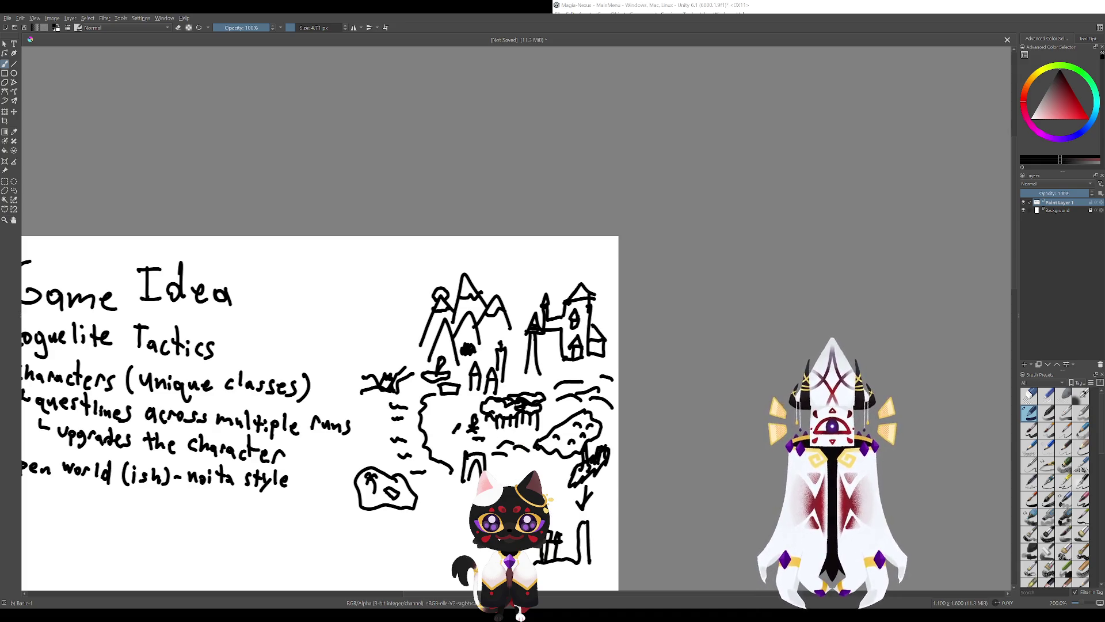
pyautogui.moveTo(589, 366); pyautogui.dragTo(535, 219)
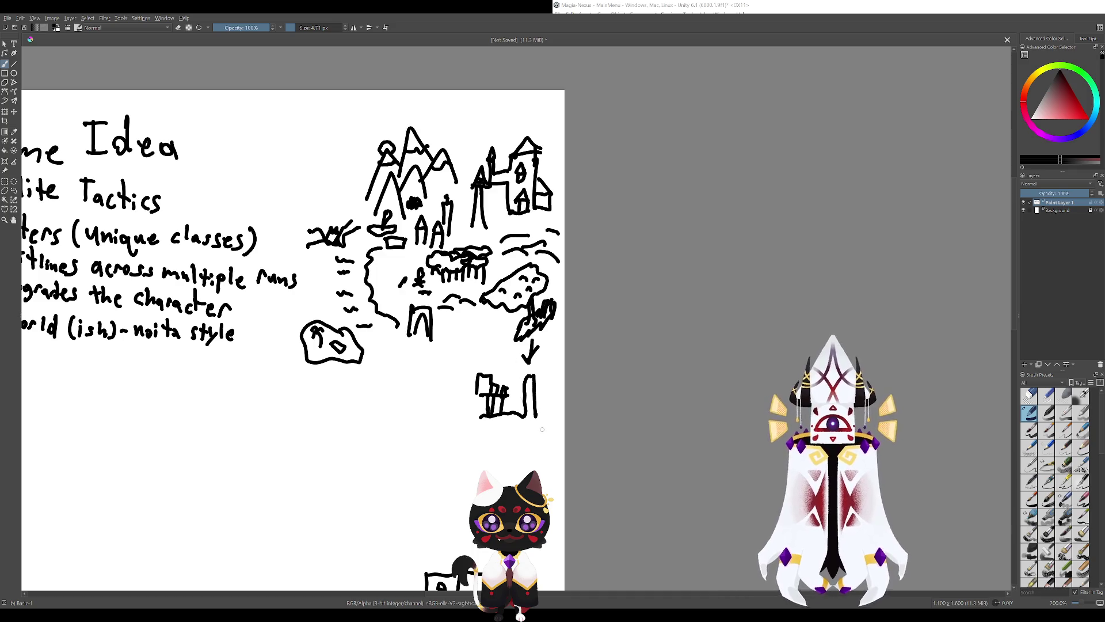
pyautogui.moveTo(485, 340)
pyautogui.mouseDown()
pyautogui.moveTo(428, 220)
pyautogui.moveTo(497, 325)
pyautogui.mouseUp()
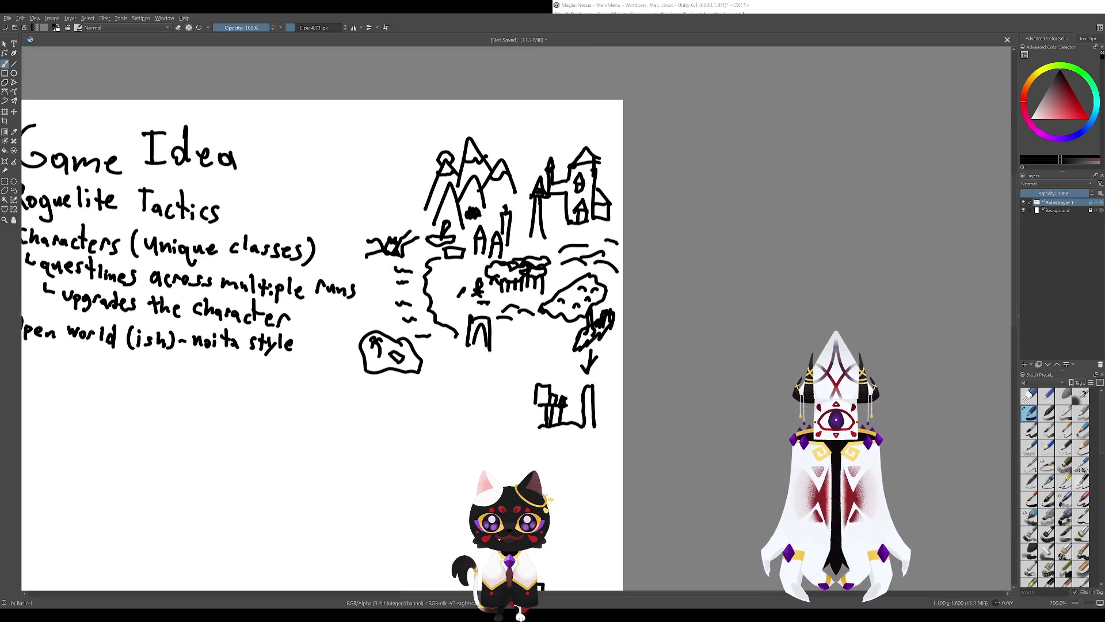
pyautogui.moveTo(539, 490); pyautogui.dragTo(497, 324)
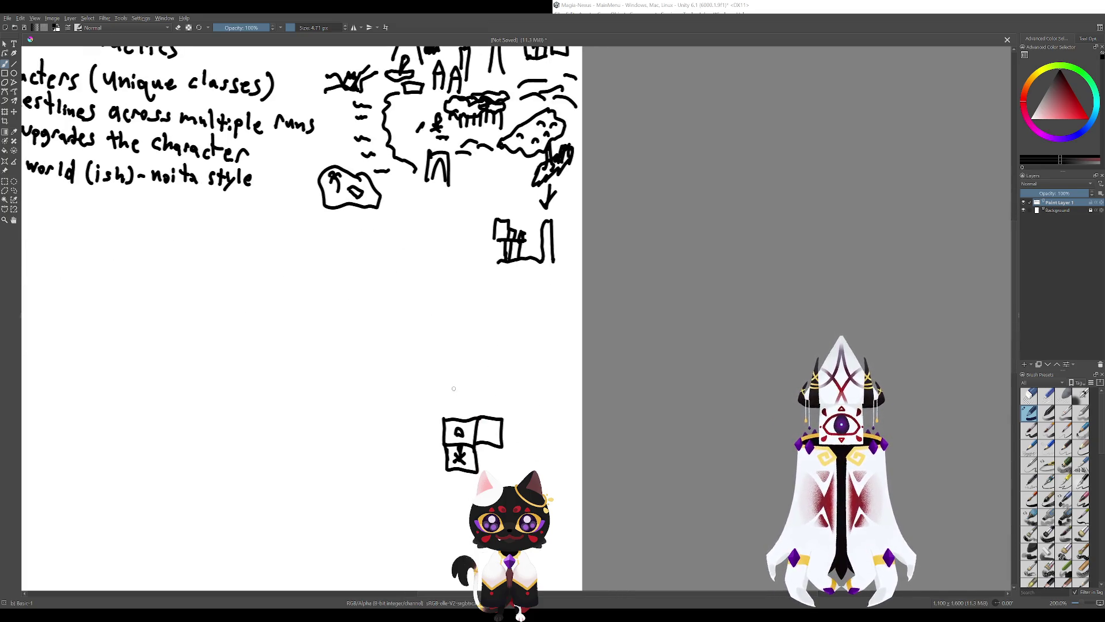
pyautogui.moveTo(431, 369)
pyautogui.mouseDown()
pyautogui.moveTo(469, 403)
pyautogui.moveTo(463, 368)
pyautogui.mouseUp()
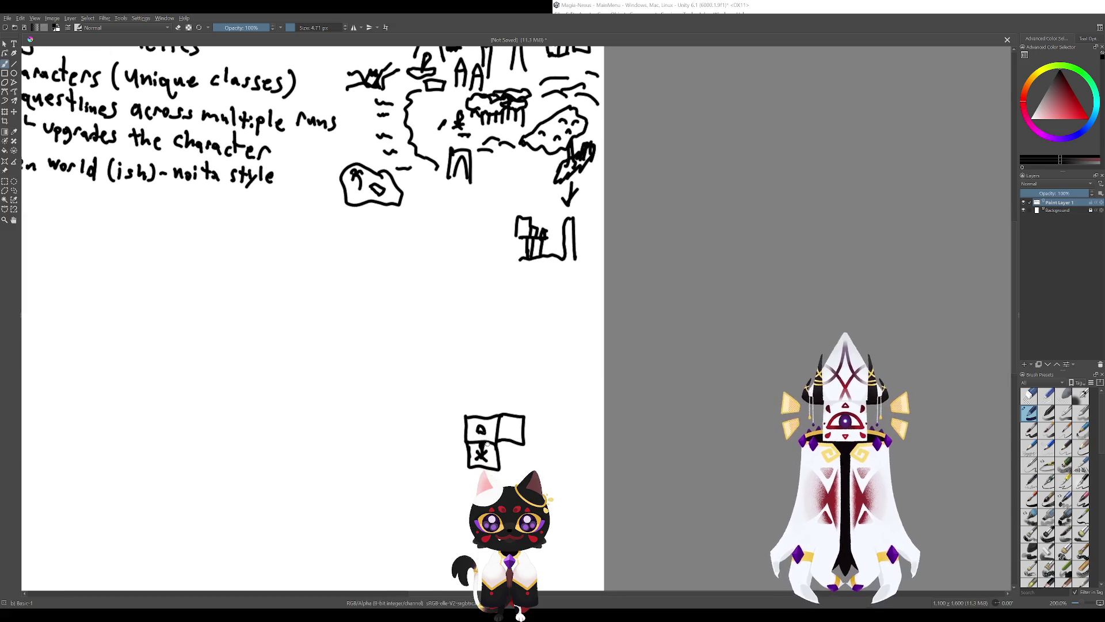
# Add a small tower rectangle atop the box stack and extend a line right for new rooms.
pyautogui.moveTo(466, 419)
pyautogui.mouseDown()
pyautogui.moveTo(466, 402)
pyautogui.moveTo(492, 395)
pyautogui.moveTo(495, 428)
pyautogui.moveTo(500, 370)
pyautogui.moveTo(498, 397)
pyautogui.mouseUp()
pyautogui.moveTo(470, 361)
pyautogui.mouseDown()
pyautogui.moveTo(470, 343)
pyautogui.moveTo(484, 362)
pyautogui.moveTo(476, 329)
pyautogui.moveTo(490, 361)
pyautogui.moveTo(506, 340)
pyautogui.moveTo(498, 326)
pyautogui.moveTo(506, 345)
pyautogui.moveTo(491, 345)
pyautogui.mouseUp()
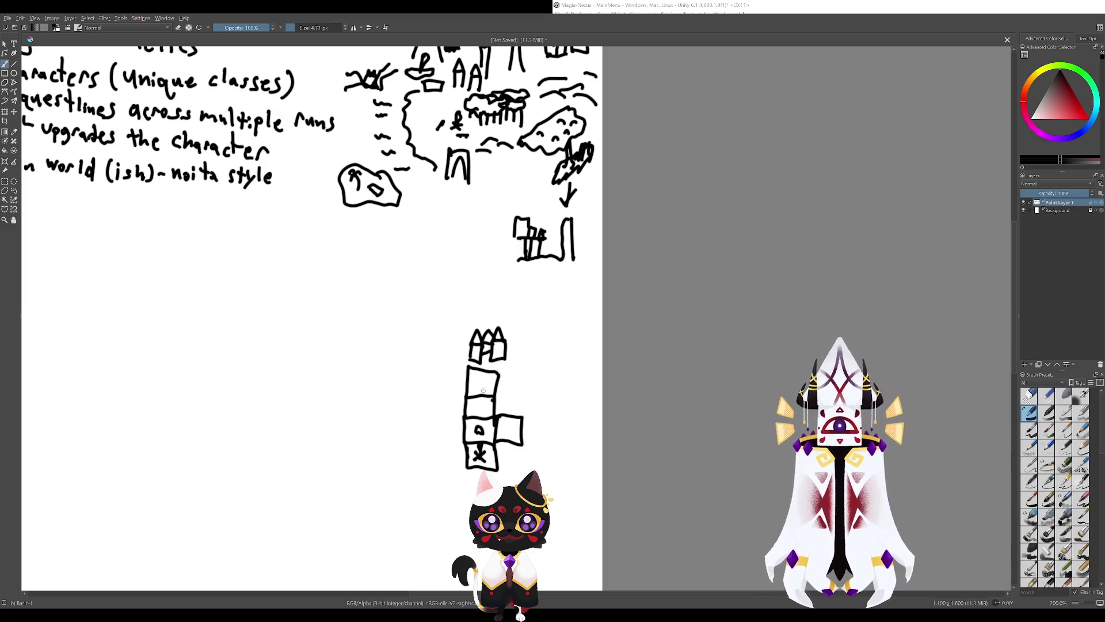
pyautogui.moveTo(480, 446); pyautogui.dragTo(490, 361)
pyautogui.hotkey('ctrl', 'z')
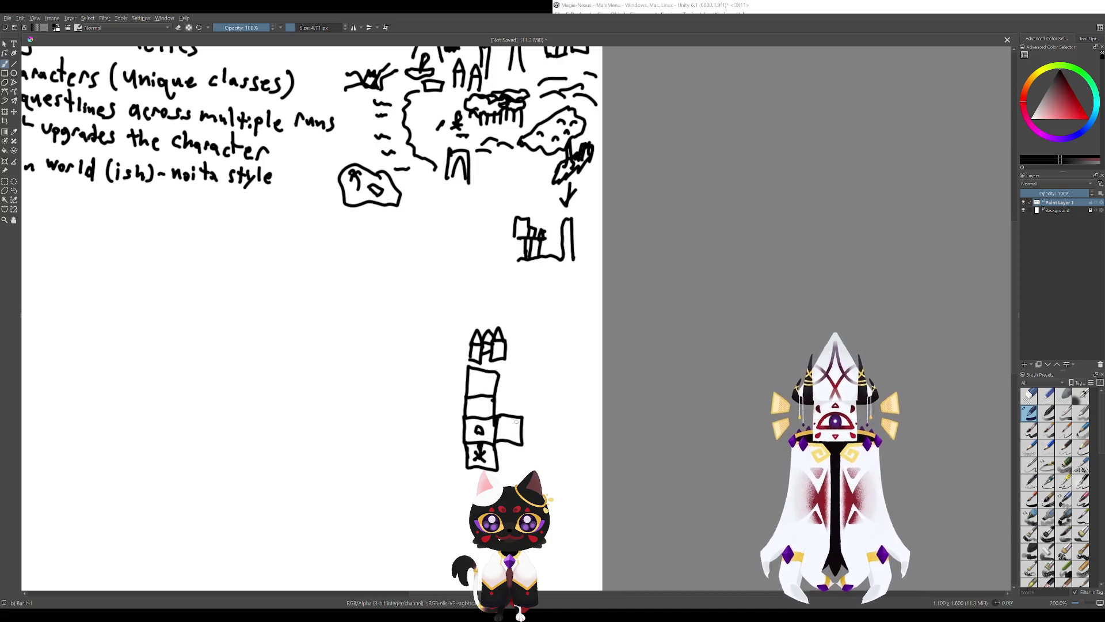
pyautogui.moveTo(502, 410); pyautogui.dragTo(479, 449)
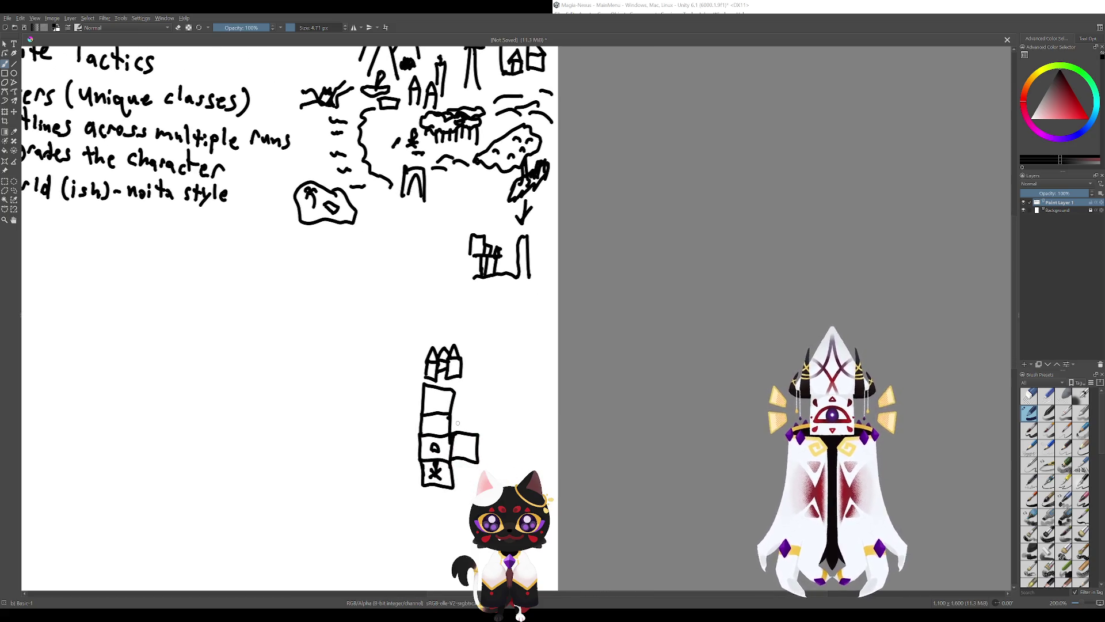
pyautogui.moveTo(449, 412)
pyautogui.mouseDown()
pyautogui.moveTo(468, 411)
pyautogui.moveTo(501, 455)
pyautogui.moveTo(478, 459)
pyautogui.moveTo(521, 460)
pyautogui.moveTo(498, 461)
pyautogui.moveTo(499, 409)
pyautogui.moveTo(519, 439)
pyautogui.mouseUp()
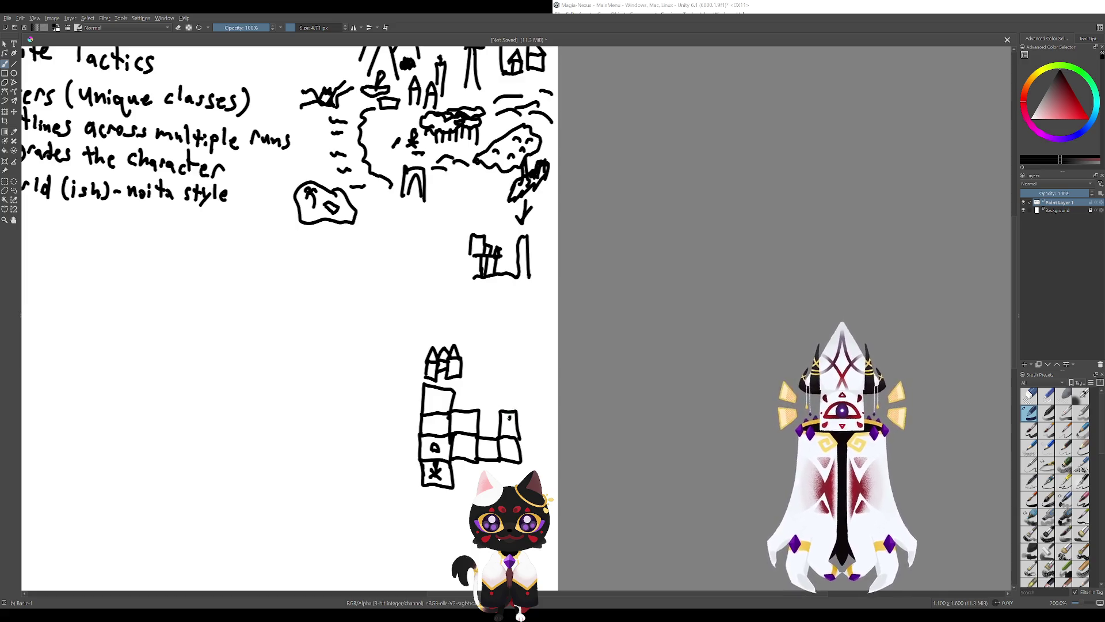
# Draw an arrow from the right-hand room back into the top of the stack, discarding stray curves.
pyautogui.moveTo(509, 410)
pyautogui.mouseDown()
pyautogui.moveTo(460, 398)
pyautogui.moveTo(500, 401)
pyautogui.mouseUp()
pyautogui.scroll(-1, 501, 402)
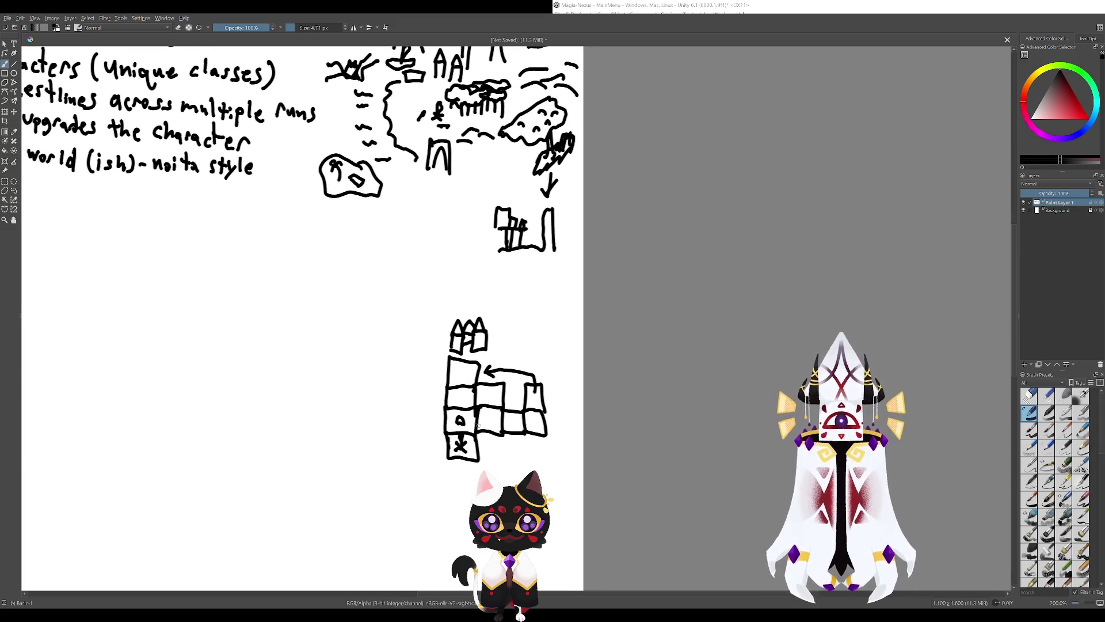
pyautogui.moveTo(468, 413)
pyautogui.mouseDown()
pyautogui.moveTo(488, 401)
pyautogui.moveTo(515, 426)
pyautogui.moveTo(533, 402)
pyautogui.mouseUp()
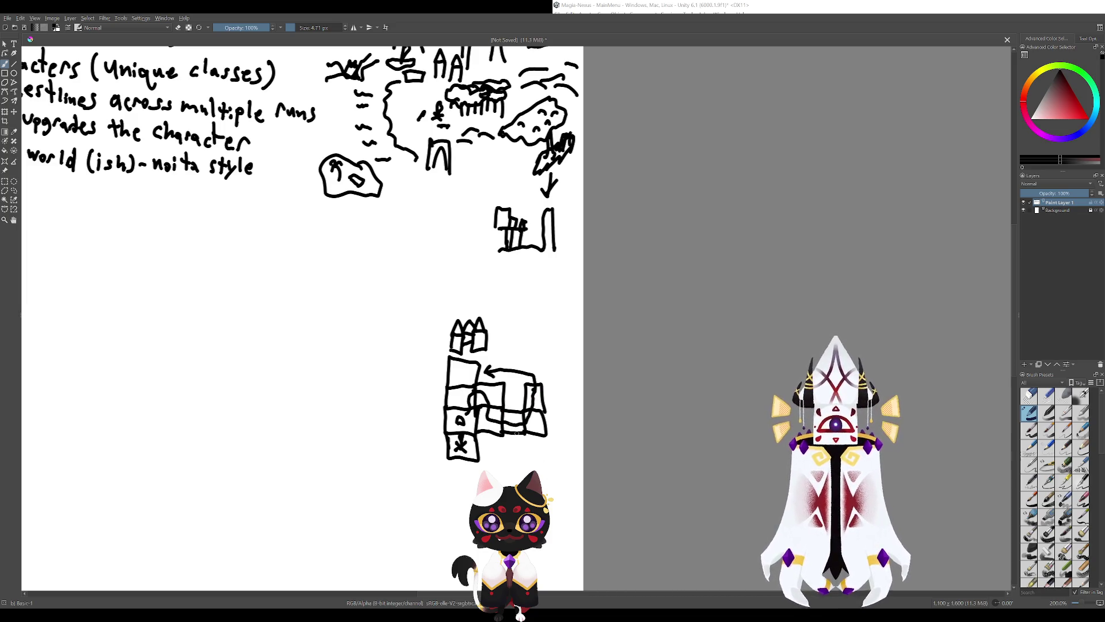
pyautogui.hotkey('ctrl', 'z')
pyautogui.hotkey('ctrl', 'z')
pyautogui.hotkey('ctrl', 'z')
pyautogui.moveTo(537, 418); pyautogui.dragTo(545, 423)
pyautogui.hotkey('ctrl', 'z')
pyautogui.hotkey('ctrl', 'z')
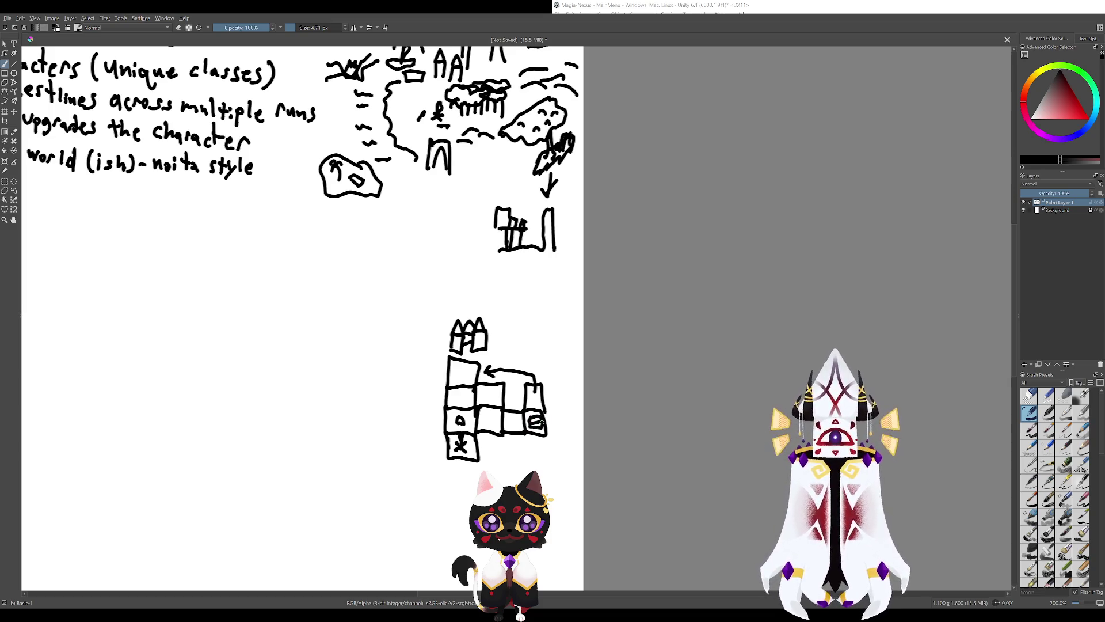
pyautogui.hotkey('ctrl', 'z')
pyautogui.hotkey('ctrl', 'z')
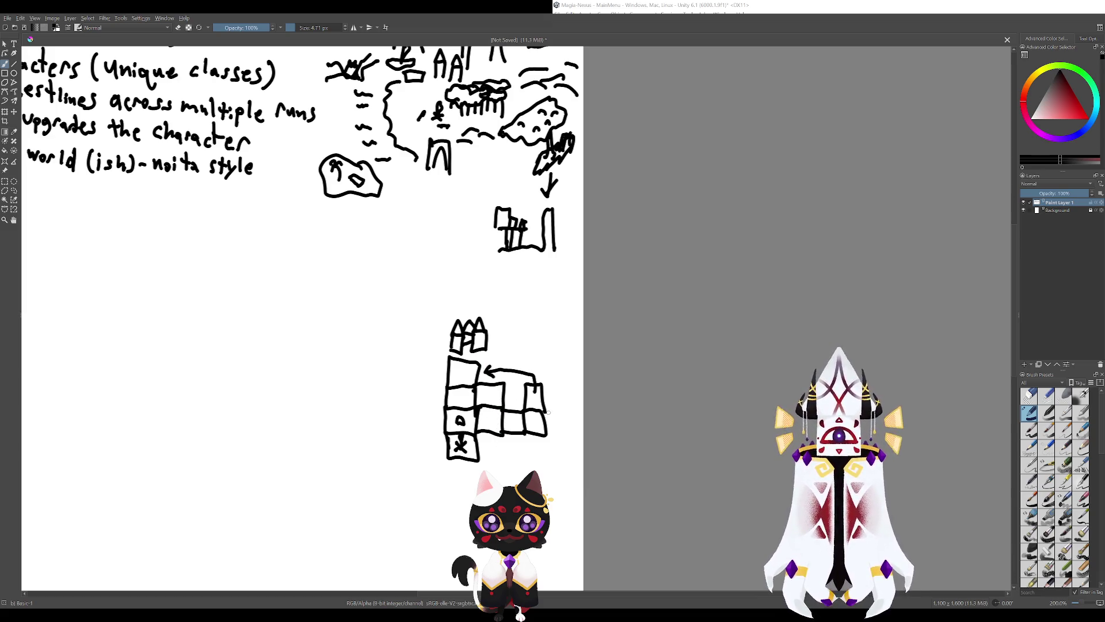
pyautogui.moveTo(552, 374)
pyautogui.mouseDown()
pyautogui.moveTo(547, 455)
pyautogui.moveTo(518, 383)
pyautogui.moveTo(570, 496)
pyautogui.moveTo(505, 407)
pyautogui.mouseUp()
pyautogui.hotkey('ctrl', 'z')
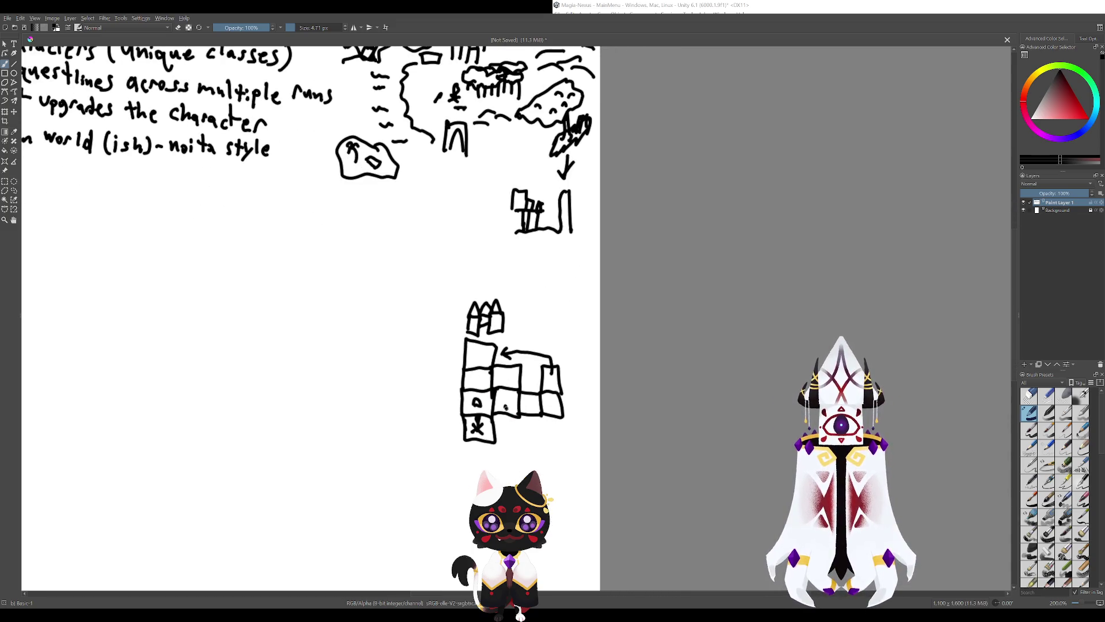
pyautogui.moveTo(478, 405); pyautogui.dragTo(478, 423)
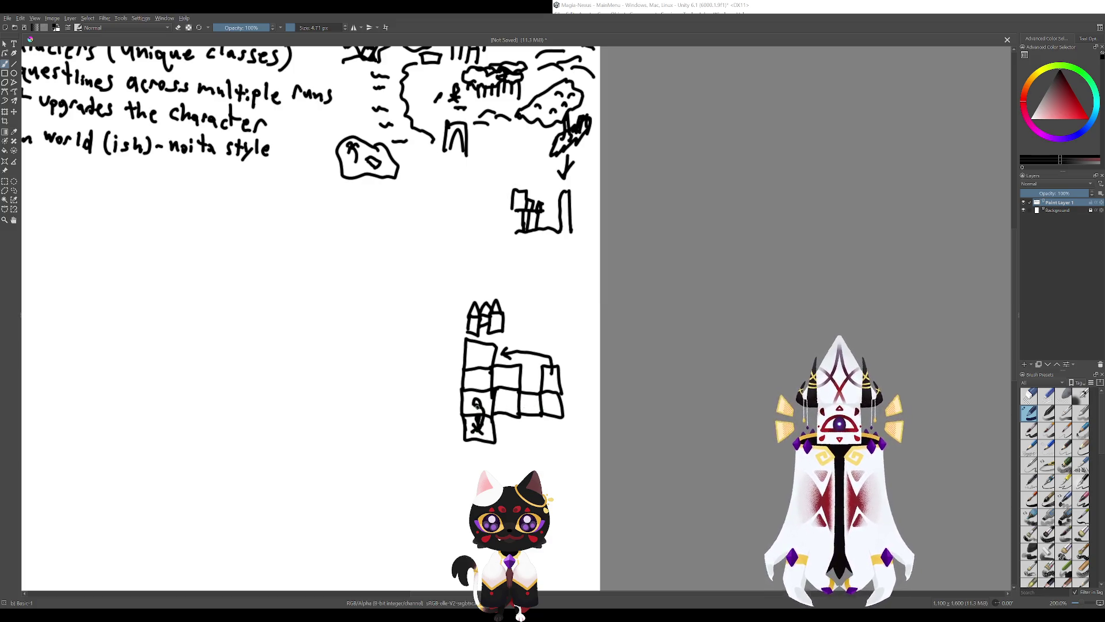
pyautogui.moveTo(508, 383); pyautogui.dragTo(575, 441)
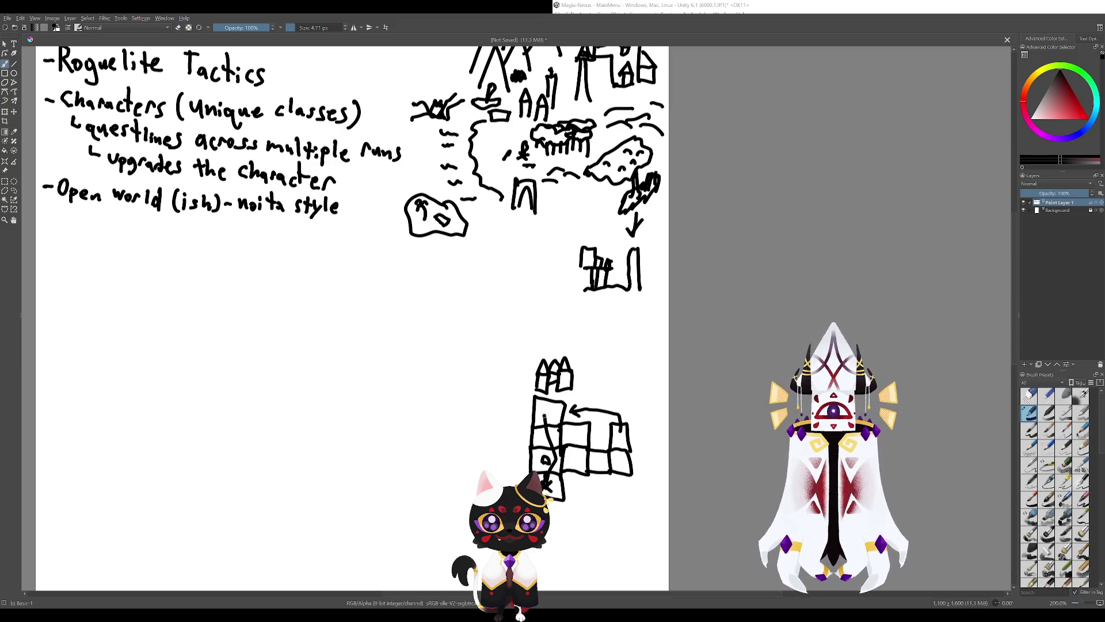
pyautogui.scroll(3, 345, 317)
pyautogui.scroll(1, 506, 340)
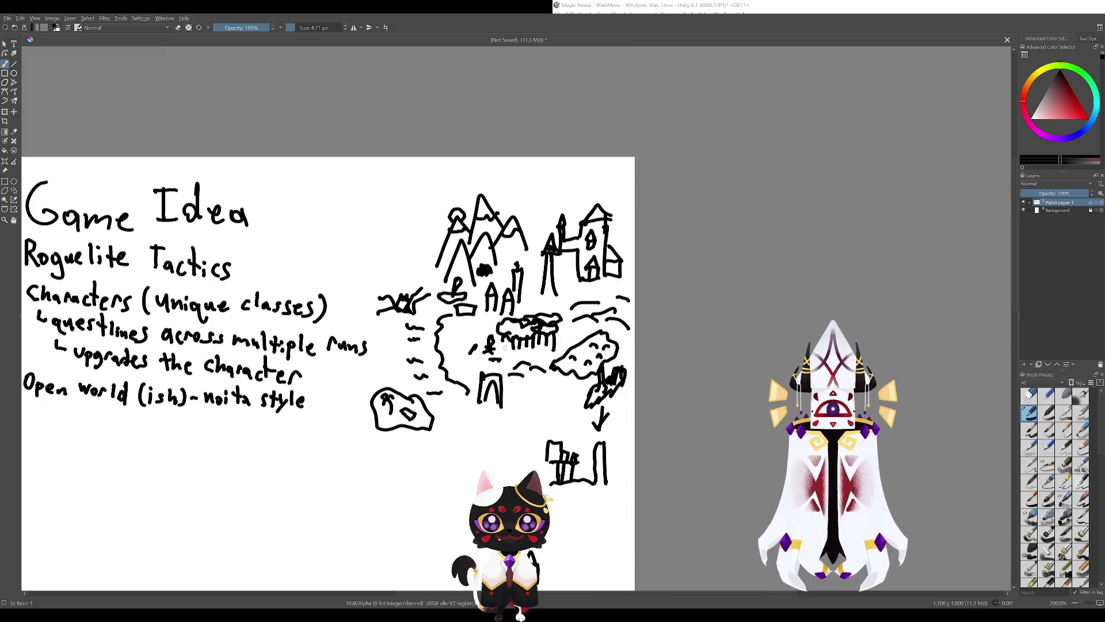
pyautogui.moveTo(522, 288)
pyautogui.mouseDown()
pyautogui.moveTo(602, 300)
pyautogui.moveTo(581, 257)
pyautogui.moveTo(588, 241)
pyautogui.moveTo(564, 207)
pyautogui.moveTo(562, 221)
pyautogui.moveTo(569, 216)
pyautogui.mouseUp()
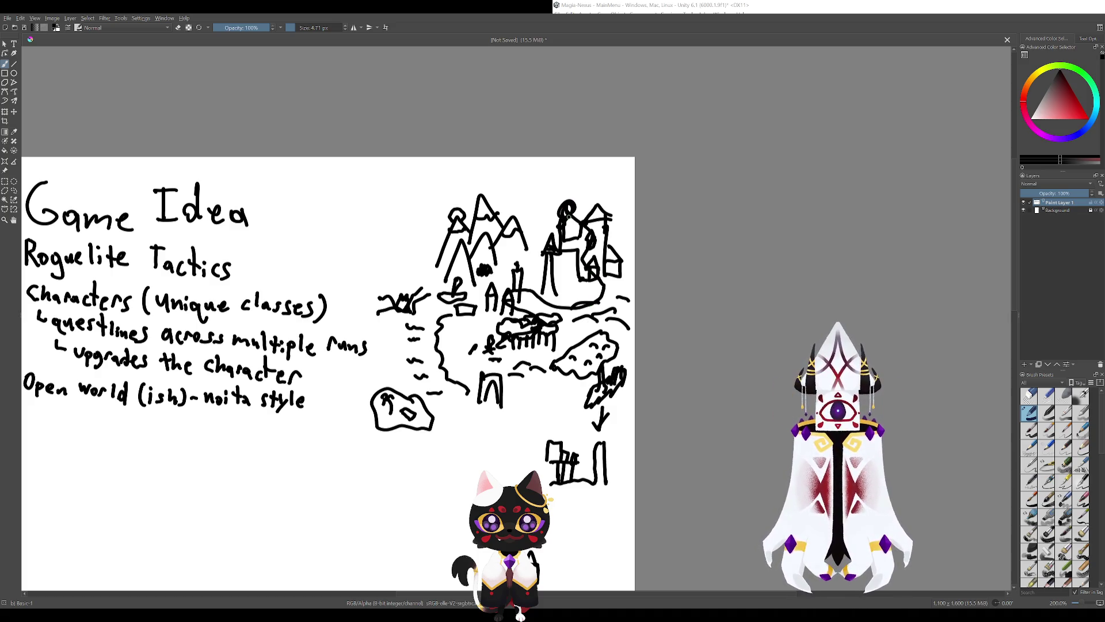
pyautogui.moveTo(522, 291); pyautogui.dragTo(508, 290)
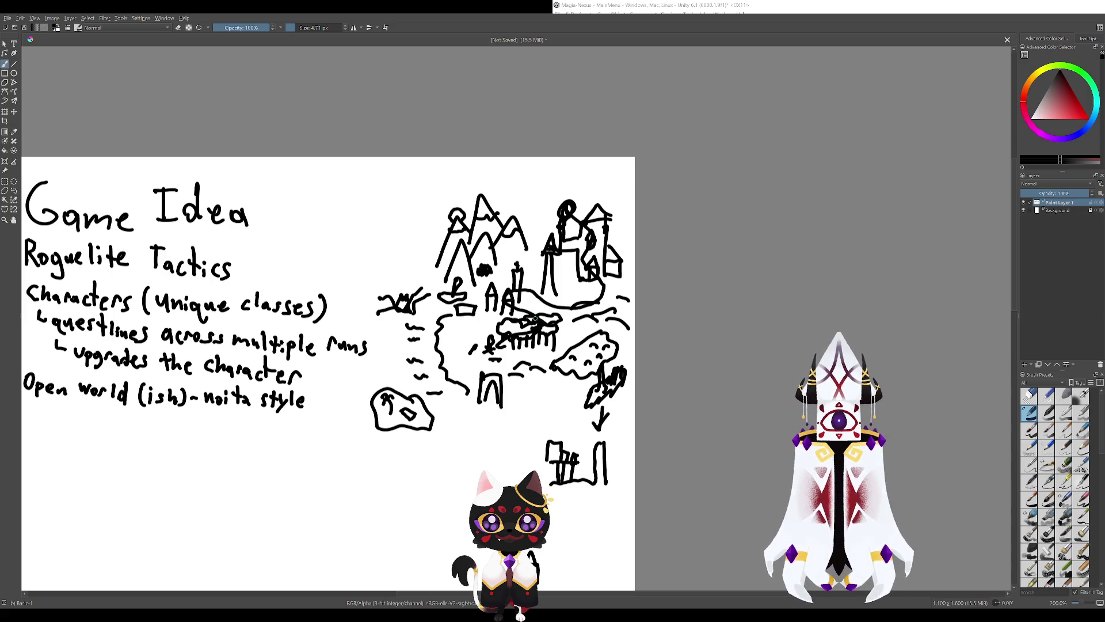
pyautogui.moveTo(542, 325)
pyautogui.mouseDown()
pyautogui.moveTo(593, 361)
pyautogui.moveTo(600, 442)
pyautogui.moveTo(564, 456)
pyautogui.moveTo(554, 439)
pyautogui.mouseUp()
pyautogui.hotkey('ctrl', 'z')
pyautogui.hotkey('ctrl', 'z')
pyautogui.hotkey('ctrl', 'z')
pyautogui.hotkey('ctrl', 'z')
pyautogui.hotkey('ctrl', 'z')
pyautogui.hotkey('ctrl', 'z')
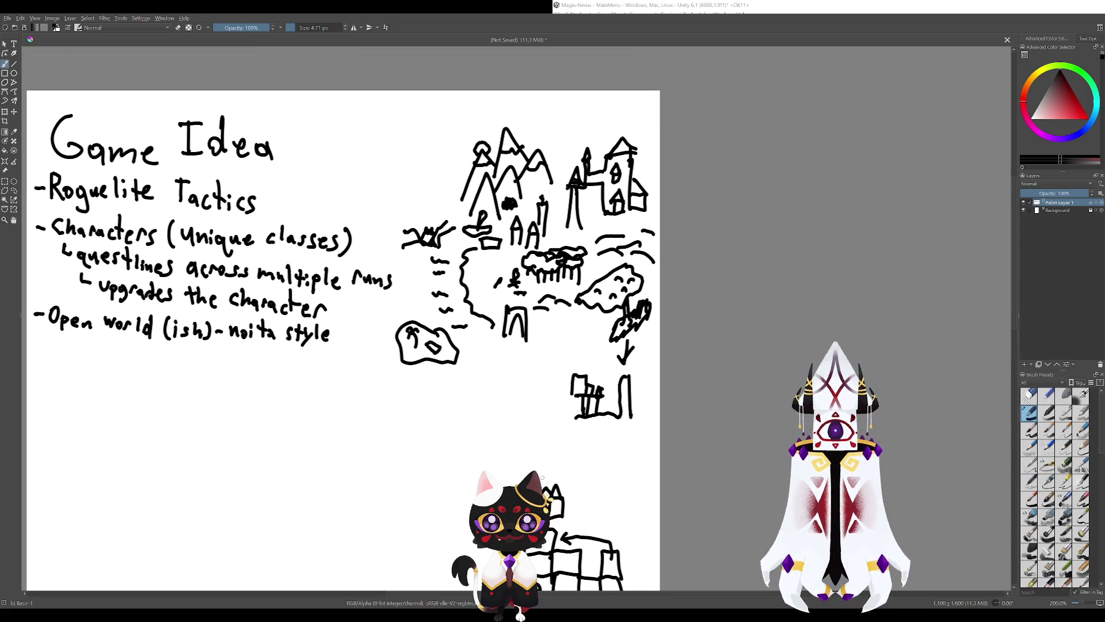
pyautogui.moveTo(480, 326); pyautogui.dragTo(464, 198)
pyautogui.moveTo(465, 329); pyautogui.dragTo(592, 453)
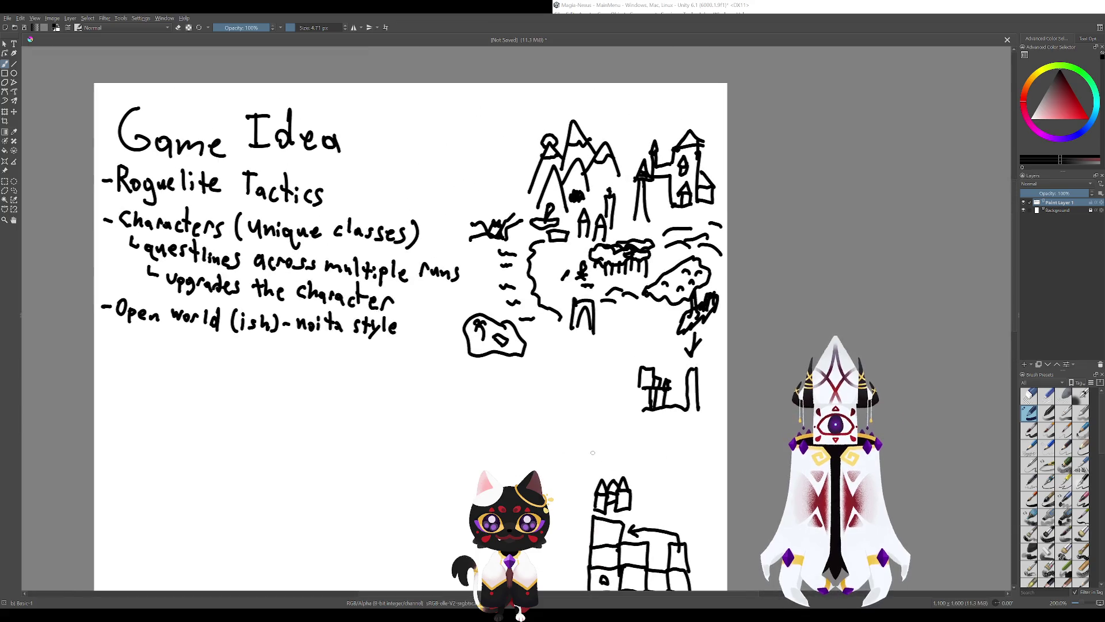
pyautogui.moveTo(518, 288)
pyautogui.mouseDown()
pyautogui.moveTo(836, 415)
pyautogui.moveTo(892, 459)
pyautogui.moveTo(851, 447)
pyautogui.moveTo(651, 468)
pyautogui.mouseUp()
pyautogui.moveTo(484, 429)
pyautogui.mouseDown()
pyautogui.moveTo(586, 462)
pyautogui.moveTo(514, 418)
pyautogui.mouseUp()
pyautogui.moveTo(460, 355); pyautogui.dragTo(553, 414)
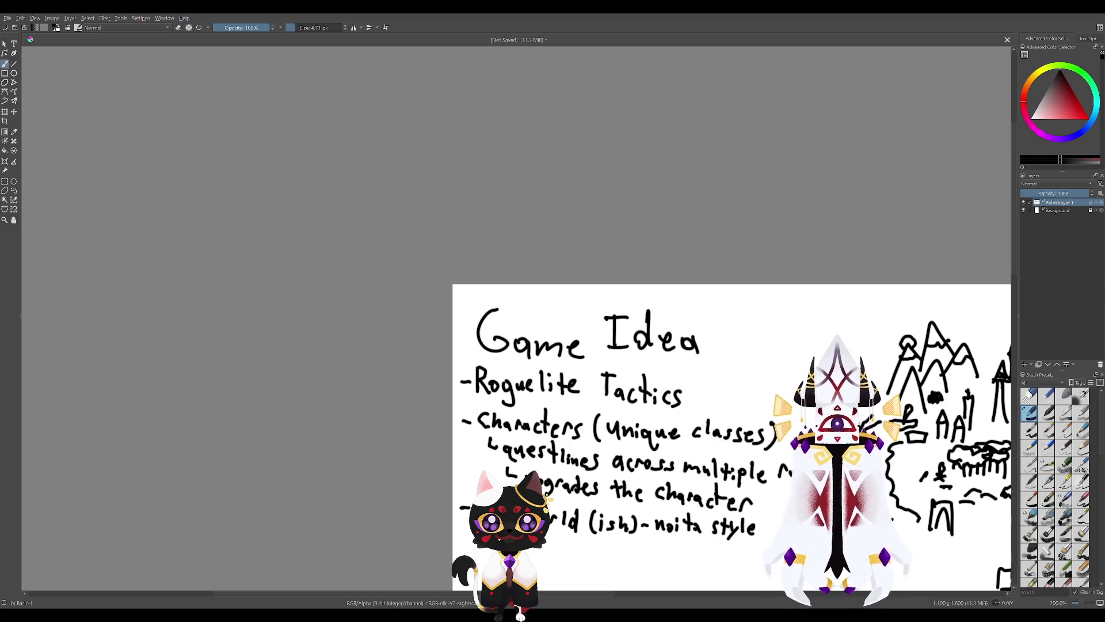
pyautogui.scroll(1, 936, 80)
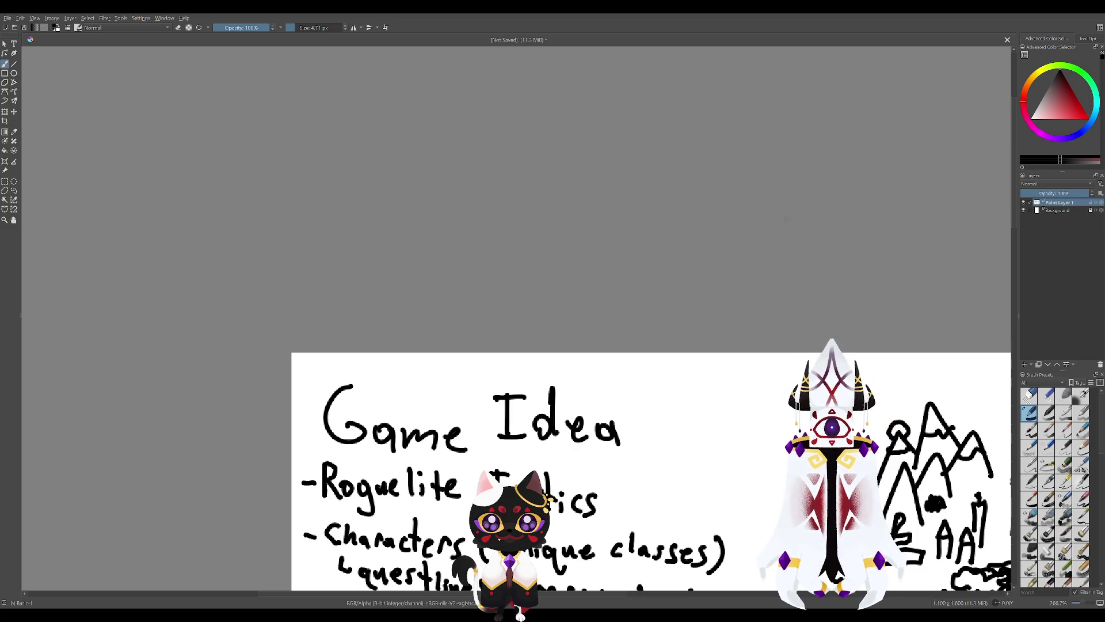
pyautogui.scroll(-5, 568, 405)
pyautogui.hscroll(3, 568, 405)
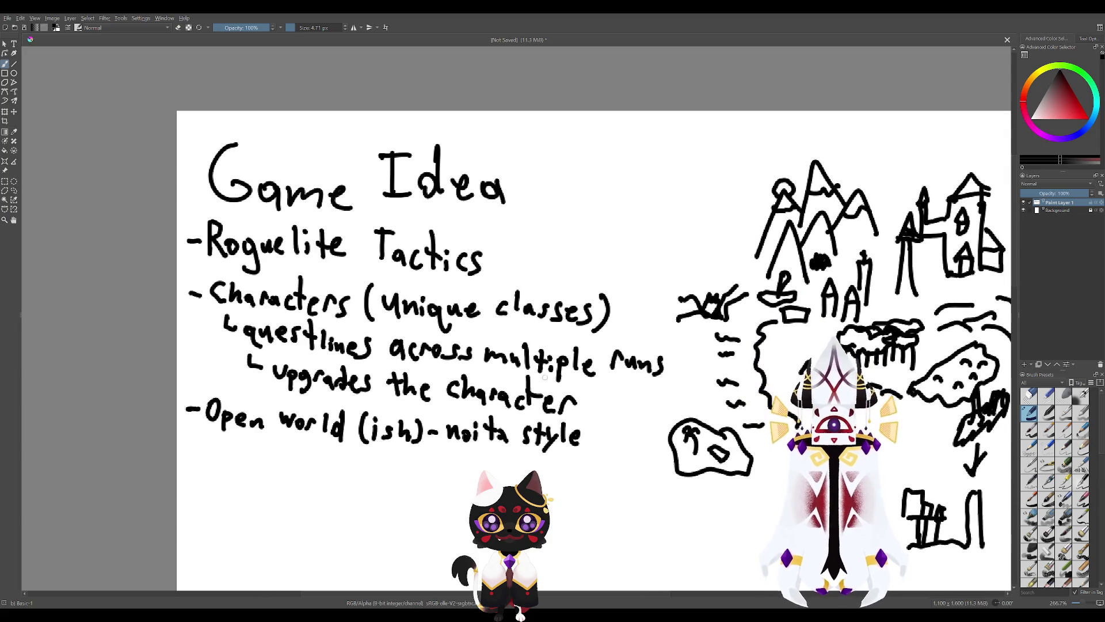
pyautogui.scroll(-2, 605, 405)
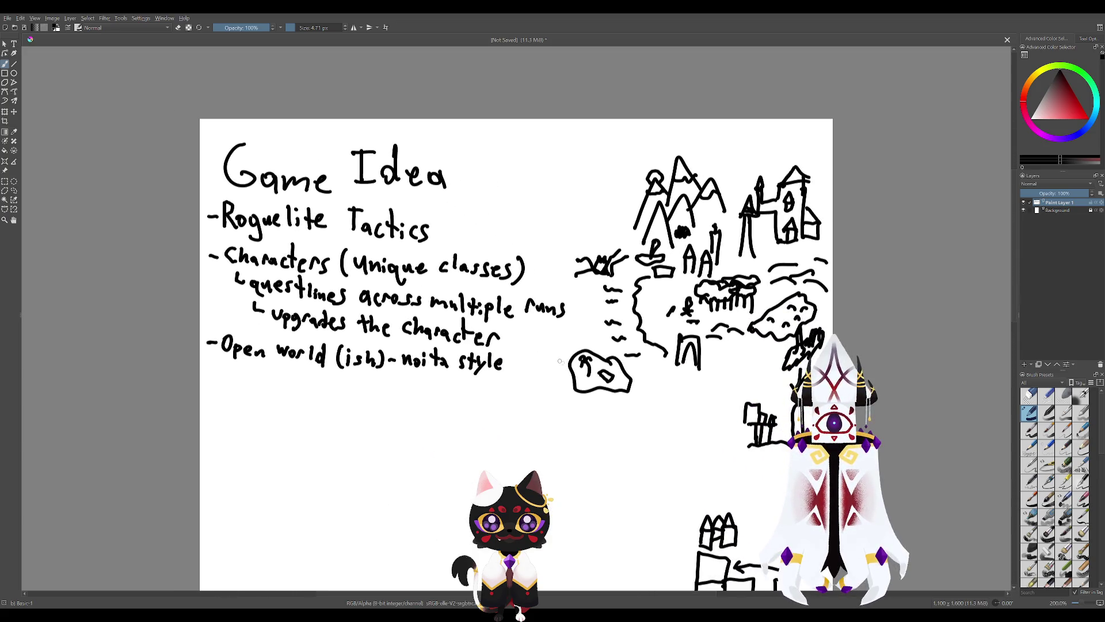
pyautogui.scroll(-3, 610, 397)
pyautogui.hscroll(3, 610, 397)
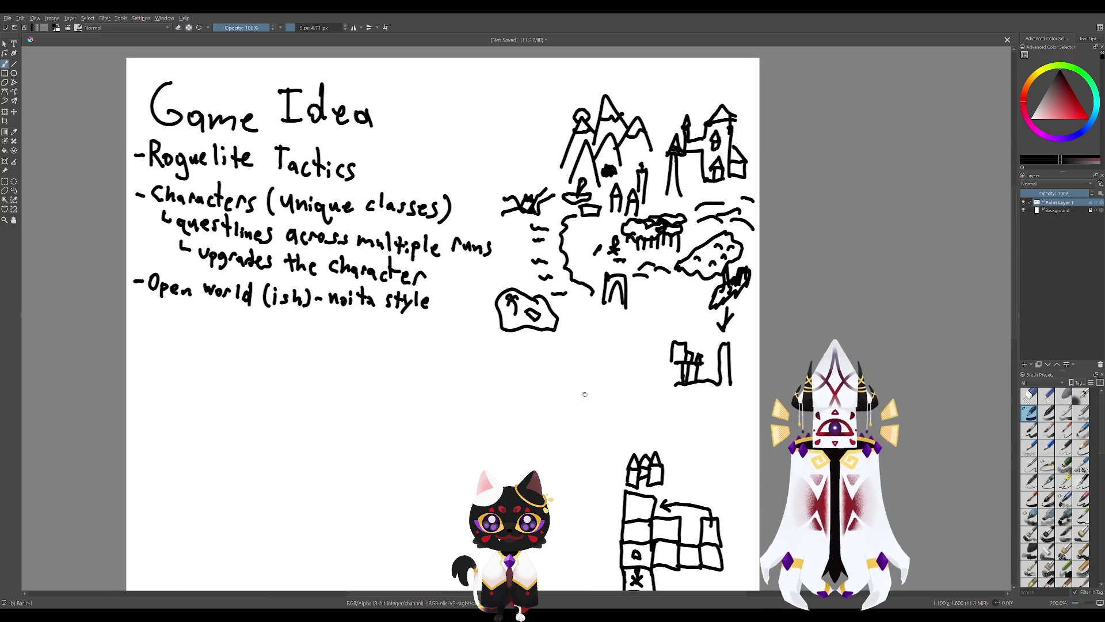
pyautogui.scroll(-2, 581, 393)
pyautogui.hscroll(1, 581, 393)
pyautogui.scroll(2, 582, 393)
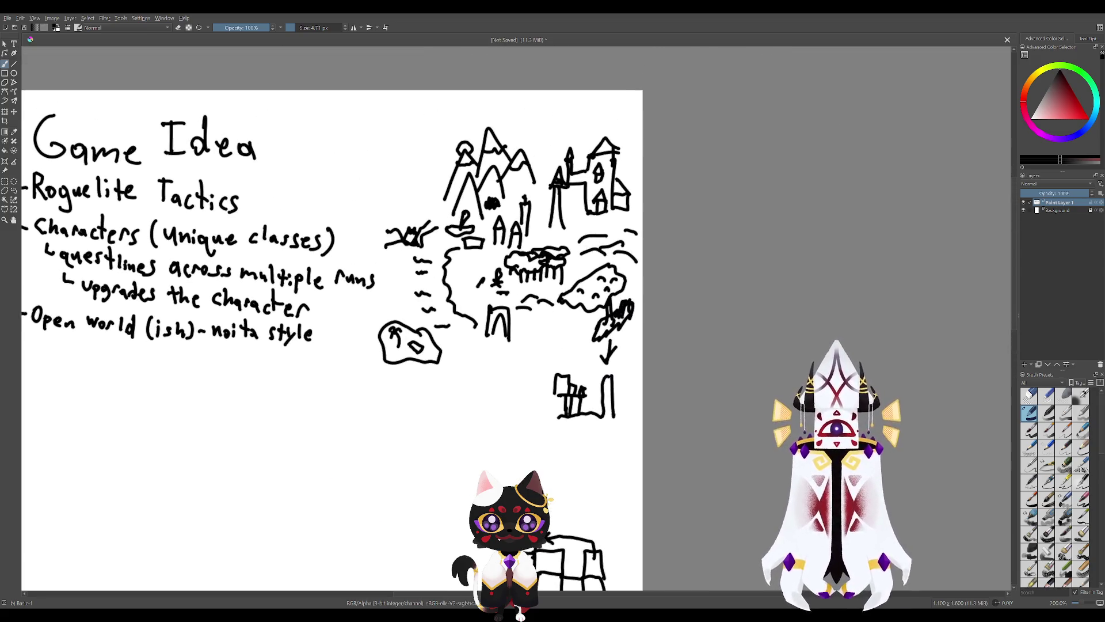
pyautogui.scroll(-3, 582, 393)
pyautogui.moveTo(574, 360); pyautogui.dragTo(468, 371)
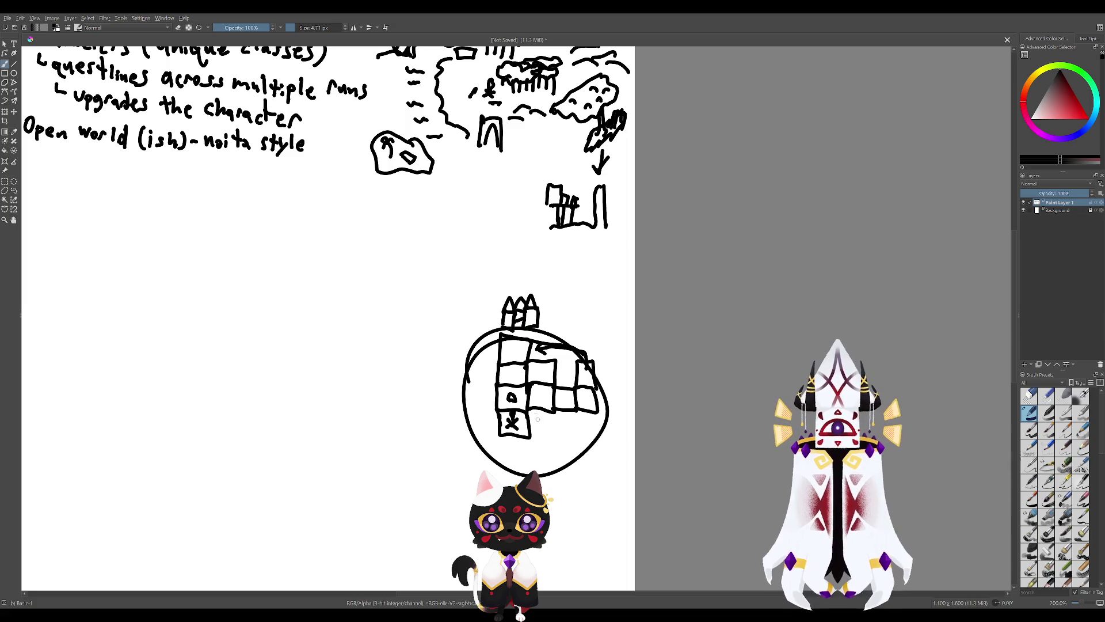
pyautogui.hotkey('ctrl', 'z')
pyautogui.scroll(2, 547, 399)
pyautogui.hscroll(-2, 547, 399)
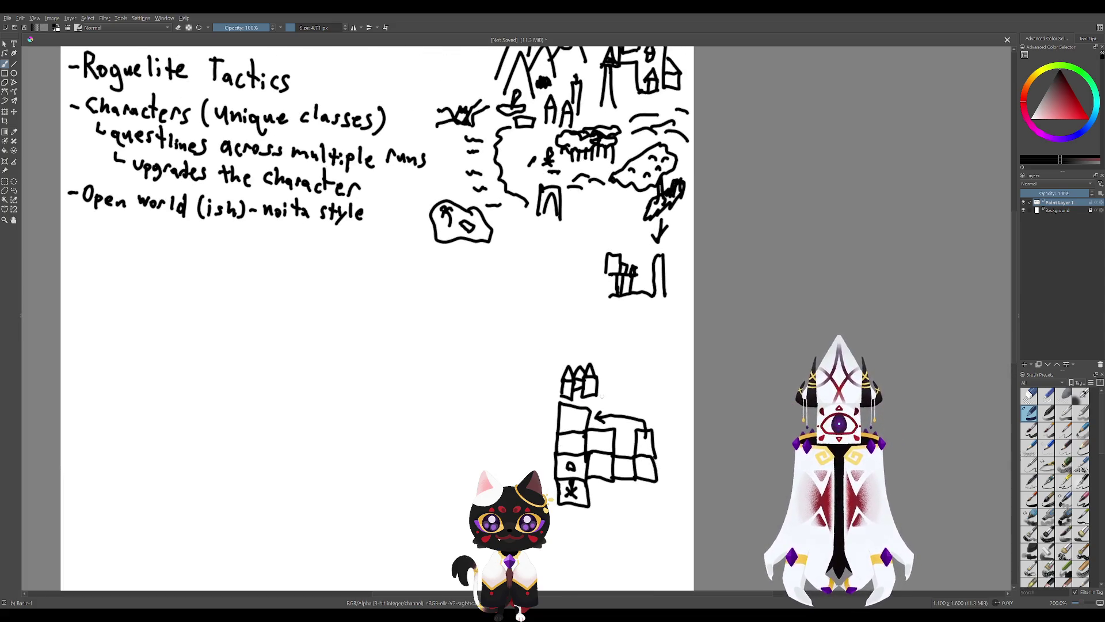
pyautogui.moveTo(566, 454); pyautogui.dragTo(552, 420)
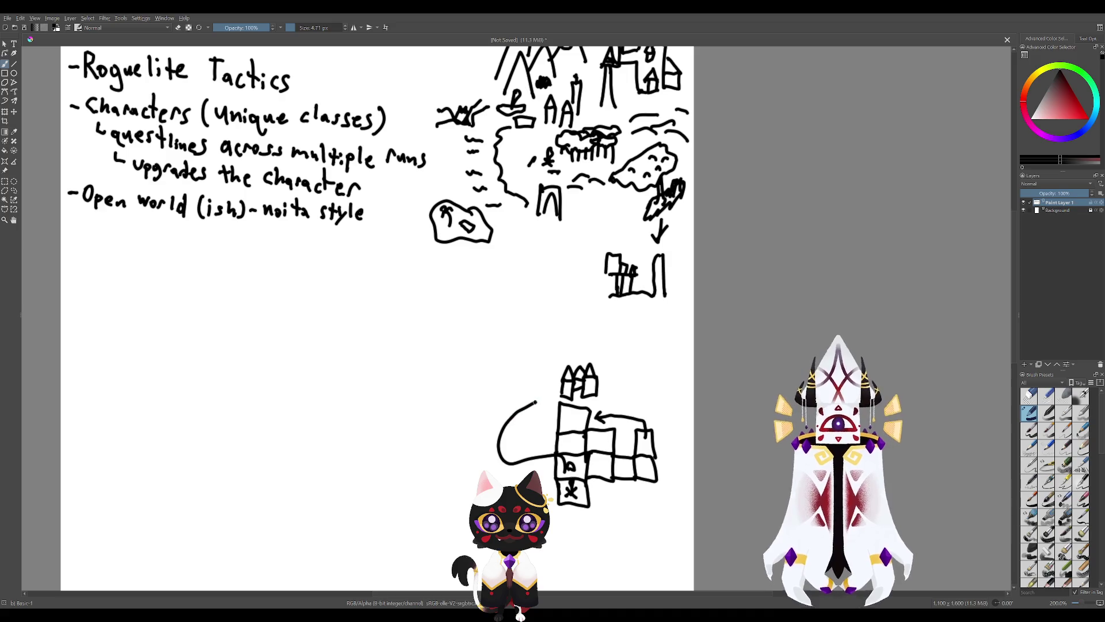
pyautogui.hotkey('ctrl', 'z')
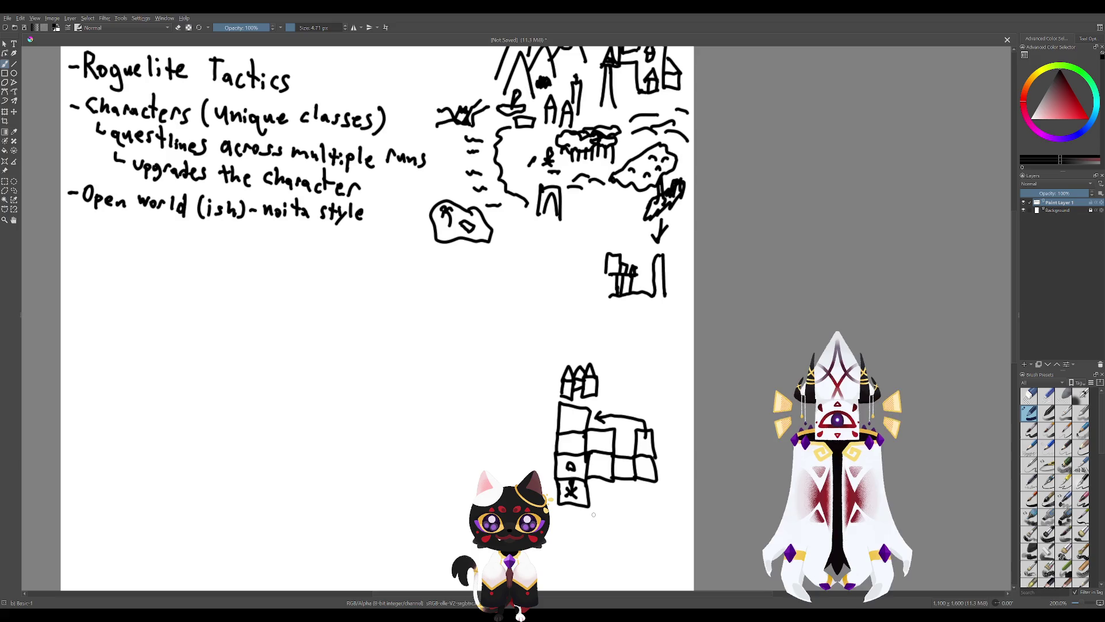
pyautogui.scroll(2, 576, 505)
pyautogui.hscroll(-1, 575, 505)
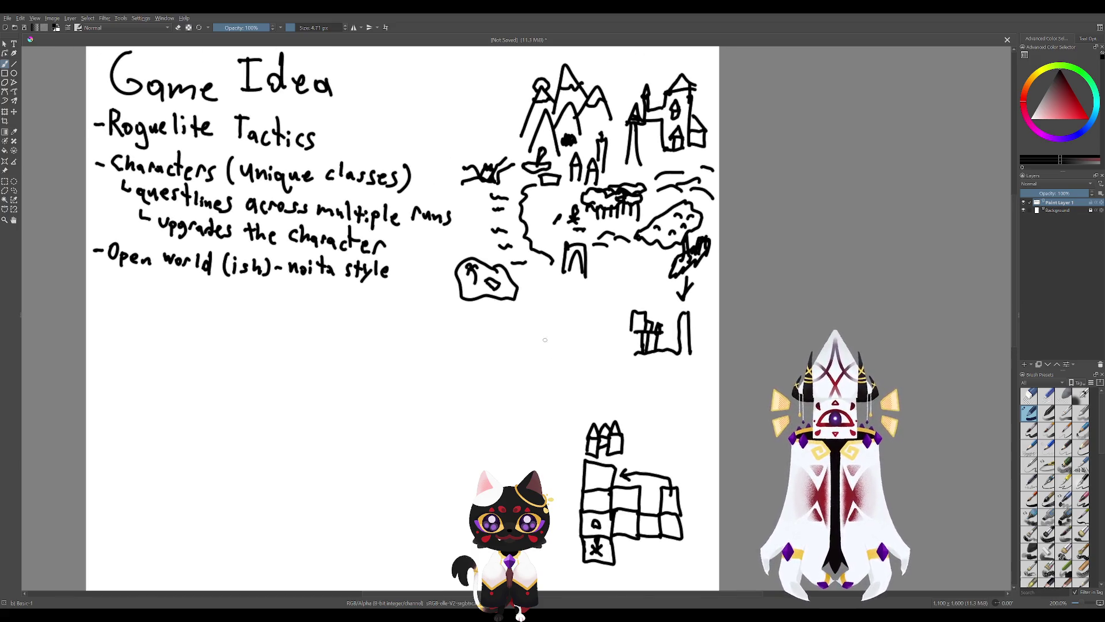
pyautogui.scroll(5, 596, 479)
pyautogui.hscroll(-2, 596, 479)
pyautogui.scroll(-3, 596, 480)
pyautogui.hscroll(2, 596, 479)
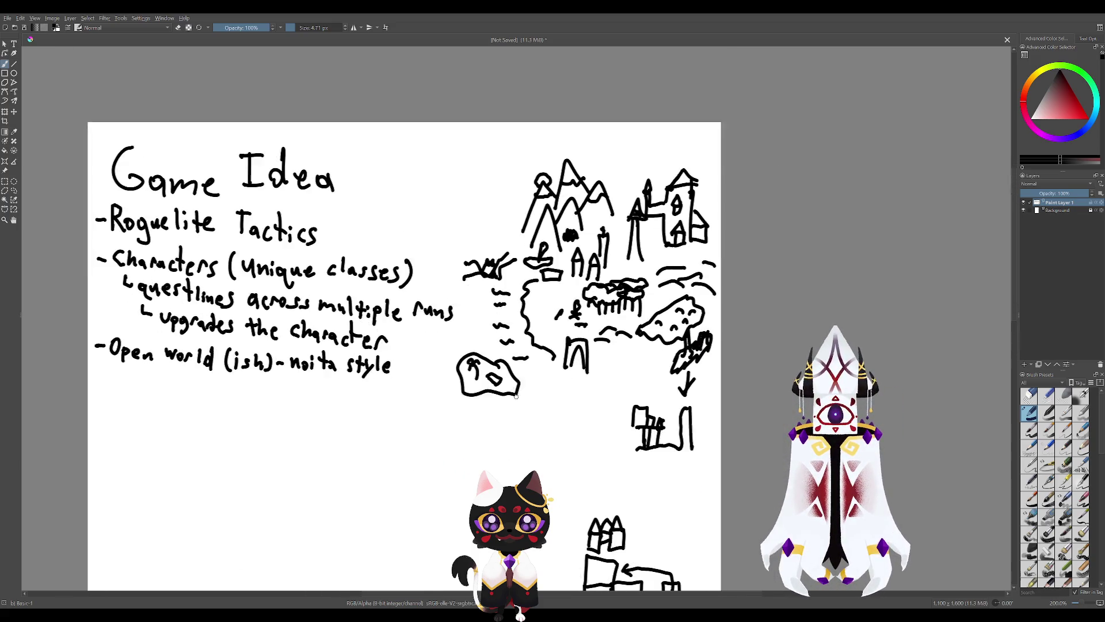
pyautogui.scroll(-4, 628, 522)
pyautogui.hscroll(2, 628, 522)
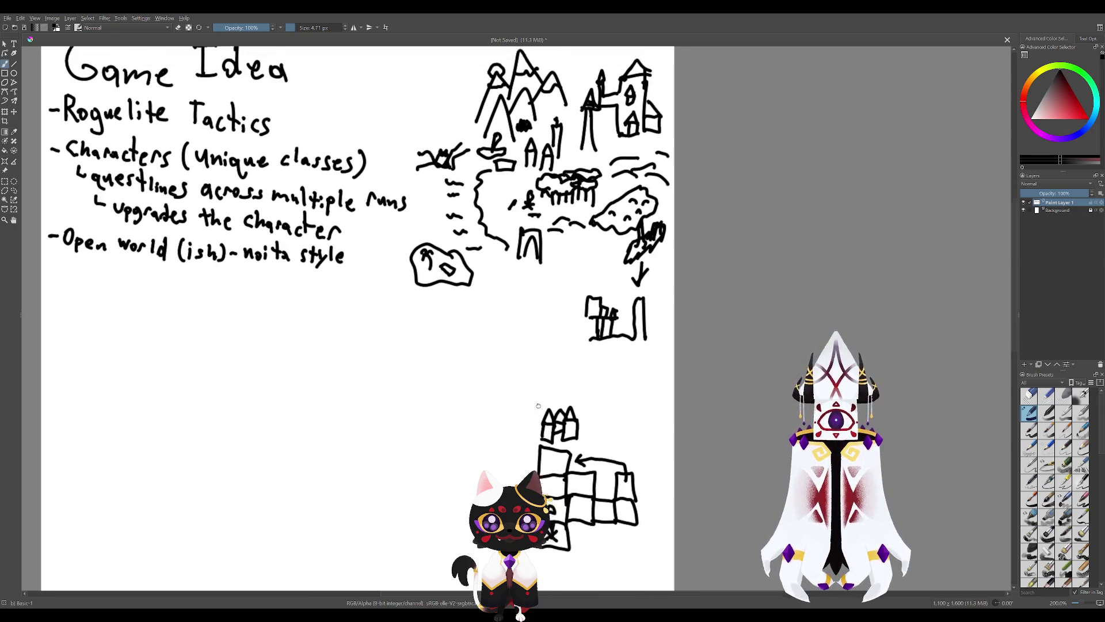
pyautogui.scroll(4, 628, 522)
pyautogui.hscroll(-4, 628, 522)
pyautogui.scroll(3, 628, 522)
pyautogui.hscroll(-5, 628, 522)
pyautogui.scroll(2, 628, 522)
pyautogui.hscroll(-3, 628, 522)
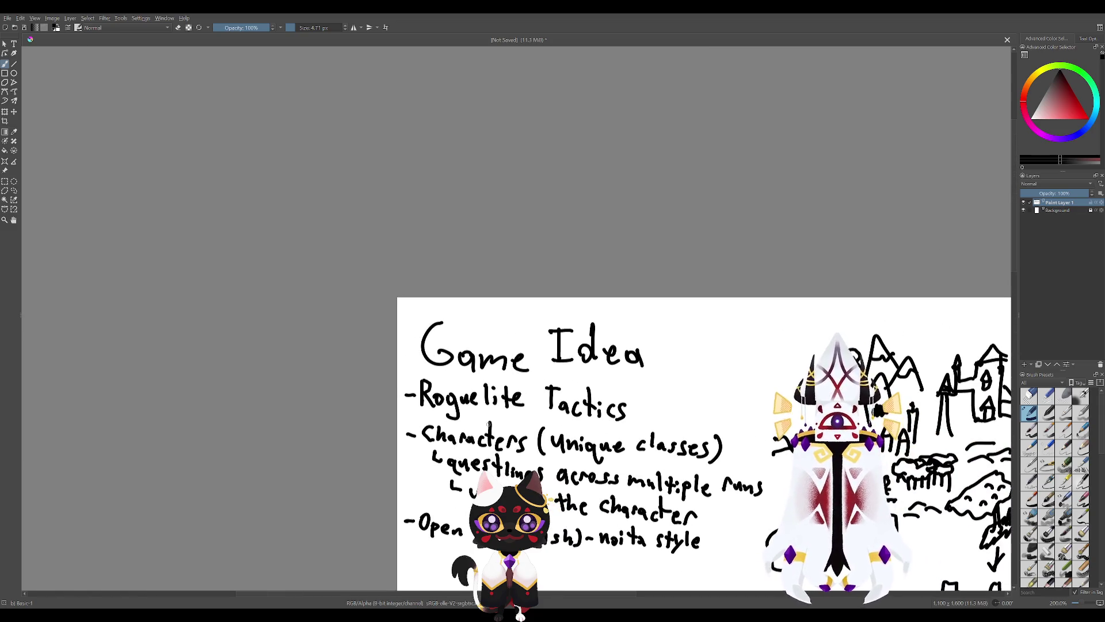
pyautogui.moveTo(489, 424); pyautogui.dragTo(552, 469)
pyautogui.hotkey('ctrl', 'z')
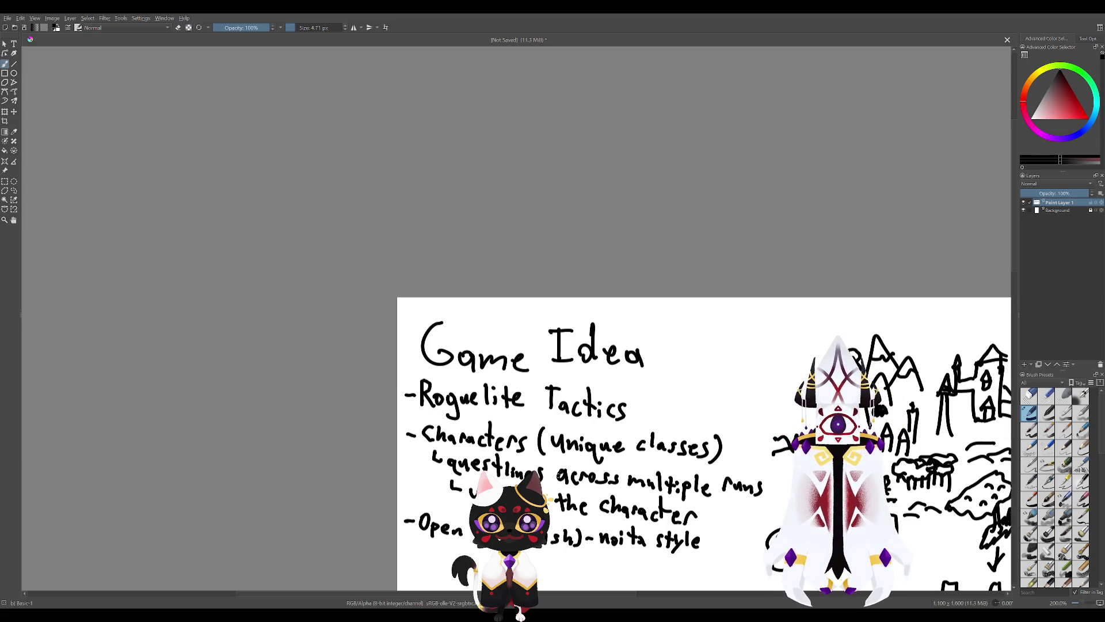
pyautogui.moveTo(741, 593)
pyautogui.mouseDown()
pyautogui.moveTo(636, 534)
pyautogui.moveTo(567, 471)
pyautogui.mouseUp()
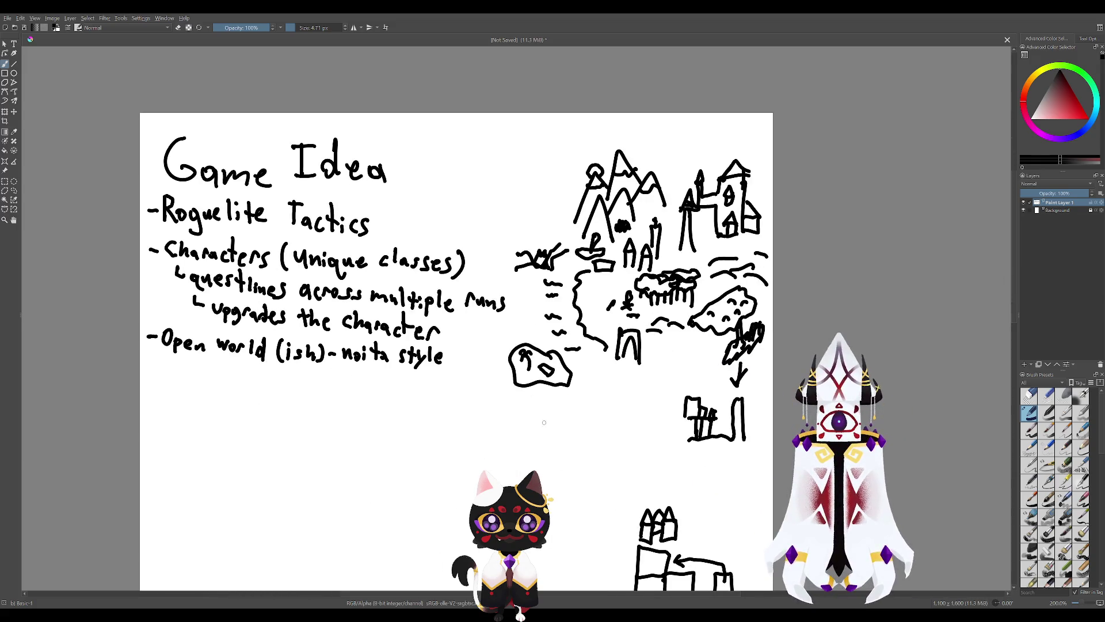
pyautogui.moveTo(708, 593)
pyautogui.mouseDown()
pyautogui.moveTo(565, 456)
pyautogui.moveTo(575, 507)
pyautogui.mouseUp()
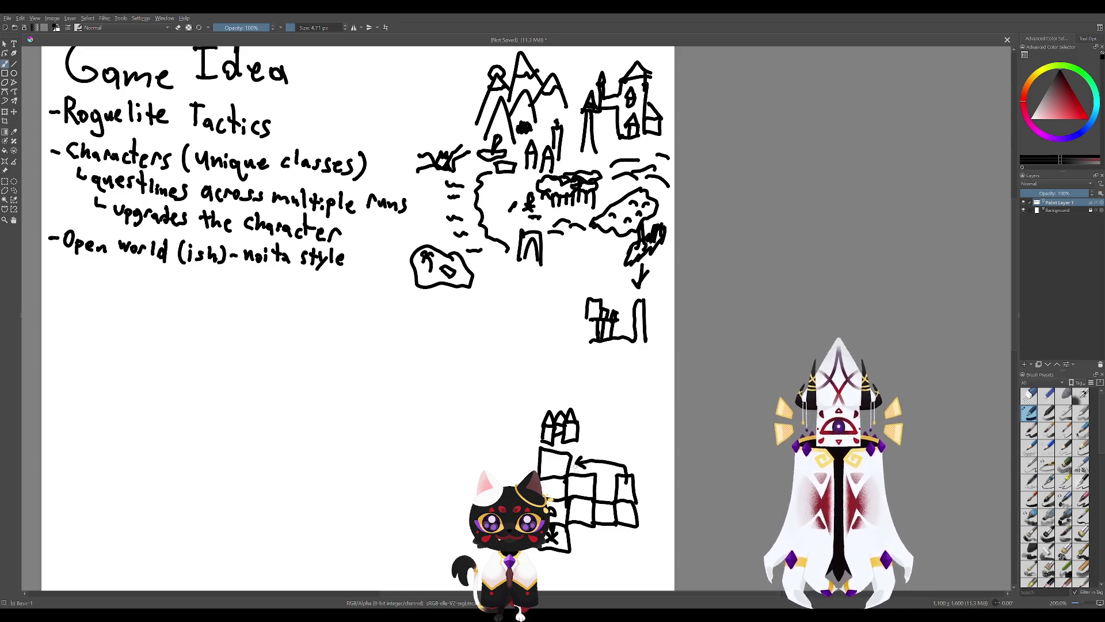
pyautogui.moveTo(577, 480); pyautogui.dragTo(588, 517)
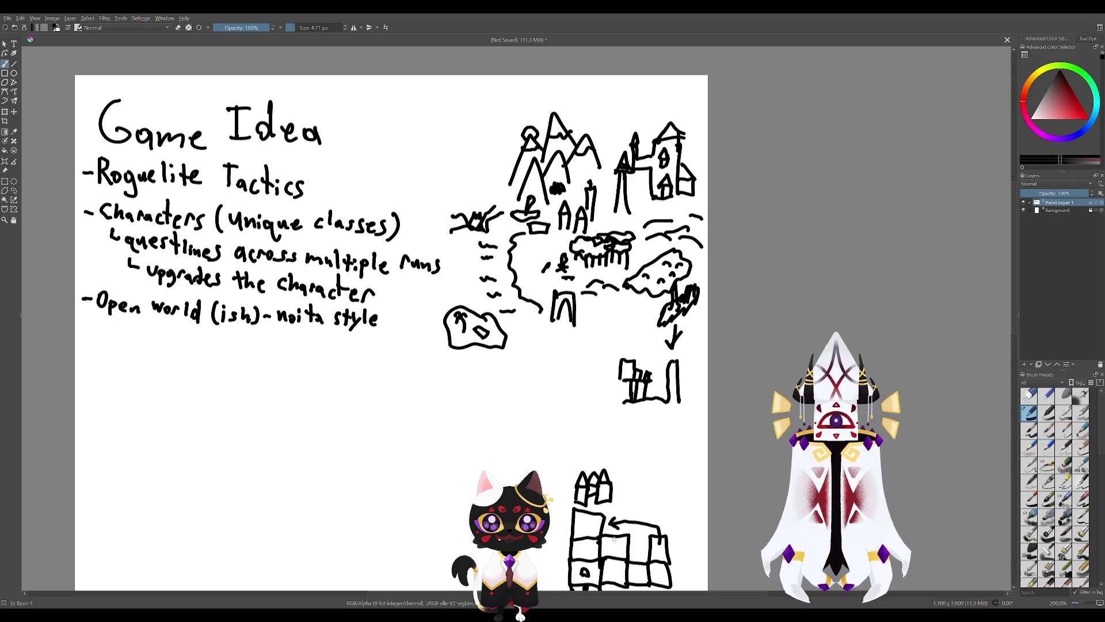
pyautogui.moveTo(614, 538); pyautogui.dragTo(564, 445)
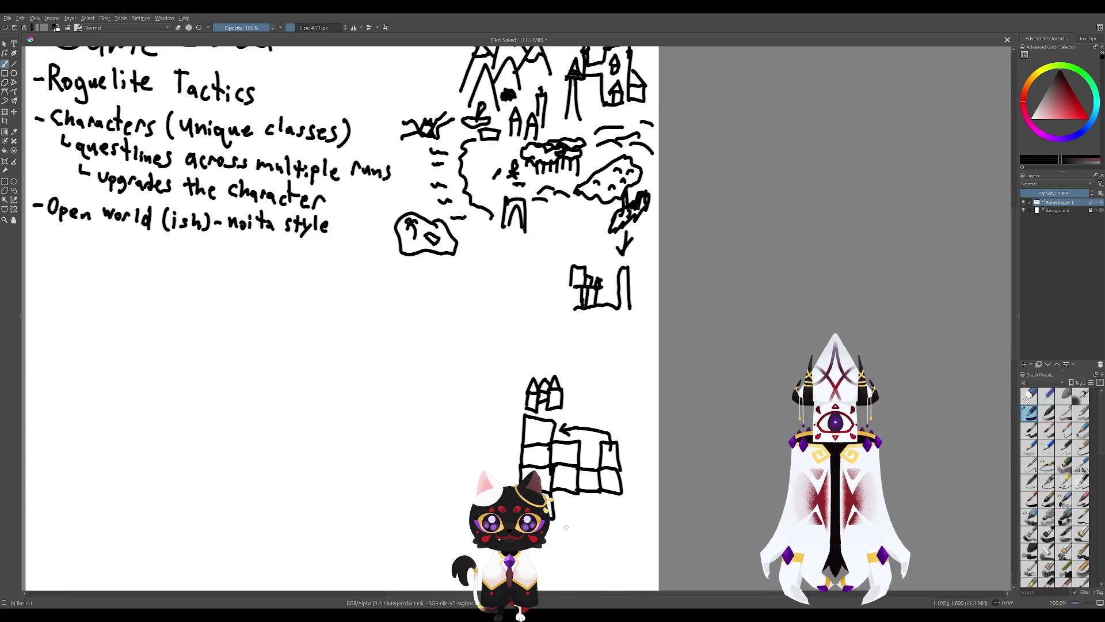
pyautogui.moveTo(587, 539)
pyautogui.mouseDown()
pyautogui.moveTo(663, 609)
pyautogui.moveTo(614, 519)
pyautogui.mouseUp()
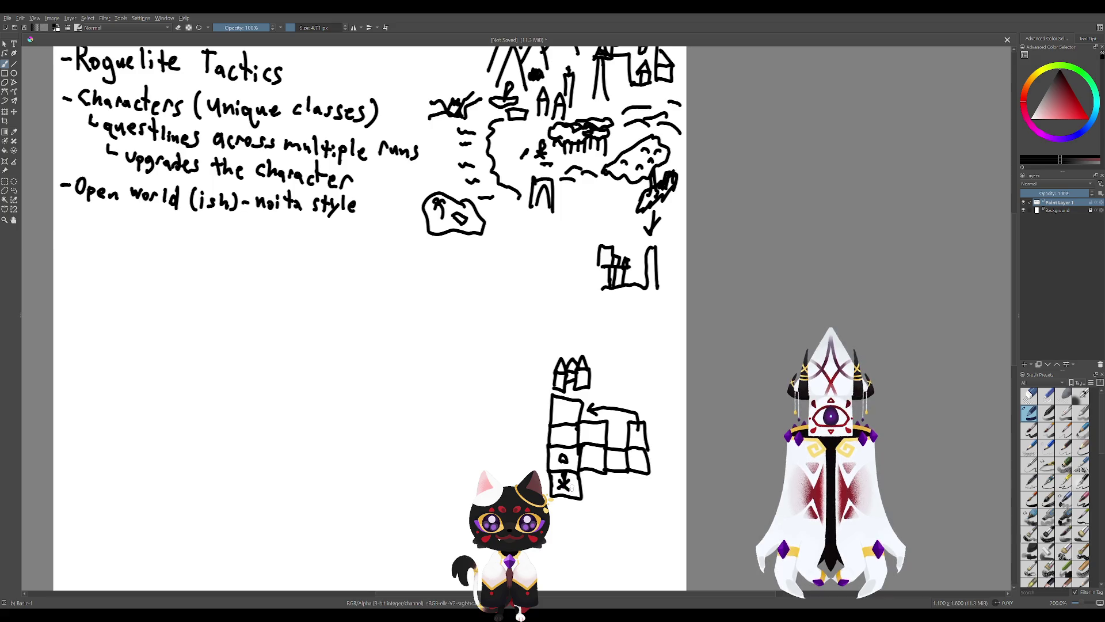
pyautogui.moveTo(589, 516); pyautogui.dragTo(591, 578)
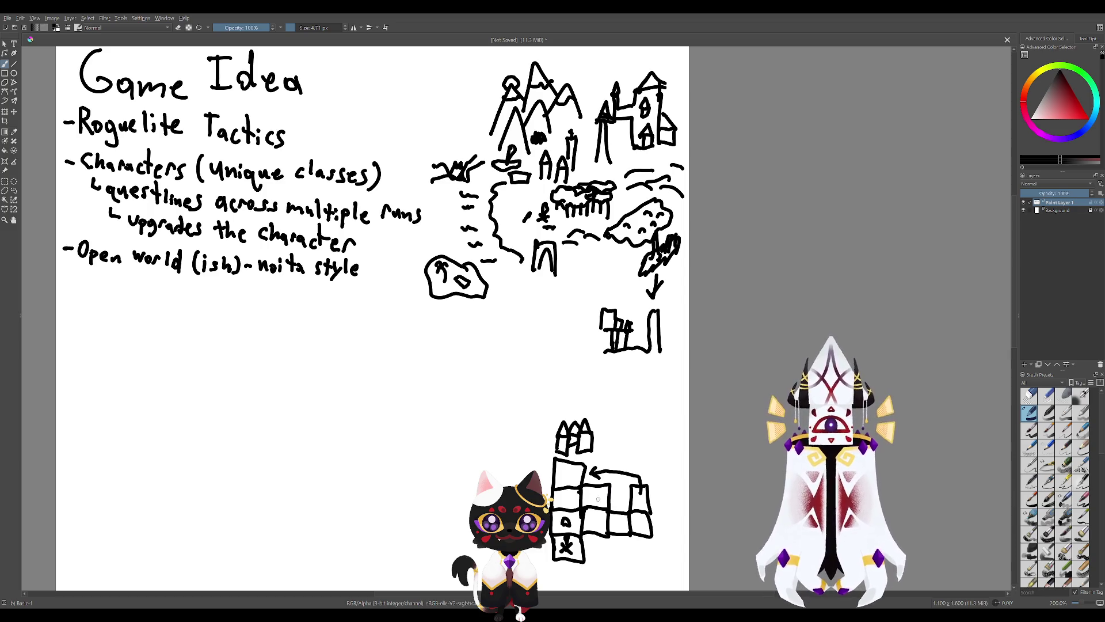
pyautogui.moveTo(532, 221)
pyautogui.mouseDown()
pyautogui.moveTo(503, 371)
pyautogui.moveTo(506, 496)
pyautogui.mouseUp()
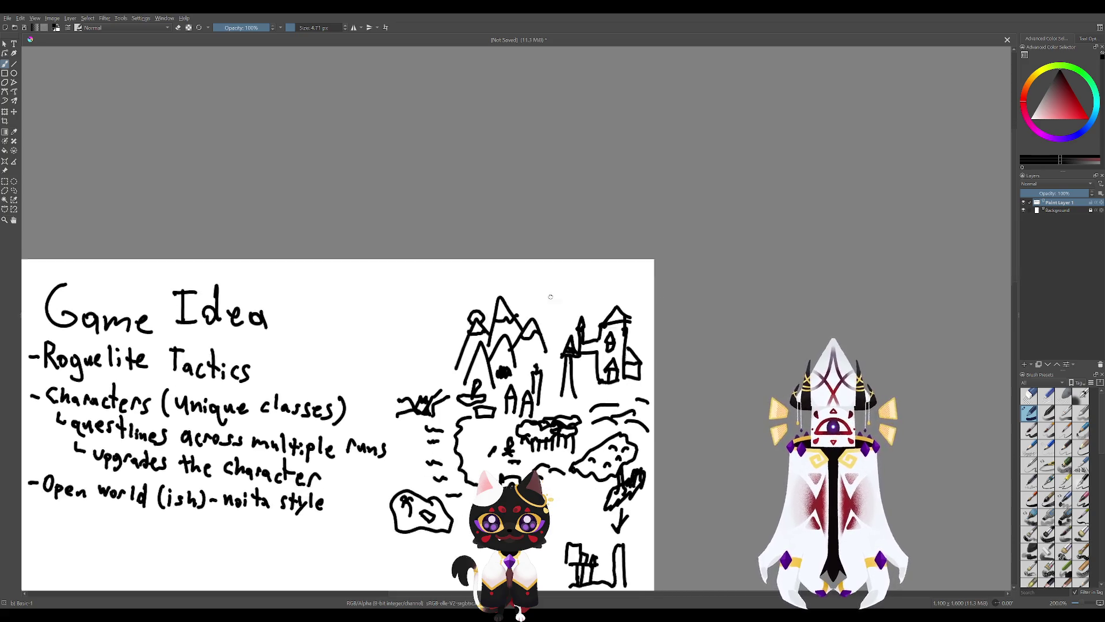
pyautogui.moveTo(506, 496); pyautogui.dragTo(501, 512)
pyautogui.moveTo(613, 364); pyautogui.dragTo(610, 360)
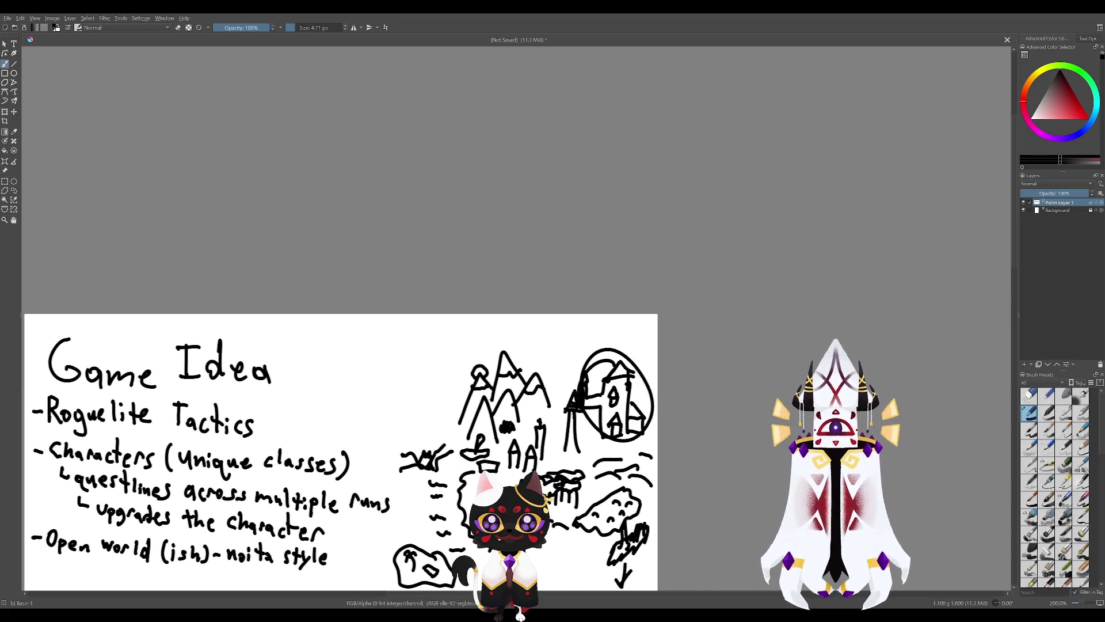
pyautogui.hotkey('ctrl', 'z')
pyautogui.moveTo(521, 363); pyautogui.dragTo(535, 357)
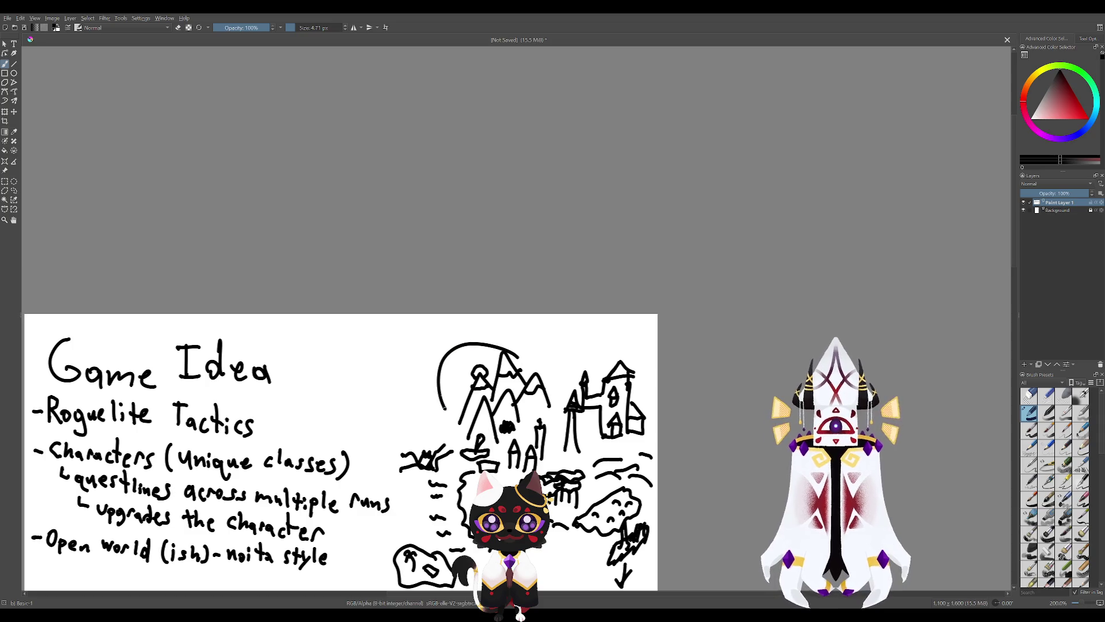
pyautogui.hotkey('ctrl', 'z')
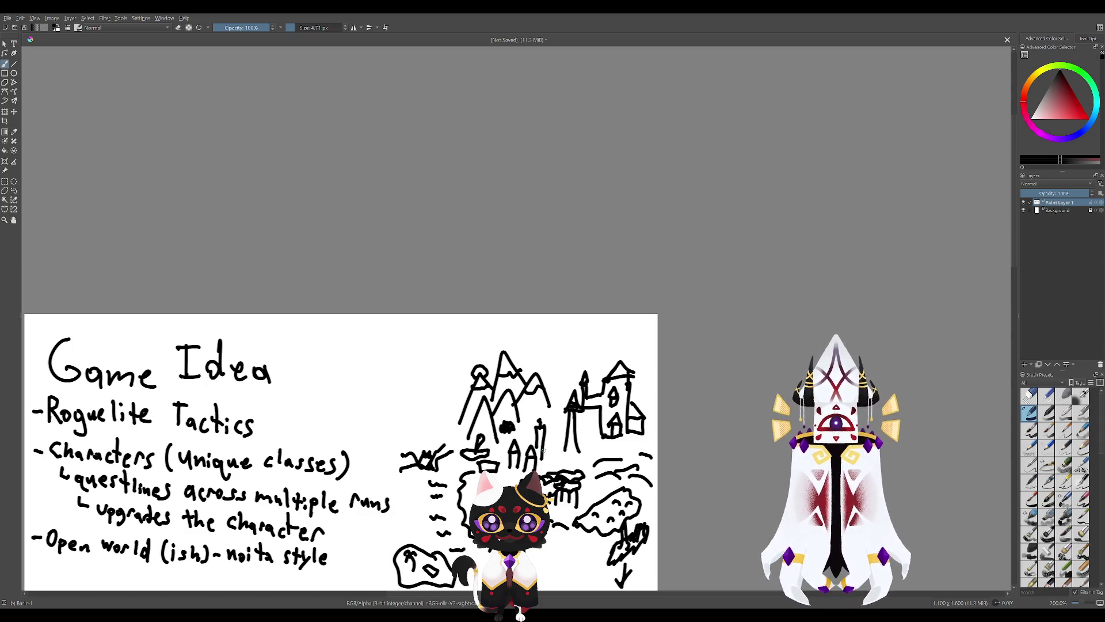
pyautogui.moveTo(590, 533); pyautogui.dragTo(574, 390)
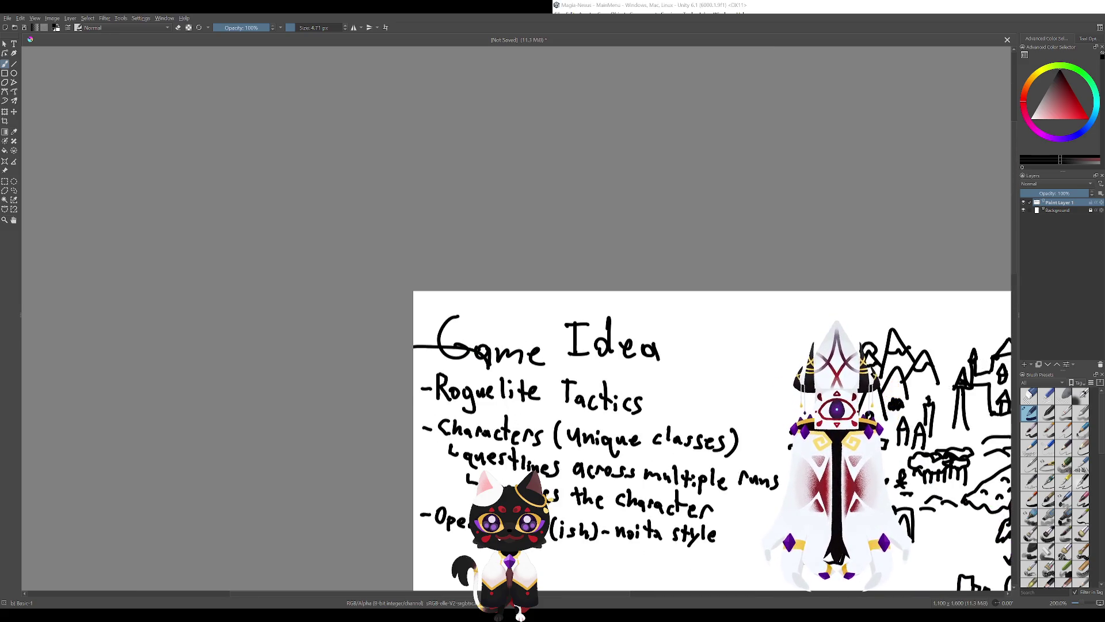
# Handwrite a new '-Items/Equipment' bullet below Open world.
pyautogui.moveTo(413, 345); pyautogui.dragTo(575, 397)
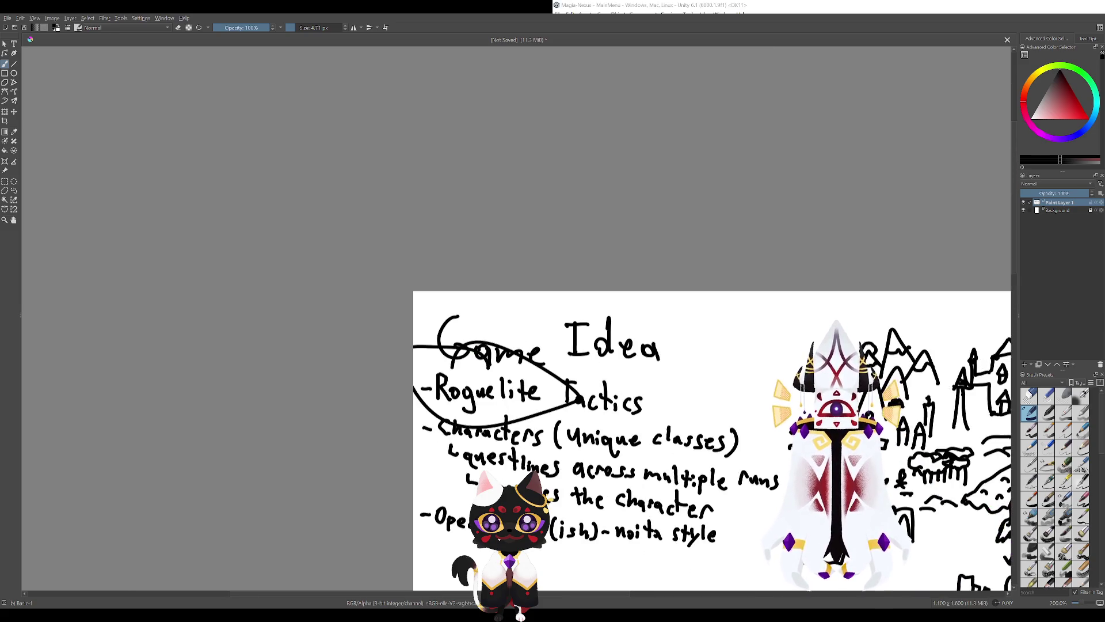
pyautogui.hotkey('ctrl', 'z')
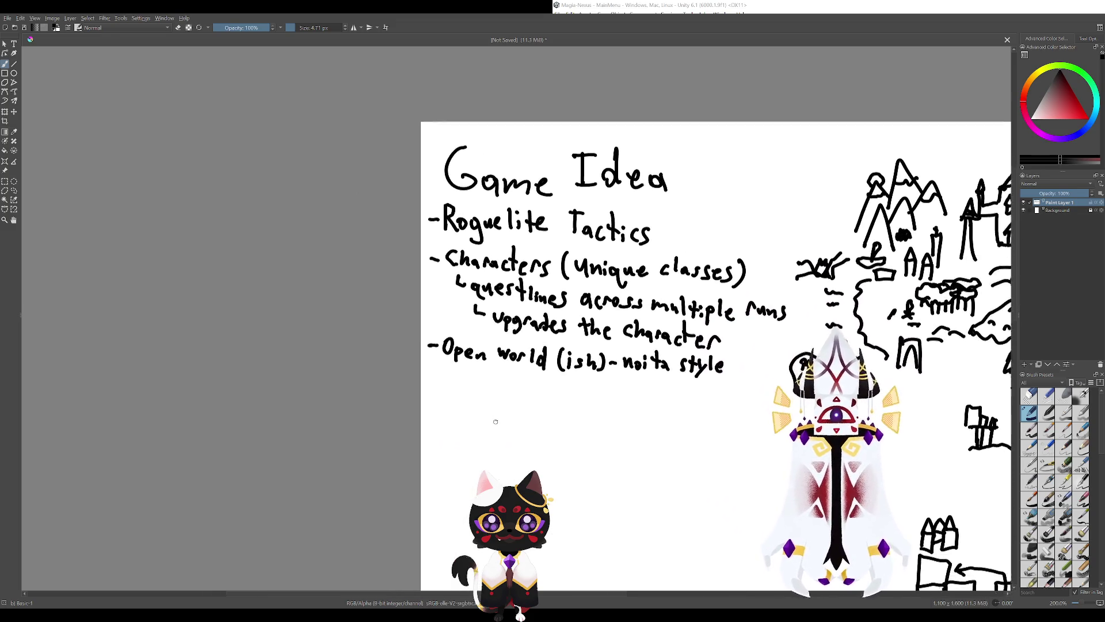
pyautogui.moveTo(452, 420); pyautogui.dragTo(545, 442)
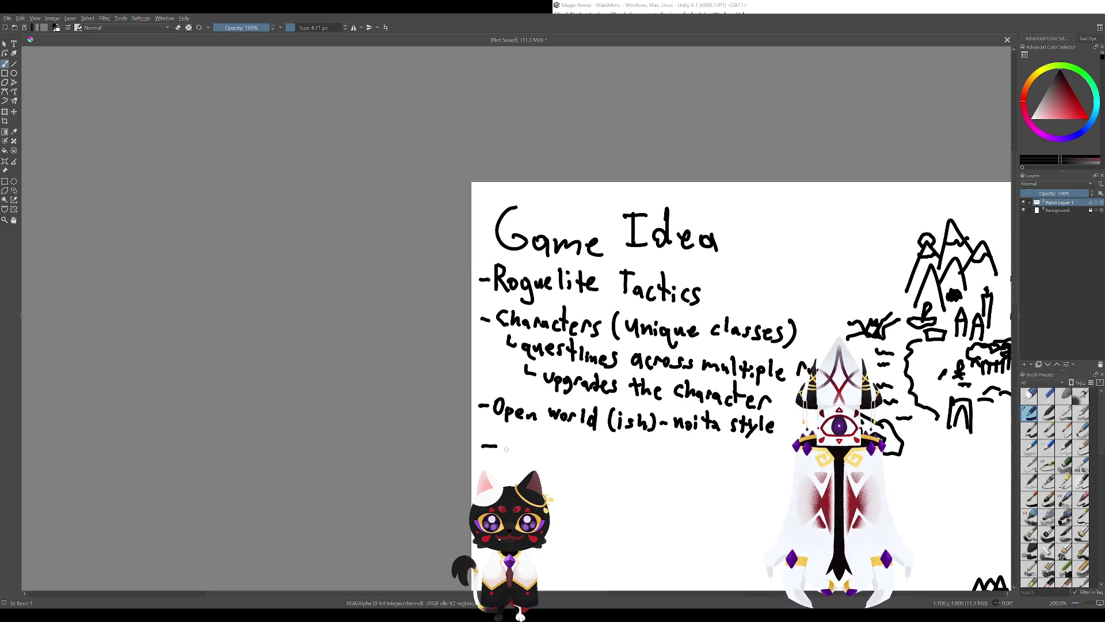
pyautogui.moveTo(510, 439); pyautogui.dragTo(510, 458)
pyautogui.moveTo(501, 437); pyautogui.dragTo(518, 436)
pyautogui.moveTo(506, 459); pyautogui.dragTo(524, 461)
pyautogui.moveTo(521, 447)
pyautogui.mouseDown()
pyautogui.moveTo(578, 467)
pyautogui.moveTo(605, 465)
pyautogui.moveTo(604, 445)
pyautogui.mouseUp()
pyautogui.moveTo(594, 456); pyautogui.dragTo(617, 475)
pyautogui.moveTo(620, 456); pyautogui.dragTo(638, 475)
pyautogui.moveTo(639, 456); pyautogui.dragTo(671, 468)
pyautogui.moveTo(672, 458)
pyautogui.mouseDown()
pyautogui.moveTo(691, 469)
pyautogui.moveTo(695, 449)
pyautogui.moveTo(504, 381)
pyautogui.mouseUp()
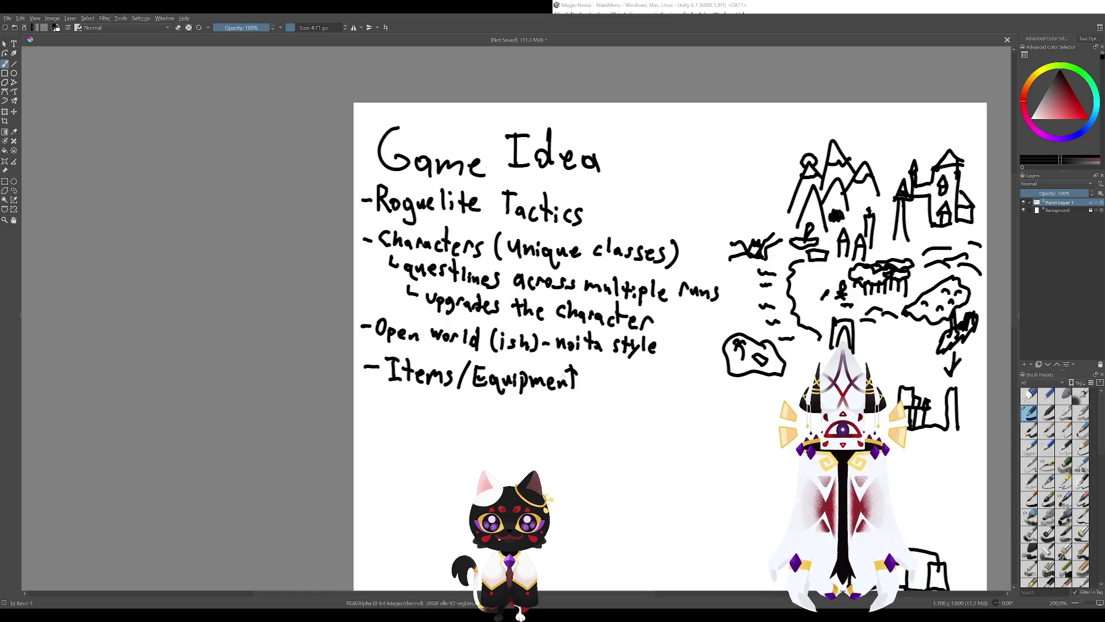
# Write the sub-point 'Equipment Slots' beneath Items/Equipment.
pyautogui.moveTo(656, 493)
pyautogui.mouseDown()
pyautogui.moveTo(589, 498)
pyautogui.moveTo(551, 428)
pyautogui.mouseUp()
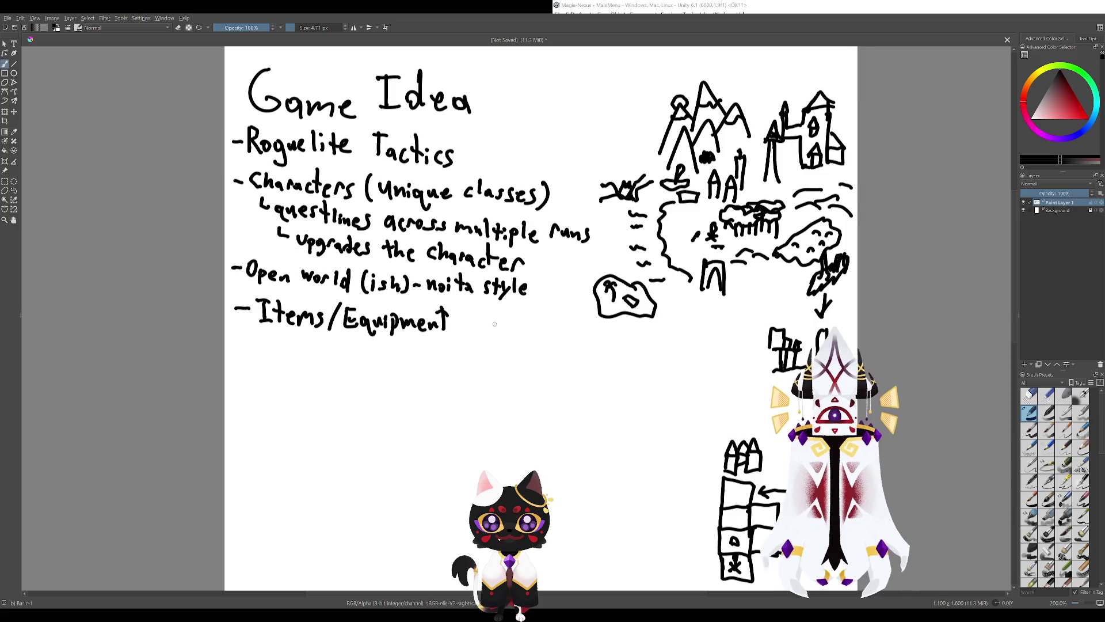
pyautogui.moveTo(494, 324)
pyautogui.mouseDown()
pyautogui.moveTo(514, 371)
pyautogui.moveTo(607, 382)
pyautogui.mouseUp()
pyautogui.moveTo(433, 395)
pyautogui.mouseDown()
pyautogui.moveTo(463, 410)
pyautogui.moveTo(464, 395)
pyautogui.mouseUp()
pyautogui.moveTo(453, 403)
pyautogui.mouseDown()
pyautogui.moveTo(475, 420)
pyautogui.moveTo(484, 410)
pyautogui.moveTo(490, 420)
pyautogui.moveTo(497, 409)
pyautogui.moveTo(533, 416)
pyautogui.mouseUp()
pyautogui.moveTo(531, 398)
pyautogui.mouseDown()
pyautogui.moveTo(533, 418)
pyautogui.moveTo(573, 420)
pyautogui.mouseUp()
pyautogui.moveTo(580, 412); pyautogui.dragTo(593, 417)
pyautogui.moveTo(591, 397)
pyautogui.mouseDown()
pyautogui.moveTo(593, 420)
pyautogui.moveTo(601, 408)
pyautogui.mouseUp()
pyautogui.moveTo(609, 404); pyautogui.dragTo(602, 419)
pyautogui.moveTo(652, 379); pyautogui.dragTo(555, 361)
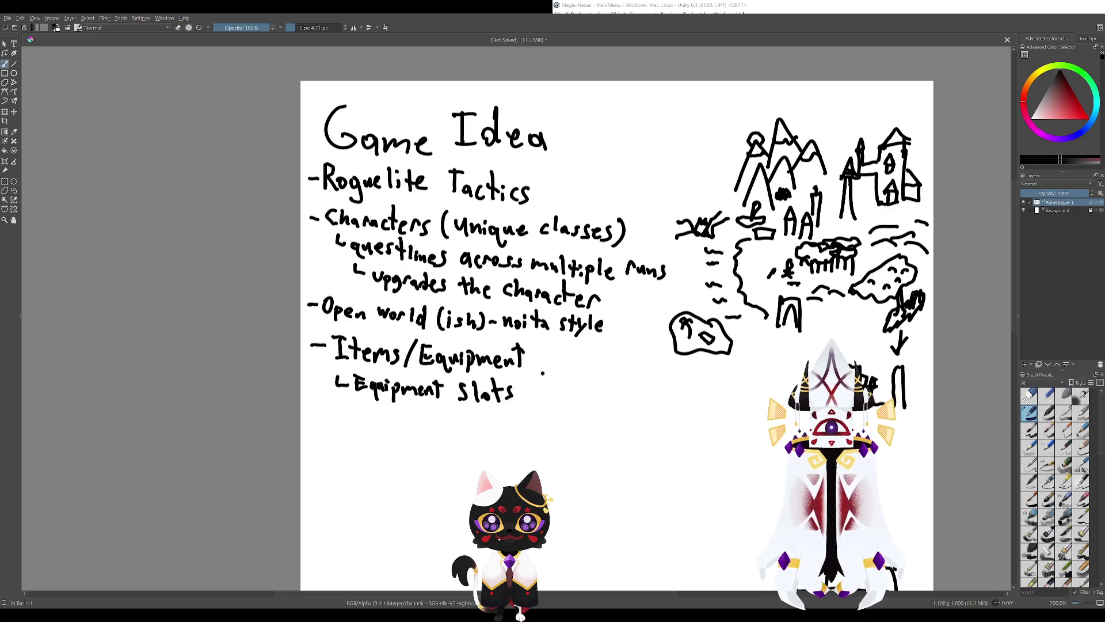
# Draw a small arch shape to the right of Slots.
pyautogui.moveTo(541, 372); pyautogui.dragTo(549, 381)
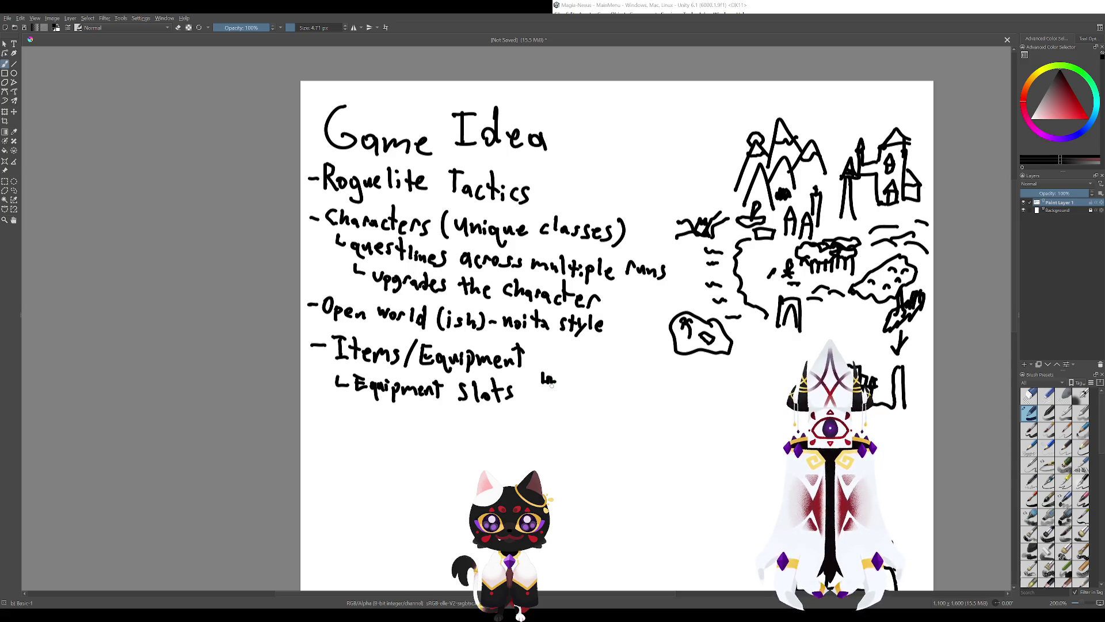
pyautogui.hotkey('ctrl', 'z')
pyautogui.hotkey('ctrl', 'z')
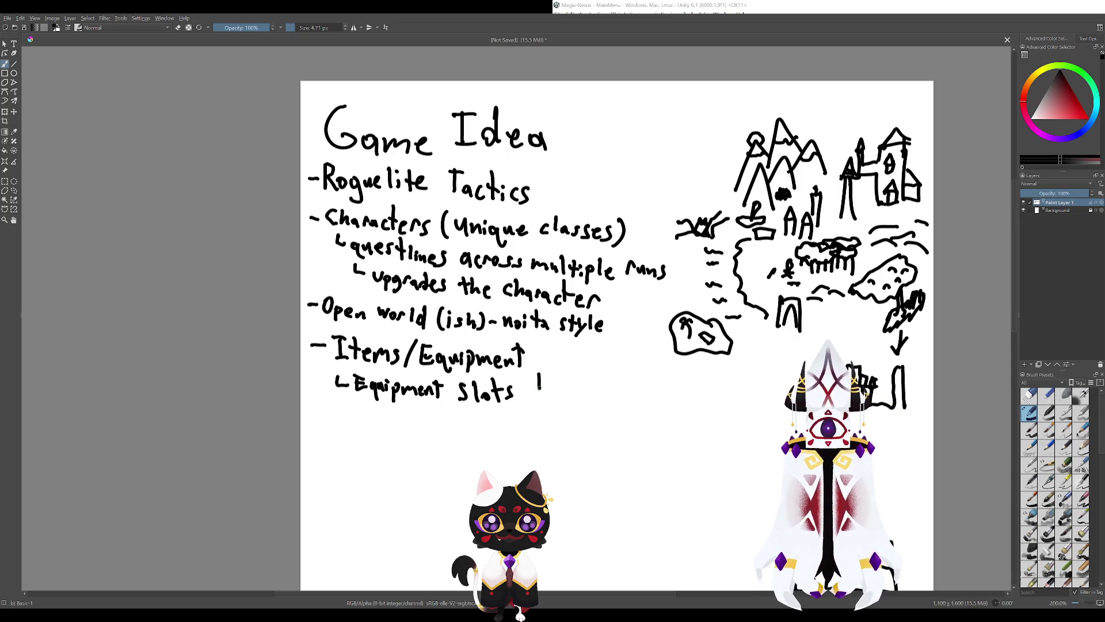
pyautogui.moveTo(538, 389); pyautogui.dragTo(552, 389)
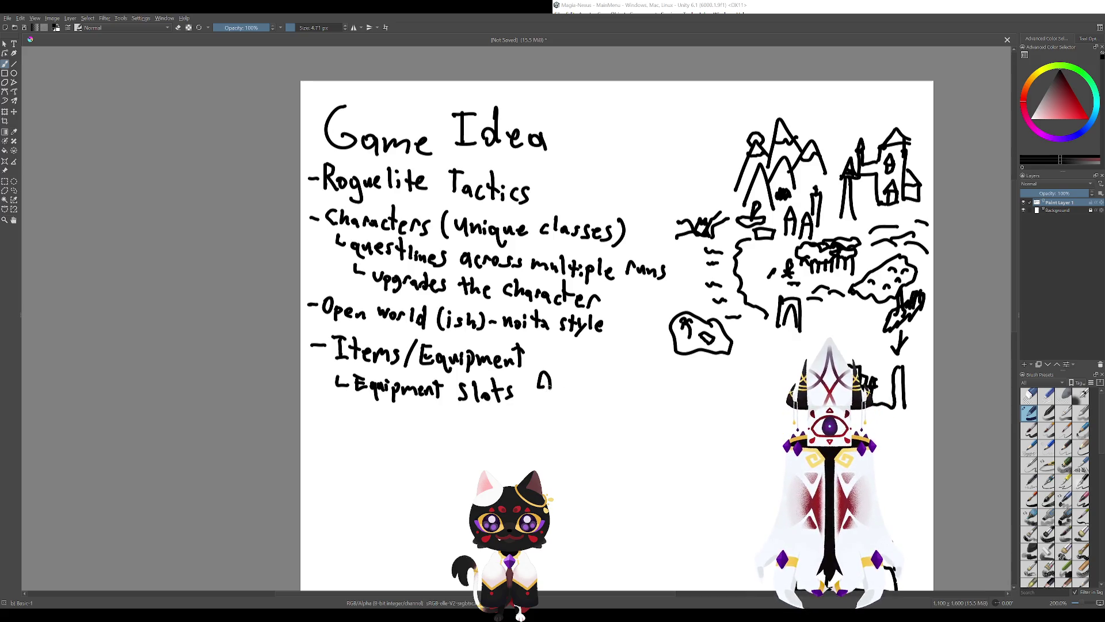
# Add a stroke beneath the arch figure, discarding a hooked stroke and a tall oval.
pyautogui.scroll(-2, 550, 393)
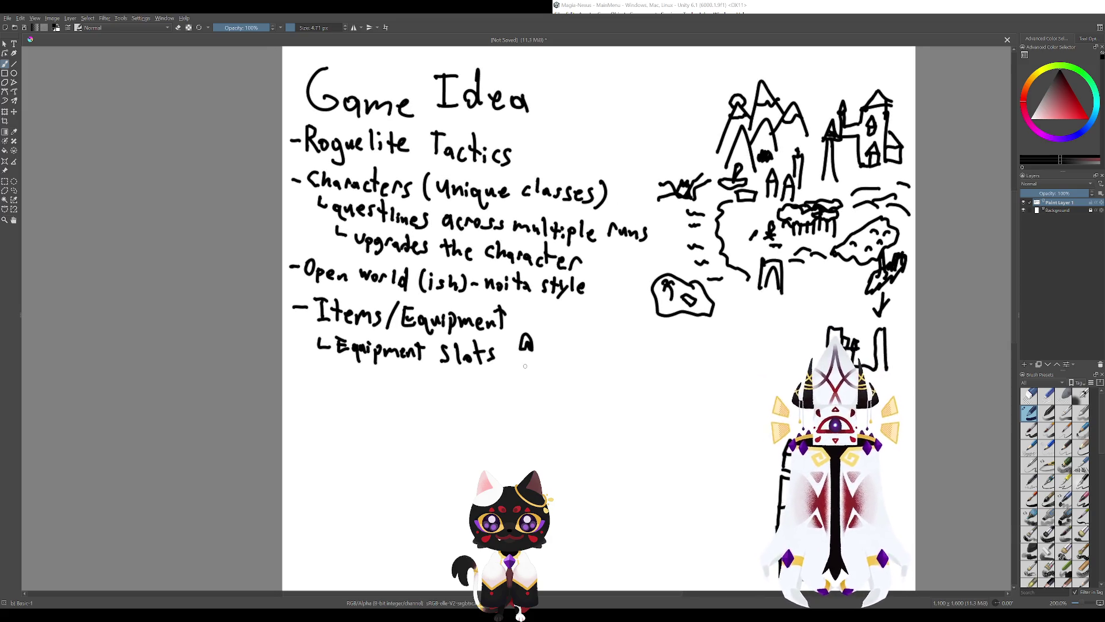
pyautogui.moveTo(519, 358)
pyautogui.mouseDown()
pyautogui.moveTo(536, 354)
pyautogui.moveTo(518, 364)
pyautogui.mouseUp()
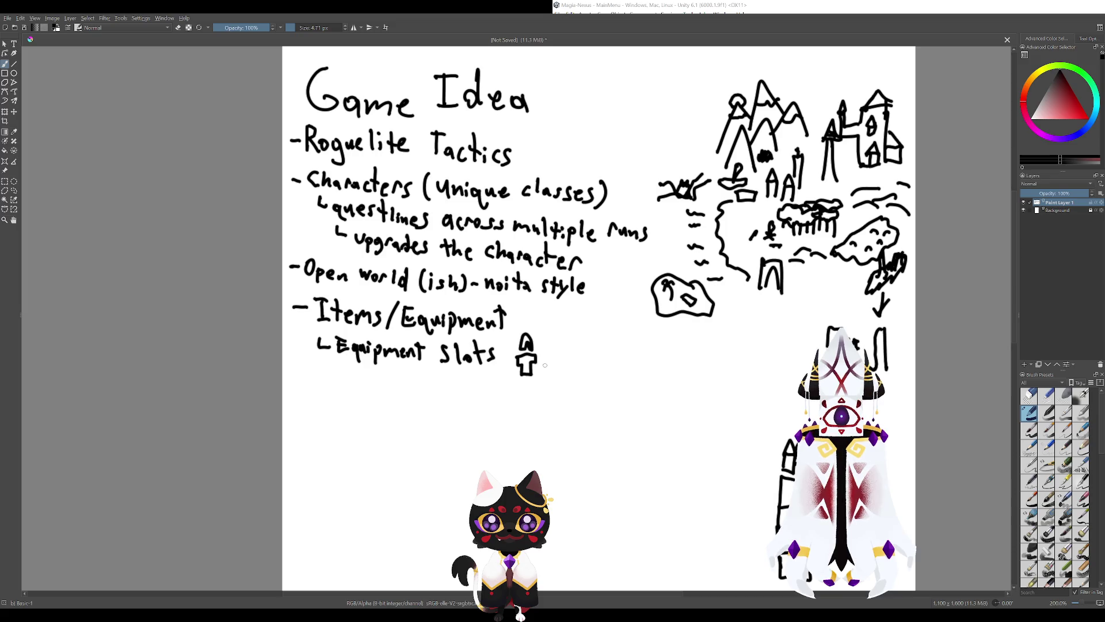
pyautogui.moveTo(545, 365)
pyautogui.mouseDown()
pyautogui.moveTo(553, 373)
pyautogui.moveTo(510, 365)
pyautogui.moveTo(529, 384)
pyautogui.moveTo(514, 415)
pyautogui.moveTo(528, 414)
pyautogui.mouseUp()
pyautogui.hotkey('ctrl', 'z')
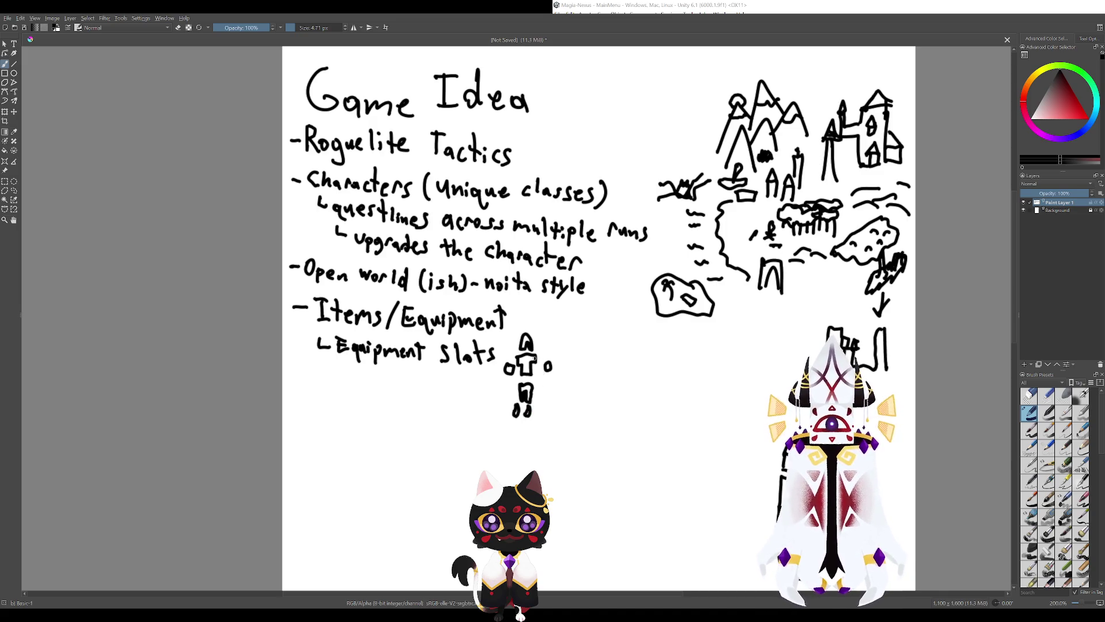
pyautogui.moveTo(535, 358); pyautogui.dragTo(579, 372)
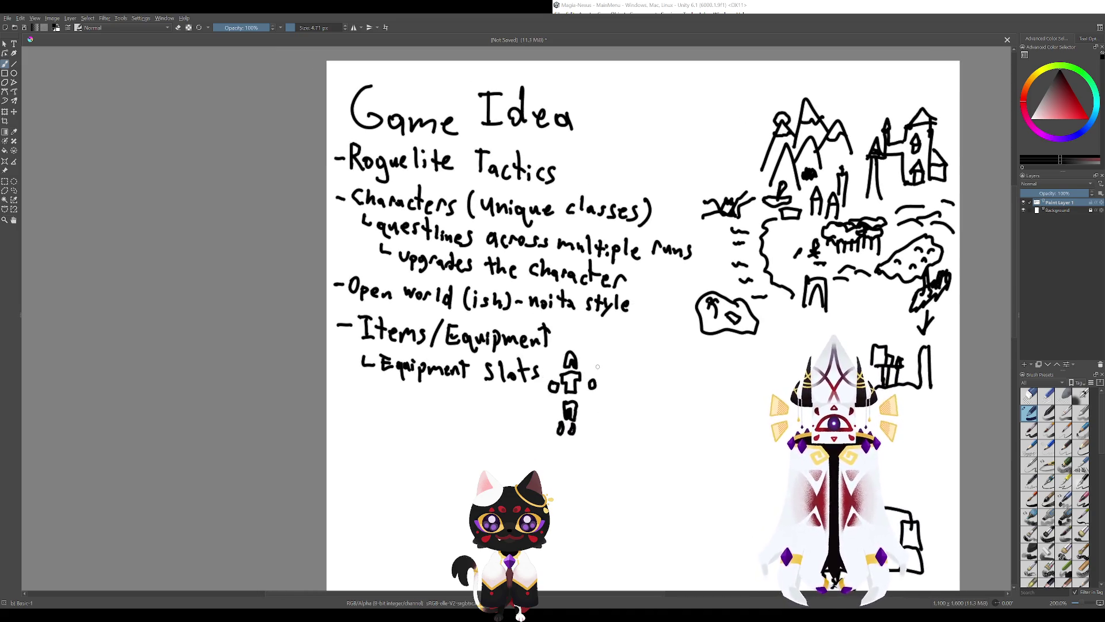
pyautogui.moveTo(589, 347); pyautogui.dragTo(590, 368)
pyautogui.hotkey('ctrl', 'z')
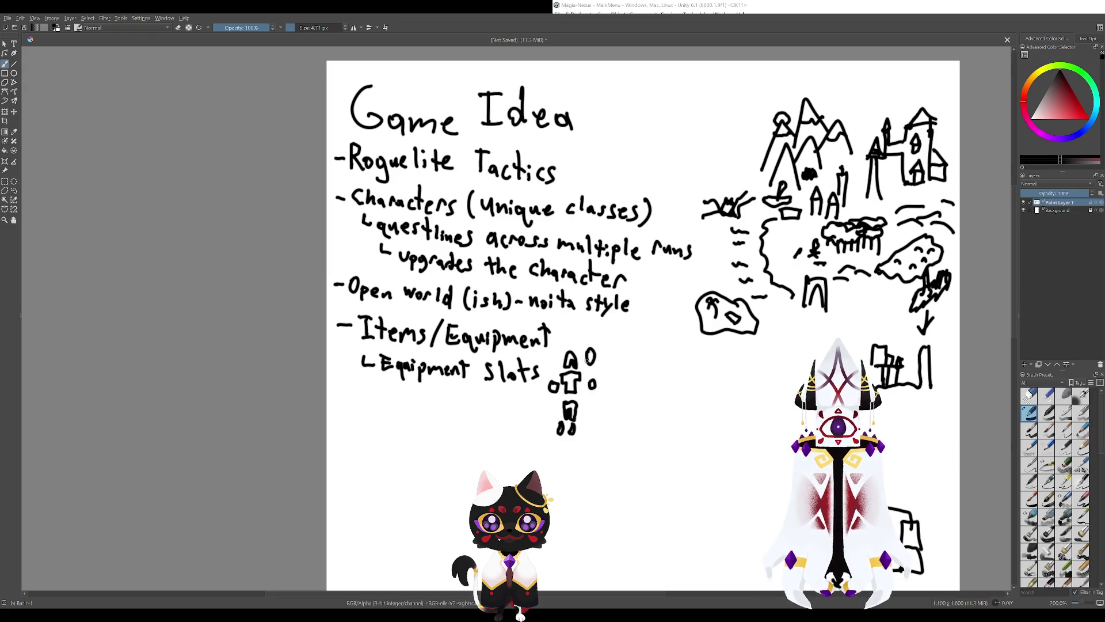
# Dot slot marks on both sides of the figure.
pyautogui.click(607, 383)
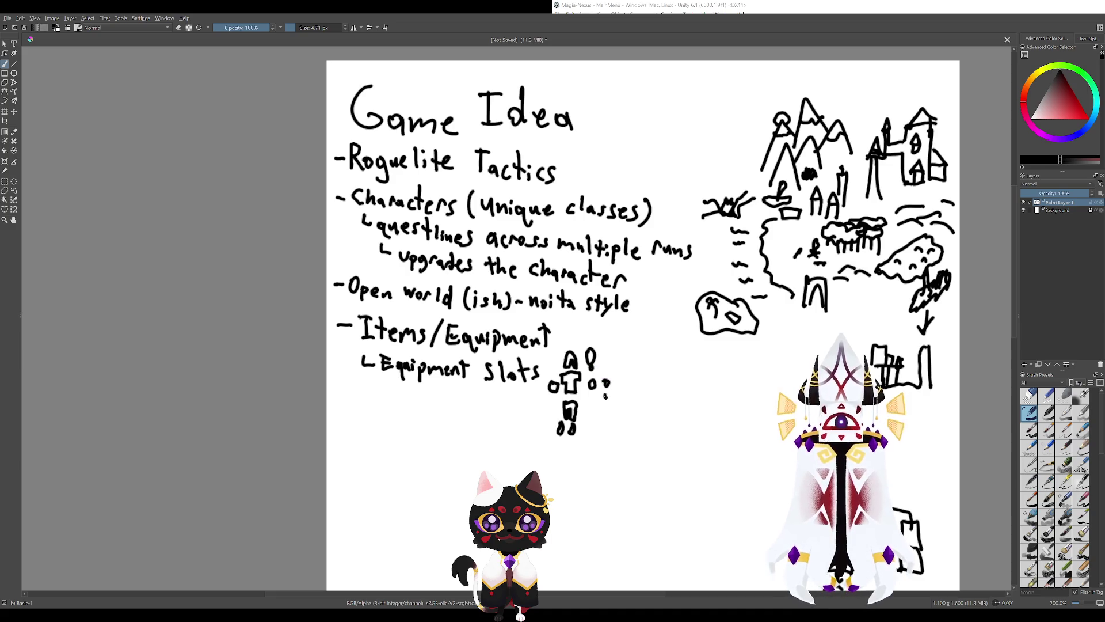
pyautogui.click(606, 395)
pyautogui.click(540, 398)
pyautogui.click(550, 406)
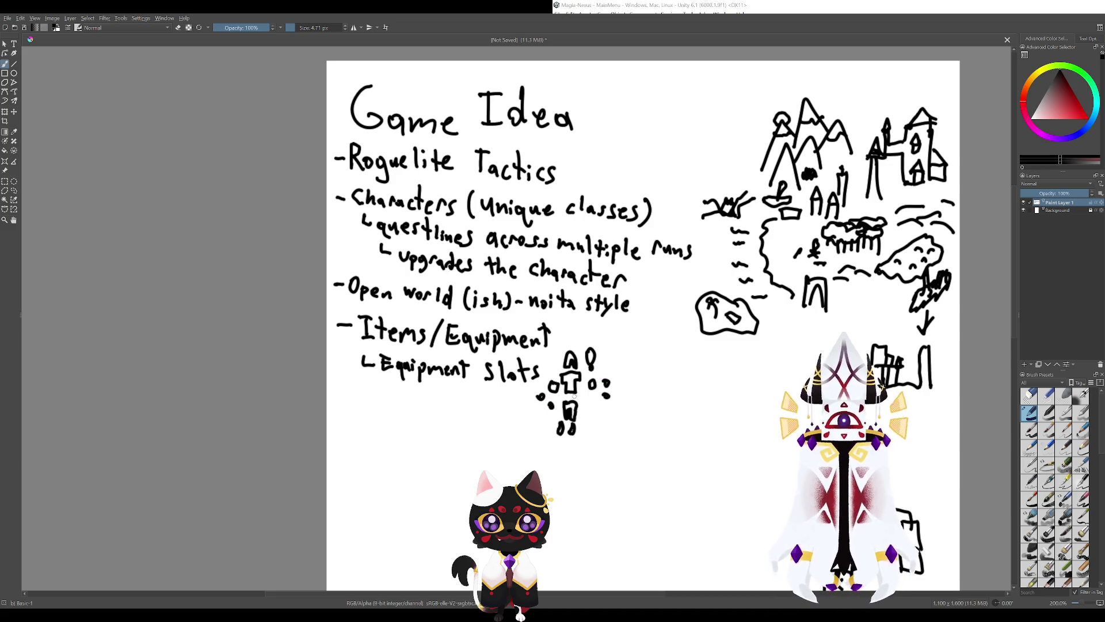
pyautogui.hotkey('ctrl', 'z')
pyautogui.hotkey('ctrl', 'z')
pyautogui.hotkey('ctrl', 'z')
pyautogui.hotkey('ctrl', 'z')
pyautogui.click(605, 392)
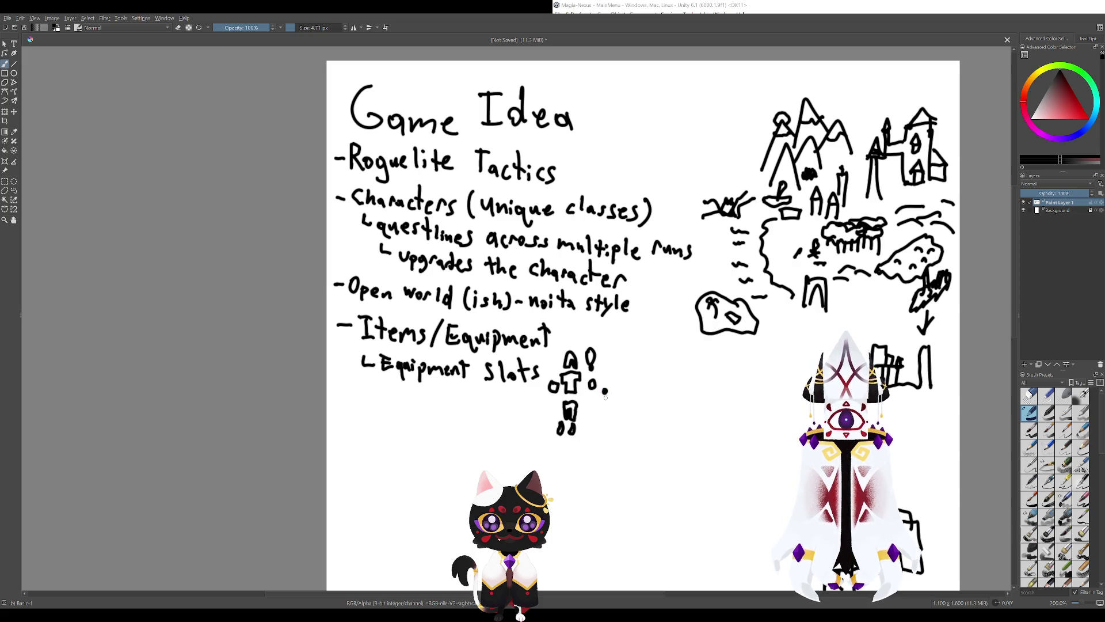
pyautogui.click(599, 398)
pyautogui.click(541, 398)
pyautogui.click(550, 405)
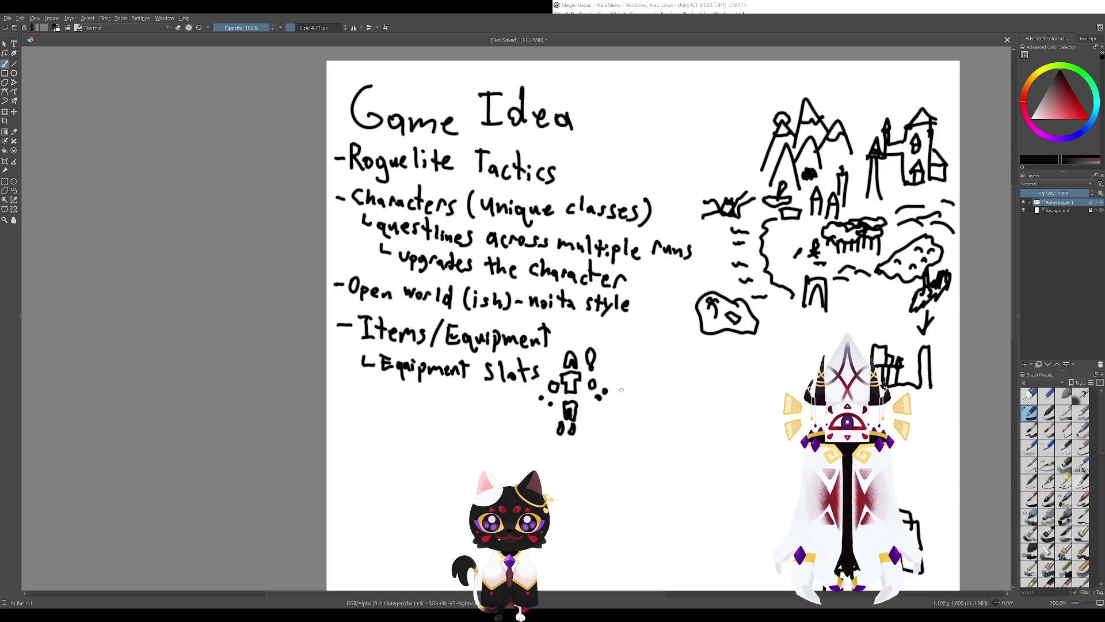
# Draw a small sword and diagonal strokes beside the figure, then circle the doodles.
pyautogui.moveTo(610, 402)
pyautogui.mouseDown()
pyautogui.moveTo(624, 395)
pyautogui.moveTo(612, 418)
pyautogui.mouseUp()
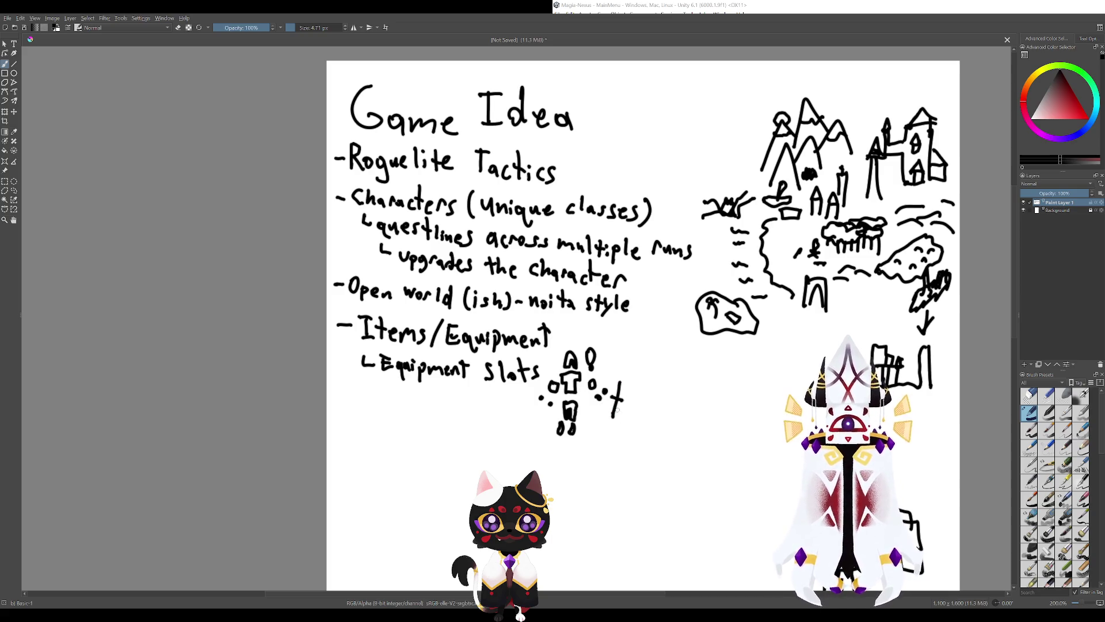
pyautogui.hotkey('ctrl', 'z')
pyautogui.hotkey('ctrl', 'z')
pyautogui.moveTo(621, 378)
pyautogui.mouseDown()
pyautogui.moveTo(614, 407)
pyautogui.moveTo(622, 395)
pyautogui.mouseUp()
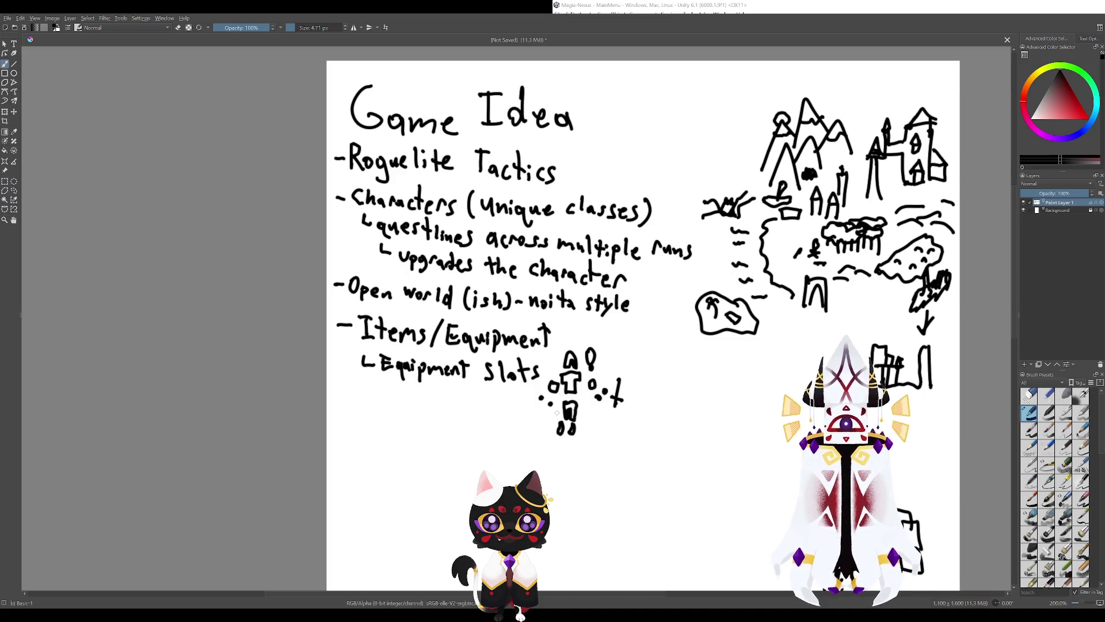
pyautogui.moveTo(523, 396); pyautogui.dragTo(541, 410)
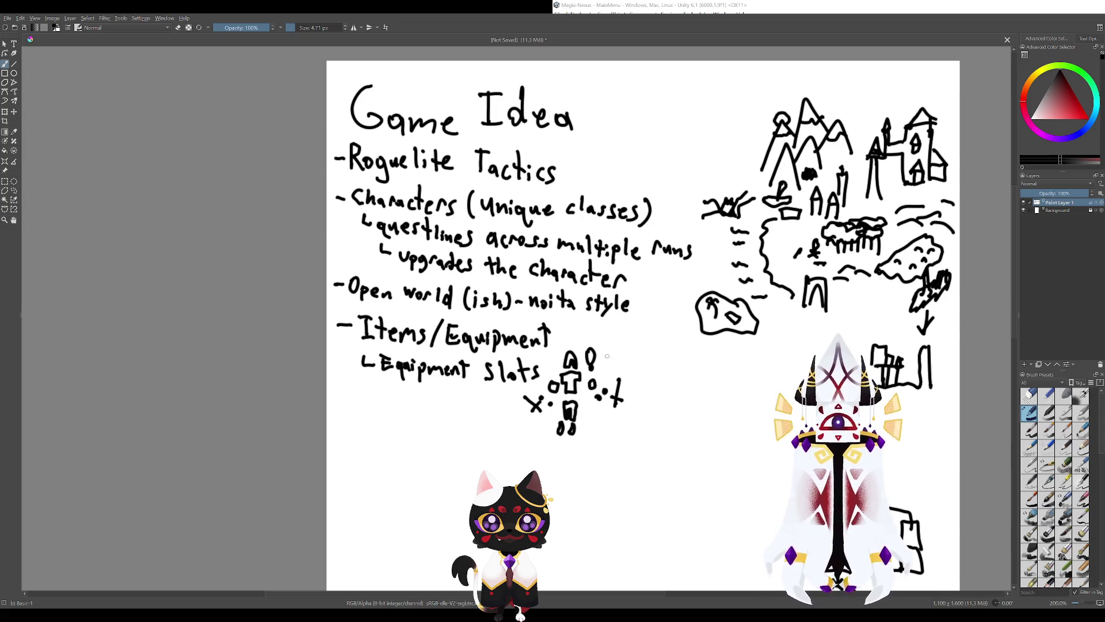
pyautogui.moveTo(607, 353)
pyautogui.mouseDown()
pyautogui.moveTo(606, 376)
pyautogui.moveTo(617, 374)
pyautogui.mouseUp()
pyautogui.hotkey('ctrl', 'z')
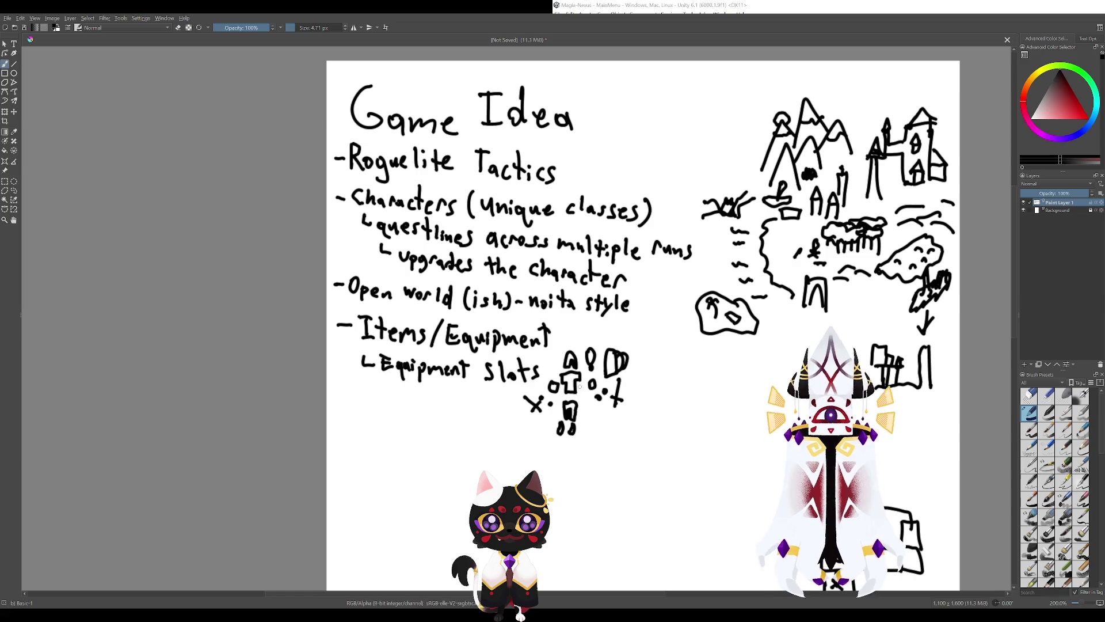
pyautogui.moveTo(583, 406)
pyautogui.mouseDown()
pyautogui.moveTo(594, 413)
pyautogui.moveTo(547, 418)
pyautogui.mouseUp()
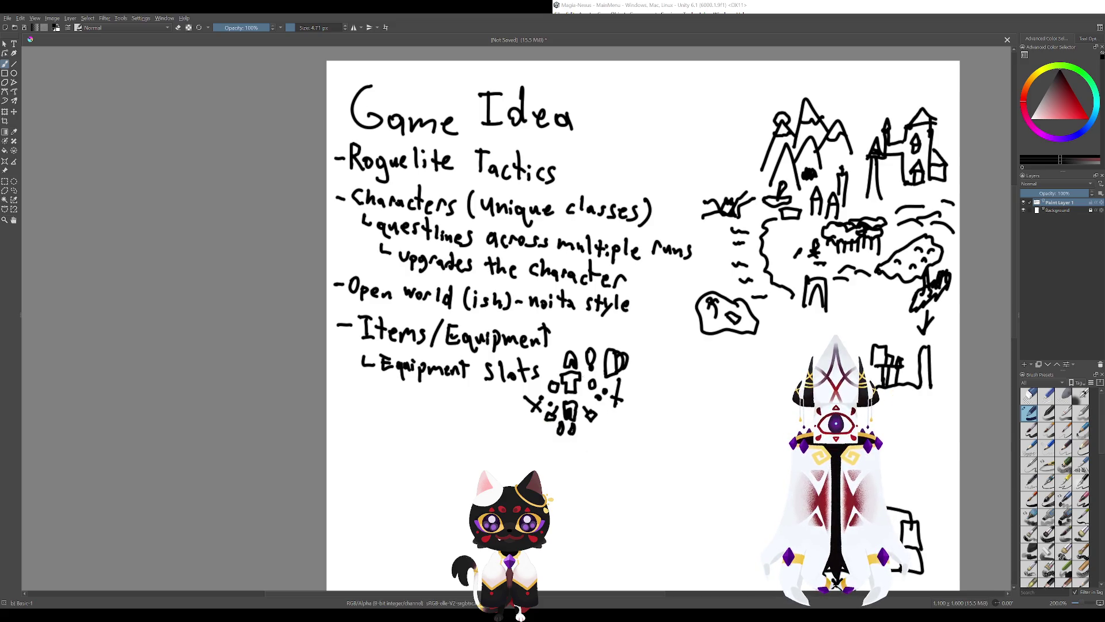
pyautogui.moveTo(603, 340)
pyautogui.mouseDown()
pyautogui.moveTo(546, 352)
pyautogui.moveTo(602, 340)
pyautogui.mouseUp()
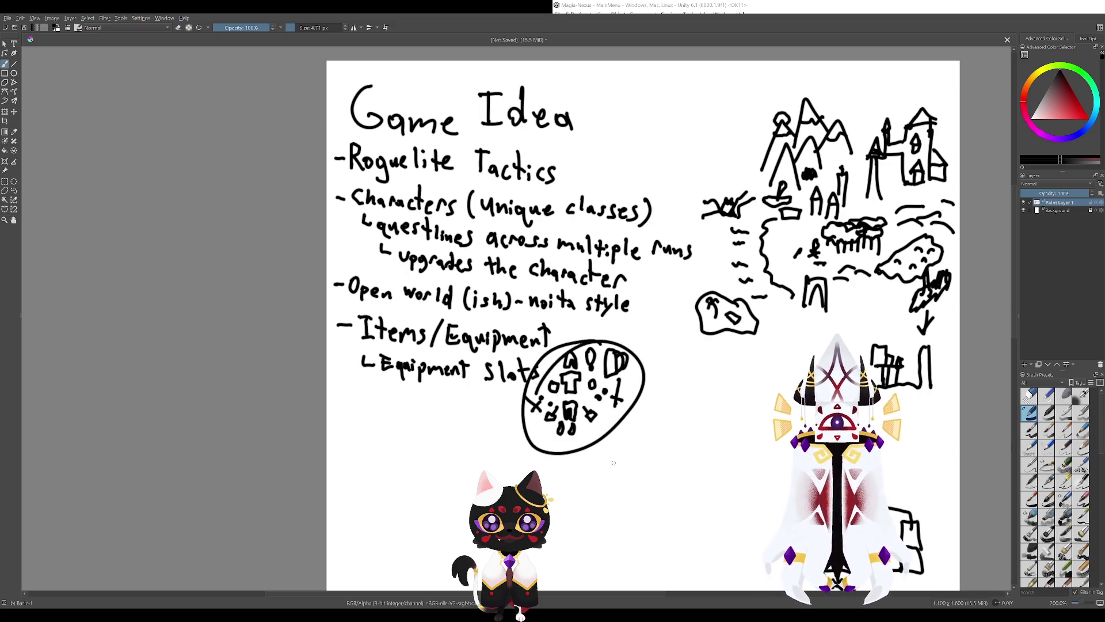
# Remove the circle around the equipment doodles and discard trial circles around Slots and icons.
pyautogui.hotkey('ctrl', 'z')
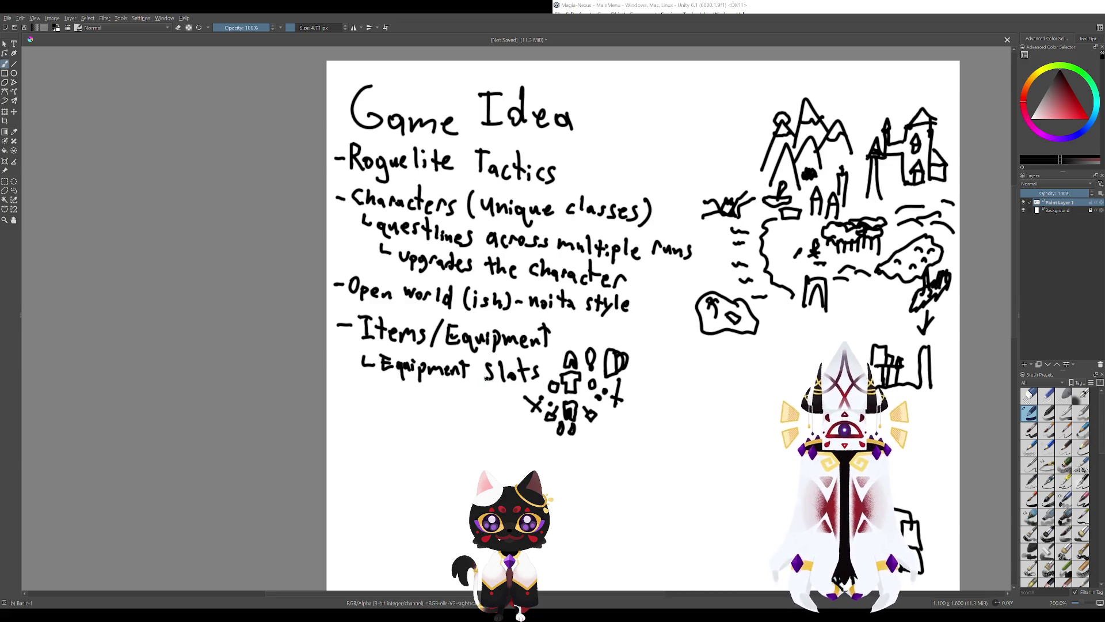
pyautogui.moveTo(529, 352); pyautogui.dragTo(521, 347)
pyautogui.hotkey('ctrl', 'z')
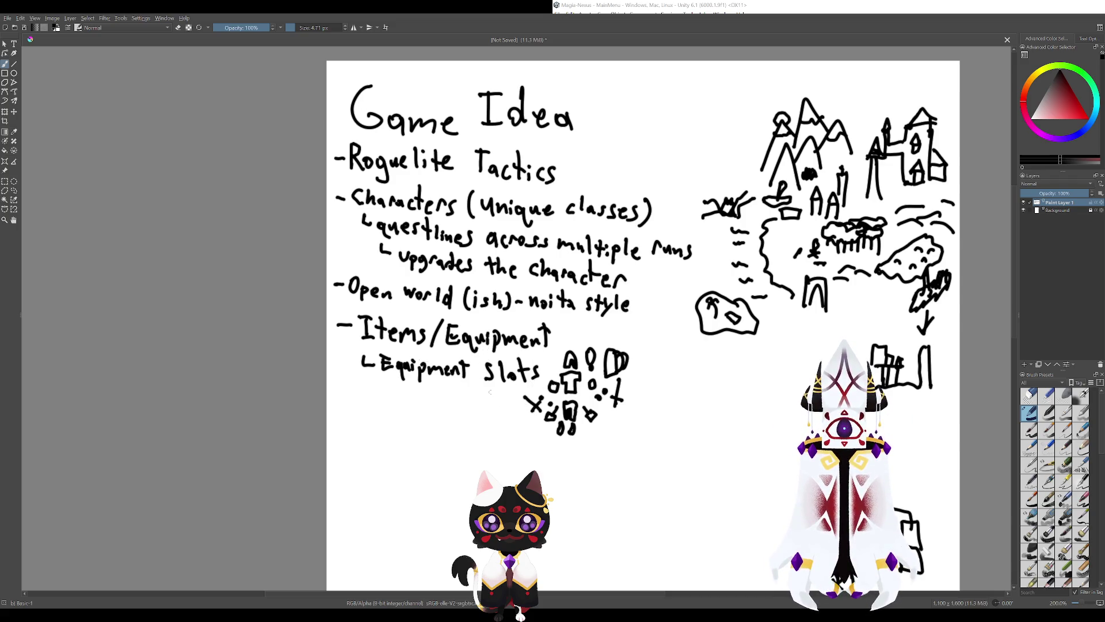
pyautogui.moveTo(490, 392); pyautogui.dragTo(549, 469)
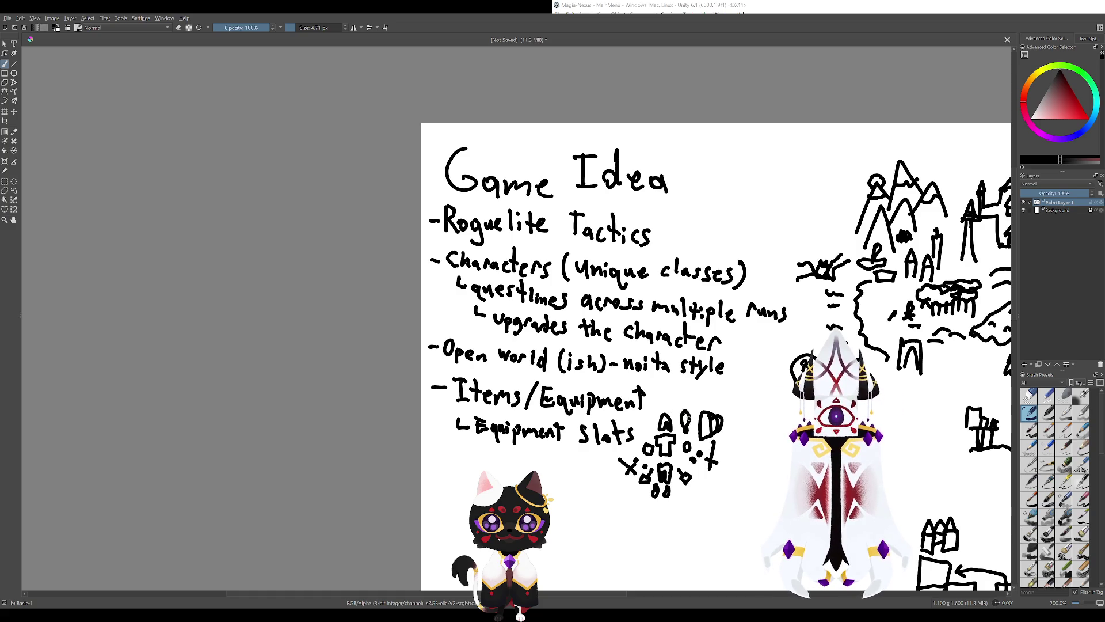
pyautogui.moveTo(544, 450); pyautogui.dragTo(461, 399)
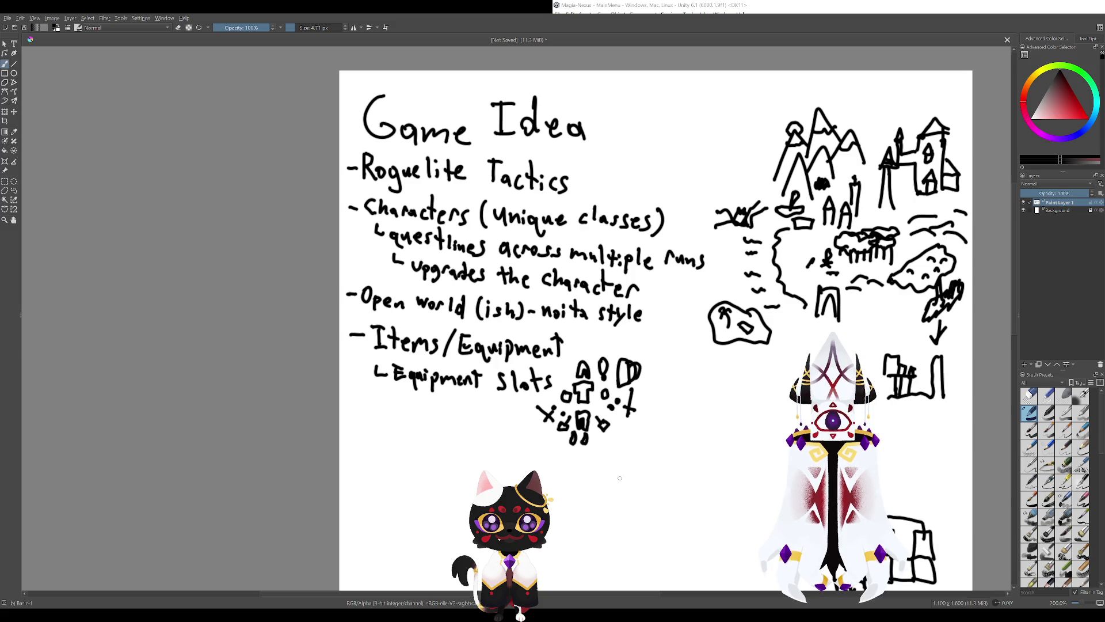
pyautogui.moveTo(599, 350)
pyautogui.mouseDown()
pyautogui.moveTo(627, 414)
pyautogui.moveTo(630, 333)
pyautogui.mouseUp()
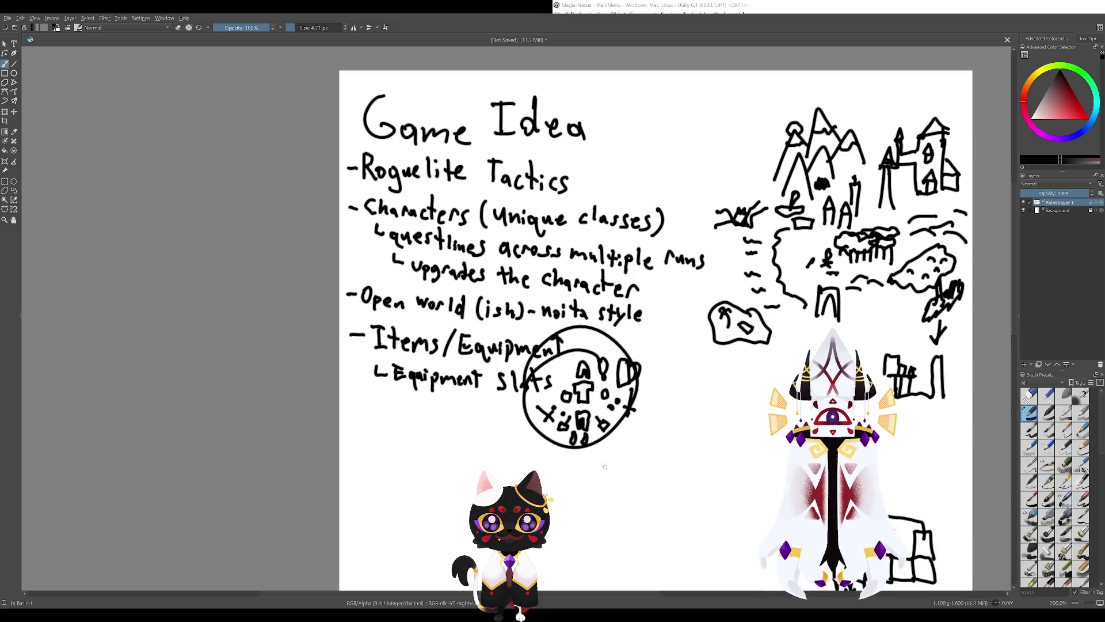
pyautogui.hotkey('ctrl', 'z')
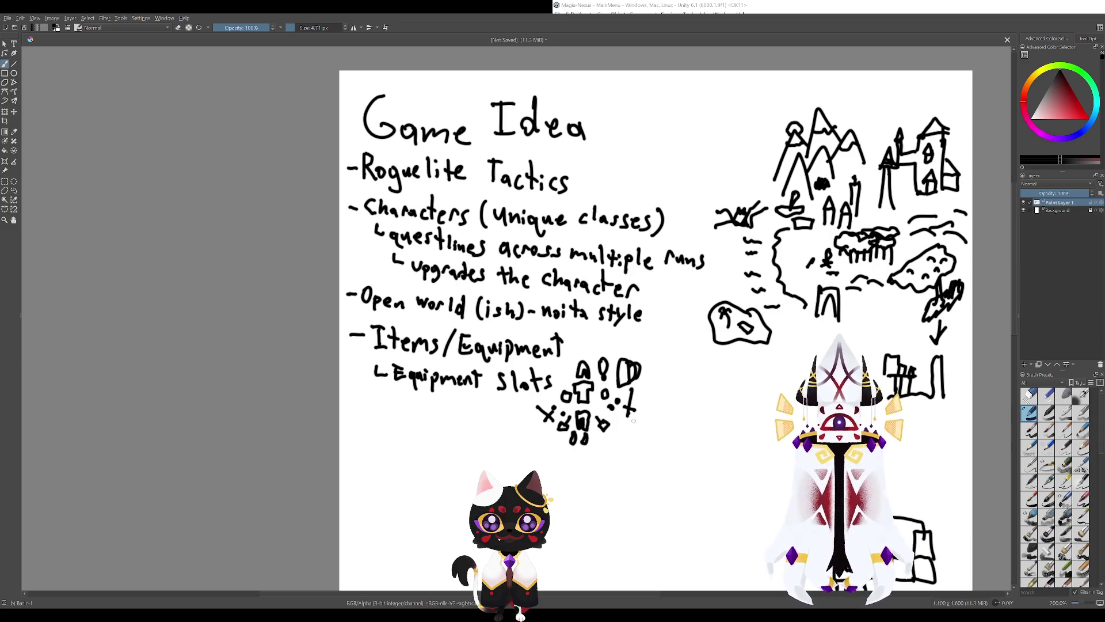
# Begin handwriting a 'Give char' sub-bullet below Equipment Slots.
pyautogui.moveTo(612, 477); pyautogui.dragTo(679, 536)
pyautogui.moveTo(603, 487); pyautogui.dragTo(723, 449)
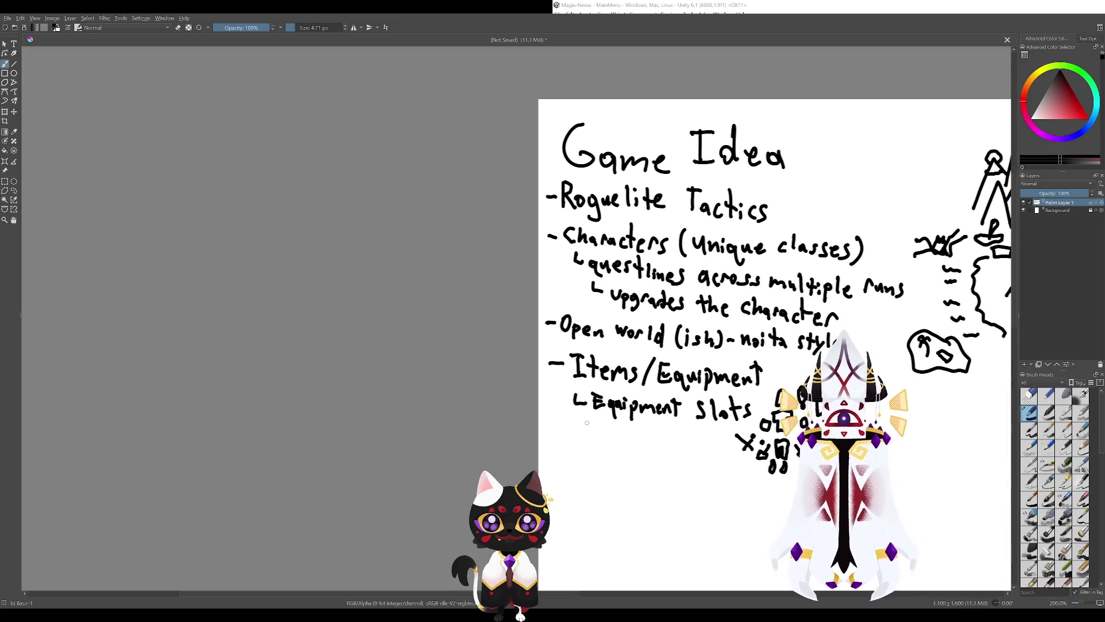
pyautogui.moveTo(583, 415)
pyautogui.mouseDown()
pyautogui.moveTo(603, 439)
pyautogui.moveTo(660, 448)
pyautogui.mouseUp()
# Finish the sub-point as 'give char actions/ Stats'.
pyautogui.hotkey('ctrl', 'z')
pyautogui.click(629, 439)
pyautogui.moveTo(662, 439); pyautogui.dragTo(669, 443)
pyautogui.moveTo(748, 346); pyautogui.dragTo(714, 336)
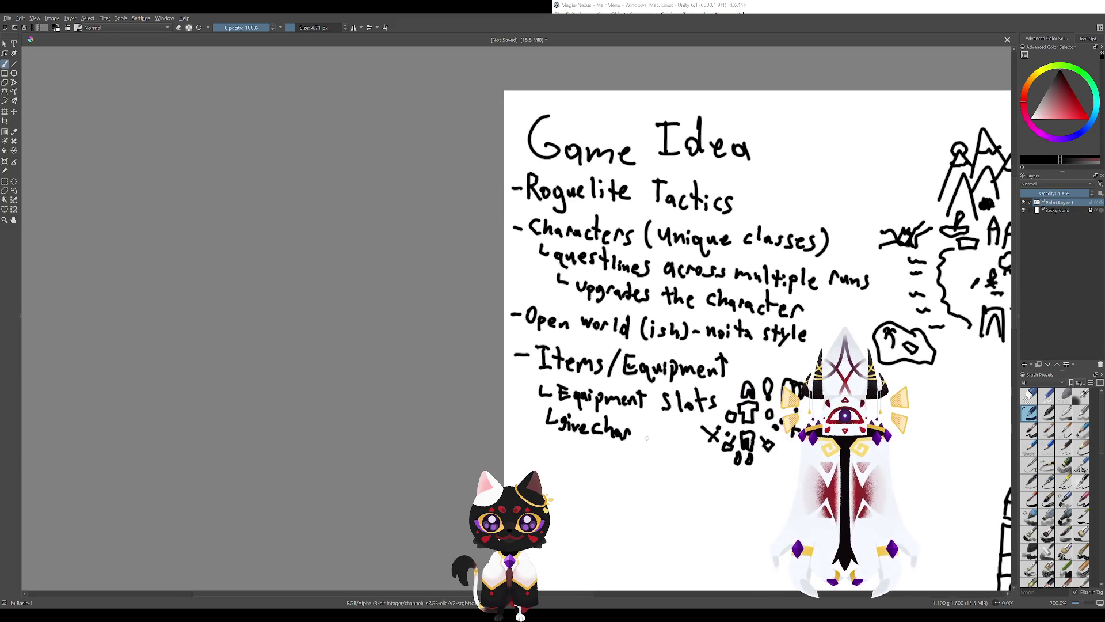
pyautogui.moveTo(647, 433); pyautogui.dragTo(667, 442)
pyautogui.moveTo(673, 434); pyautogui.dragTo(683, 443)
pyautogui.moveTo(689, 436)
pyautogui.mouseDown()
pyautogui.moveTo(693, 452)
pyautogui.moveTo(638, 461)
pyautogui.moveTo(657, 463)
pyautogui.mouseUp()
pyautogui.moveTo(650, 455); pyautogui.dragTo(672, 468)
pyautogui.moveTo(676, 452); pyautogui.dragTo(680, 471)
# Draw a dash below it to start a new bullet.
pyautogui.moveTo(686, 345); pyautogui.dragTo(579, 316)
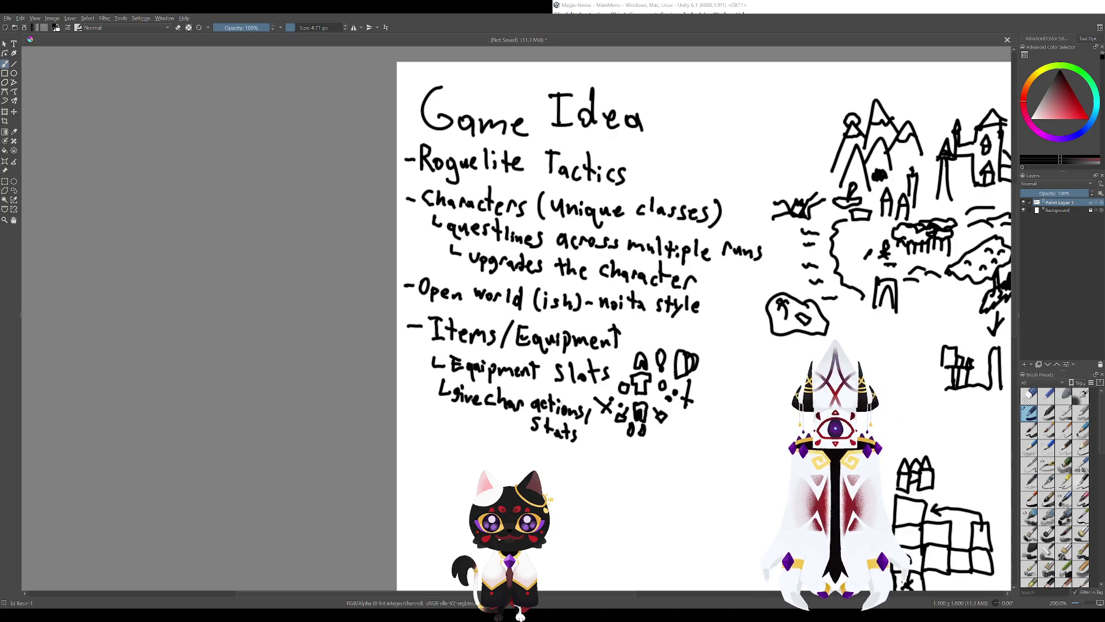
pyautogui.moveTo(545, 456)
pyautogui.mouseDown()
pyautogui.moveTo(648, 476)
pyautogui.moveTo(616, 461)
pyautogui.mouseUp()
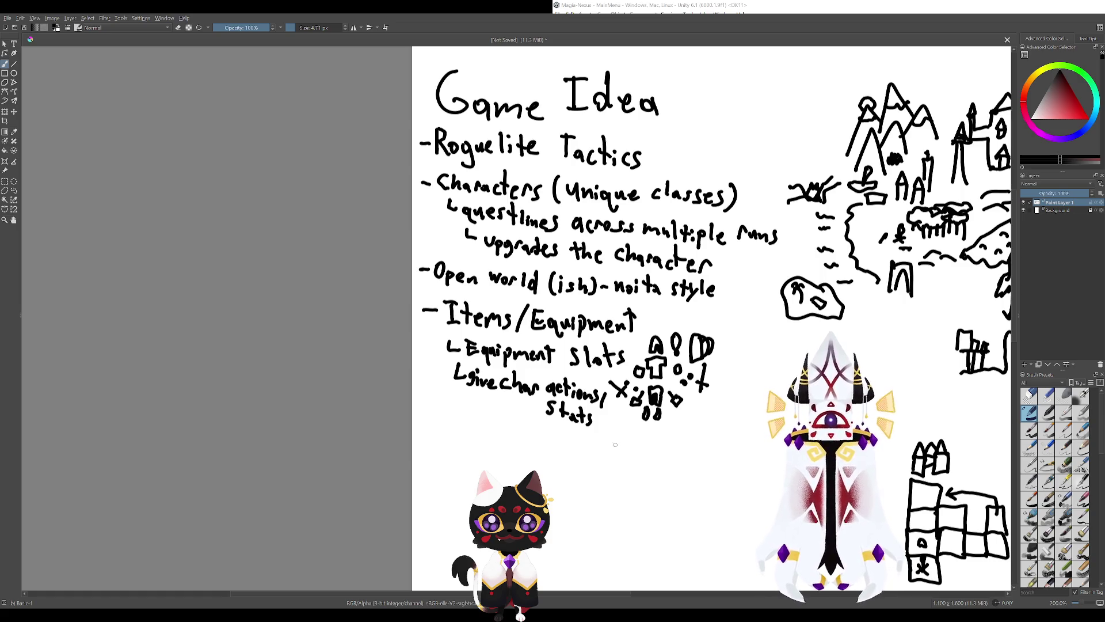
pyautogui.moveTo(611, 412); pyautogui.dragTo(718, 390)
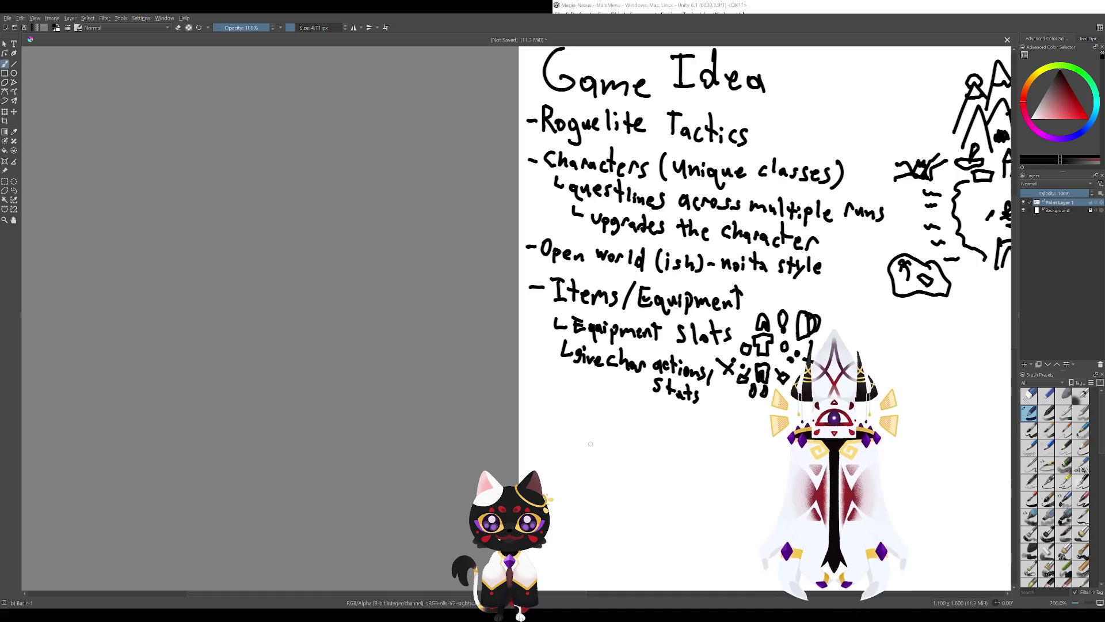
pyautogui.moveTo(528, 409)
pyautogui.mouseDown()
pyautogui.moveTo(549, 412)
pyautogui.moveTo(438, 311)
pyautogui.mouseUp()
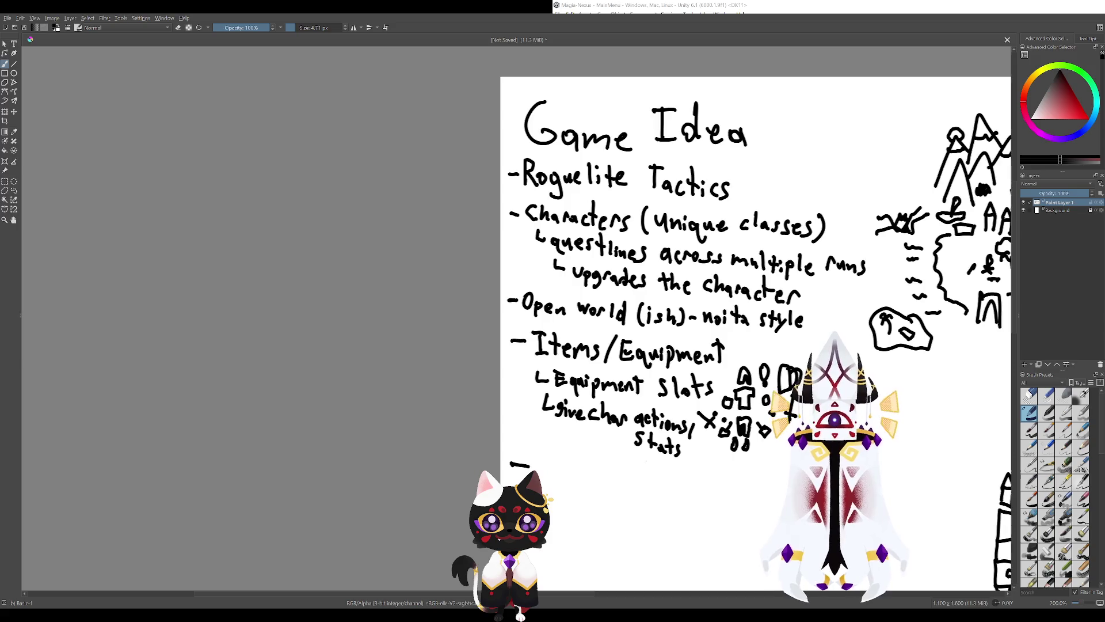
# Write 'Skills:' as a new bullet below the Items/Equipment section.
pyautogui.moveTo(539, 260); pyautogui.dragTo(666, 517)
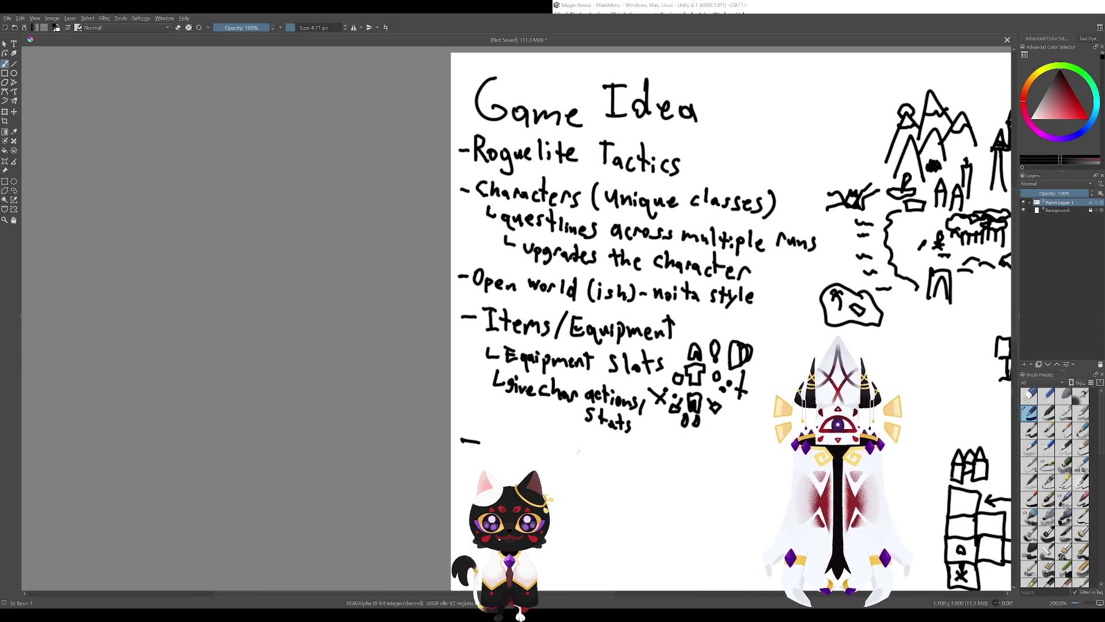
pyautogui.moveTo(530, 454); pyautogui.dragTo(639, 450)
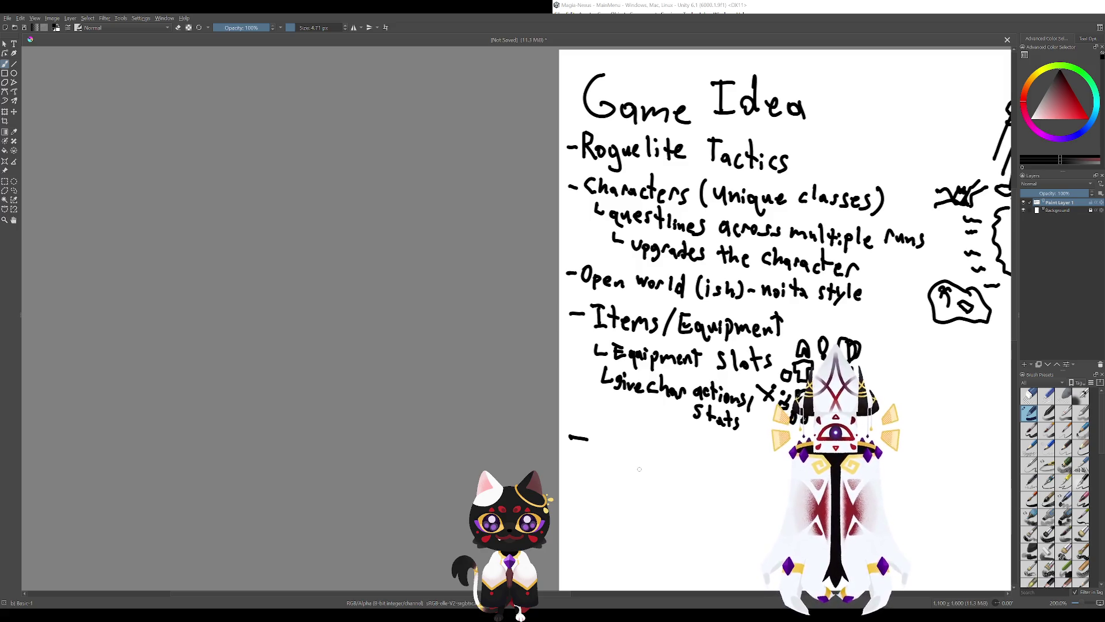
pyautogui.moveTo(639, 469)
pyautogui.mouseDown()
pyautogui.moveTo(625, 477)
pyautogui.moveTo(586, 339)
pyautogui.moveTo(608, 448)
pyautogui.mouseUp()
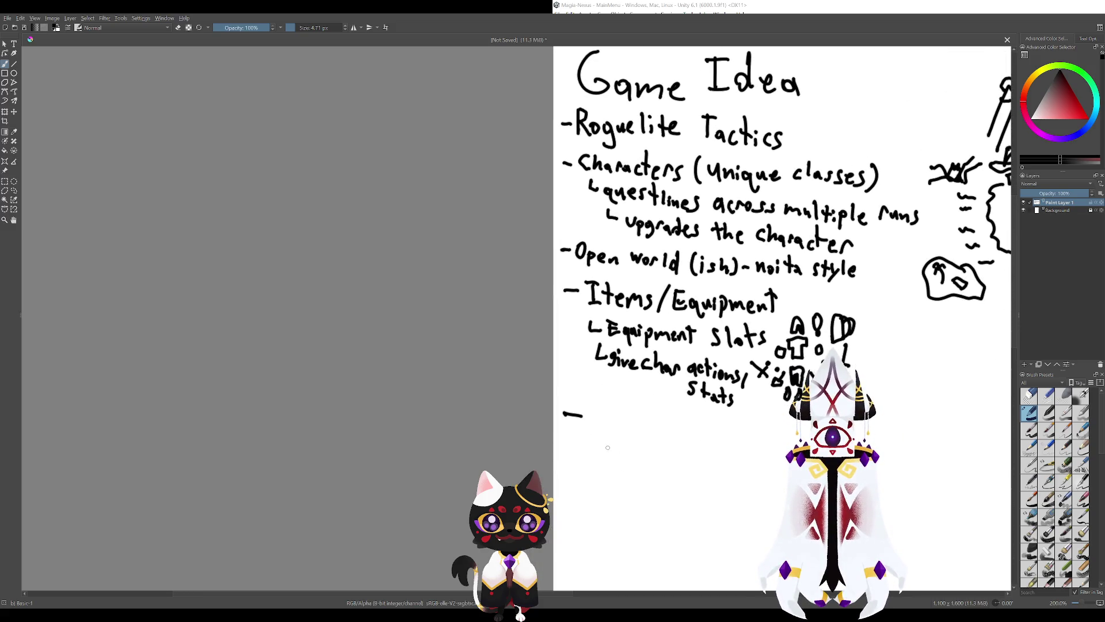
pyautogui.moveTo(596, 410)
pyautogui.mouseDown()
pyautogui.moveTo(590, 424)
pyautogui.moveTo(623, 430)
pyautogui.mouseUp()
pyautogui.moveTo(631, 408)
pyautogui.mouseDown()
pyautogui.moveTo(630, 429)
pyautogui.moveTo(688, 431)
pyautogui.moveTo(698, 417)
pyautogui.moveTo(724, 433)
pyautogui.moveTo(643, 384)
pyautogui.moveTo(669, 410)
pyautogui.moveTo(693, 400)
pyautogui.moveTo(711, 408)
pyautogui.moveTo(692, 415)
pyautogui.moveTo(712, 409)
pyautogui.moveTo(662, 417)
pyautogui.moveTo(694, 418)
pyautogui.mouseUp()
pyautogui.click(648, 426)
pyautogui.click(648, 416)
# Finish the line with 'made up of 1+ actions', undoing a mistaken stroke and stray loop.
pyautogui.hotkey('ctrl', 'z')
pyautogui.hotkey('ctrl', 'z')
pyautogui.moveTo(699, 409); pyautogui.dragTo(718, 421)
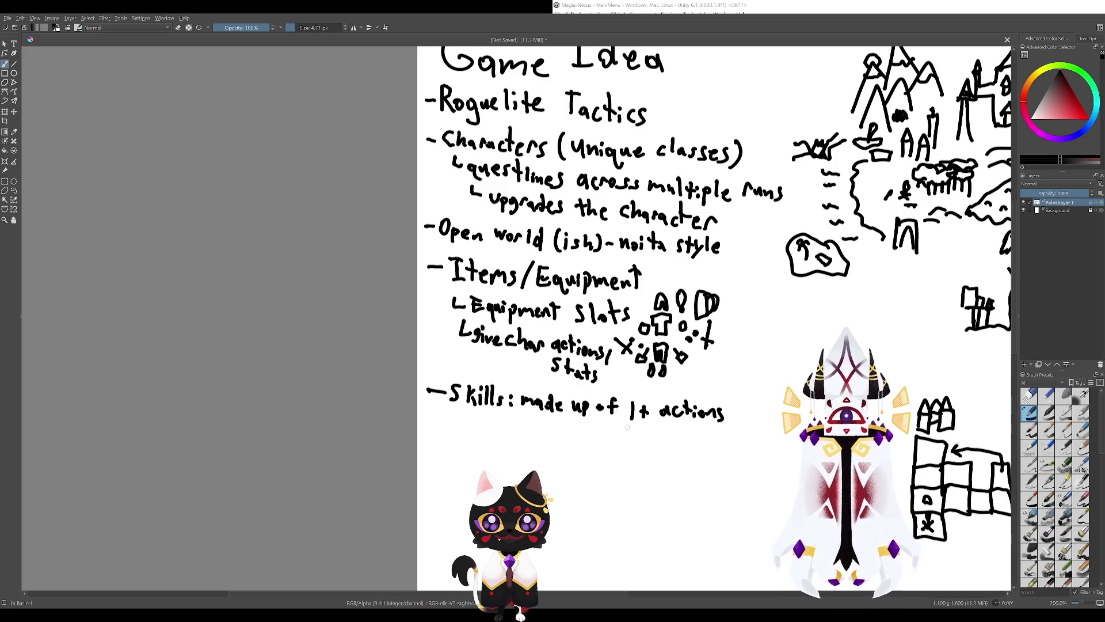
pyautogui.moveTo(643, 447); pyautogui.dragTo(688, 474)
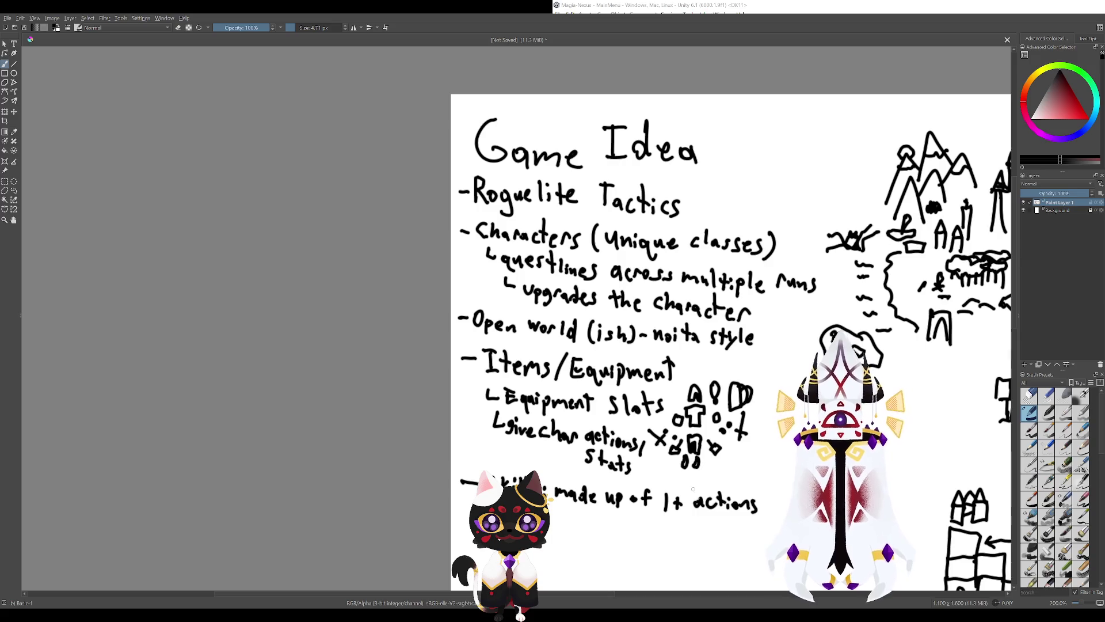
pyautogui.moveTo(638, 407); pyautogui.dragTo(620, 376)
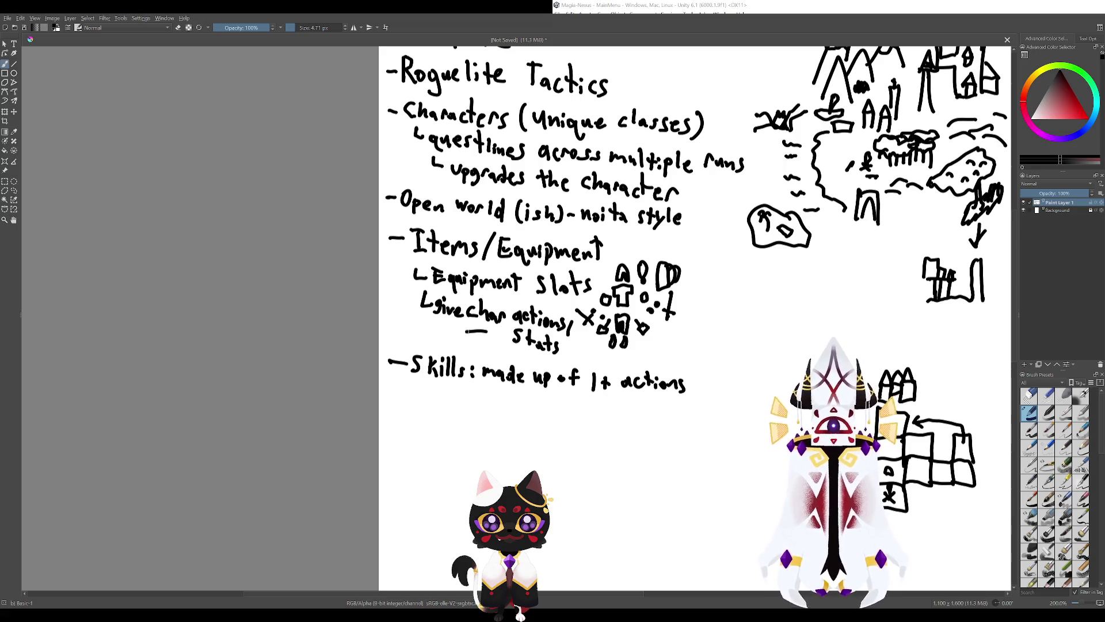
pyautogui.moveTo(489, 331); pyautogui.dragTo(447, 311)
pyautogui.hotkey('ctrl', 'z')
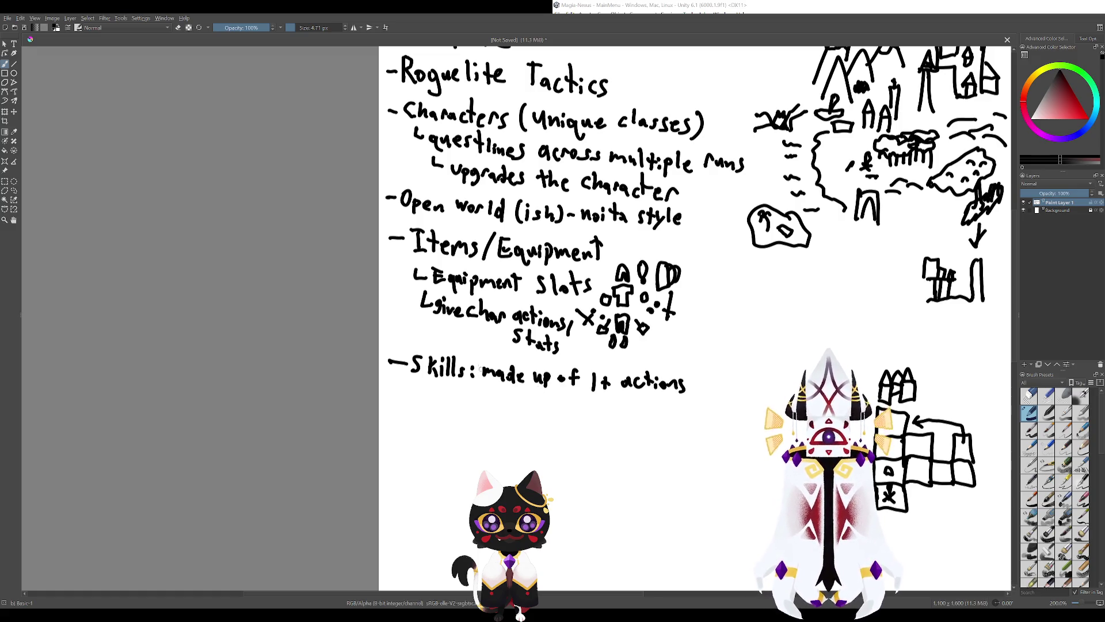
# Draw an L-hook under the Skills line and write 'Player designed' beside it.
pyautogui.hscroll(-3, 557, 363)
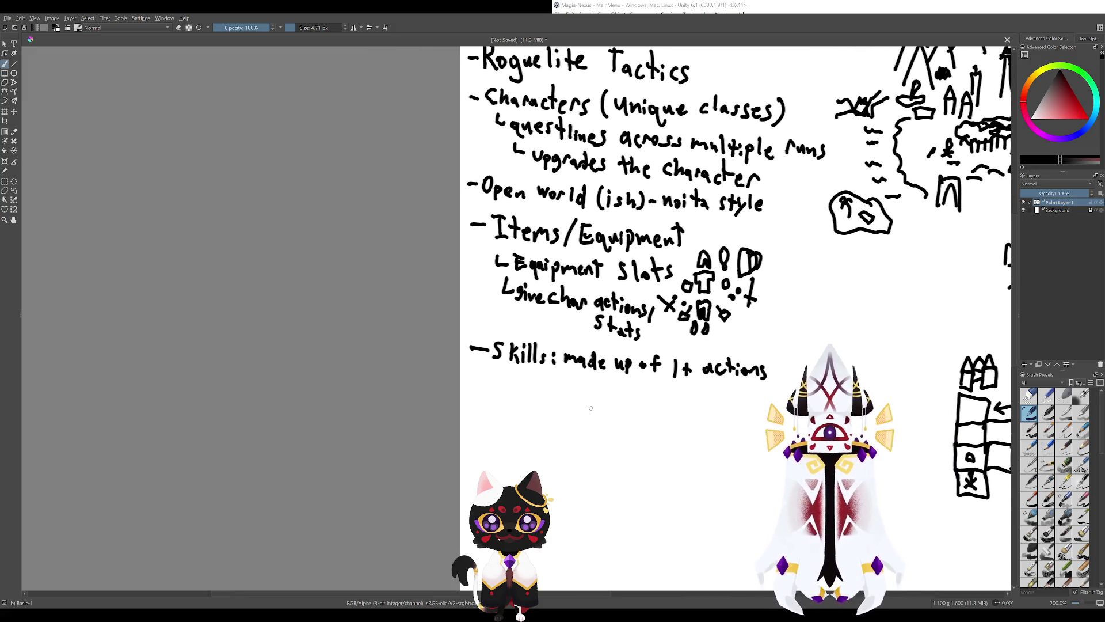
pyautogui.scroll(2, 586, 409)
pyautogui.hscroll(-2, 595, 451)
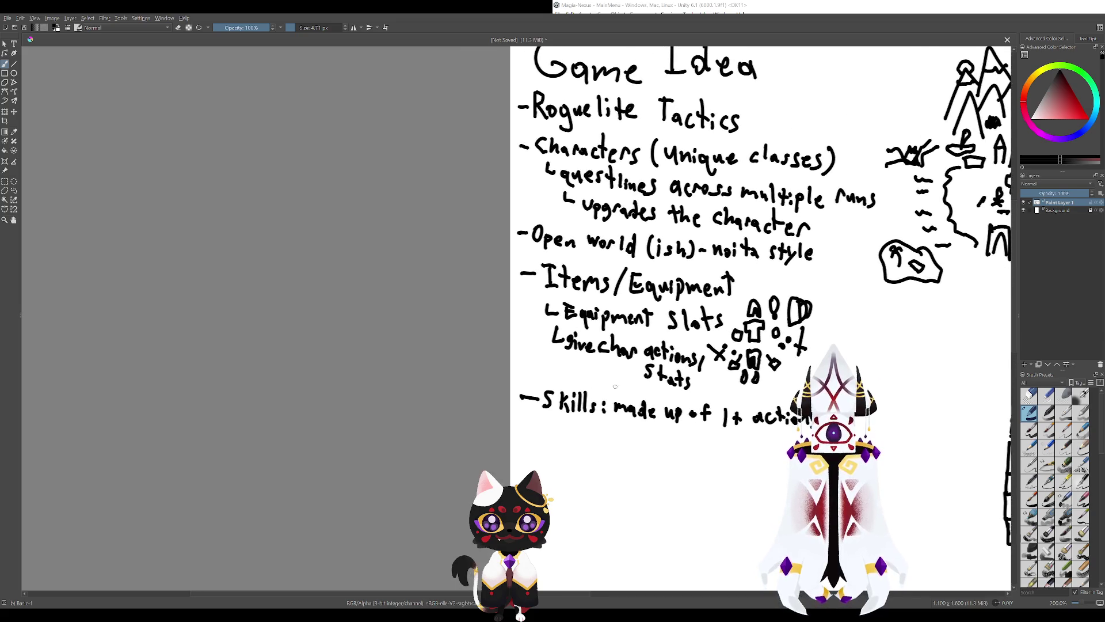
pyautogui.scroll(-1, 595, 451)
pyautogui.hscroll(3, 595, 451)
pyautogui.scroll(-1, 614, 387)
pyautogui.hscroll(2, 614, 388)
pyautogui.scroll(1, 579, 409)
pyautogui.hscroll(-3, 579, 408)
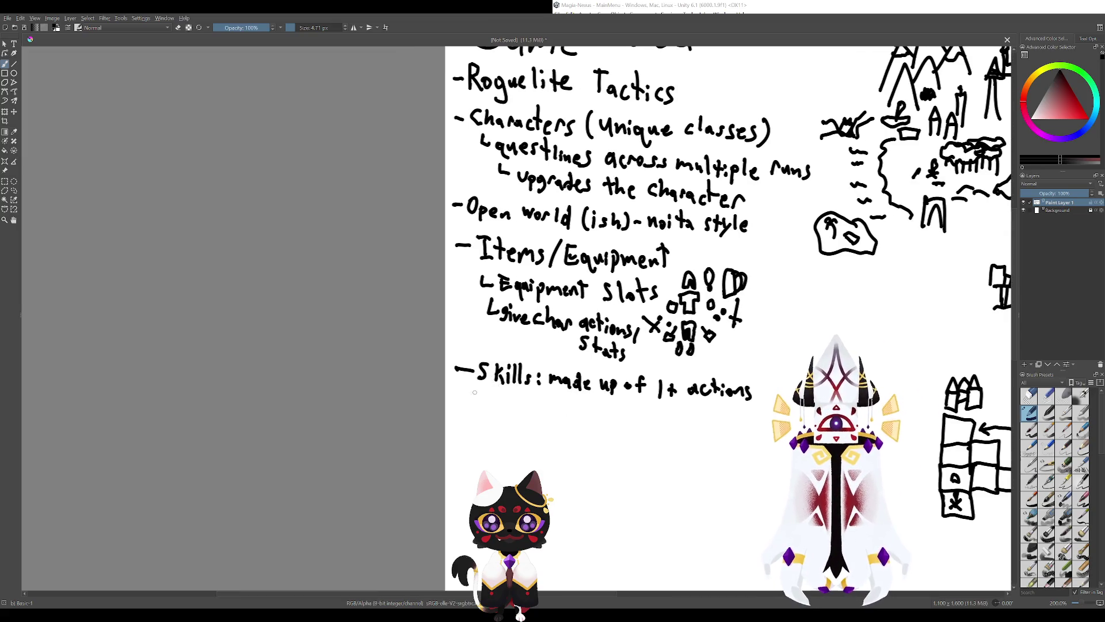
pyautogui.moveTo(467, 383)
pyautogui.mouseDown()
pyautogui.moveTo(512, 407)
pyautogui.moveTo(535, 397)
pyautogui.moveTo(574, 412)
pyautogui.mouseUp()
pyautogui.moveTo(582, 407); pyautogui.dragTo(572, 424)
pyautogui.moveTo(584, 406); pyautogui.dragTo(603, 416)
pyautogui.moveTo(610, 398)
pyautogui.mouseDown()
pyautogui.moveTo(610, 418)
pyautogui.moveTo(512, 357)
pyautogui.mouseUp()
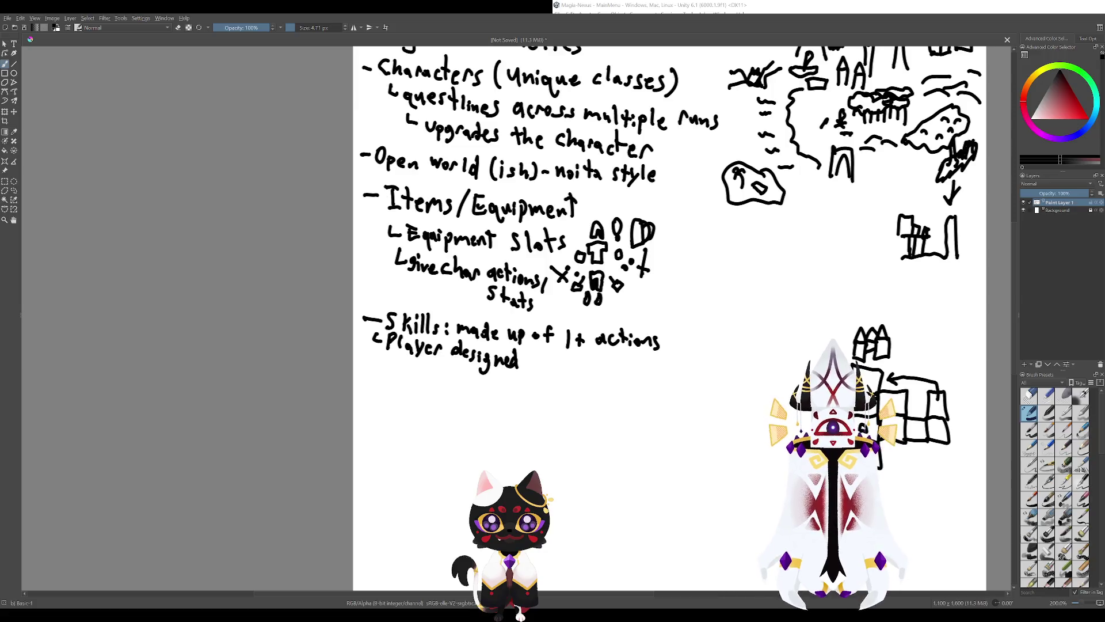
pyautogui.moveTo(534, 438); pyautogui.dragTo(556, 486)
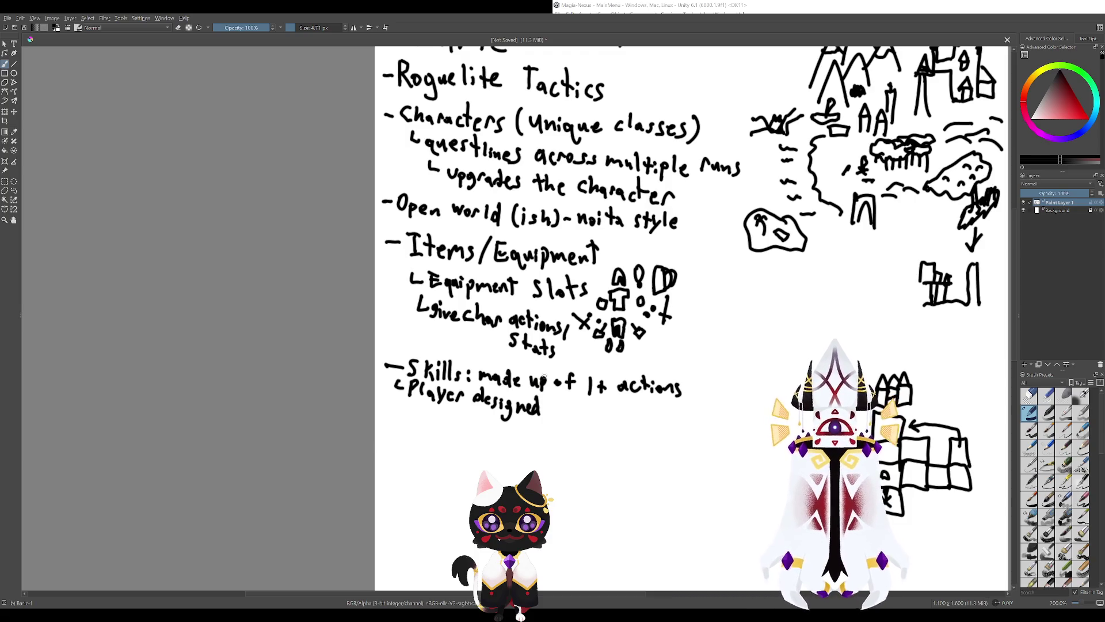
pyautogui.moveTo(487, 356)
pyautogui.mouseDown()
pyautogui.moveTo(517, 363)
pyautogui.moveTo(501, 375)
pyautogui.mouseUp()
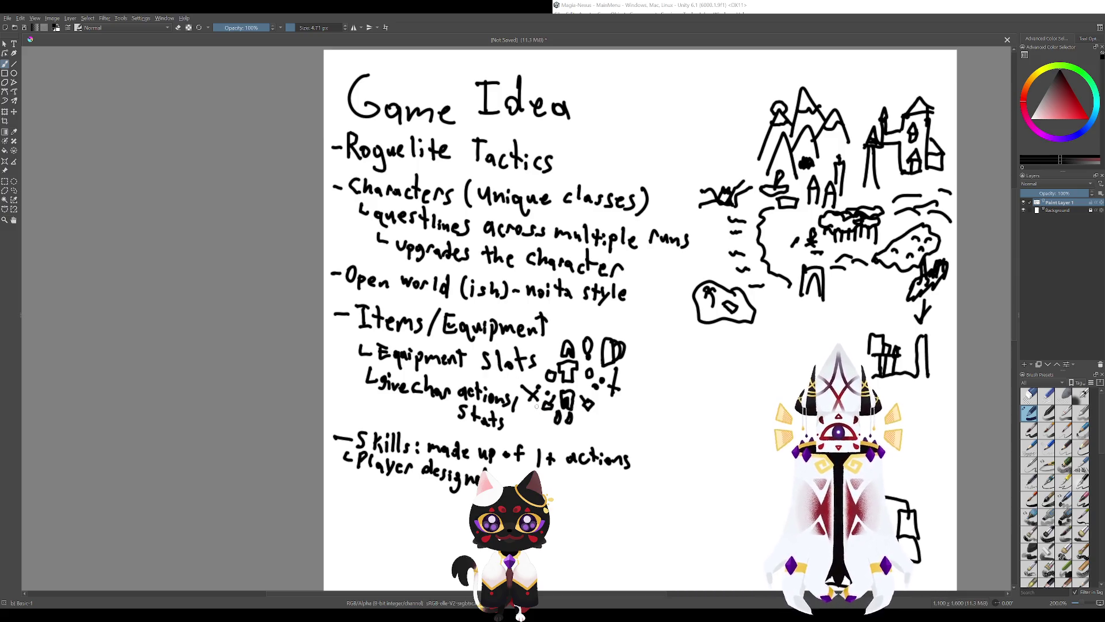
pyautogui.moveTo(536, 406); pyautogui.dragTo(472, 395)
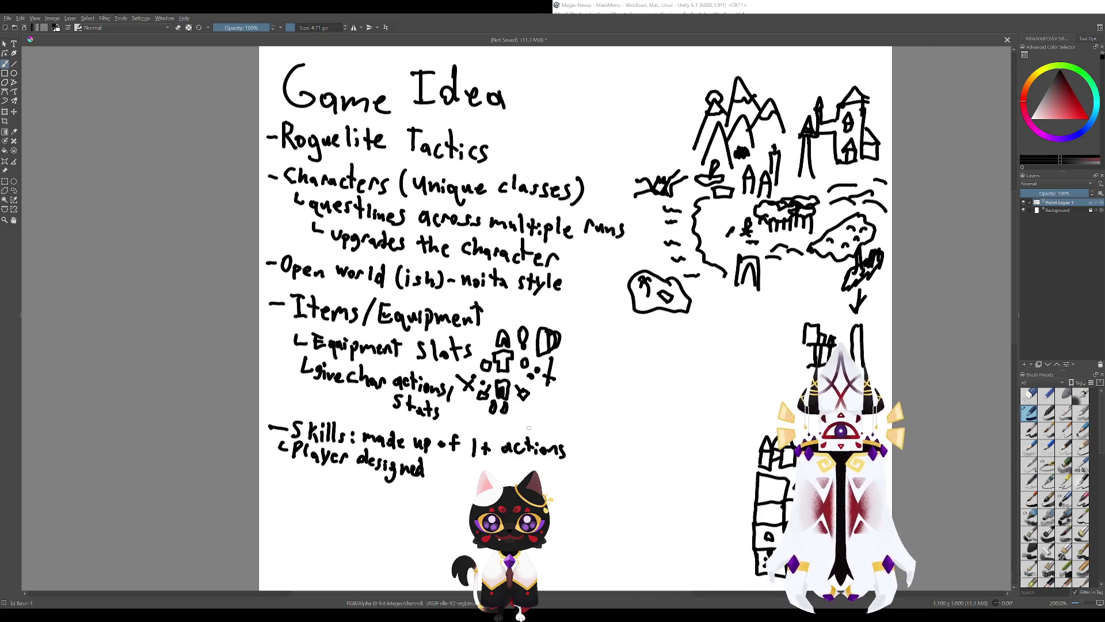
pyautogui.moveTo(512, 422); pyautogui.dragTo(405, 436)
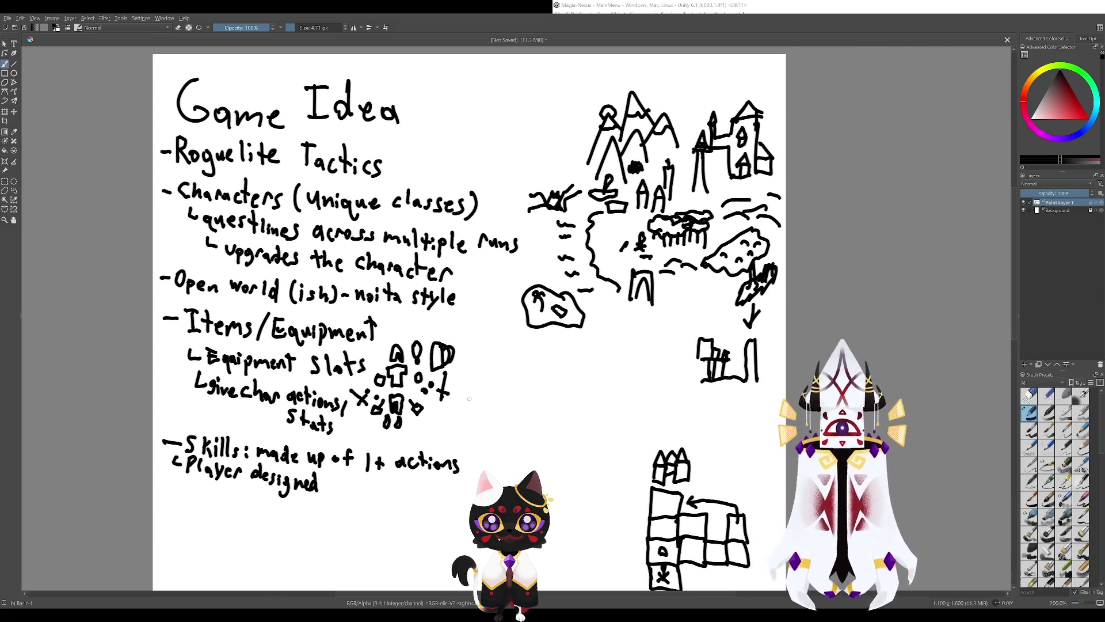
pyautogui.moveTo(502, 410)
pyautogui.mouseDown()
pyautogui.moveTo(513, 432)
pyautogui.moveTo(544, 434)
pyautogui.mouseUp()
pyautogui.click(519, 432)
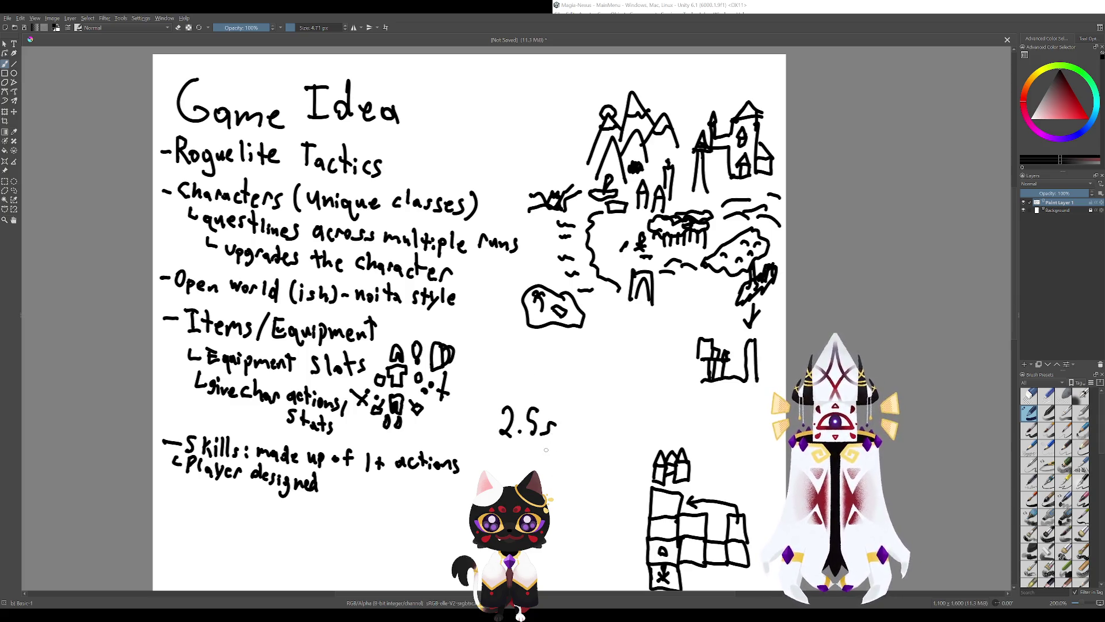
pyautogui.hotkey('ctrl', 'z')
pyautogui.hotkey('ctrl', 'z')
pyautogui.hotkey('ctrl', 'z')
pyautogui.hotkey('ctrl', 'z')
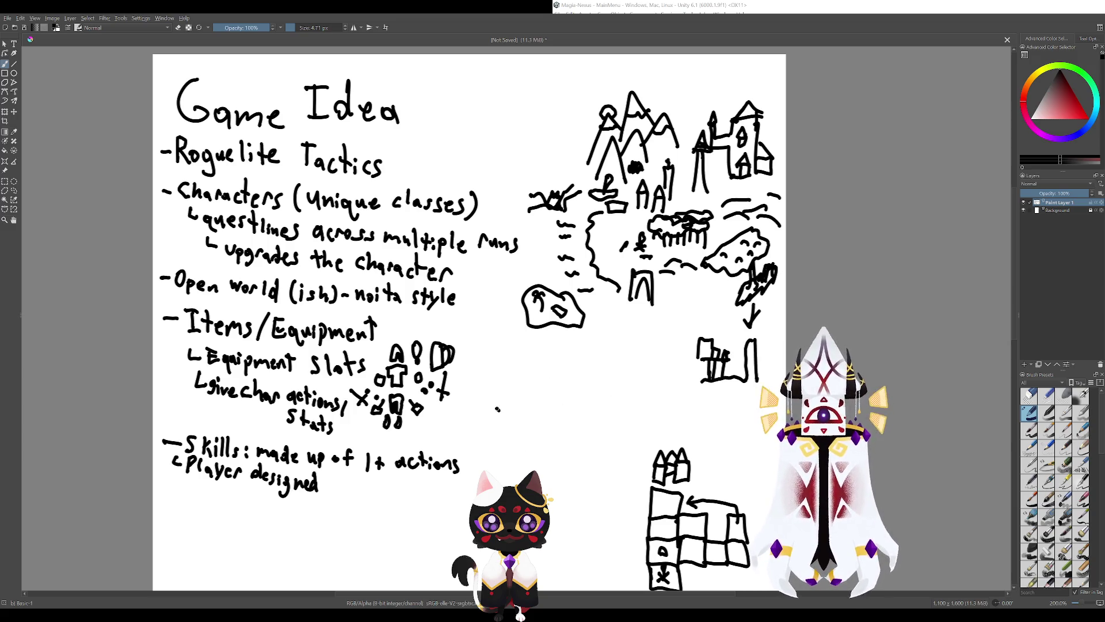
pyautogui.moveTo(496, 408); pyautogui.dragTo(505, 436)
pyautogui.hotkey('ctrl', 'z')
pyautogui.hotkey('ctrl', 'z')
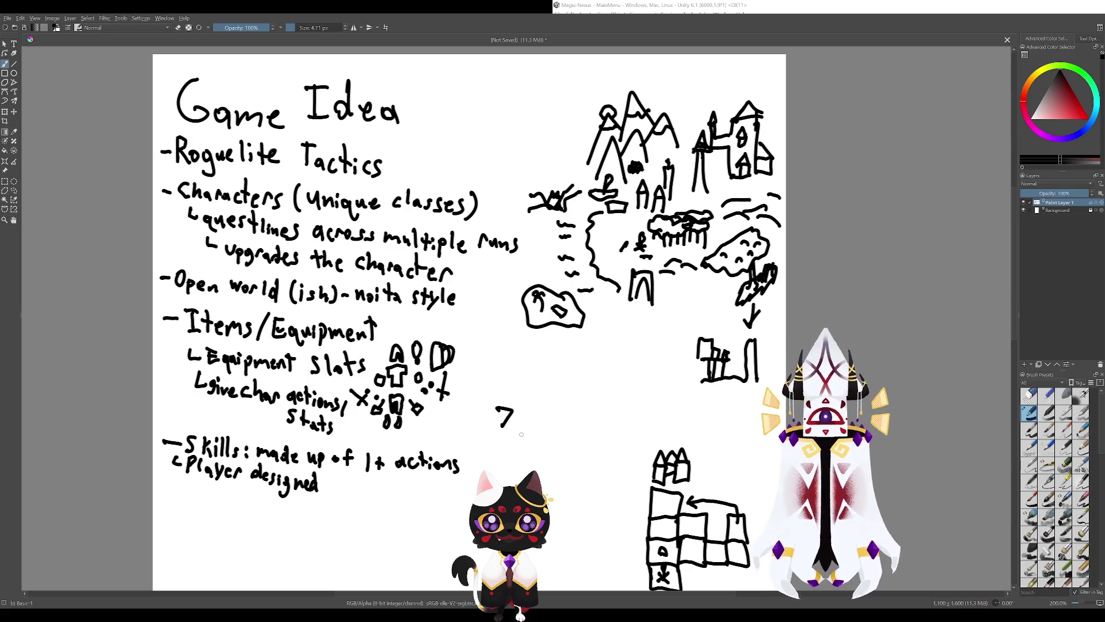
pyautogui.hotkey('ctrl', 'z')
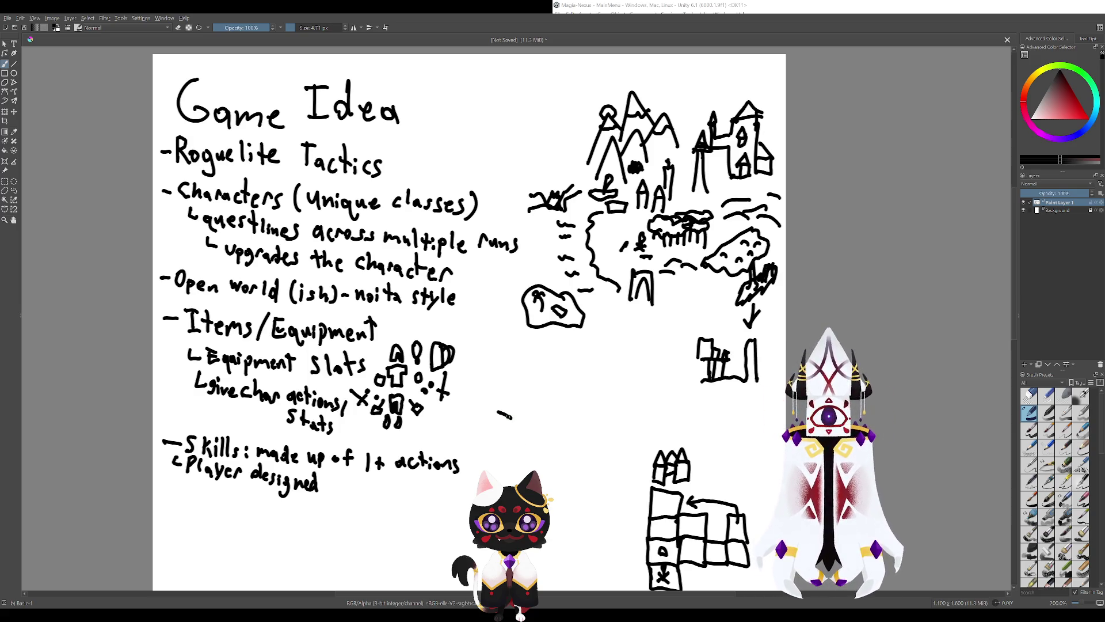
pyautogui.moveTo(499, 414)
pyautogui.mouseDown()
pyautogui.moveTo(509, 421)
pyautogui.moveTo(499, 437)
pyautogui.mouseUp()
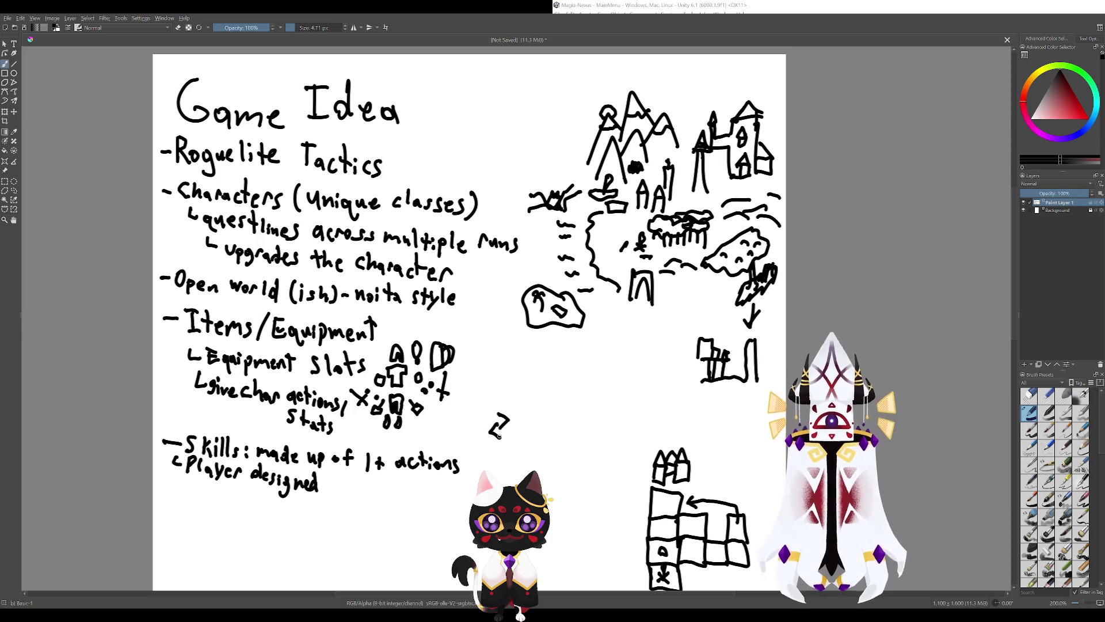
pyautogui.hotkey('ctrl', 'z')
pyautogui.hotkey('ctrl', 'z')
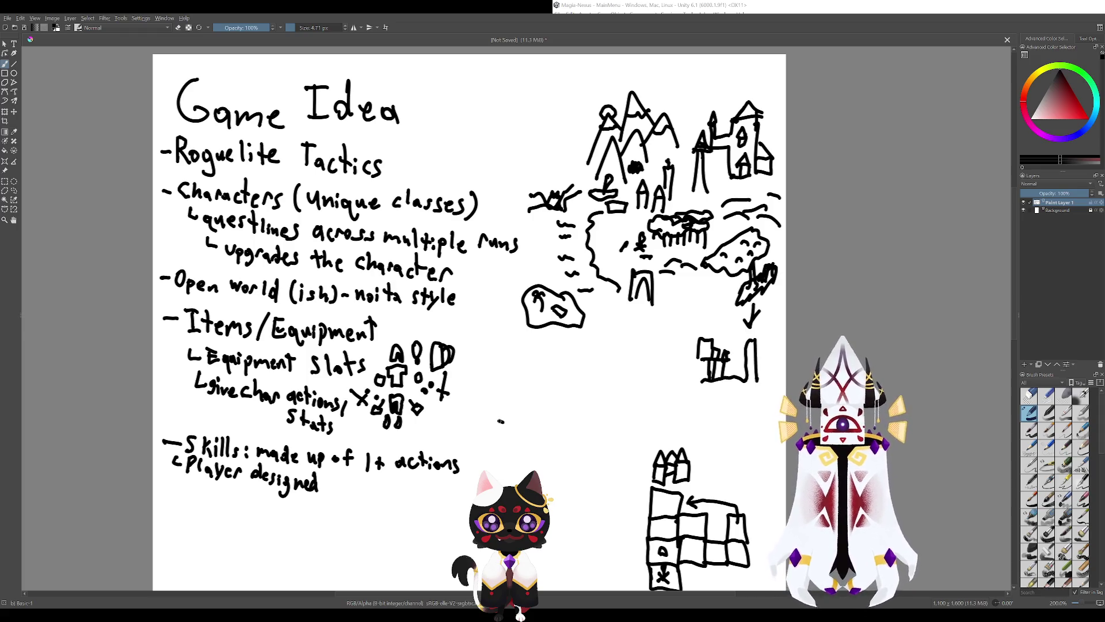
pyautogui.moveTo(499, 419)
pyautogui.mouseDown()
pyautogui.moveTo(509, 433)
pyautogui.moveTo(522, 422)
pyautogui.mouseUp()
pyautogui.moveTo(502, 419); pyautogui.dragTo(508, 411)
pyautogui.moveTo(514, 429); pyautogui.dragTo(530, 451)
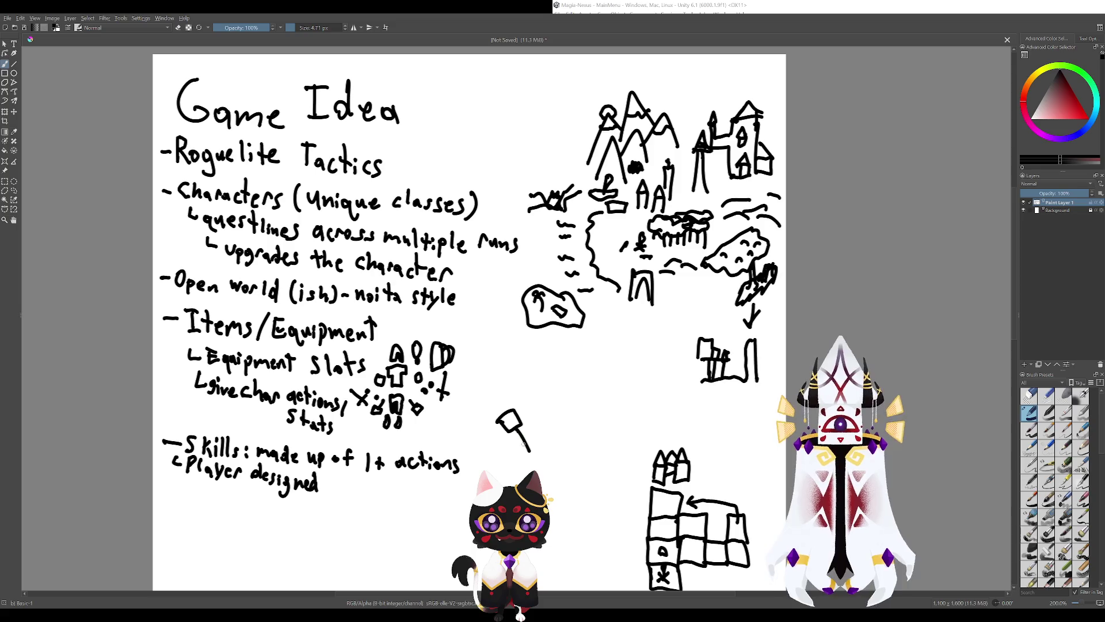
pyautogui.moveTo(521, 410); pyautogui.dragTo(536, 400)
pyautogui.moveTo(527, 416)
pyautogui.mouseDown()
pyautogui.moveTo(541, 405)
pyautogui.moveTo(592, 448)
pyautogui.moveTo(607, 428)
pyautogui.mouseUp()
pyautogui.moveTo(604, 430); pyautogui.dragTo(610, 448)
pyautogui.hotkey('ctrl', 'z')
pyautogui.hotkey('ctrl', 'z')
pyautogui.moveTo(602, 446); pyautogui.dragTo(608, 454)
pyautogui.hotkey('ctrl', 'z')
pyautogui.hotkey('ctrl', 'z')
pyautogui.hotkey('ctrl', 'z')
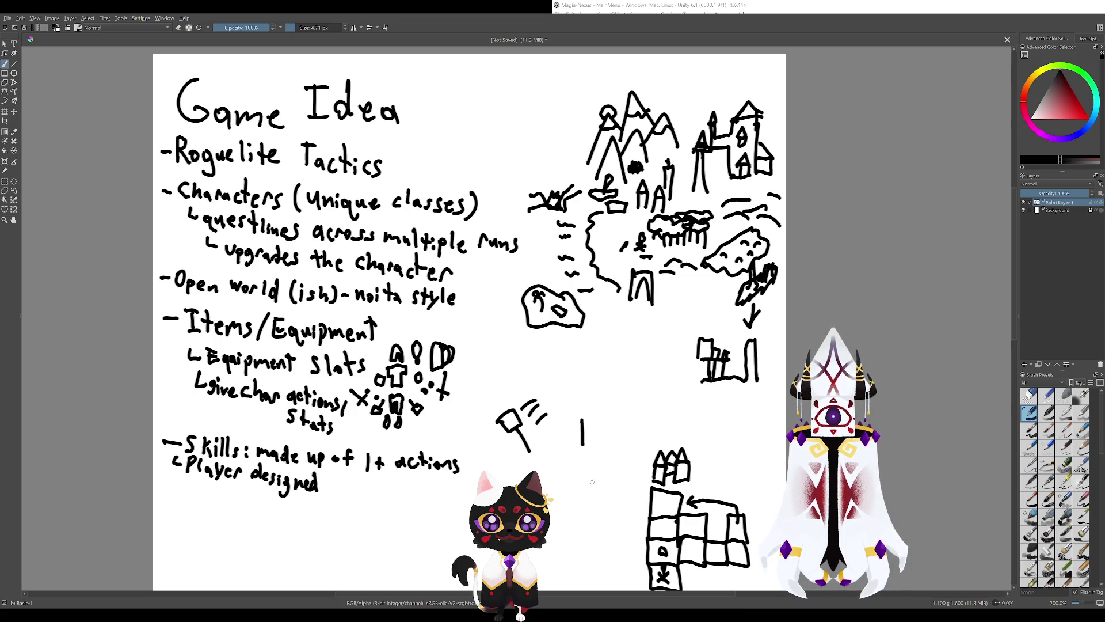
pyautogui.hotkey('ctrl', 'z')
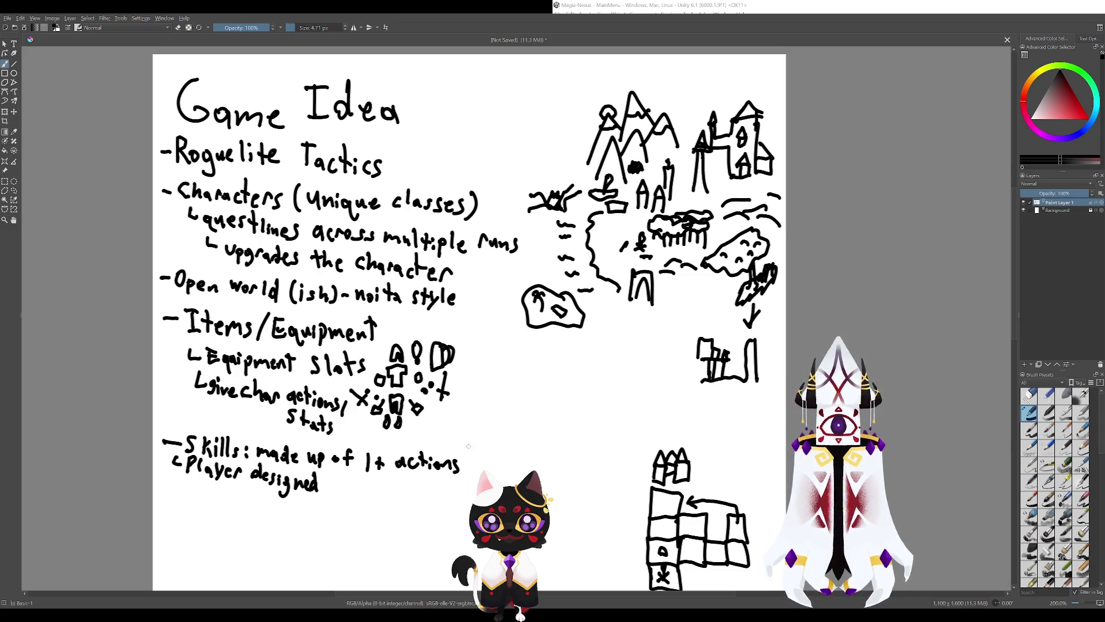
pyautogui.moveTo(468, 446); pyautogui.dragTo(596, 404)
pyautogui.moveTo(495, 396); pyautogui.dragTo(572, 294)
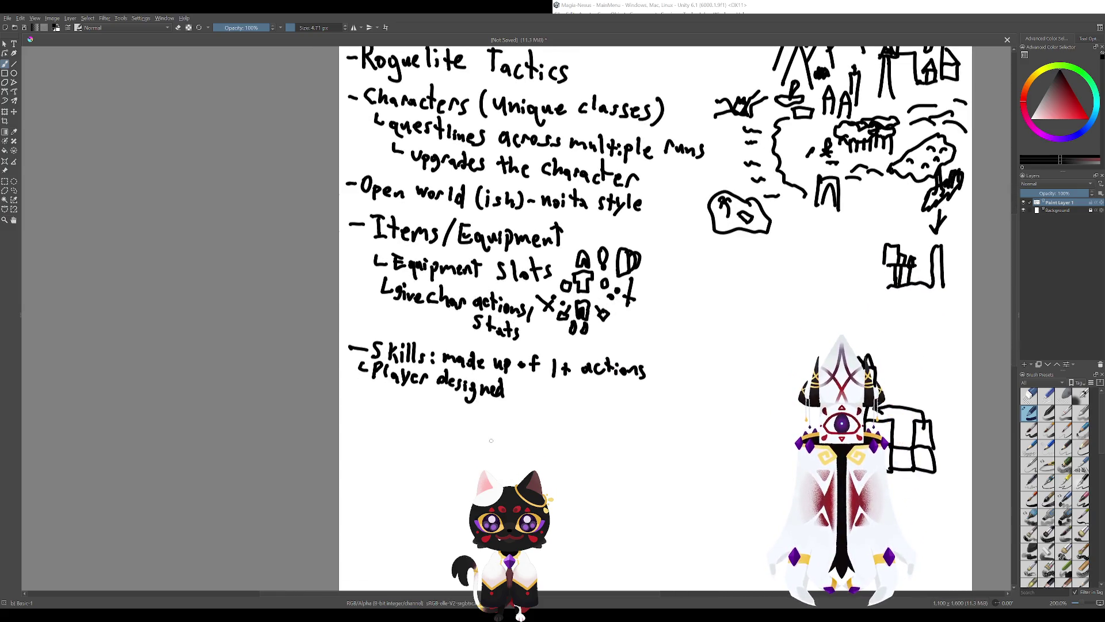
# Try a handwritten 2.5 and an ellipse around the Skills lines, undoing both.
pyautogui.moveTo(535, 358); pyautogui.dragTo(421, 395)
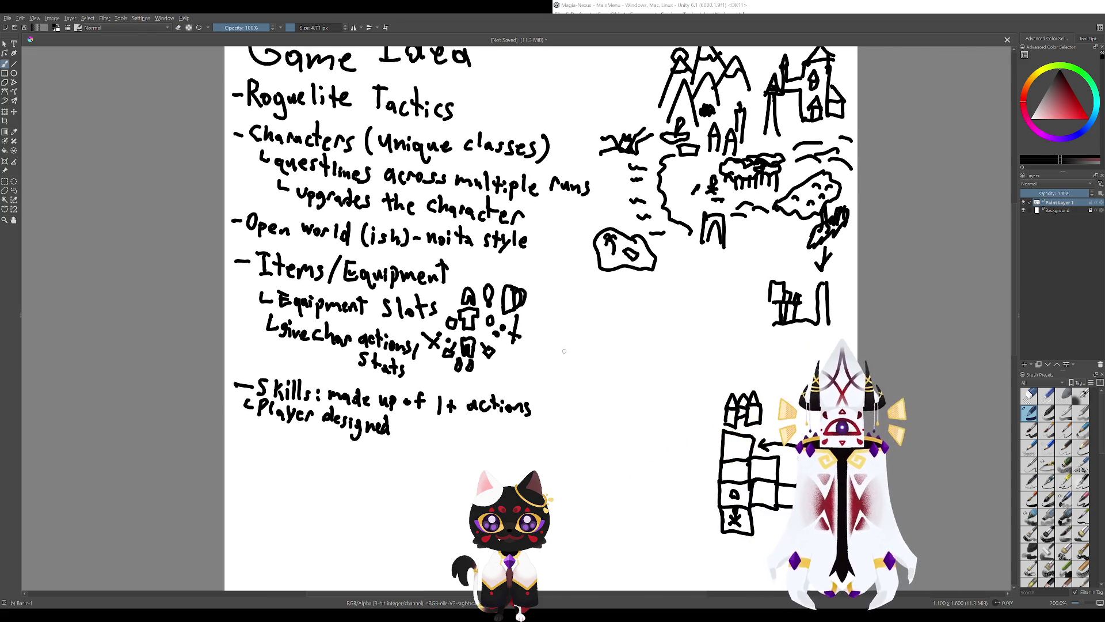
pyautogui.moveTo(565, 346)
pyautogui.mouseDown()
pyautogui.moveTo(583, 378)
pyautogui.moveTo(603, 368)
pyautogui.mouseUp()
pyautogui.click(592, 373)
pyautogui.hotkey('ctrl', 'z')
pyautogui.hotkey('ctrl', 'z')
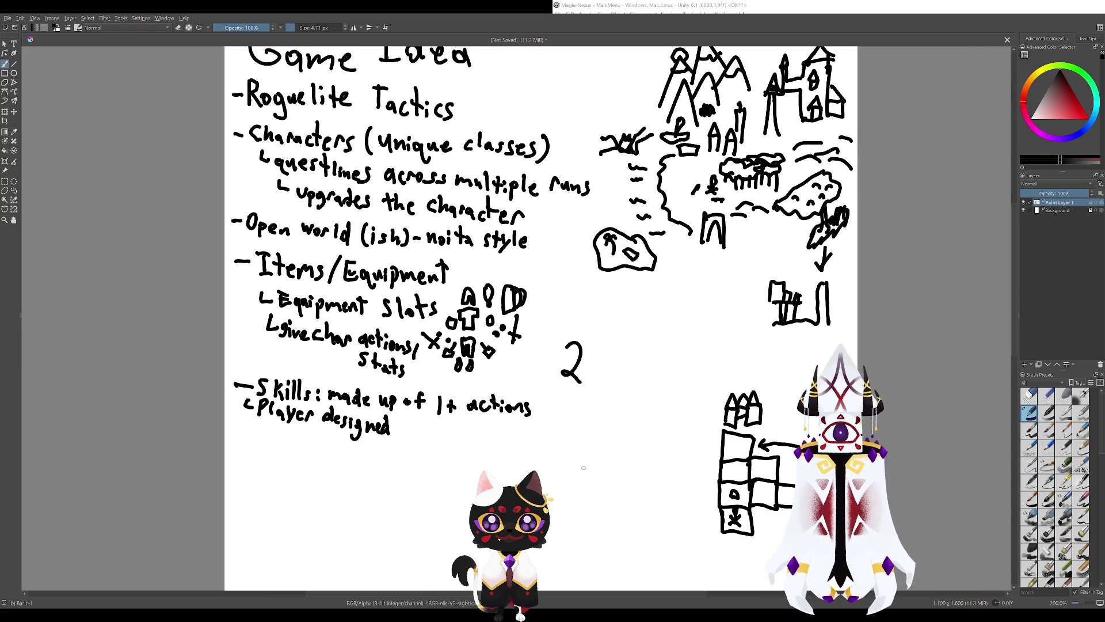
pyautogui.hotkey('ctrl', 'z')
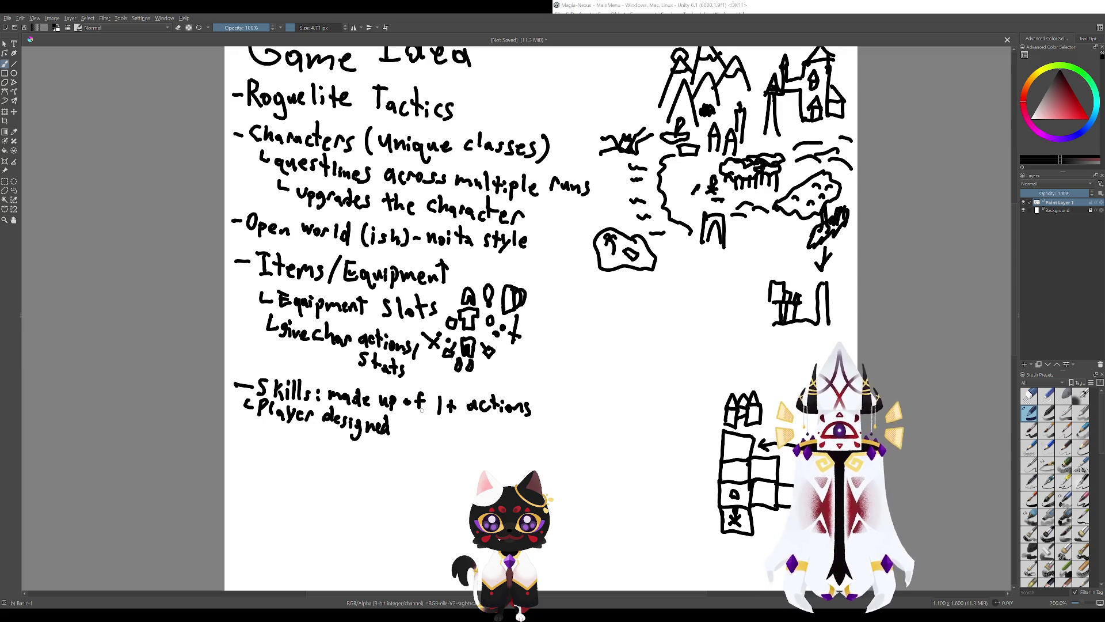
pyautogui.moveTo(466, 440)
pyautogui.mouseDown()
pyautogui.moveTo(623, 450)
pyautogui.moveTo(591, 469)
pyautogui.mouseUp()
pyautogui.moveTo(515, 400); pyautogui.dragTo(581, 394)
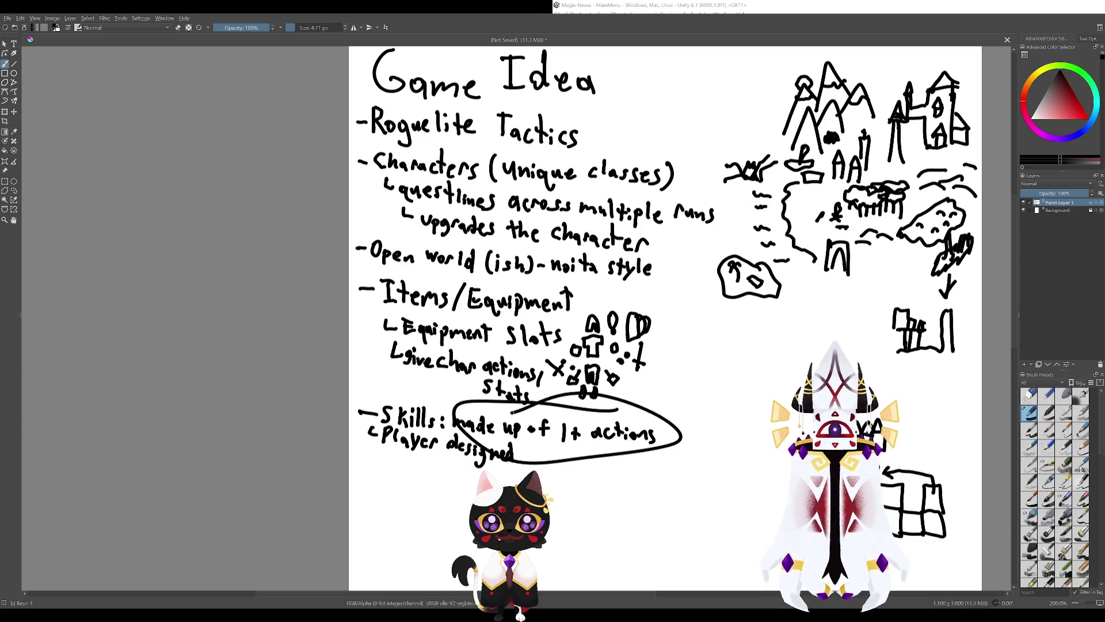
pyautogui.hotkey('ctrl', 'z')
# Draw an L-bullet below 'Player designed' and write 'Once'.
pyautogui.moveTo(730, 459); pyautogui.dragTo(567, 445)
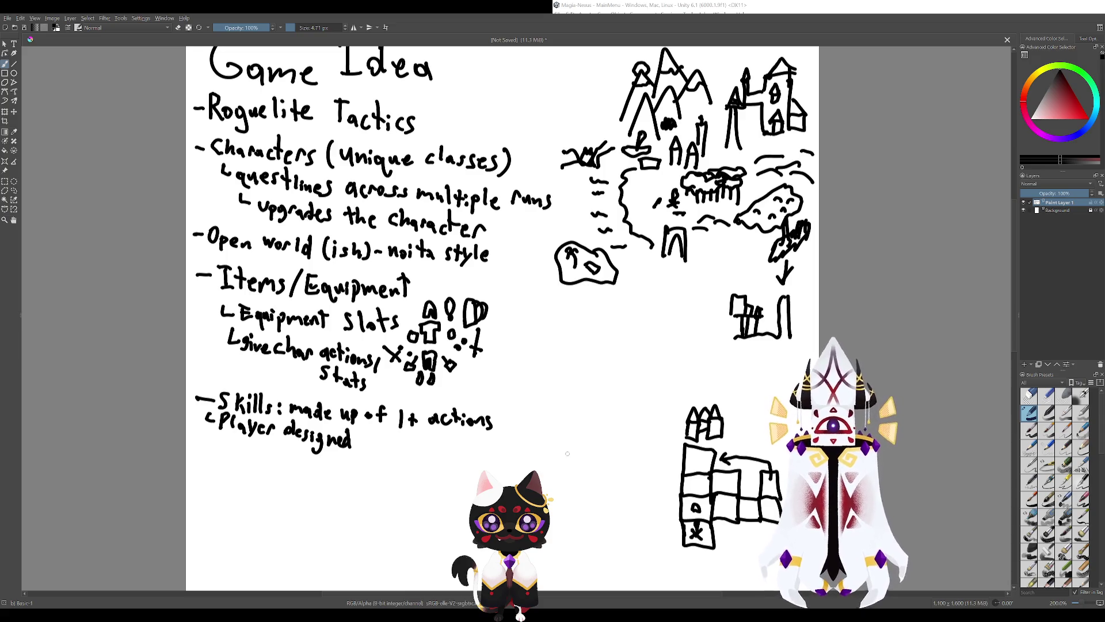
pyautogui.moveTo(521, 447); pyautogui.dragTo(668, 445)
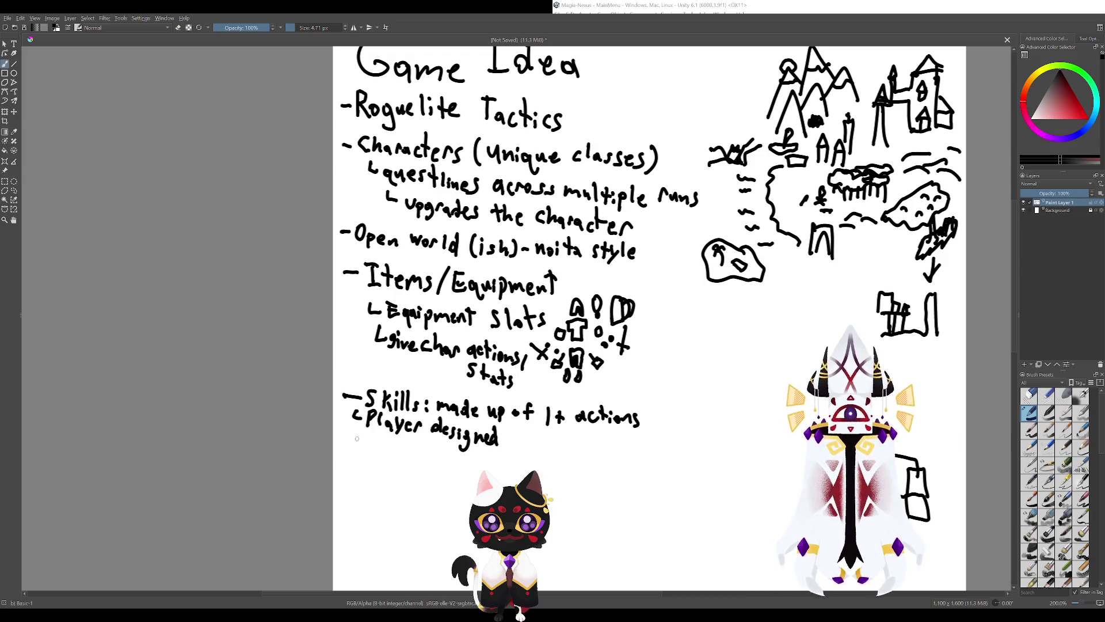
pyautogui.moveTo(353, 436); pyautogui.dragTo(390, 458)
pyautogui.moveTo(400, 446)
pyautogui.mouseDown()
pyautogui.moveTo(397, 459)
pyautogui.moveTo(465, 461)
pyautogui.mouseUp()
# Continue the sub-note with 'a skill is done, player selects'.
pyautogui.click(463, 455)
pyautogui.click(464, 460)
pyautogui.moveTo(470, 447)
pyautogui.mouseDown()
pyautogui.moveTo(470, 462)
pyautogui.moveTo(533, 467)
pyautogui.mouseUp()
pyautogui.moveTo(535, 463)
pyautogui.mouseDown()
pyautogui.moveTo(557, 475)
pyautogui.moveTo(559, 464)
pyautogui.mouseUp()
pyautogui.moveTo(567, 450)
pyautogui.mouseDown()
pyautogui.moveTo(568, 469)
pyautogui.moveTo(596, 466)
pyautogui.mouseUp()
pyautogui.moveTo(600, 459)
pyautogui.mouseDown()
pyautogui.moveTo(609, 460)
pyautogui.moveTo(512, 437)
pyautogui.moveTo(539, 452)
pyautogui.mouseUp()
pyautogui.moveTo(543, 436); pyautogui.dragTo(552, 454)
pyautogui.moveTo(558, 447)
pyautogui.mouseDown()
pyautogui.moveTo(570, 458)
pyautogui.moveTo(646, 456)
pyautogui.mouseUp()
# End the line with 'a new one' and undo a stray ellipse around '1+ actions'.
pyautogui.moveTo(652, 452)
pyautogui.mouseDown()
pyautogui.moveTo(676, 461)
pyautogui.moveTo(637, 451)
pyautogui.moveTo(648, 456)
pyautogui.mouseUp()
pyautogui.hotkey('ctrl', 'z')
pyautogui.hotkey('ctrl', 'z')
pyautogui.hotkey('ctrl', 'z')
pyautogui.hotkey('ctrl', 'z')
pyautogui.hotkey('ctrl', 'z')
pyautogui.hotkey('ctrl', 'shift', 'z')
pyautogui.moveTo(654, 460); pyautogui.dragTo(671, 460)
pyautogui.moveTo(570, 491); pyautogui.dragTo(648, 517)
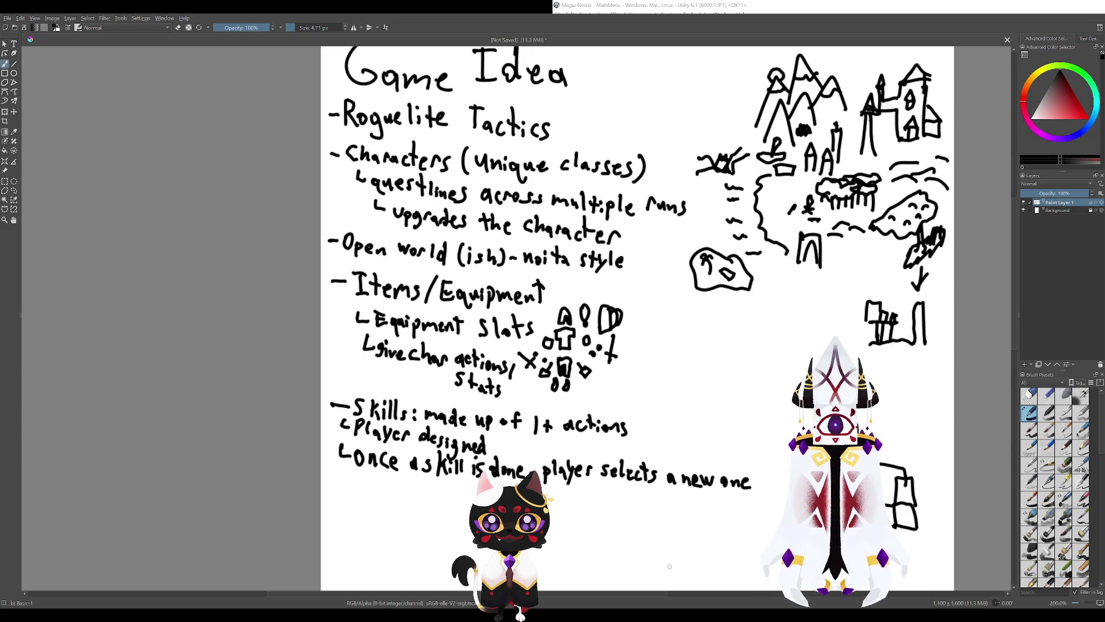
pyautogui.moveTo(662, 547); pyautogui.dragTo(578, 472)
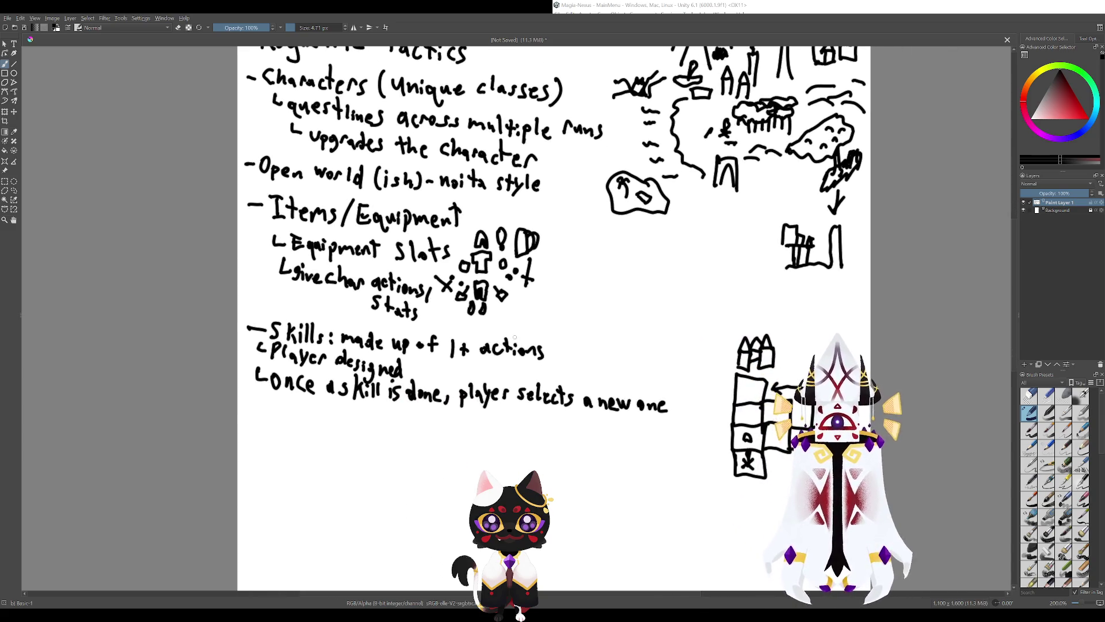
pyautogui.moveTo(492, 337)
pyautogui.mouseDown()
pyautogui.moveTo(533, 435)
pyautogui.moveTo(520, 429)
pyautogui.mouseUp()
pyautogui.hotkey('ctrl', 'z')
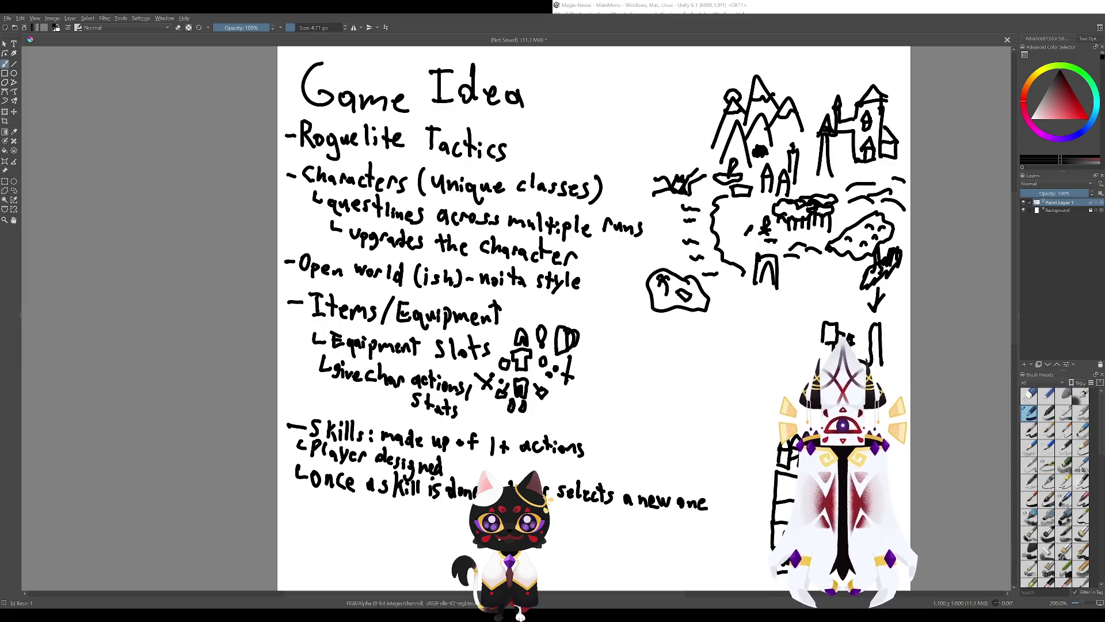
pyautogui.moveTo(640, 526); pyautogui.dragTo(520, 443)
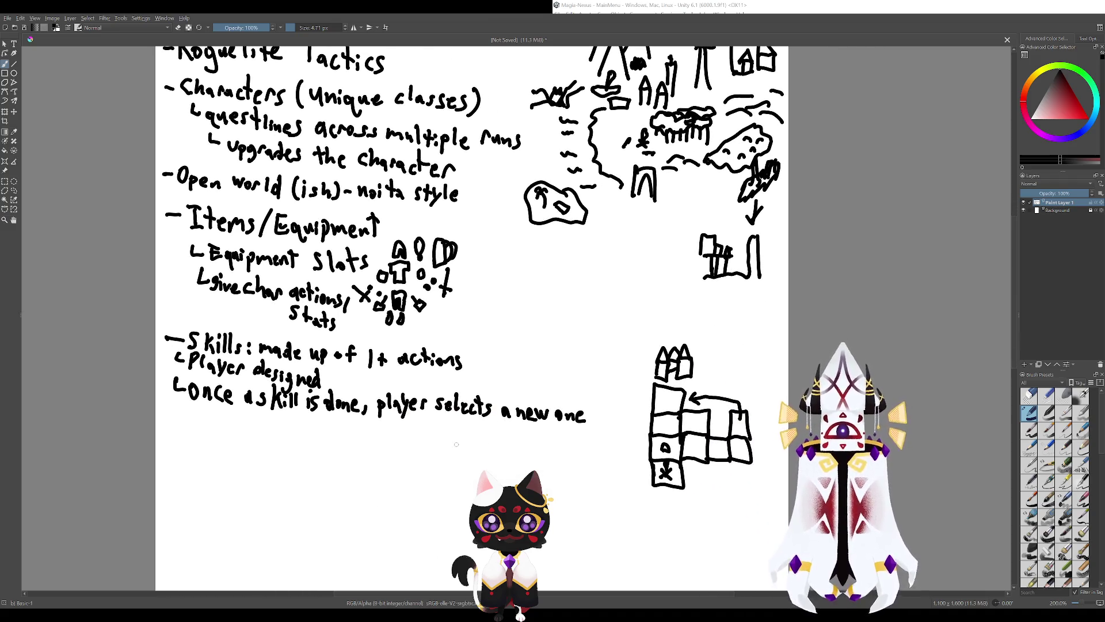
# Write 'dash → slash' below the Skills notes, undoing stray strokes.
pyautogui.scroll(-3, 456, 444)
pyautogui.moveTo(484, 423); pyautogui.dragTo(562, 423)
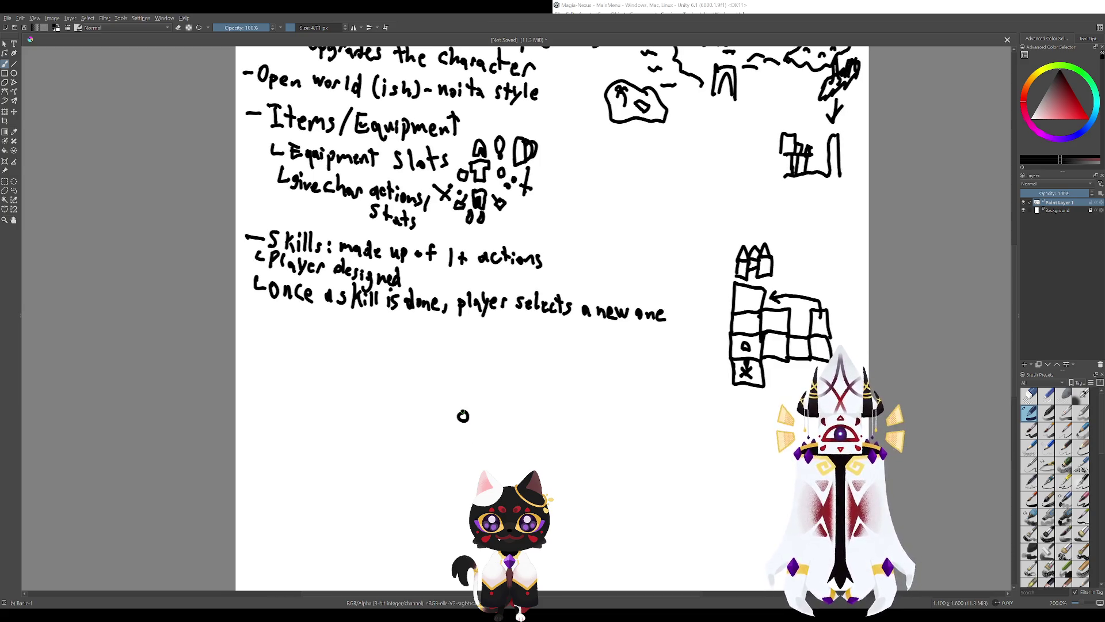
pyautogui.moveTo(465, 413); pyautogui.dragTo(466, 424)
pyautogui.moveTo(466, 398)
pyautogui.mouseDown()
pyautogui.moveTo(468, 424)
pyautogui.moveTo(487, 426)
pyautogui.mouseUp()
pyautogui.click(498, 424)
pyautogui.moveTo(499, 401)
pyautogui.mouseDown()
pyautogui.moveTo(506, 426)
pyautogui.moveTo(525, 415)
pyautogui.moveTo(570, 428)
pyautogui.mouseUp()
pyautogui.hotkey('ctrl', 'z')
pyautogui.hotkey('ctrl', 'z')
pyautogui.moveTo(581, 403)
pyautogui.mouseDown()
pyautogui.moveTo(595, 436)
pyautogui.moveTo(484, 397)
pyautogui.moveTo(593, 429)
pyautogui.mouseUp()
# Add '→ Pause' and write 'Pick new' under it with a down arrow.
pyautogui.moveTo(601, 419); pyautogui.dragTo(594, 432)
pyautogui.moveTo(604, 425)
pyautogui.mouseDown()
pyautogui.moveTo(556, 461)
pyautogui.moveTo(567, 461)
pyautogui.mouseUp()
pyautogui.moveTo(578, 453)
pyautogui.mouseDown()
pyautogui.moveTo(574, 463)
pyautogui.moveTo(609, 465)
pyautogui.mouseUp()
pyautogui.moveTo(611, 461); pyautogui.dragTo(632, 462)
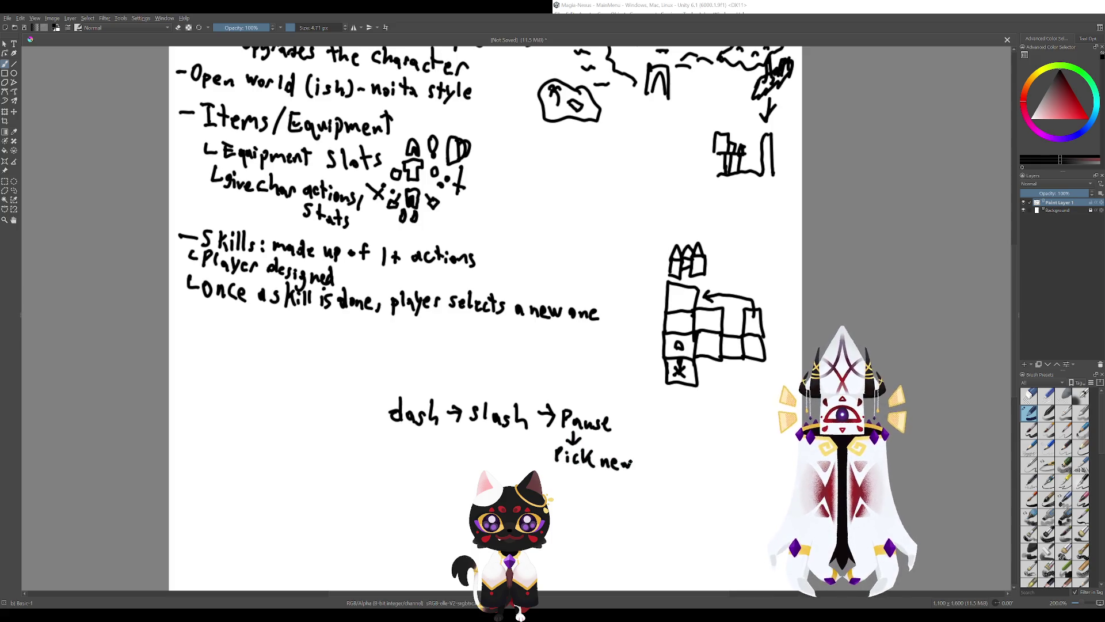
pyautogui.moveTo(366, 327); pyautogui.dragTo(448, 402)
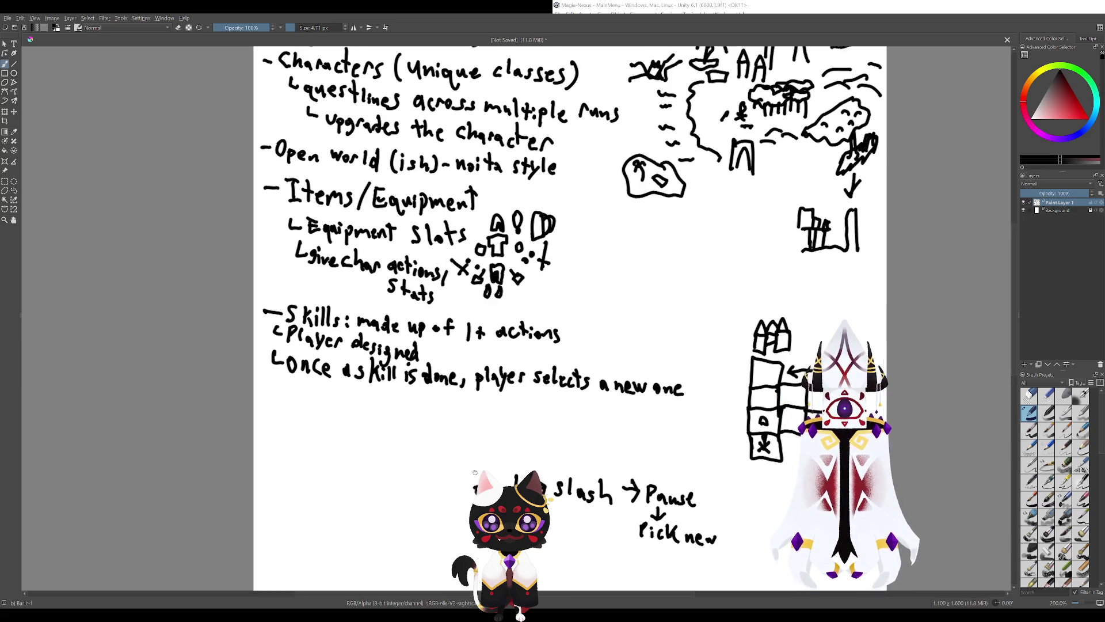
# Draw a new L-bullet under the last sub-note and start writing 'Skill'.
pyautogui.scroll(-3, 567, 316)
pyautogui.scroll(3, 567, 316)
pyautogui.scroll(3, 567, 316)
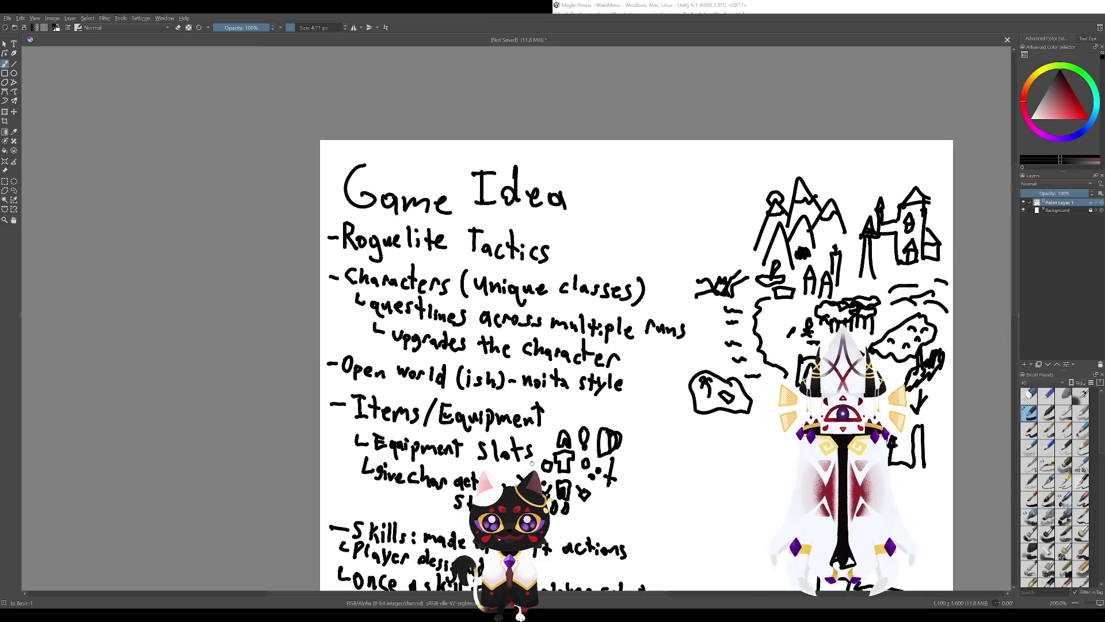
pyautogui.scroll(-3, 495, 424)
pyautogui.hscroll(-3, 495, 423)
pyautogui.hscroll(-4, 495, 423)
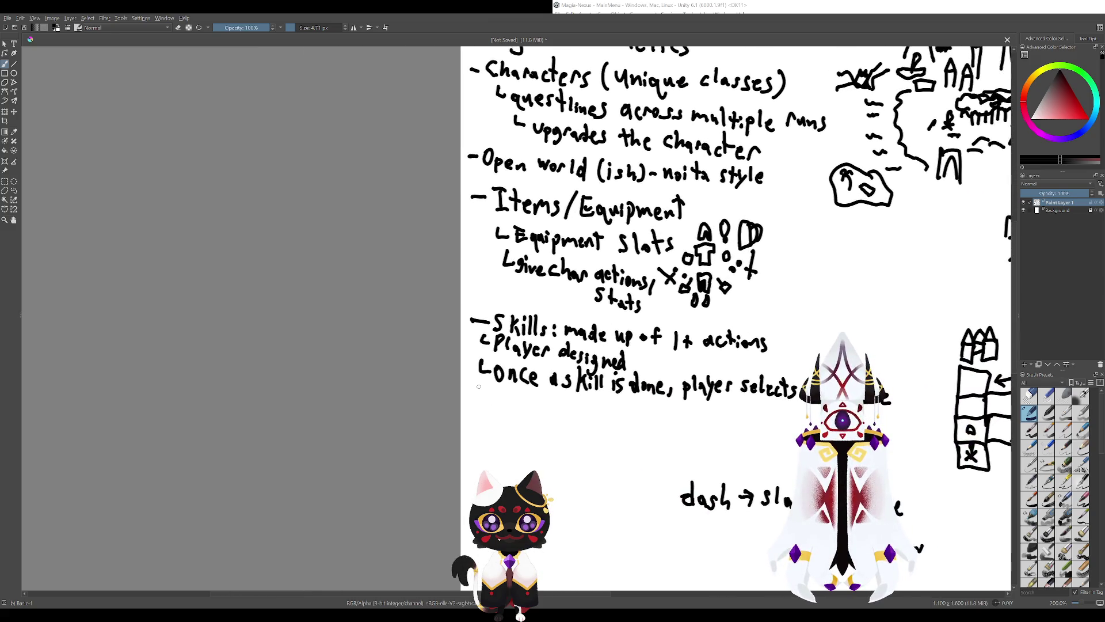
pyautogui.moveTo(478, 390)
pyautogui.mouseDown()
pyautogui.moveTo(491, 404)
pyautogui.moveTo(518, 405)
pyautogui.mouseUp()
pyautogui.moveTo(523, 393)
pyautogui.mouseDown()
pyautogui.moveTo(523, 406)
pyautogui.moveTo(548, 411)
pyautogui.mouseUp()
# Complete the sub-note as 'Skill slots per character'.
pyautogui.moveTo(558, 404); pyautogui.dragTo(563, 413)
pyautogui.moveTo(560, 403); pyautogui.dragTo(585, 421)
pyautogui.moveTo(587, 405); pyautogui.dragTo(606, 412)
pyautogui.moveTo(607, 413); pyautogui.dragTo(675, 422)
pyautogui.moveTo(683, 403)
pyautogui.mouseDown()
pyautogui.moveTo(683, 422)
pyautogui.moveTo(694, 423)
pyautogui.mouseUp()
pyautogui.moveTo(701, 422)
pyautogui.mouseDown()
pyautogui.moveTo(710, 412)
pyautogui.moveTo(593, 396)
pyautogui.mouseUp()
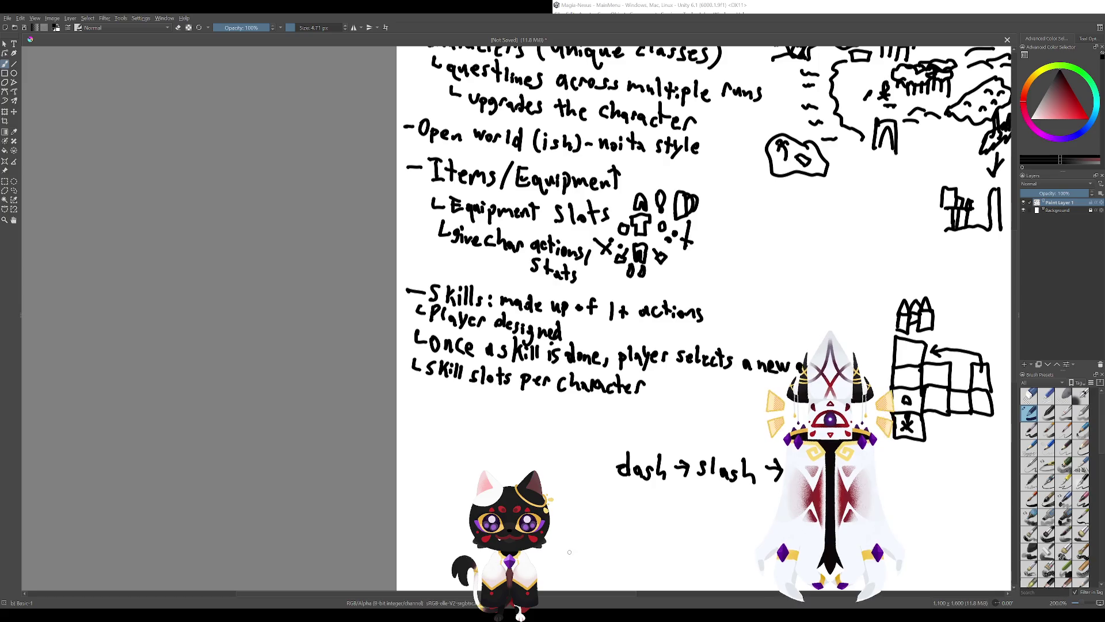
# Pan around the notes and try an encircling stroke, undoing it.
pyautogui.moveTo(543, 504); pyautogui.dragTo(481, 463)
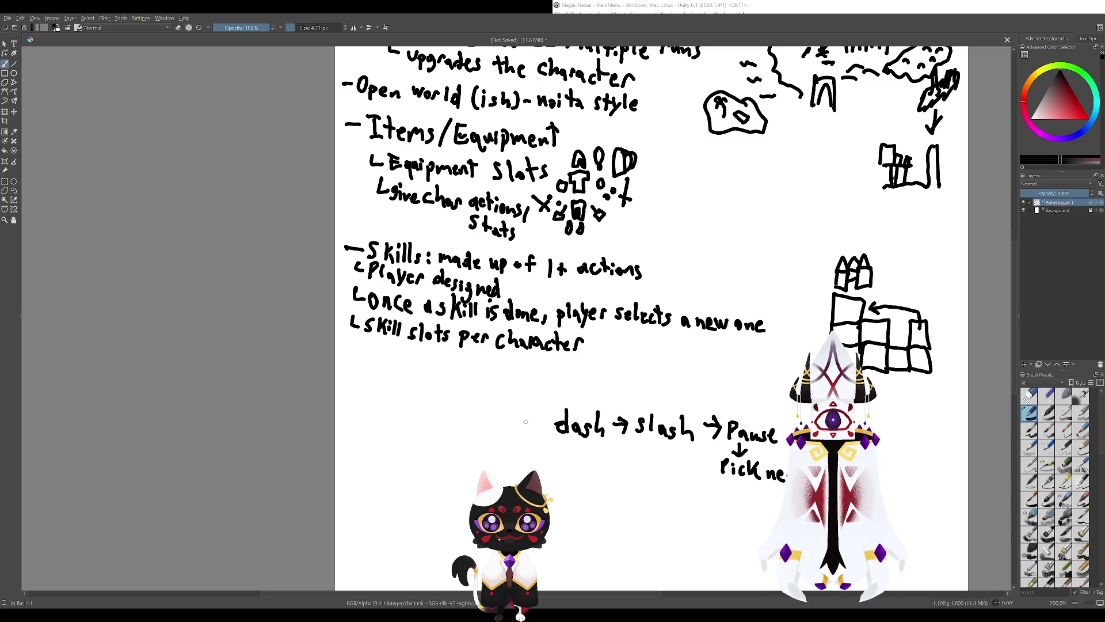
pyautogui.moveTo(525, 421); pyautogui.dragTo(581, 474)
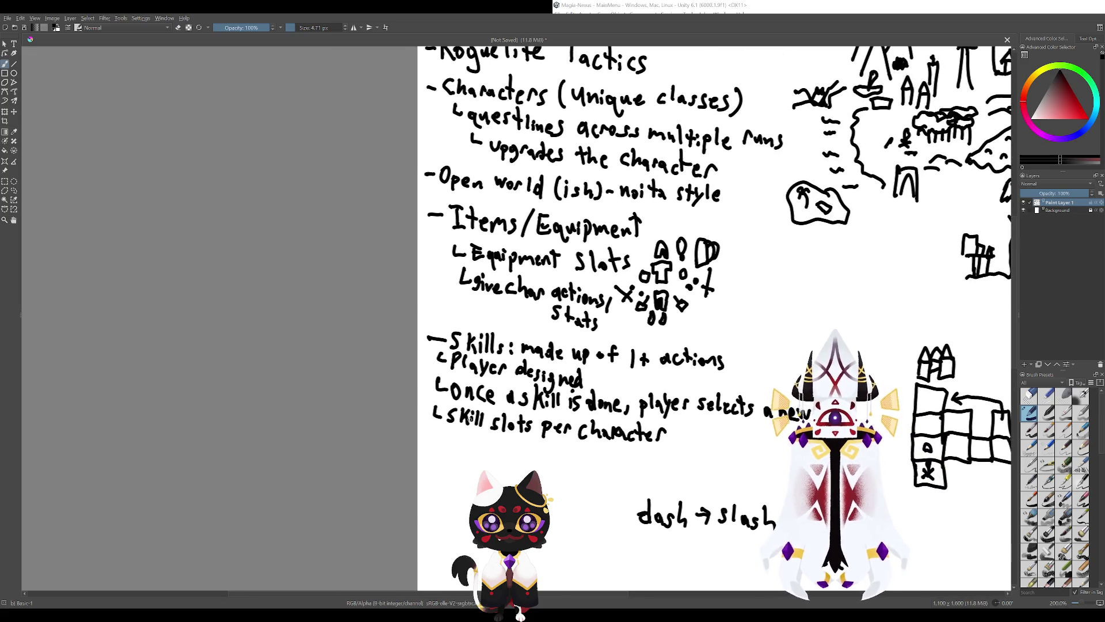
pyautogui.moveTo(437, 418); pyautogui.dragTo(440, 403)
pyautogui.hotkey('ctrl', 'z')
pyautogui.moveTo(619, 495)
pyautogui.mouseDown()
pyautogui.moveTo(430, 409)
pyautogui.moveTo(495, 395)
pyautogui.mouseUp()
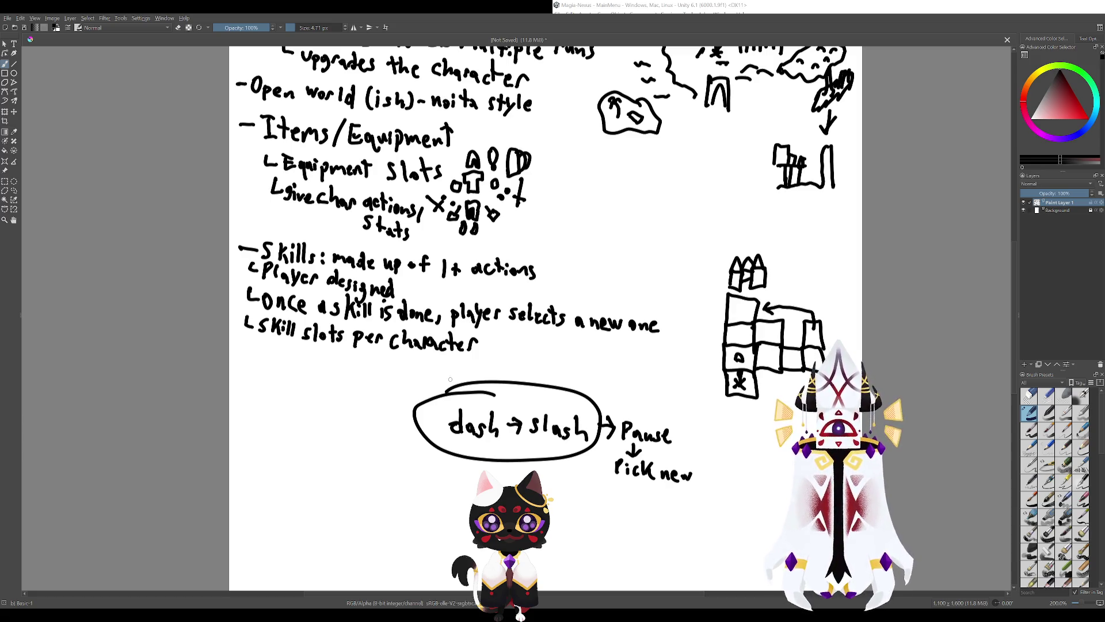
# Remove the oval around 'dash → slash' and the loop around 'slash'.
pyautogui.hotkey('ctrl', 'z')
pyautogui.moveTo(589, 437); pyautogui.dragTo(587, 429)
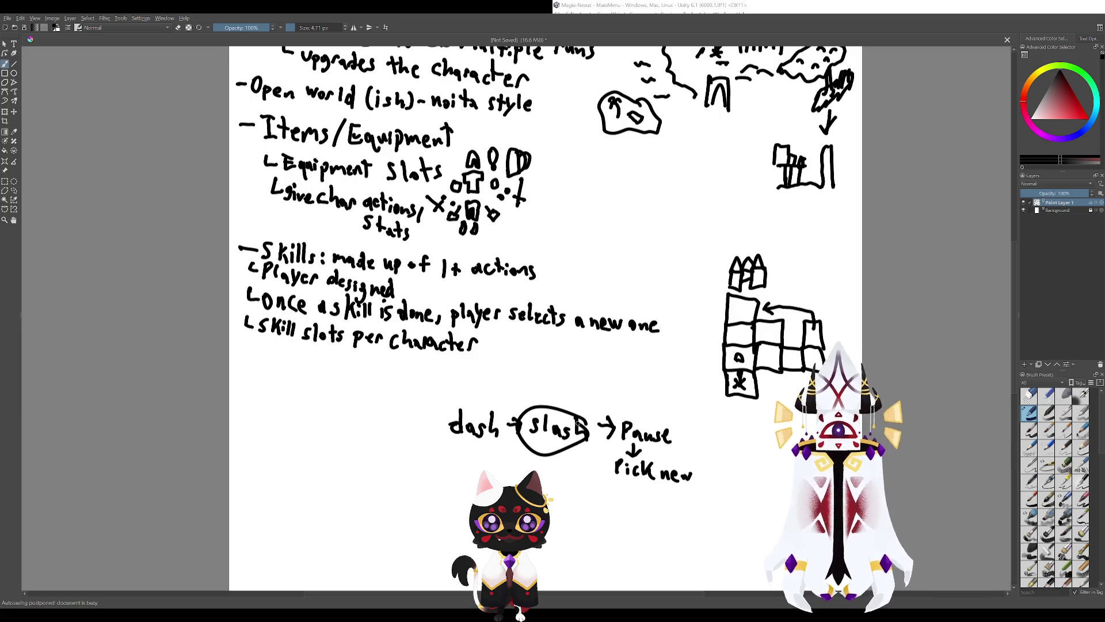
pyautogui.hotkey('ctrl', 'z')
pyautogui.moveTo(487, 386); pyautogui.dragTo(548, 471)
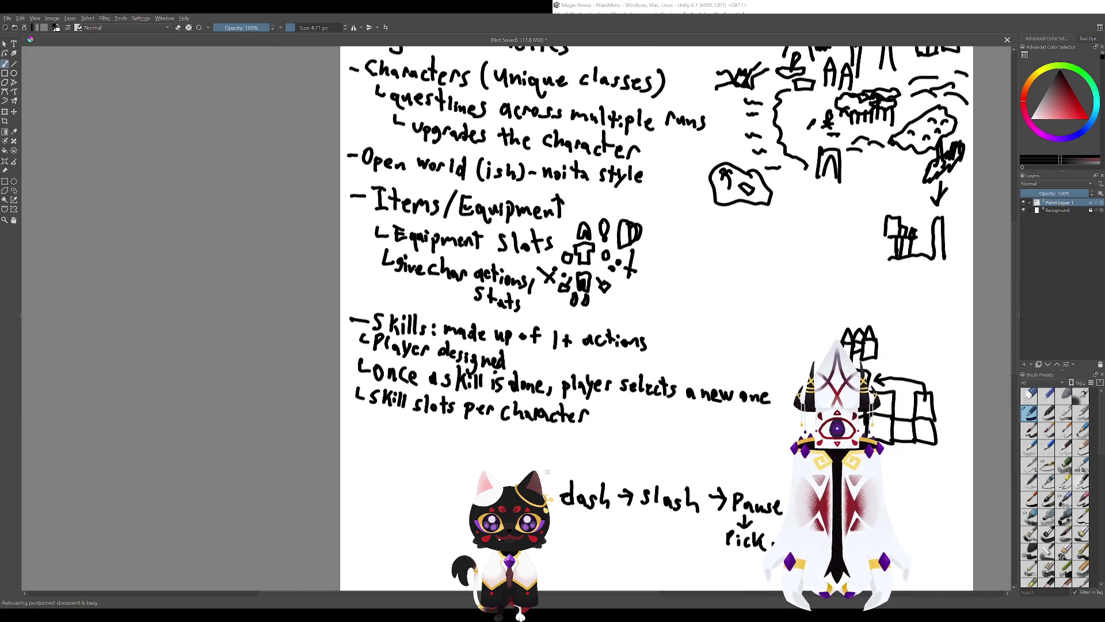
pyautogui.moveTo(402, 359); pyautogui.dragTo(554, 454)
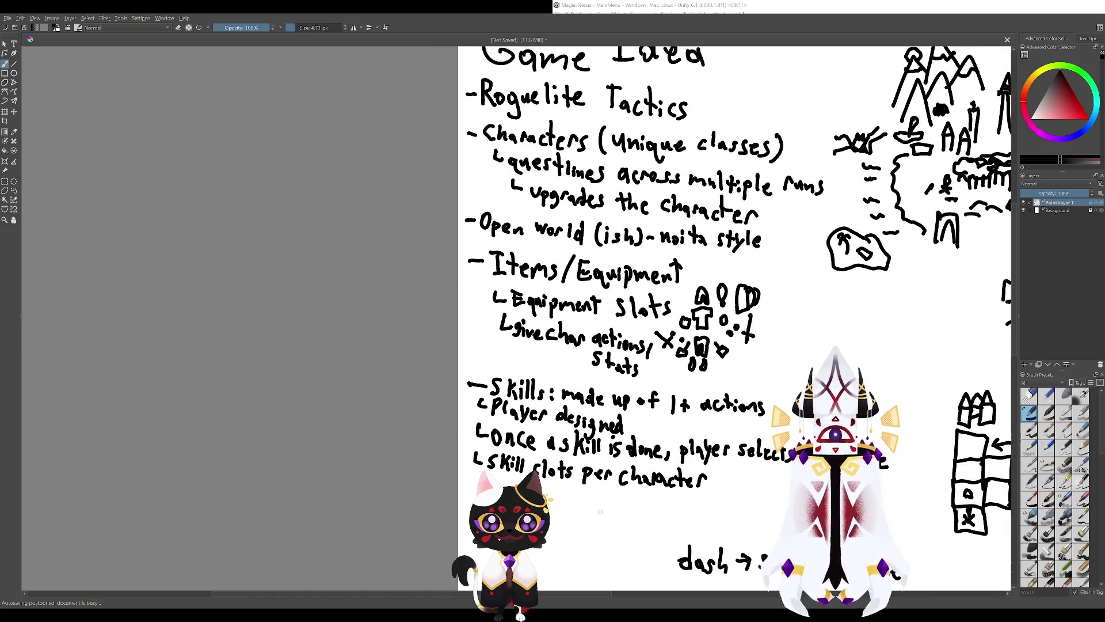
pyautogui.moveTo(599, 510)
pyautogui.mouseDown()
pyautogui.moveTo(511, 432)
pyautogui.moveTo(552, 425)
pyautogui.mouseUp()
pyautogui.hotkey('ctrl', 'z')
pyautogui.hotkey('ctrl', 'z')
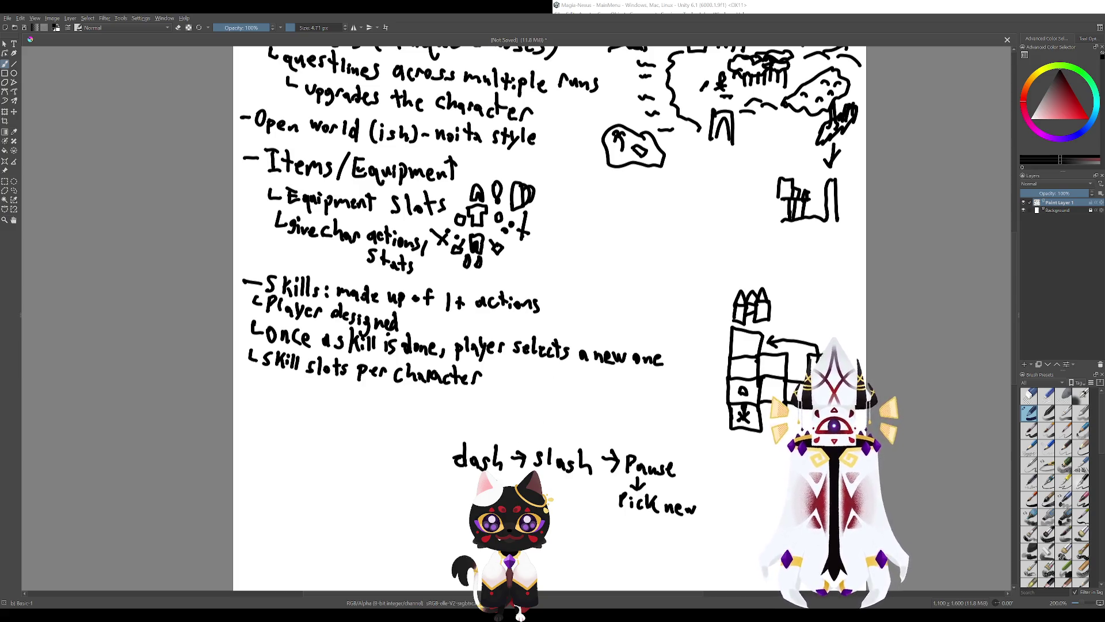
# Try several ellipses and arcs over 'dash → slash', undoing each one.
pyautogui.moveTo(496, 477); pyautogui.dragTo(620, 534)
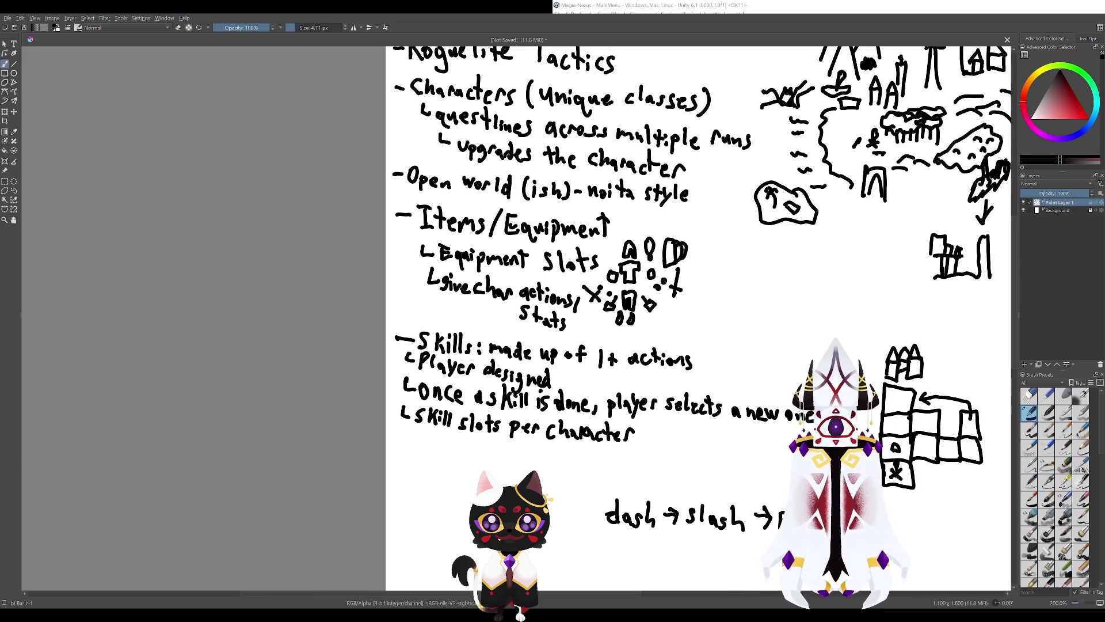
pyautogui.moveTo(645, 567); pyautogui.dragTo(465, 393)
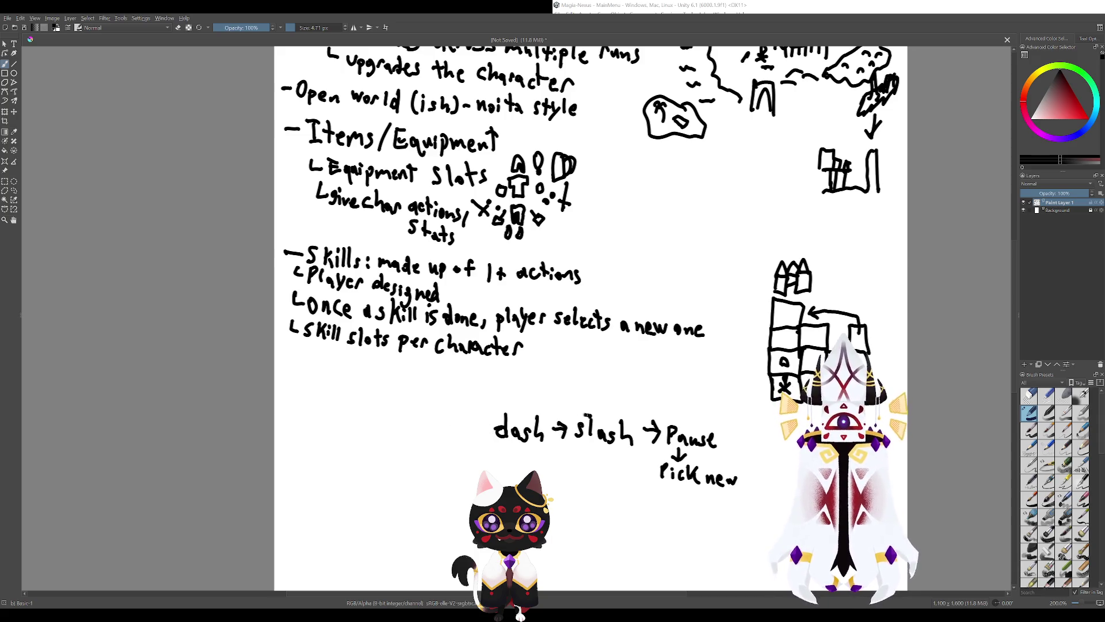
pyautogui.moveTo(584, 389); pyautogui.dragTo(567, 387)
pyautogui.hotkey('ctrl', 'z')
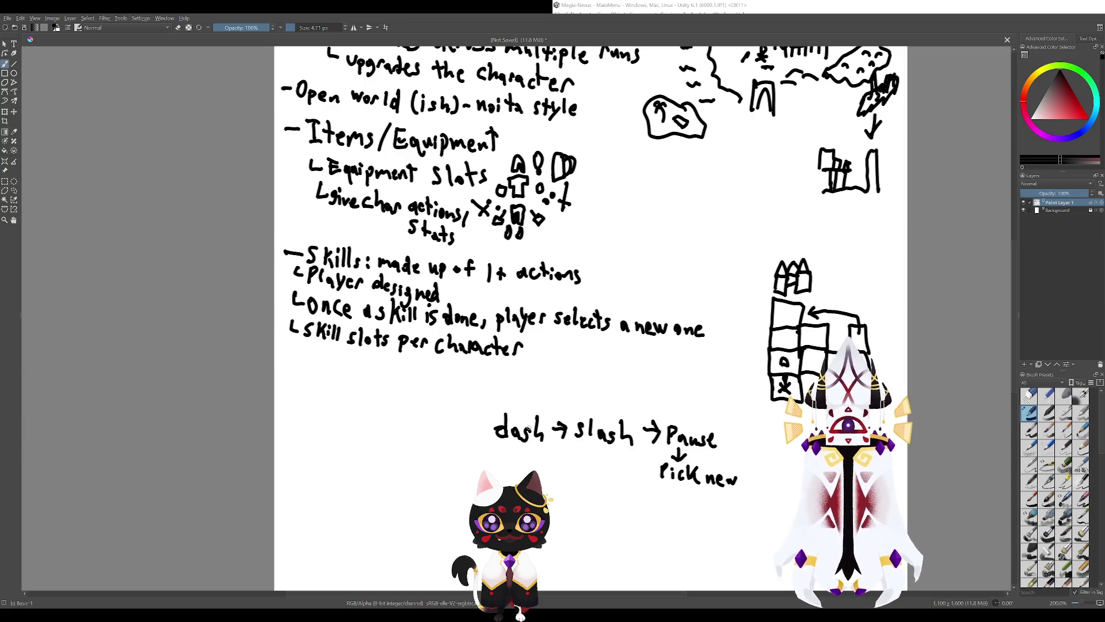
pyautogui.moveTo(513, 390); pyautogui.dragTo(616, 415)
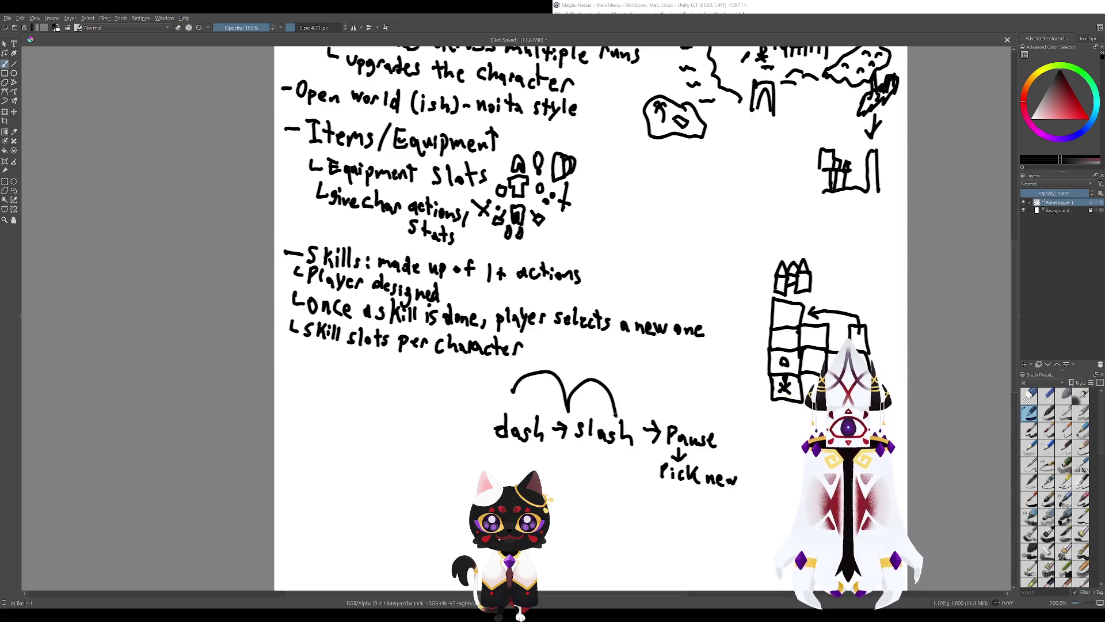
pyautogui.hotkey('ctrl', 'z')
pyautogui.moveTo(521, 411); pyautogui.dragTo(636, 424)
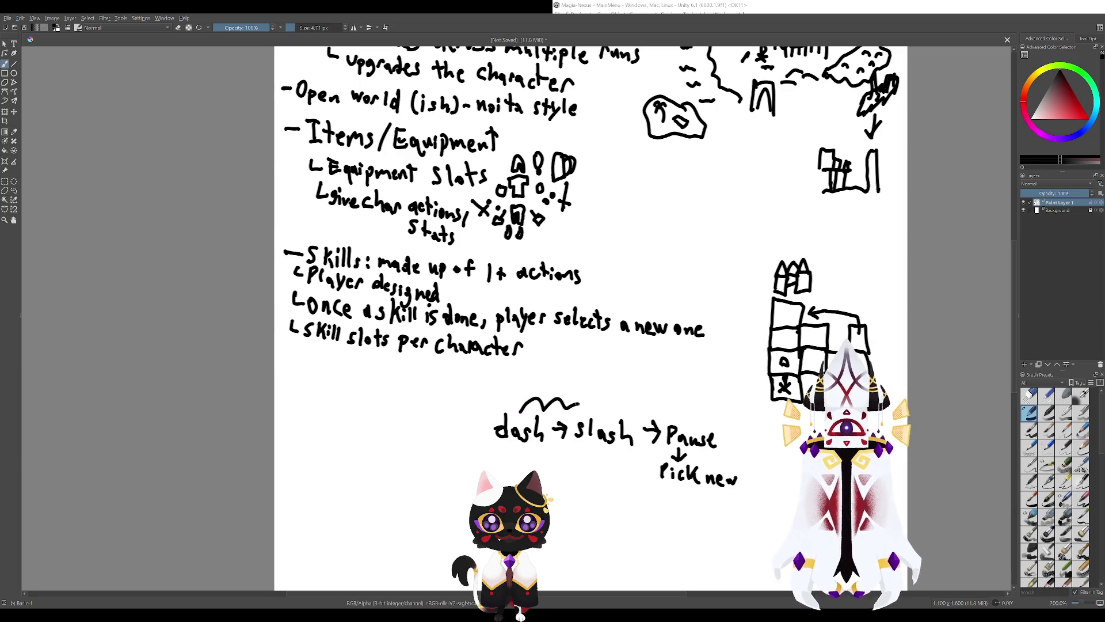
pyautogui.hotkey('ctrl', 'z')
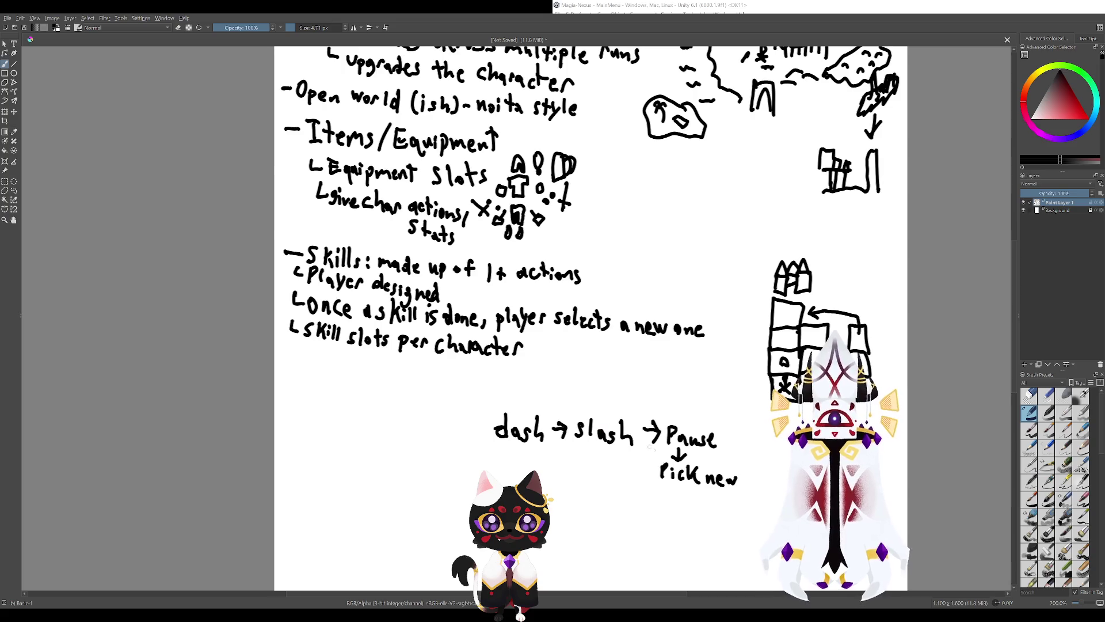
pyautogui.moveTo(517, 409)
pyautogui.mouseDown()
pyautogui.moveTo(556, 399)
pyautogui.moveTo(636, 403)
pyautogui.moveTo(643, 425)
pyautogui.mouseUp()
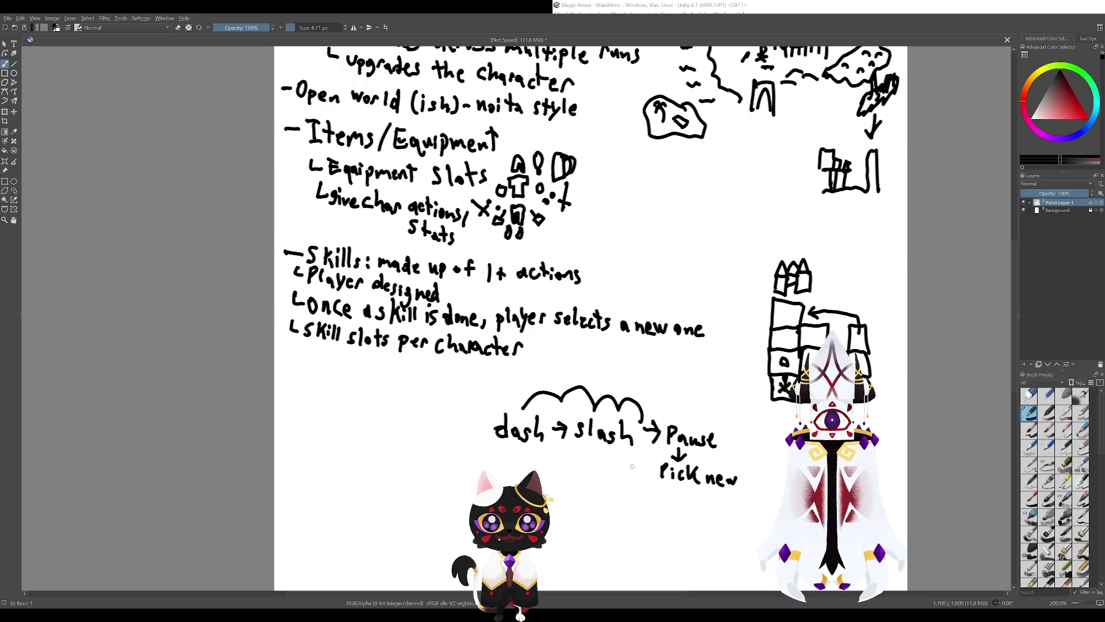
pyautogui.hotkey('ctrl', 'z')
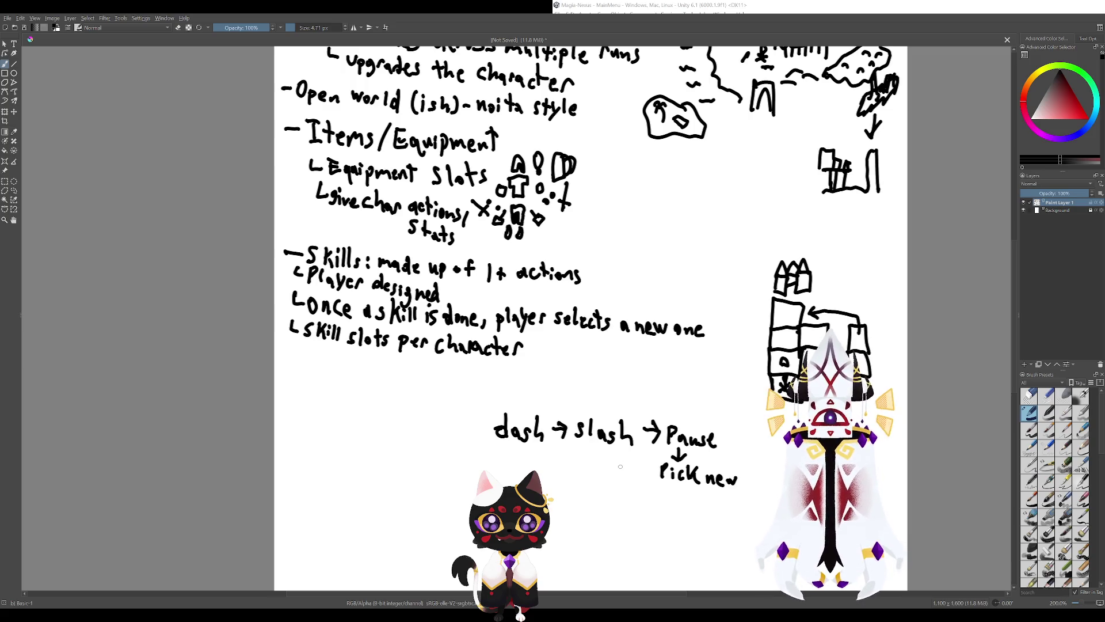
# Try two loops around the word 'dash', undoing both.
pyautogui.moveTo(526, 352); pyautogui.dragTo(418, 299)
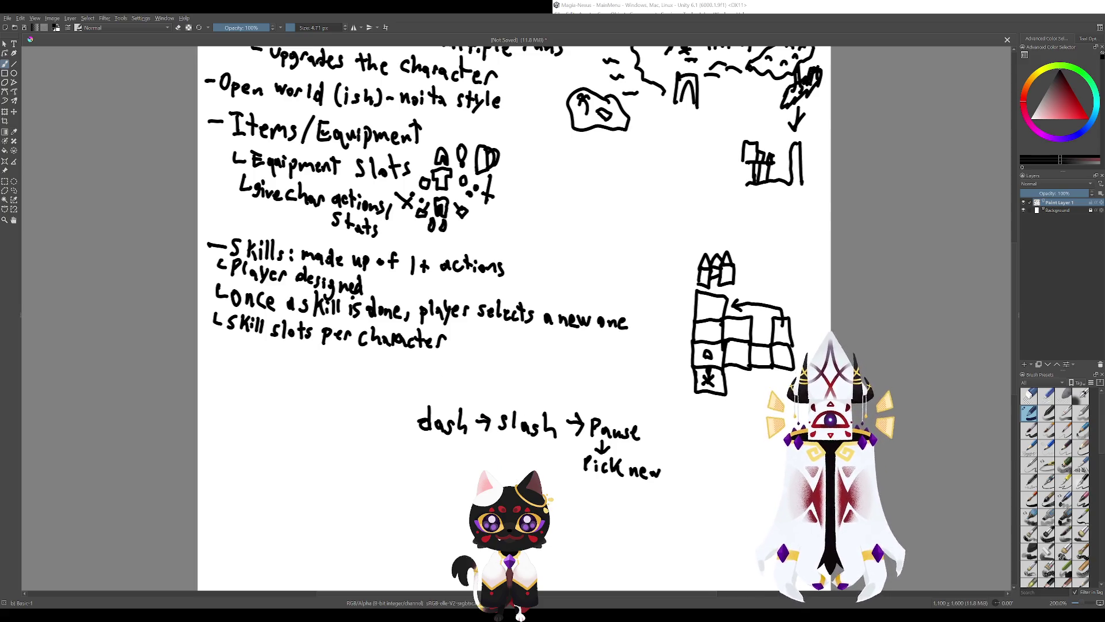
pyautogui.moveTo(460, 288); pyautogui.dragTo(482, 357)
pyautogui.moveTo(529, 455); pyautogui.dragTo(601, 521)
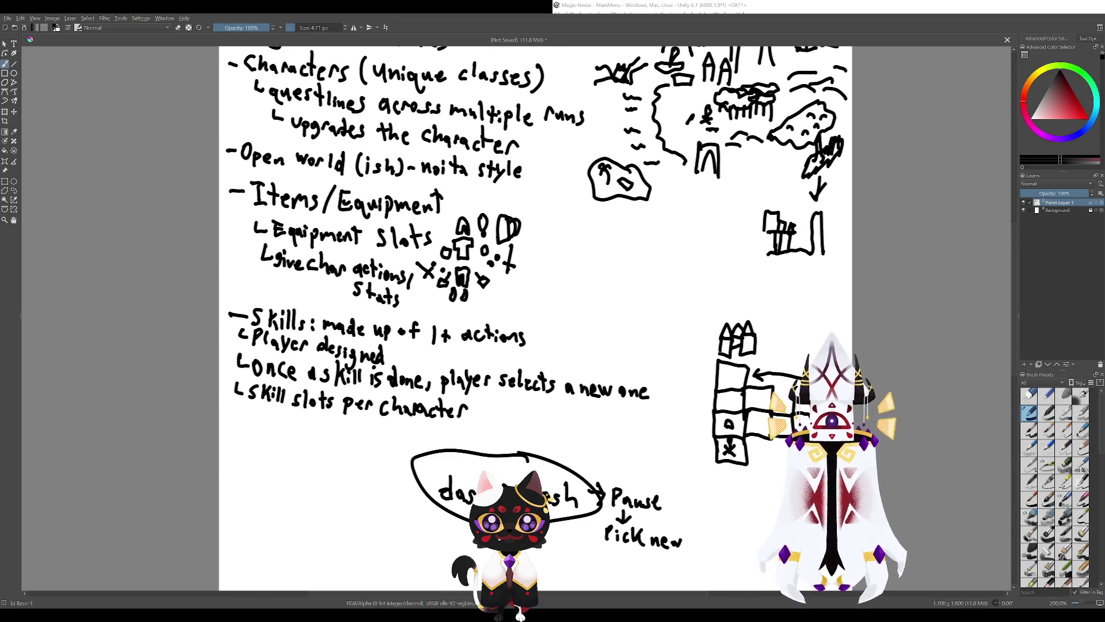
pyautogui.hotkey('ctrl', 'z')
pyautogui.moveTo(535, 458); pyautogui.dragTo(512, 457)
pyautogui.hotkey('ctrl', 'z')
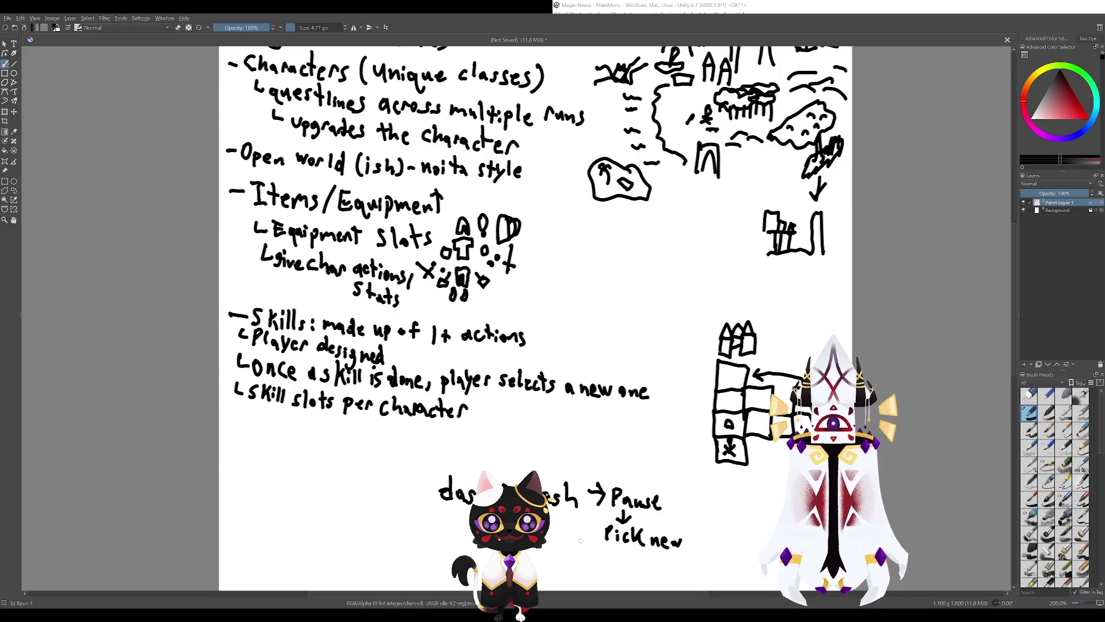
# Start a new dash bullet below 'Skill slots per character'.
pyautogui.moveTo(564, 529); pyautogui.dragTo(483, 484)
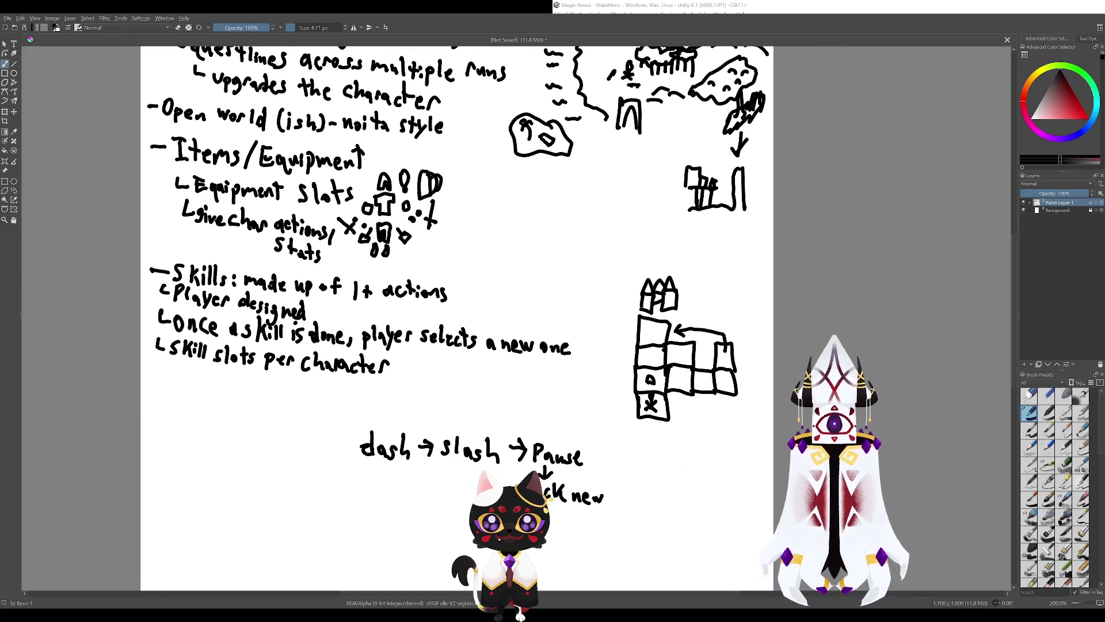
pyautogui.moveTo(519, 288); pyautogui.dragTo(601, 307)
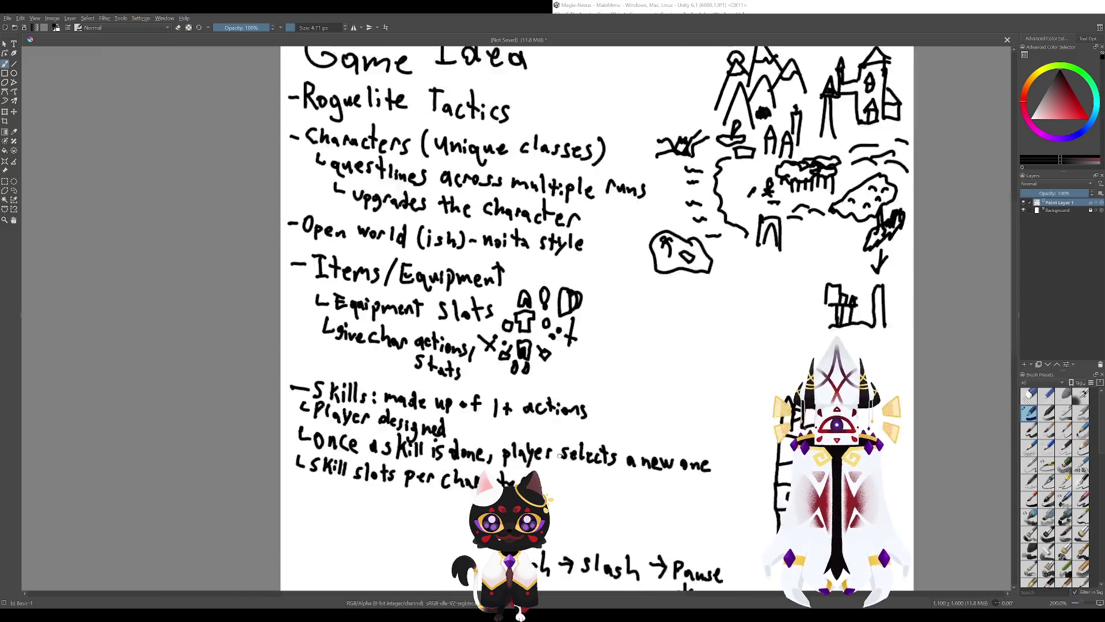
pyautogui.moveTo(501, 375); pyautogui.dragTo(629, 441)
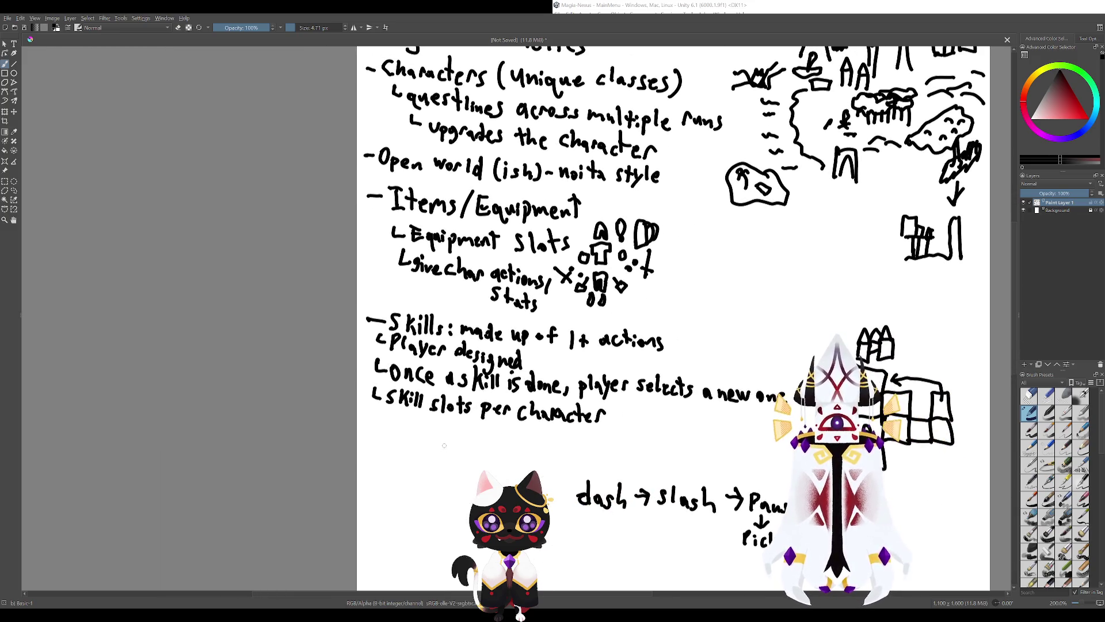
pyautogui.moveTo(443, 445); pyautogui.dragTo(559, 425)
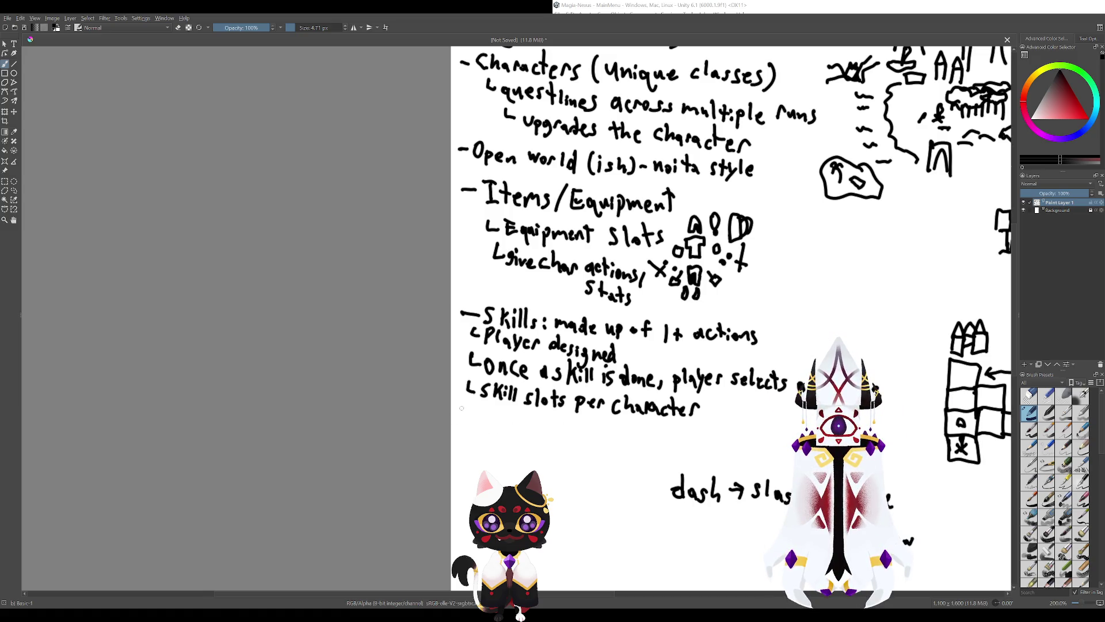
pyautogui.moveTo(455, 418); pyautogui.dragTo(514, 426)
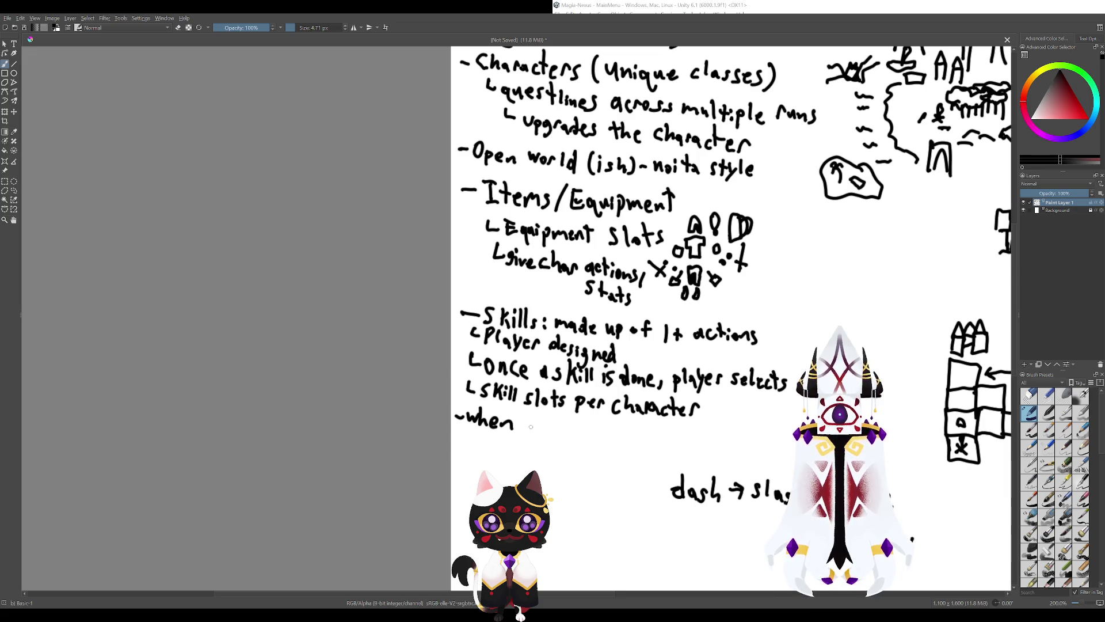
# Replace 'when' with 'During skill select,' on the new bullet.
pyautogui.hotkey('ctrl', 'z')
pyautogui.hotkey('ctrl', 'z')
pyautogui.hotkey('ctrl', 'z')
pyautogui.moveTo(472, 412)
pyautogui.mouseDown()
pyautogui.moveTo(473, 428)
pyautogui.moveTo(529, 434)
pyautogui.mouseUp()
pyautogui.moveTo(540, 414)
pyautogui.mouseDown()
pyautogui.moveTo(539, 435)
pyautogui.moveTo(554, 436)
pyautogui.mouseUp()
pyautogui.moveTo(560, 420)
pyautogui.mouseDown()
pyautogui.moveTo(567, 436)
pyautogui.moveTo(527, 426)
pyautogui.moveTo(558, 434)
pyautogui.mouseUp()
pyautogui.moveTo(561, 429); pyautogui.dragTo(571, 438)
pyautogui.moveTo(587, 416)
pyautogui.mouseDown()
pyautogui.moveTo(589, 440)
pyautogui.moveTo(594, 421)
pyautogui.moveTo(496, 405)
pyautogui.moveTo(481, 420)
pyautogui.moveTo(526, 408)
pyautogui.moveTo(500, 394)
pyautogui.mouseUp()
pyautogui.click(496, 408)
pyautogui.click(496, 414)
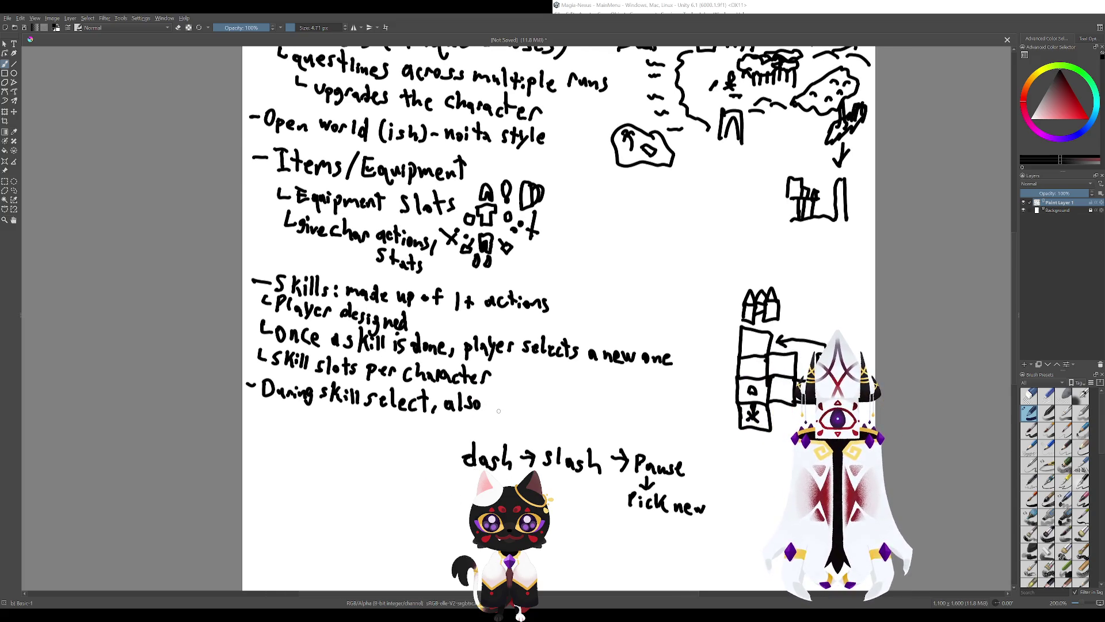
# Continue the note with 'also select move'.
pyautogui.scroll(1, 499, 411)
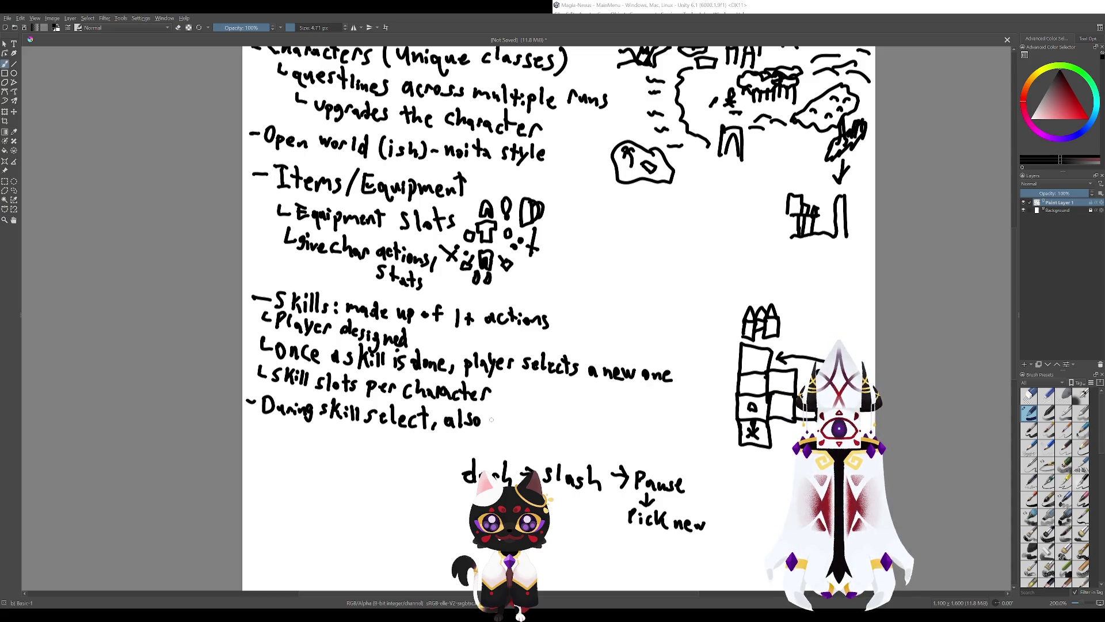
pyautogui.moveTo(497, 414)
pyautogui.mouseDown()
pyautogui.moveTo(489, 426)
pyautogui.moveTo(510, 426)
pyautogui.mouseUp()
pyautogui.moveTo(513, 408); pyautogui.dragTo(529, 430)
pyautogui.moveTo(536, 408)
pyautogui.mouseDown()
pyautogui.moveTo(535, 431)
pyautogui.moveTo(576, 423)
pyautogui.mouseUp()
pyautogui.moveTo(578, 429); pyautogui.dragTo(587, 433)
pyautogui.moveTo(551, 393); pyautogui.dragTo(494, 378)
# Finish the note with 'and targets'.
pyautogui.moveTo(549, 412)
pyautogui.mouseDown()
pyautogui.moveTo(568, 418)
pyautogui.moveTo(569, 401)
pyautogui.moveTo(576, 421)
pyautogui.moveTo(582, 408)
pyautogui.mouseUp()
pyautogui.moveTo(584, 412); pyautogui.dragTo(604, 428)
pyautogui.moveTo(611, 419); pyautogui.dragTo(623, 423)
pyautogui.moveTo(616, 410)
pyautogui.mouseDown()
pyautogui.moveTo(628, 409)
pyautogui.moveTo(626, 427)
pyautogui.mouseUp()
pyautogui.moveTo(443, 443); pyautogui.dragTo(494, 393)
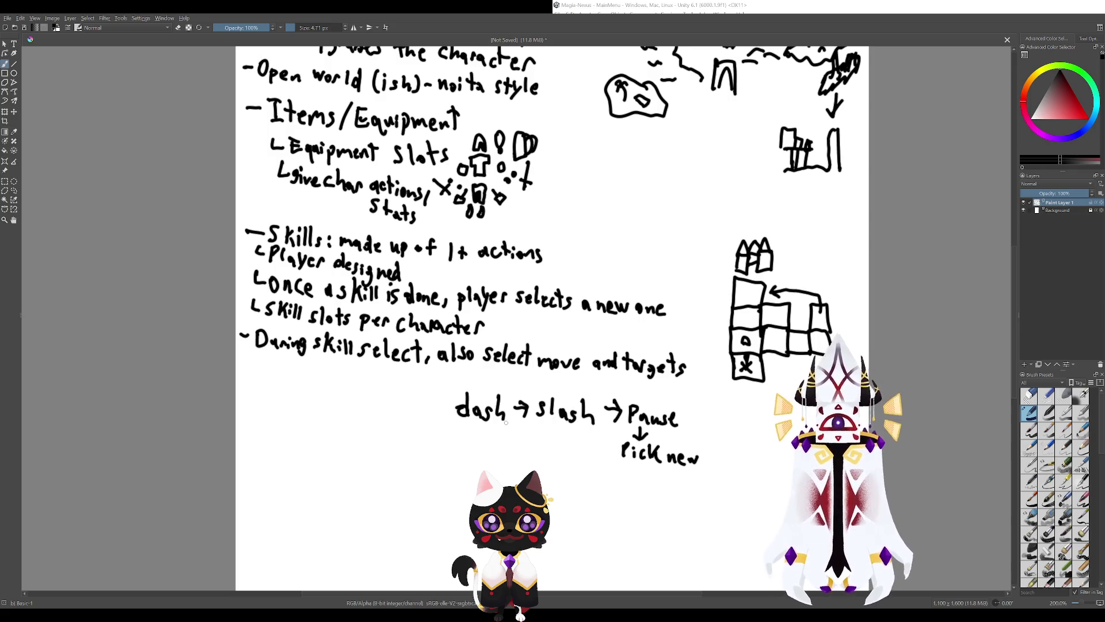
pyautogui.moveTo(427, 404); pyautogui.dragTo(492, 415)
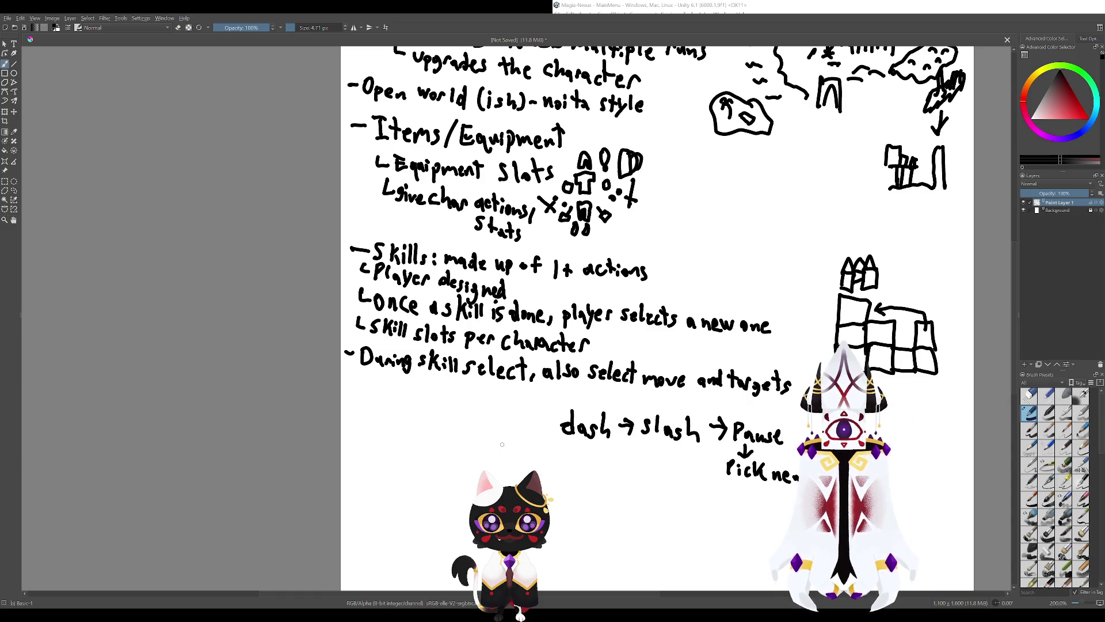
pyautogui.moveTo(521, 453); pyautogui.dragTo(650, 497)
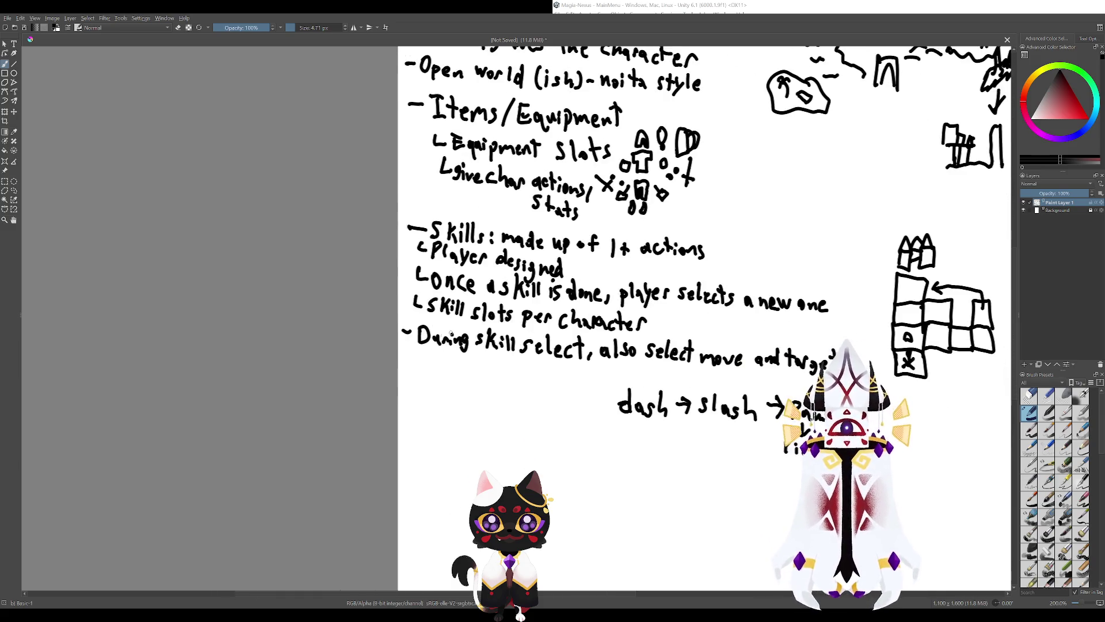
pyautogui.moveTo(604, 433); pyautogui.dragTo(437, 343)
# With the Eraser Small preset, scrub out the dash → slash → Pause → Pick new flow.
pyautogui.rightClick(536, 385)
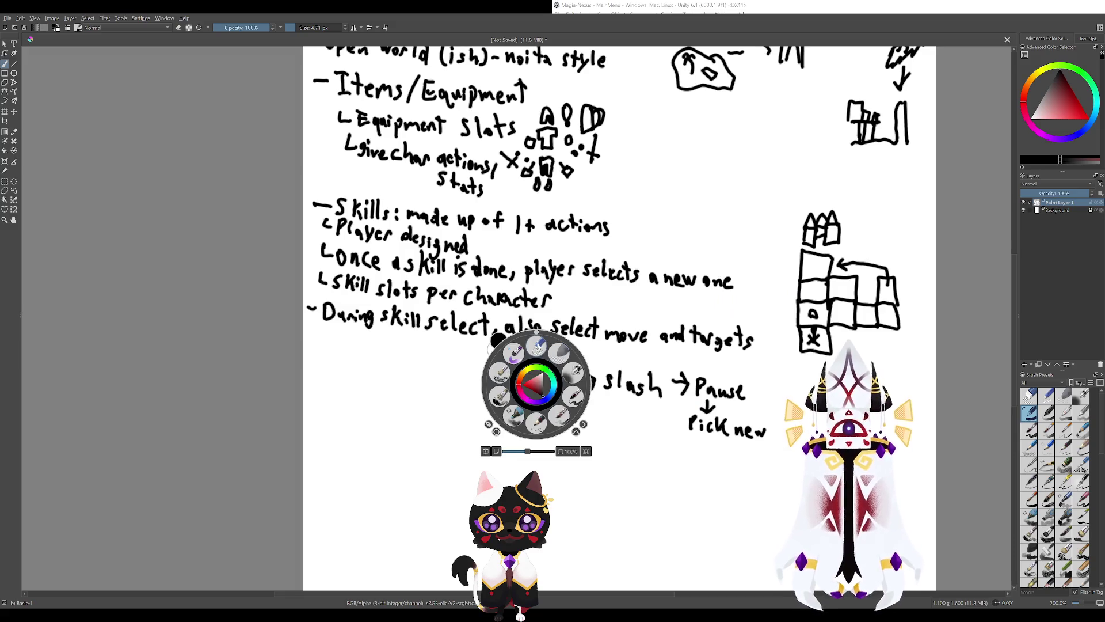
pyautogui.click(528, 408)
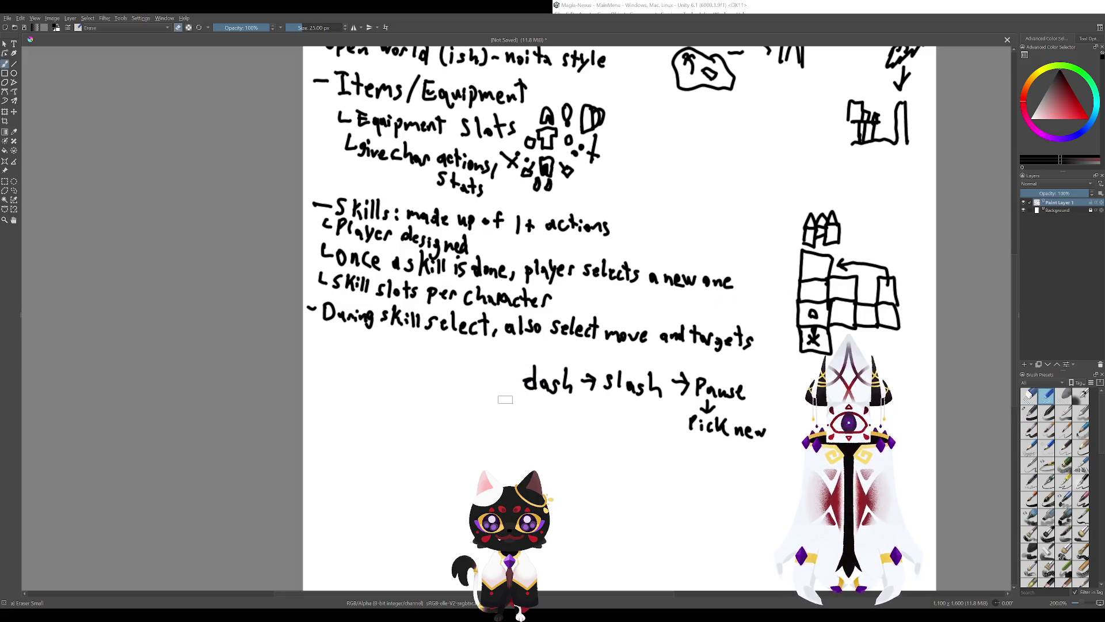
pyautogui.moveTo(516, 409); pyautogui.dragTo(615, 406)
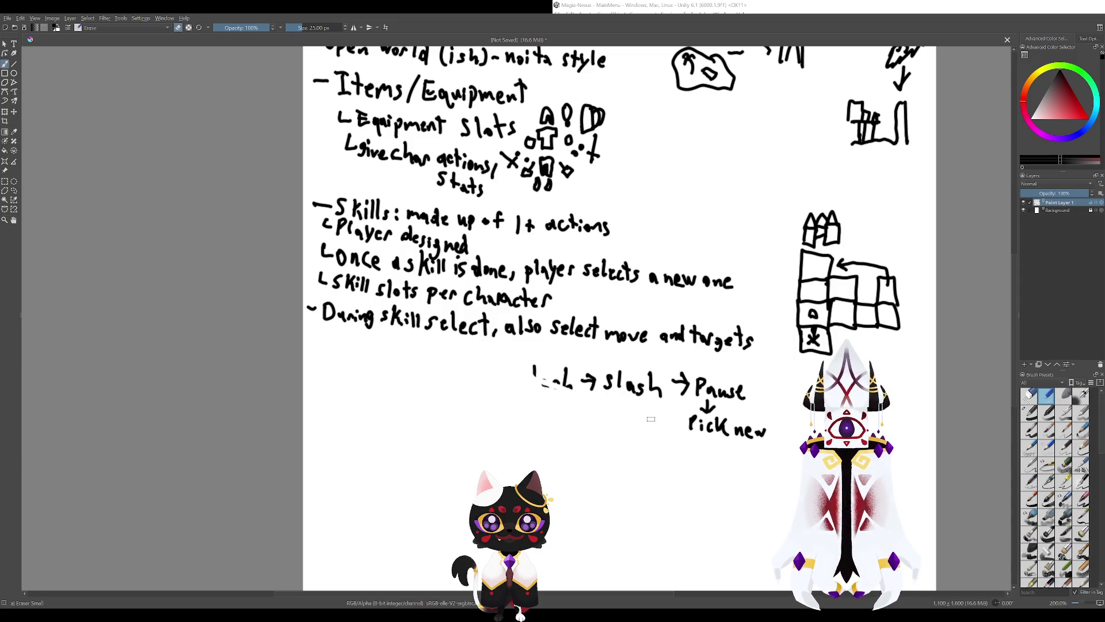
pyautogui.moveTo(688, 425); pyautogui.dragTo(765, 431)
pyautogui.moveTo(702, 404)
pyautogui.mouseDown()
pyautogui.moveTo(741, 401)
pyautogui.moveTo(699, 381)
pyautogui.moveTo(682, 397)
pyautogui.moveTo(685, 377)
pyautogui.moveTo(654, 387)
pyautogui.mouseUp()
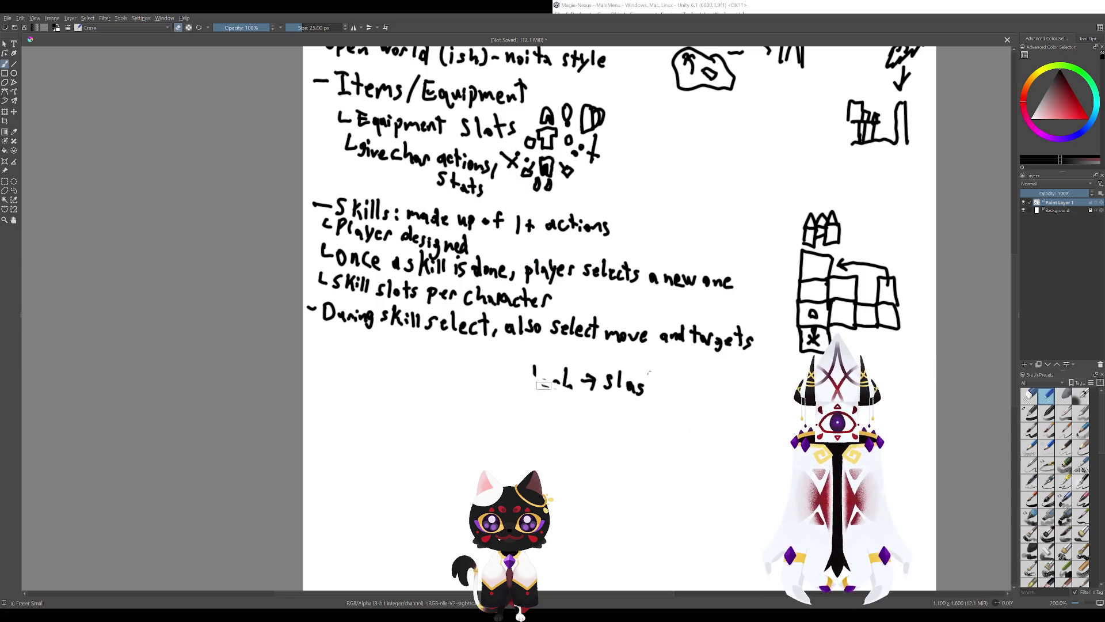
pyautogui.moveTo(544, 385)
pyautogui.mouseDown()
pyautogui.moveTo(593, 389)
pyautogui.moveTo(587, 377)
pyautogui.moveTo(633, 389)
pyautogui.moveTo(602, 370)
pyautogui.moveTo(638, 376)
pyautogui.mouseUp()
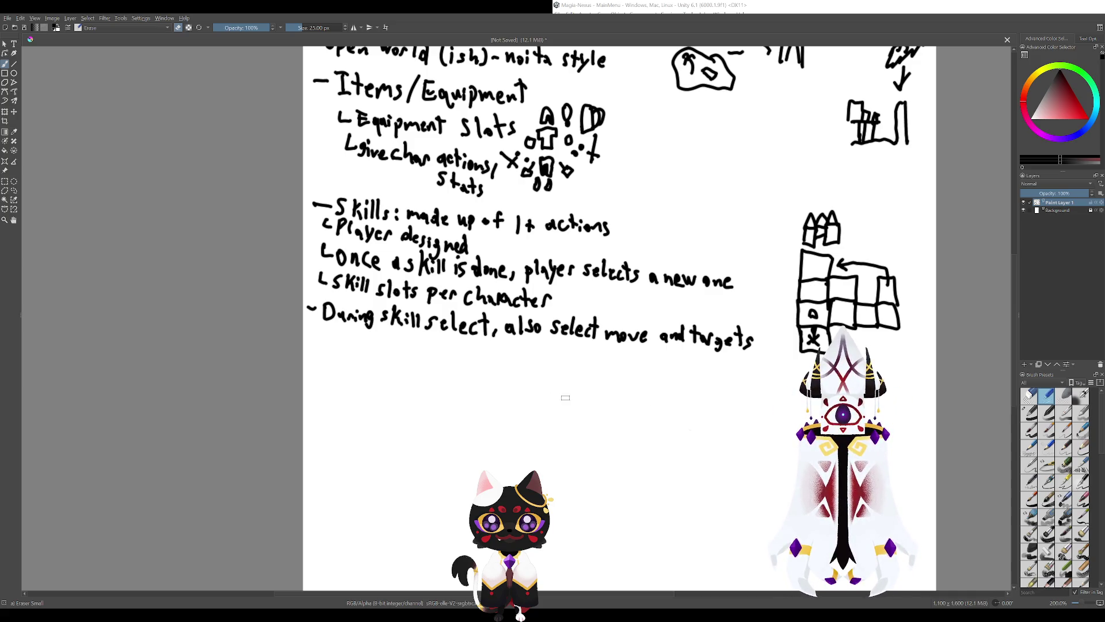
pyautogui.scroll(1, 509, 400)
pyautogui.scroll(3, 475, 416)
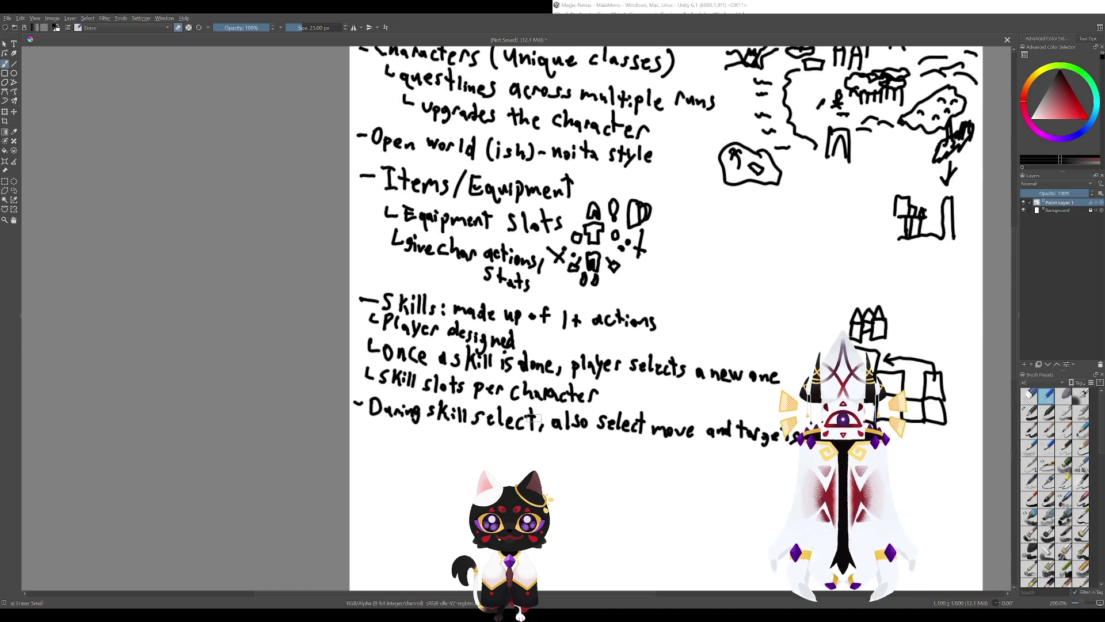
# Switch back to a drawing brush, then undo a test curved stroke.
pyautogui.rightClick(505, 437)
pyautogui.click(541, 455)
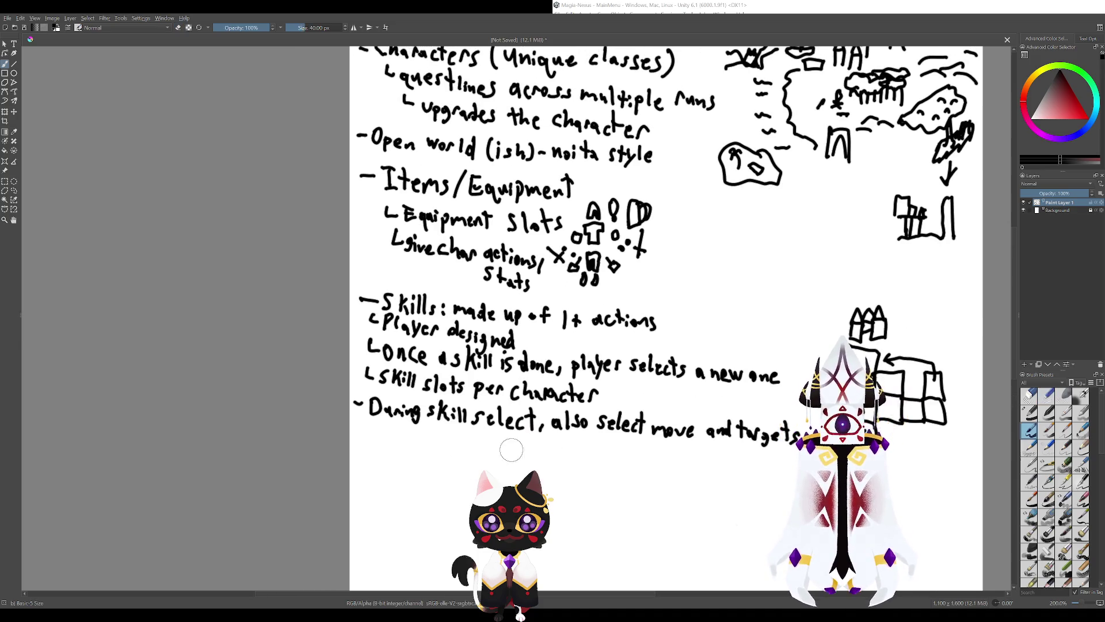
pyautogui.moveTo(414, 433); pyautogui.dragTo(563, 484)
pyautogui.hotkey('ctrl', 'z')
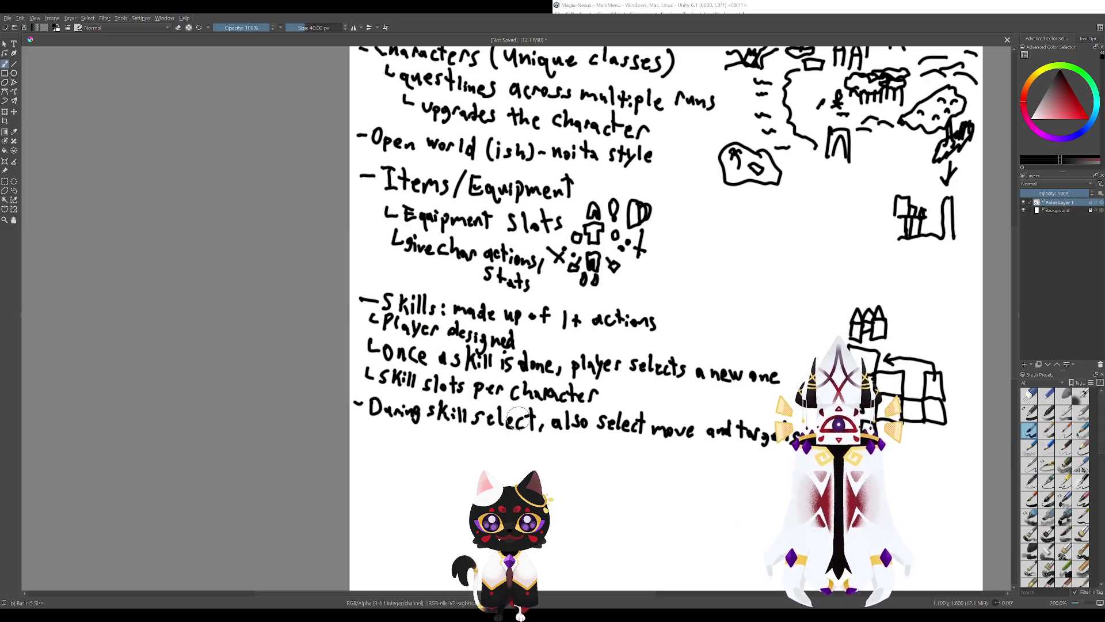
pyautogui.scroll(-10, 990, 391)
# Select the fine brush and try a few strokes below the notes, undoing each.
pyautogui.click(1030, 413)
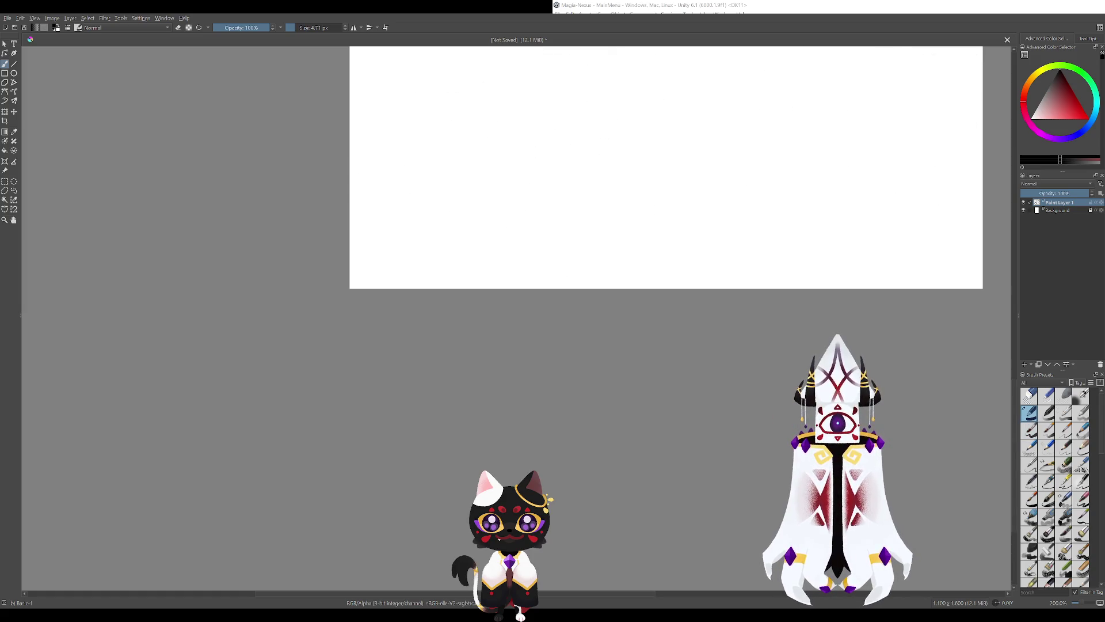
pyautogui.scroll(5, 638, 372)
pyautogui.scroll(3, 638, 371)
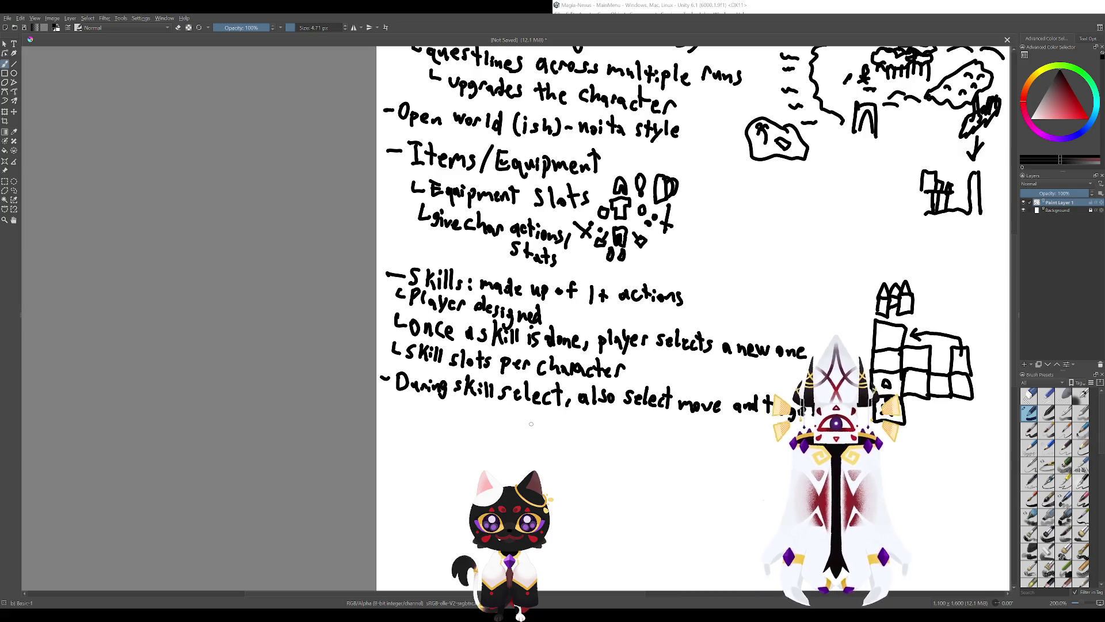
pyautogui.scroll(-3, 539, 425)
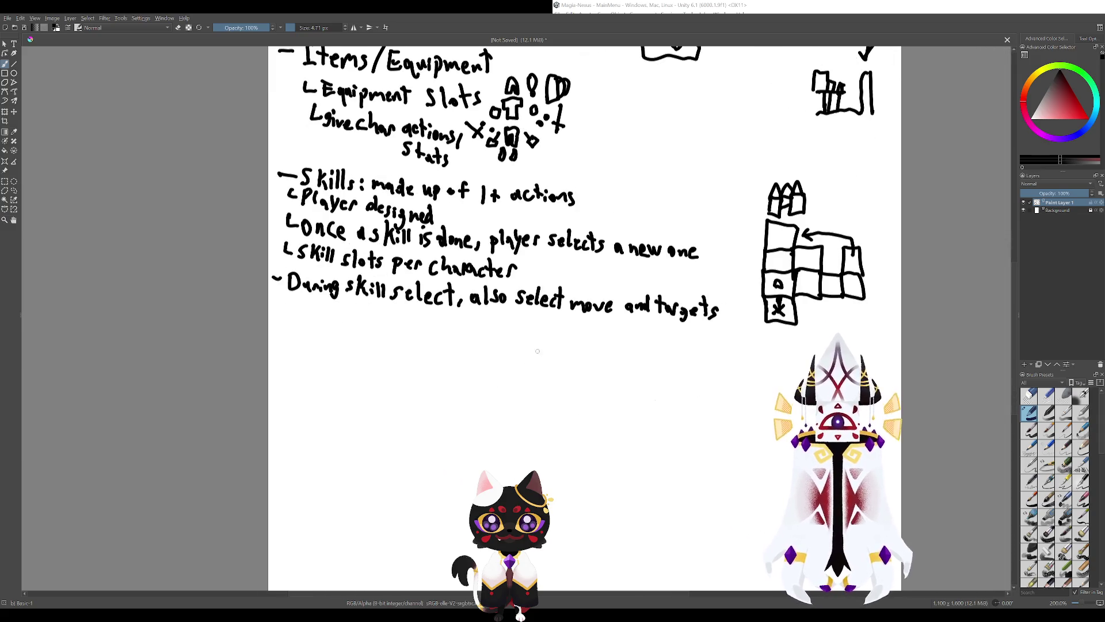
pyautogui.scroll(-2, 669, 332)
pyautogui.moveTo(485, 365)
pyautogui.mouseDown()
pyautogui.moveTo(548, 374)
pyautogui.moveTo(546, 397)
pyautogui.moveTo(613, 409)
pyautogui.mouseUp()
pyautogui.hotkey('ctrl', 'z')
pyautogui.moveTo(478, 353); pyautogui.dragTo(553, 364)
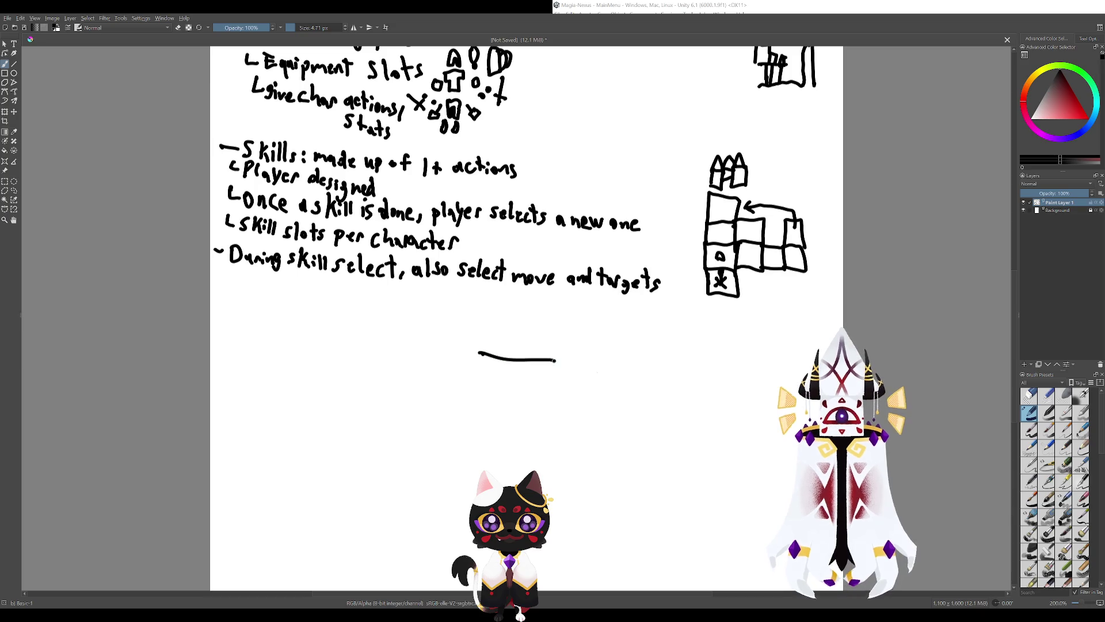
pyautogui.hotkey('ctrl', 'z')
pyautogui.moveTo(476, 360); pyautogui.dragTo(527, 369)
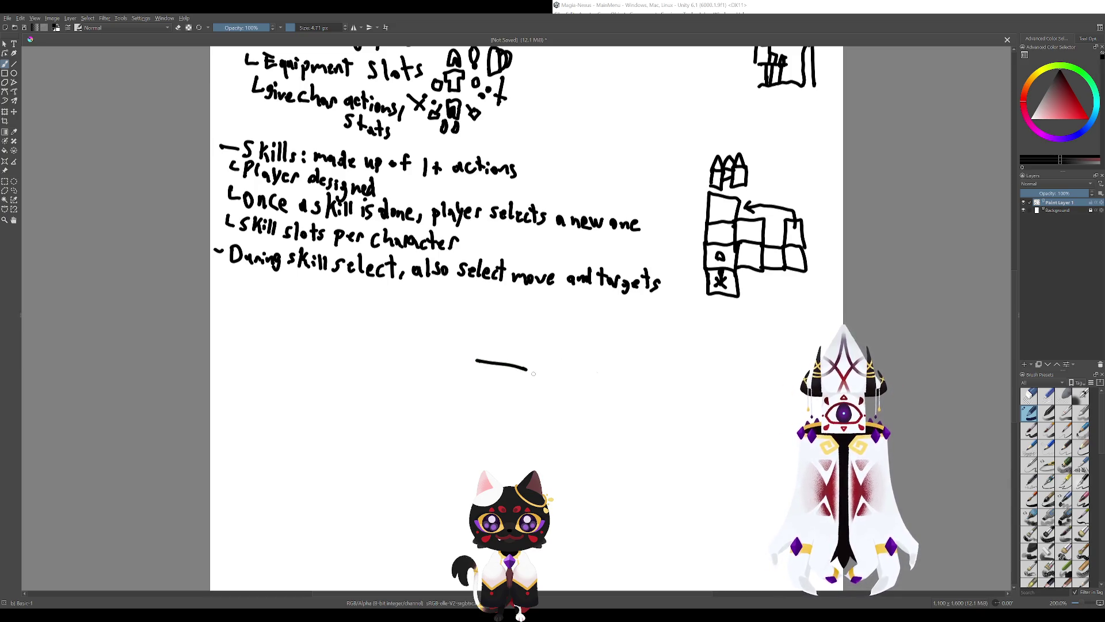
pyautogui.hotkey('ctrl', 'z')
# Draw a small stick figure with a sword beneath the 'During skill select' note.
pyautogui.scroll(1, 527, 369)
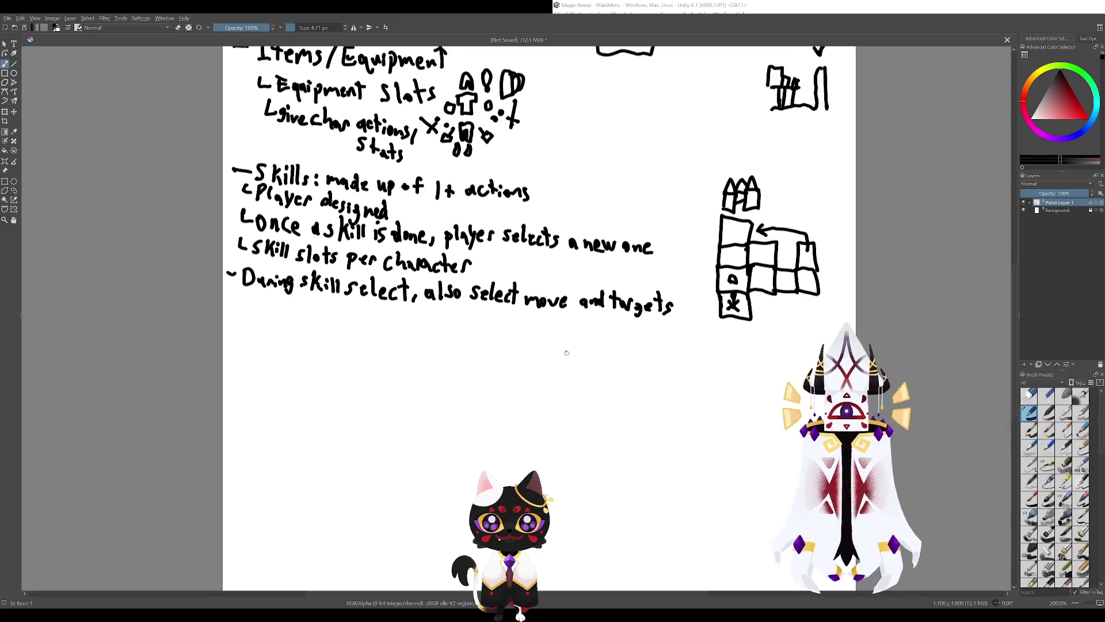
pyautogui.scroll(3, 528, 369)
pyautogui.moveTo(591, 344); pyautogui.dragTo(603, 354)
pyautogui.moveTo(519, 349); pyautogui.dragTo(603, 357)
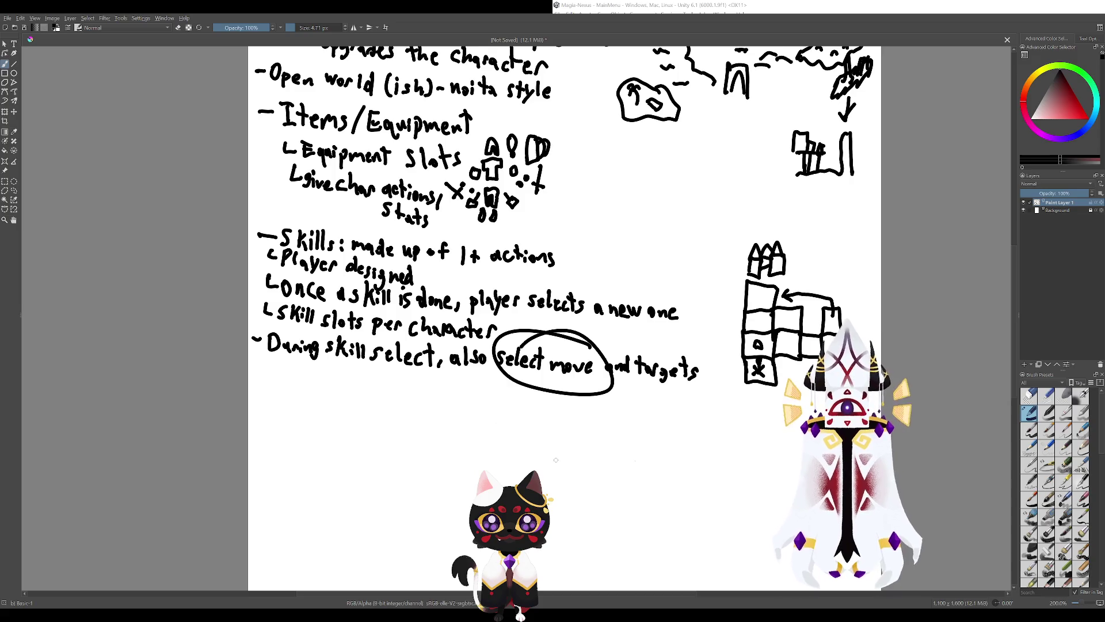
pyautogui.hotkey('ctrl', 'z')
pyautogui.hotkey('ctrl', 'z')
pyautogui.scroll(-3, 506, 372)
pyautogui.moveTo(511, 379)
pyautogui.mouseDown()
pyautogui.moveTo(524, 379)
pyautogui.moveTo(517, 336)
pyautogui.moveTo(507, 355)
pyautogui.moveTo(528, 357)
pyautogui.moveTo(537, 344)
pyautogui.mouseUp()
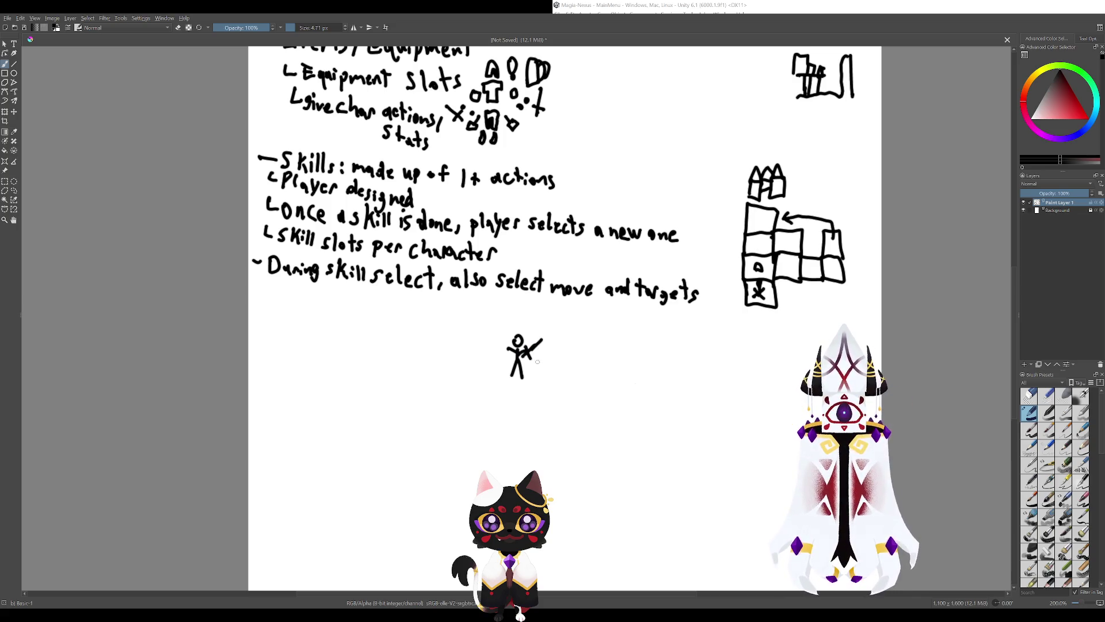
pyautogui.hscroll(1, 574, 369)
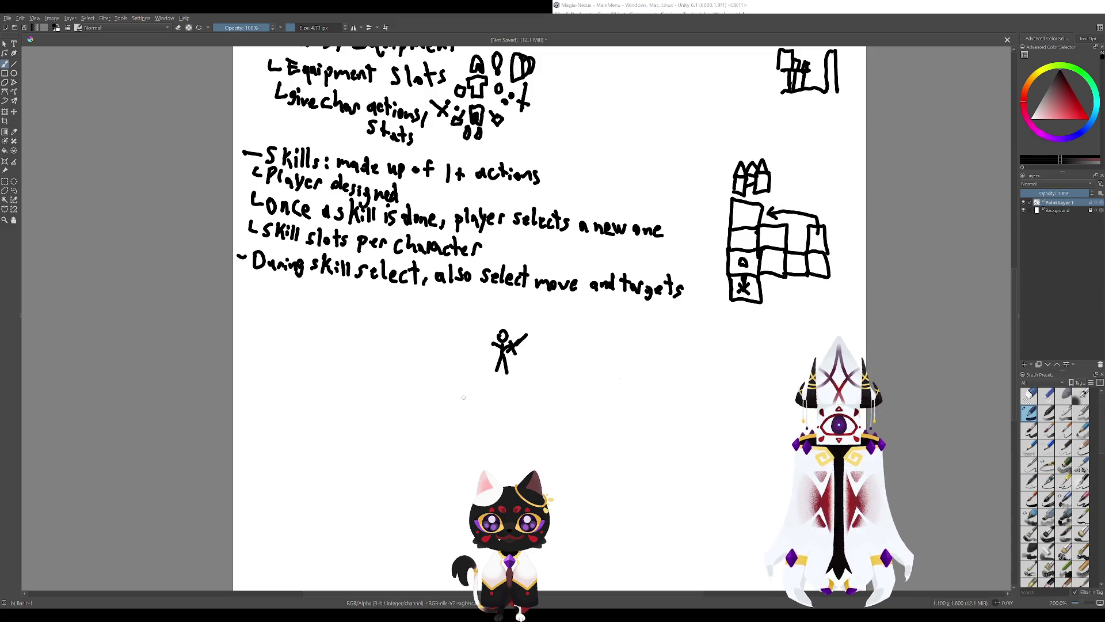
# Write 'move' under the stick figure, undoing a mistakenly written 'dash'.
pyautogui.moveTo(456, 401); pyautogui.dragTo(470, 402)
pyautogui.moveTo(476, 396); pyautogui.dragTo(487, 395)
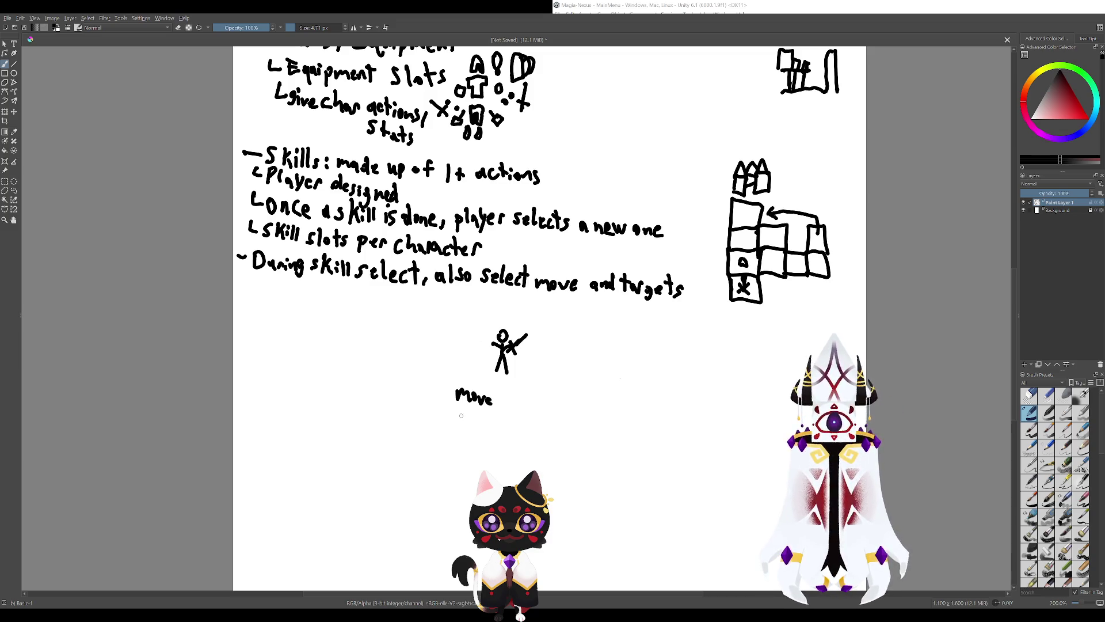
pyautogui.moveTo(461, 416); pyautogui.dragTo(474, 433)
pyautogui.moveTo(481, 414); pyautogui.dragTo(488, 435)
pyautogui.middleClick(536, 388)
pyautogui.hotkey('ctrl', 'z')
pyautogui.hotkey('ctrl', 'z')
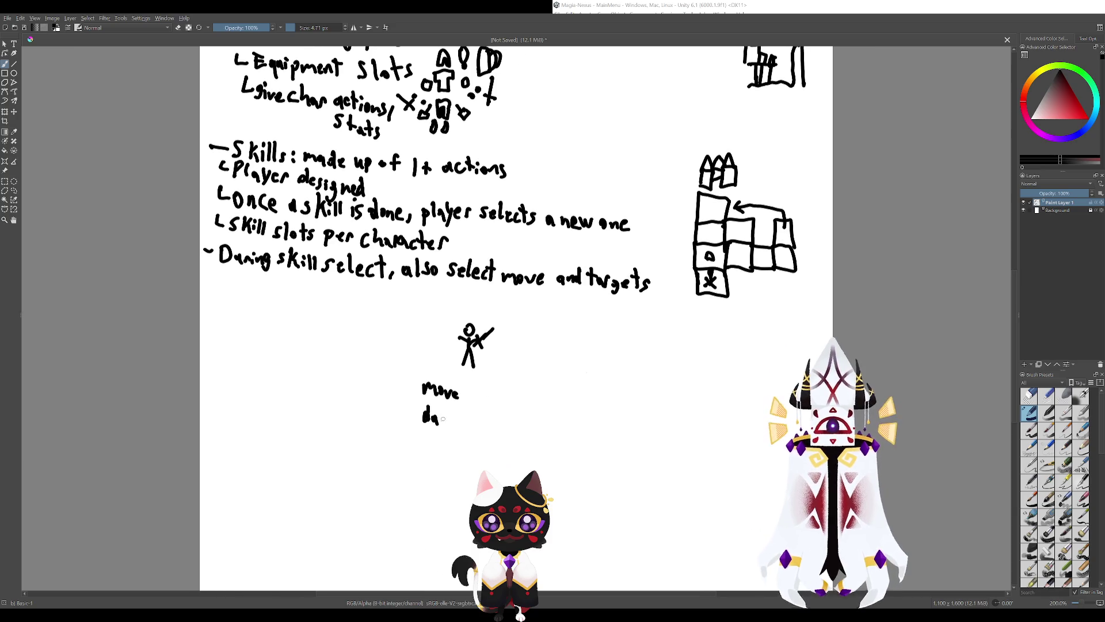
pyautogui.hotkey('ctrl', 'z')
pyautogui.hotkey('ctrl', 'z')
# Write 'Slash' below 'move' and draw a line rightward to the X target box.
pyautogui.hotkey('ctrl', 'z')
pyautogui.moveTo(429, 410)
pyautogui.mouseDown()
pyautogui.moveTo(425, 422)
pyautogui.moveTo(453, 423)
pyautogui.mouseUp()
pyautogui.hotkey('ctrl', 'z')
pyautogui.moveTo(459, 416); pyautogui.dragTo(465, 425)
pyautogui.middleClick(465, 424)
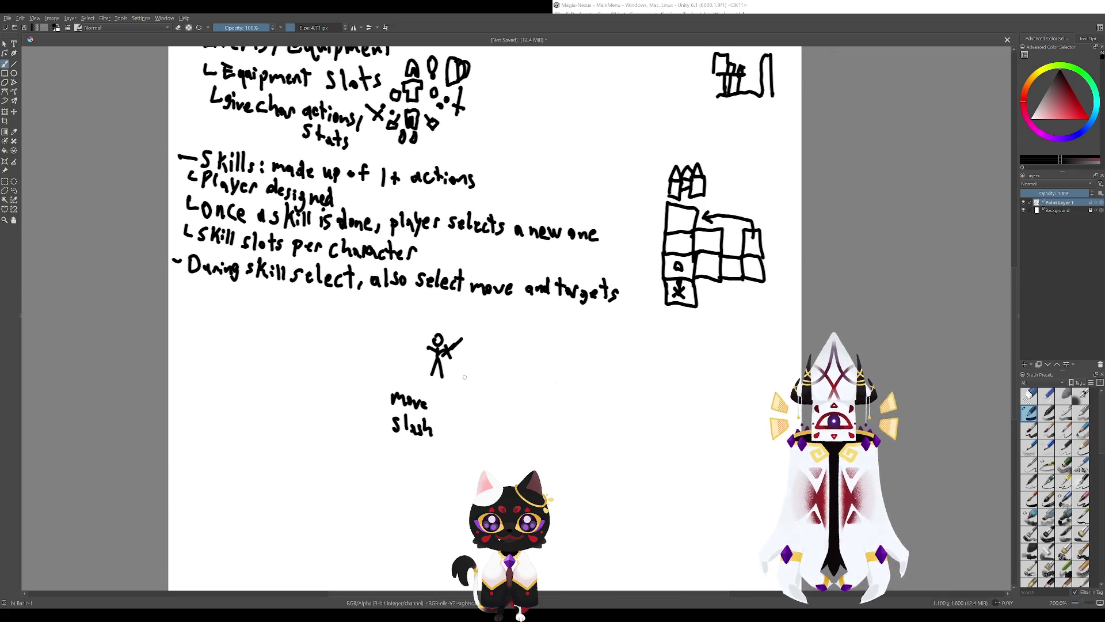
pyautogui.moveTo(458, 371)
pyautogui.mouseDown()
pyautogui.moveTo(568, 390)
pyautogui.moveTo(568, 374)
pyautogui.moveTo(469, 363)
pyautogui.moveTo(548, 441)
pyautogui.mouseUp()
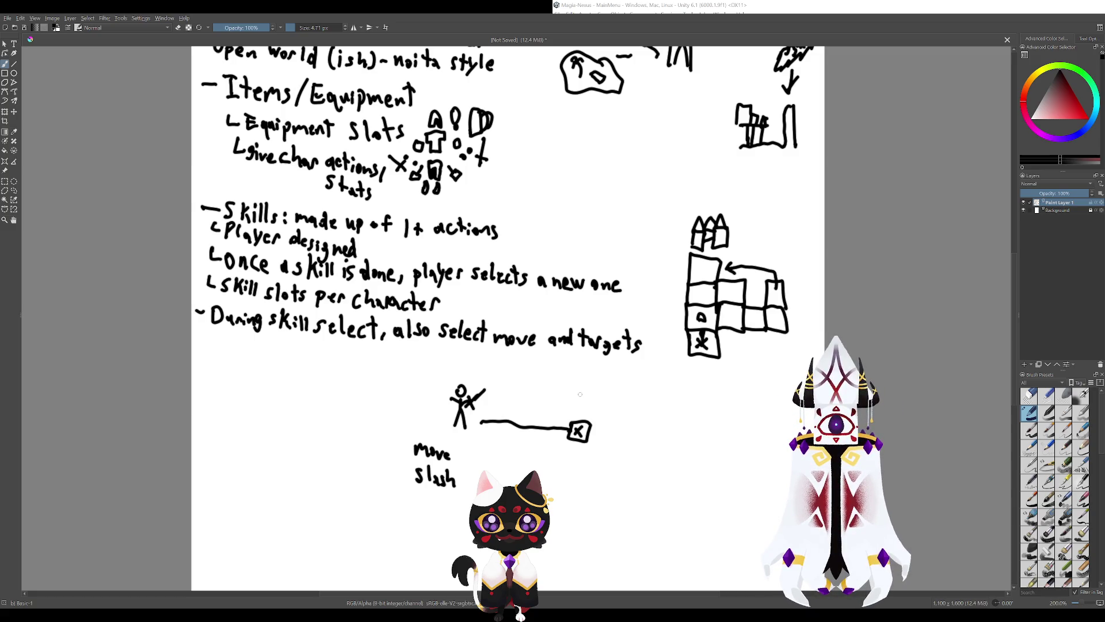
# Draw a large freehand circle around the X target box, undoing a failed attempt.
pyautogui.moveTo(580, 390)
pyautogui.mouseDown()
pyautogui.moveTo(574, 402)
pyautogui.moveTo(588, 406)
pyautogui.moveTo(582, 390)
pyautogui.moveTo(490, 415)
pyautogui.mouseUp()
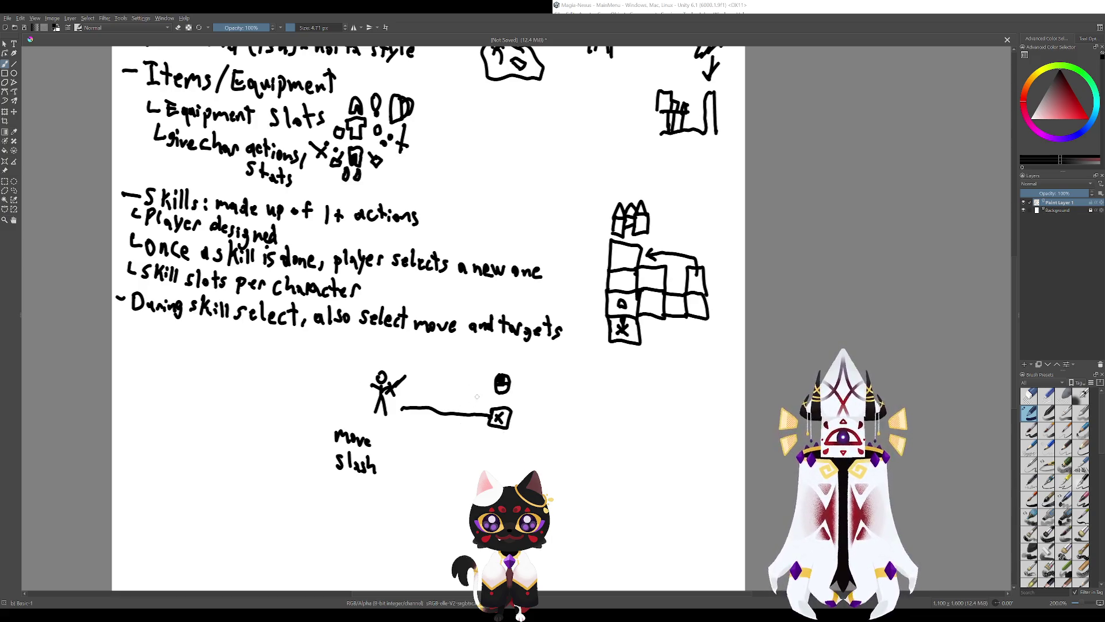
pyautogui.moveTo(473, 385)
pyautogui.mouseDown()
pyautogui.moveTo(484, 368)
pyautogui.moveTo(475, 392)
pyautogui.mouseUp()
pyautogui.hotkey('ctrl', 'z')
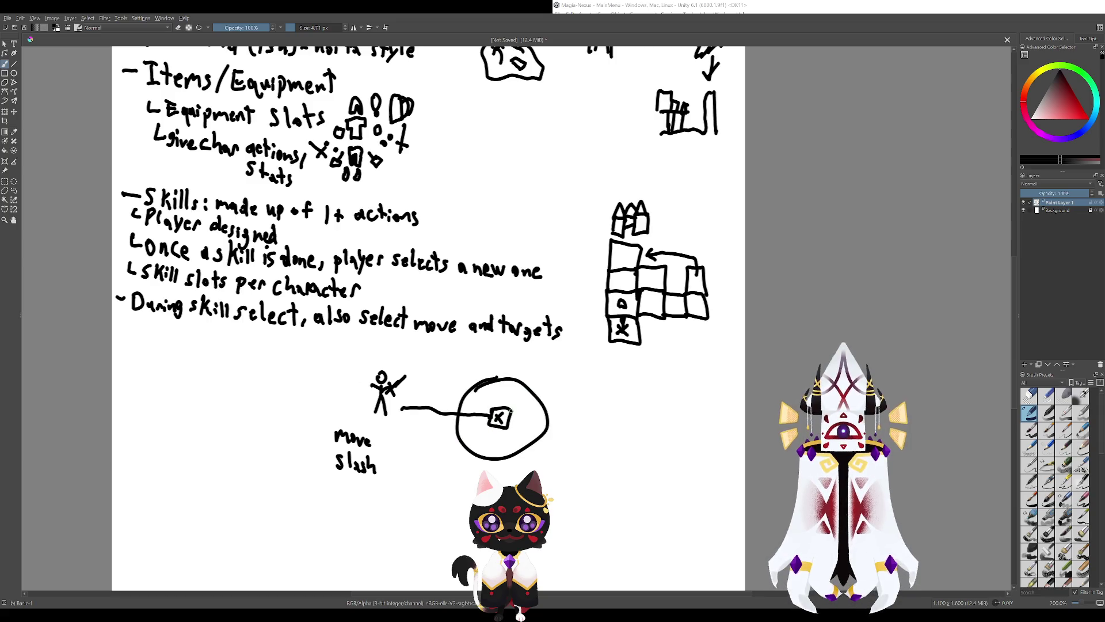
pyautogui.moveTo(383, 456); pyautogui.dragTo(494, 446)
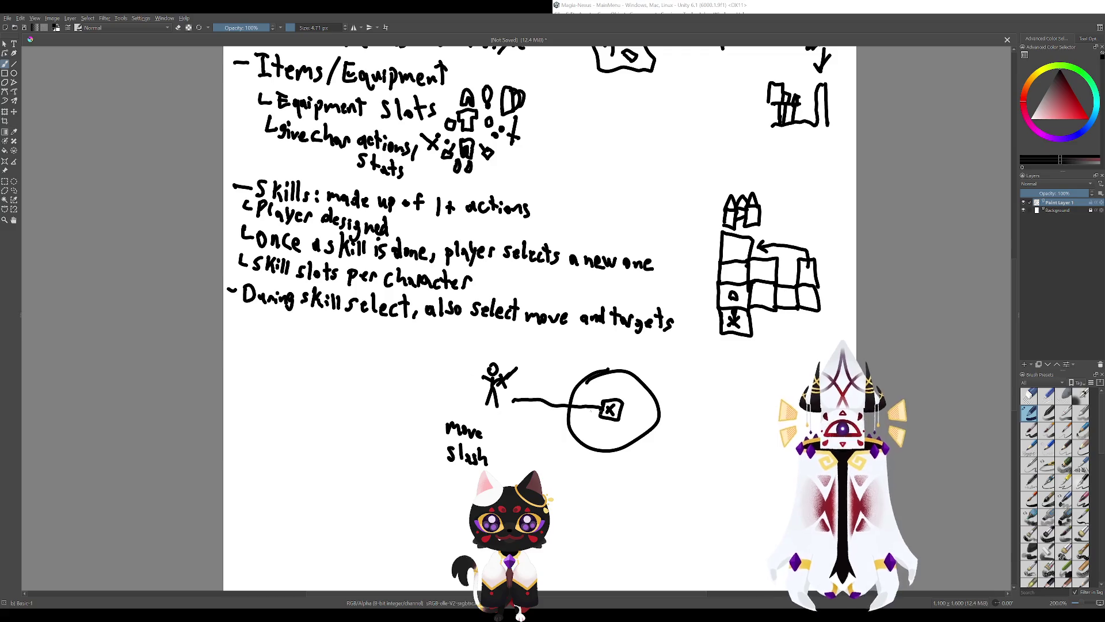
pyautogui.moveTo(550, 388)
pyautogui.mouseDown()
pyautogui.moveTo(466, 356)
pyautogui.moveTo(561, 485)
pyautogui.moveTo(473, 275)
pyautogui.mouseUp()
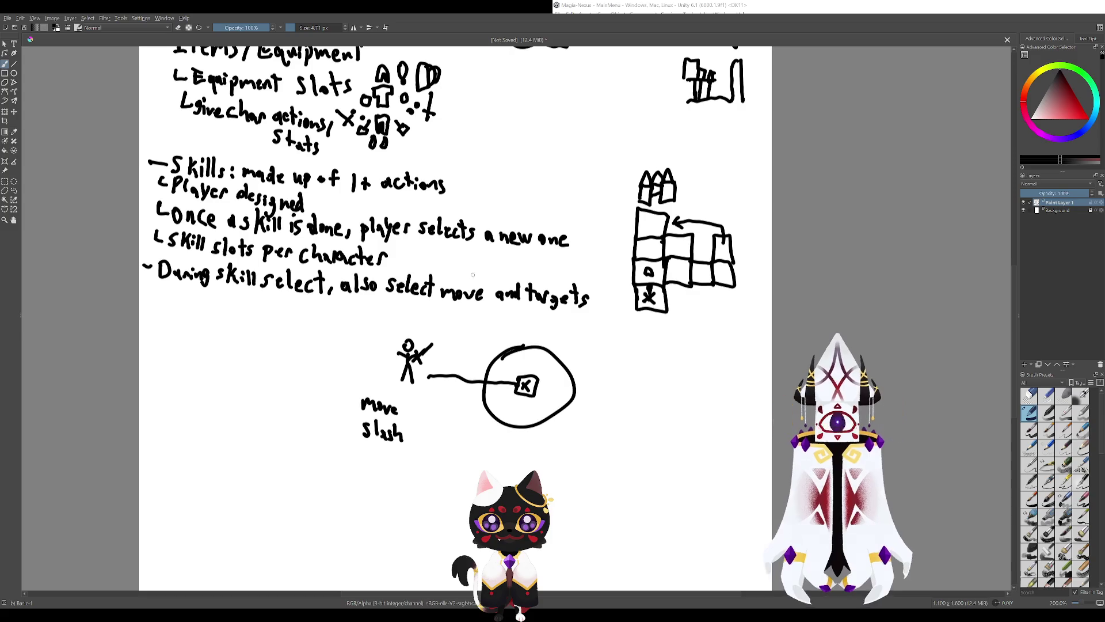
pyautogui.moveTo(403, 374)
pyautogui.mouseDown()
pyautogui.moveTo(572, 382)
pyautogui.moveTo(505, 362)
pyautogui.moveTo(542, 428)
pyautogui.mouseUp()
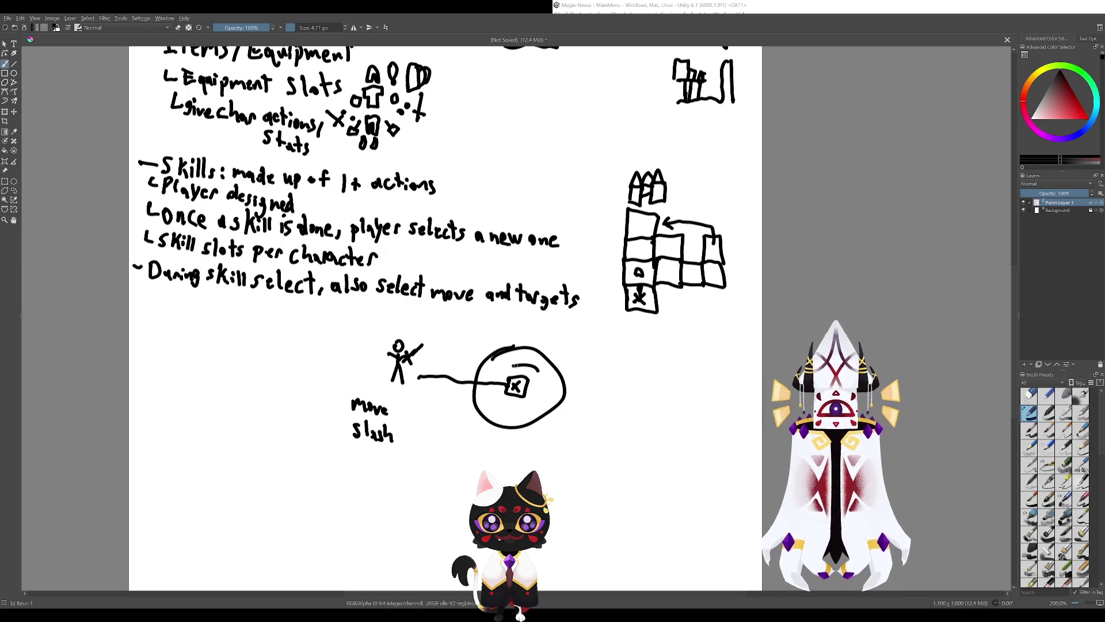
pyautogui.moveTo(538, 366); pyautogui.dragTo(486, 403)
pyautogui.hotkey('ctrl', 'z')
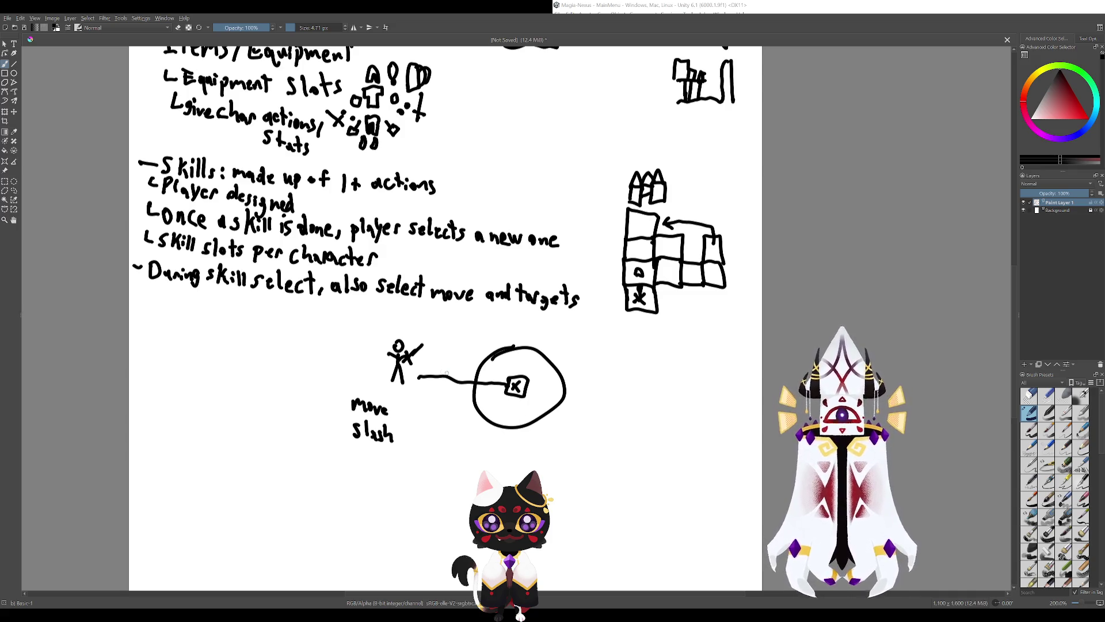
pyautogui.moveTo(454, 371); pyautogui.dragTo(561, 393)
pyautogui.hotkey('ctrl', 'z')
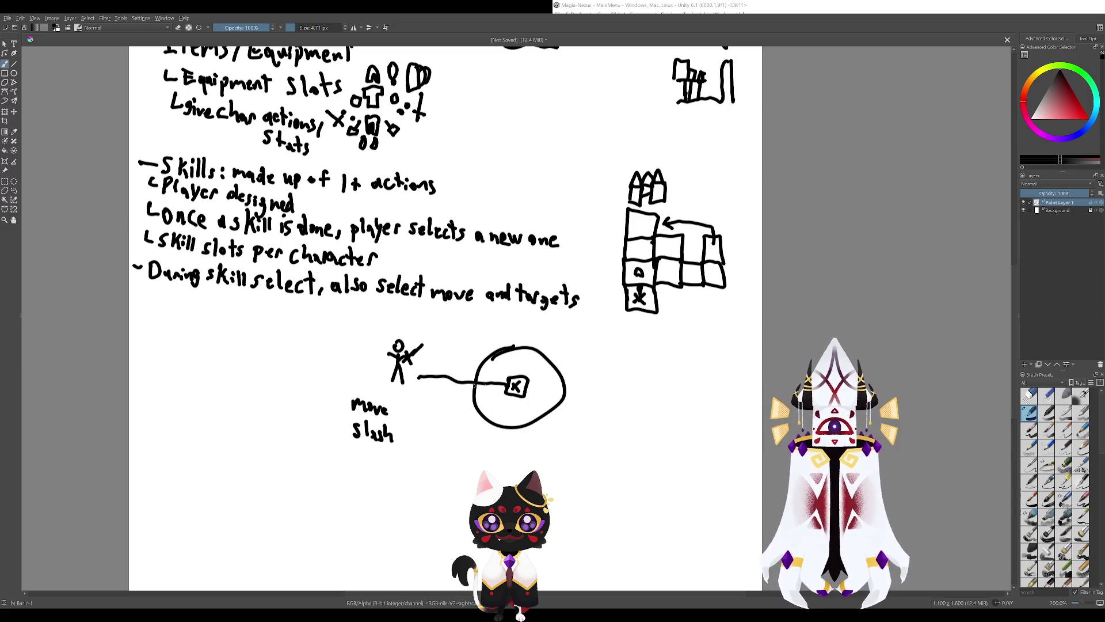
pyautogui.moveTo(493, 390); pyautogui.dragTo(562, 453)
pyautogui.moveTo(526, 401)
pyautogui.mouseDown()
pyautogui.moveTo(575, 474)
pyautogui.moveTo(537, 386)
pyautogui.mouseUp()
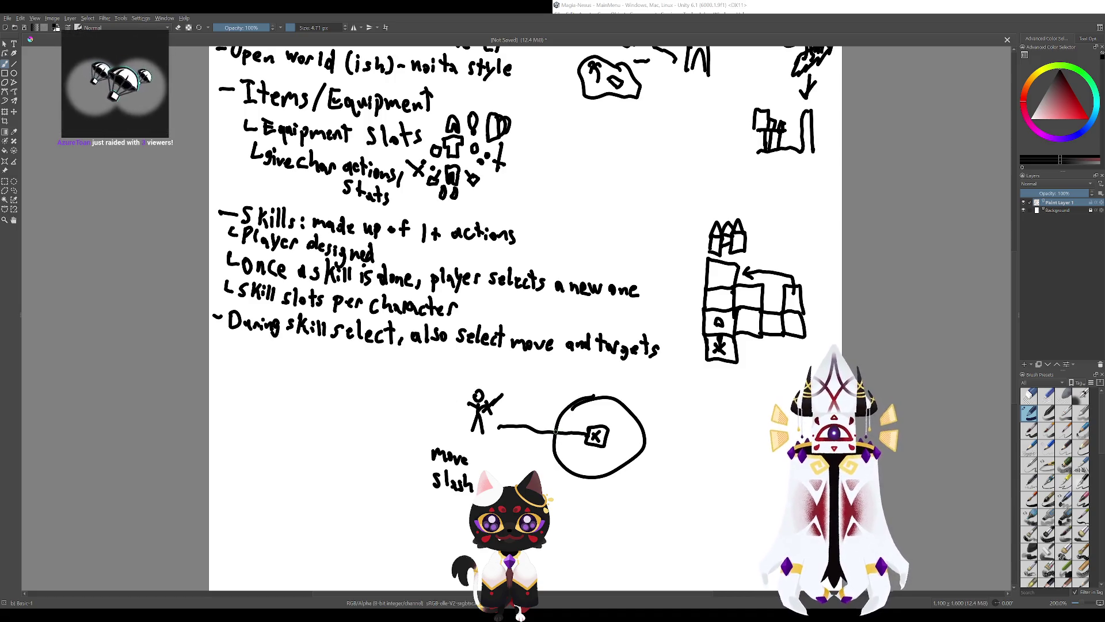
pyautogui.moveTo(487, 349)
pyautogui.mouseDown()
pyautogui.moveTo(442, 246)
pyautogui.moveTo(548, 375)
pyautogui.moveTo(472, 333)
pyautogui.moveTo(438, 284)
pyautogui.mouseUp()
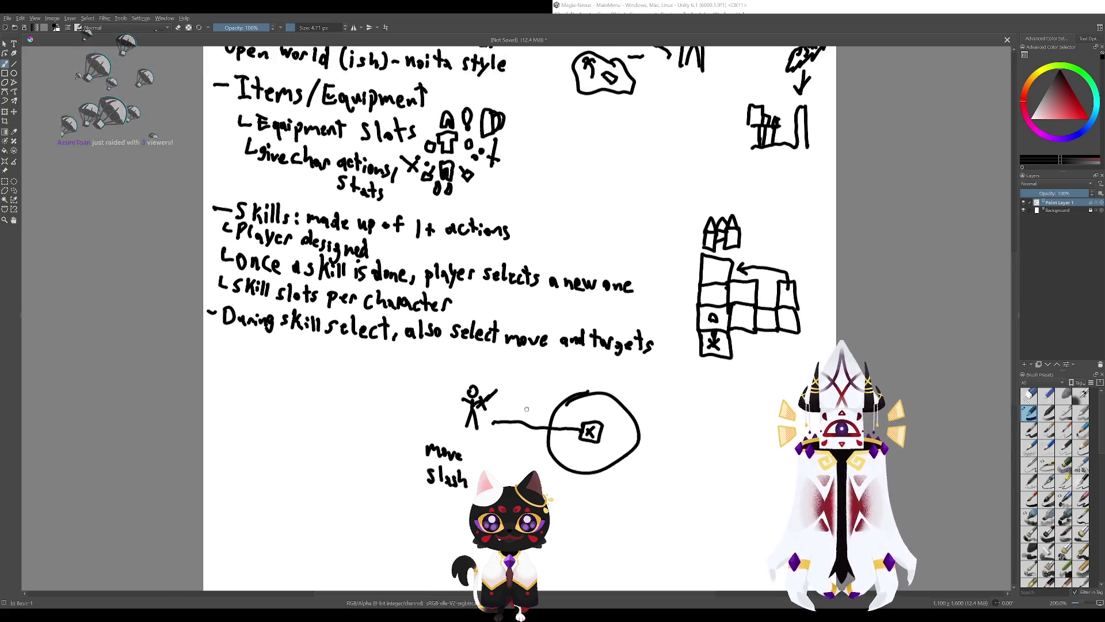
pyautogui.moveTo(485, 298)
pyautogui.mouseDown()
pyautogui.moveTo(540, 399)
pyautogui.moveTo(456, 305)
pyautogui.mouseUp()
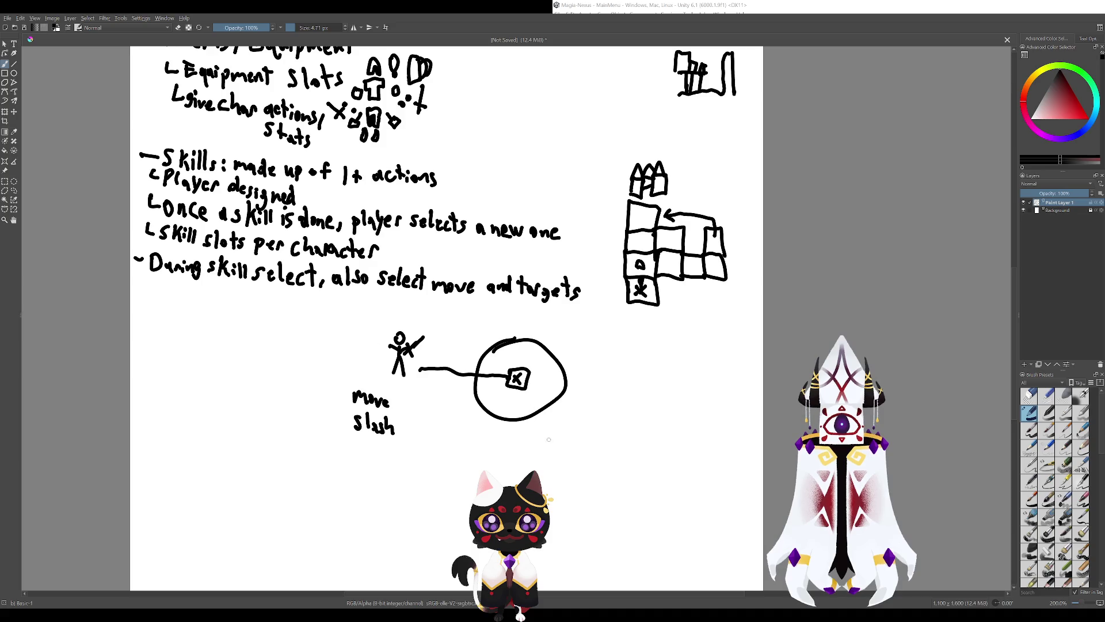
pyautogui.moveTo(548, 439)
pyautogui.mouseDown()
pyautogui.moveTo(517, 333)
pyautogui.moveTo(642, 339)
pyautogui.mouseUp()
pyautogui.moveTo(476, 315); pyautogui.dragTo(471, 389)
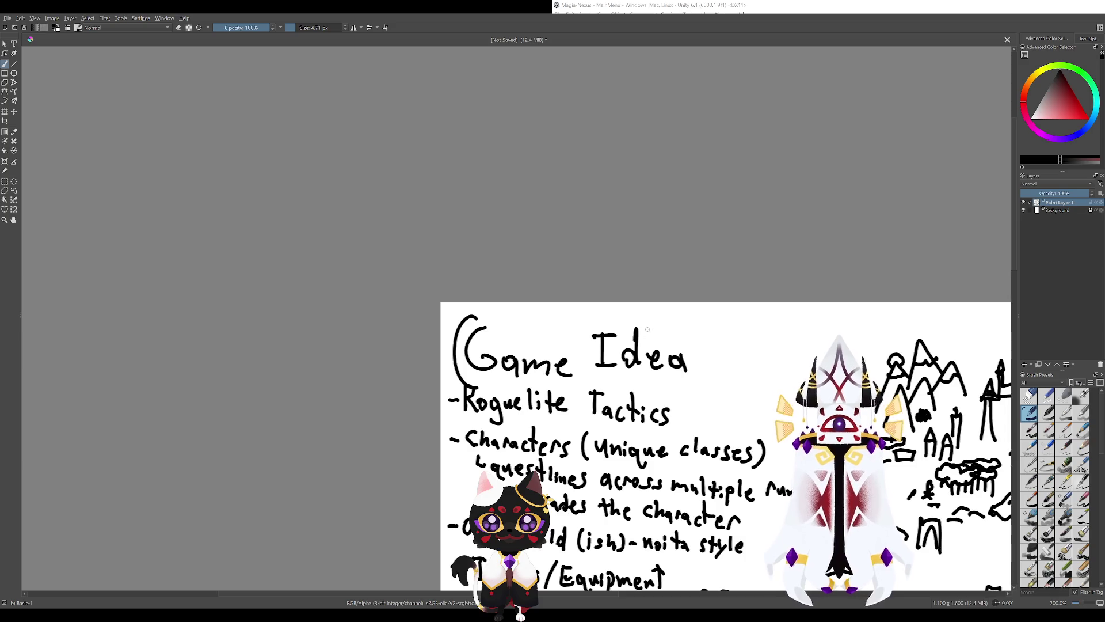
pyautogui.hotkey('ctrl', 'z')
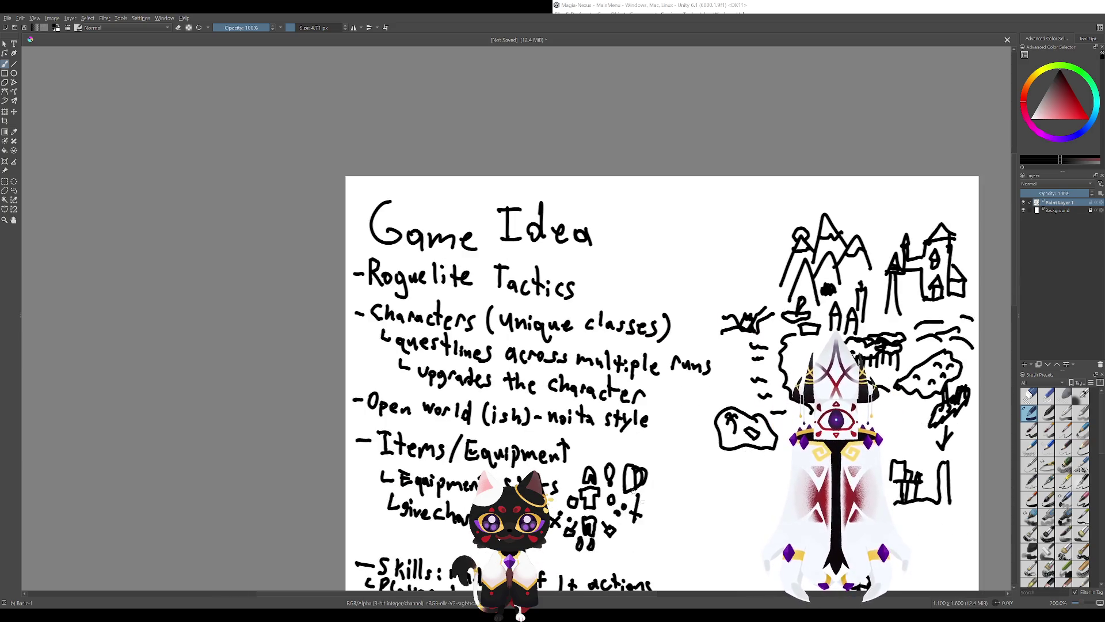
pyautogui.moveTo(742, 587)
pyautogui.mouseDown()
pyautogui.moveTo(534, 373)
pyautogui.moveTo(494, 295)
pyautogui.mouseUp()
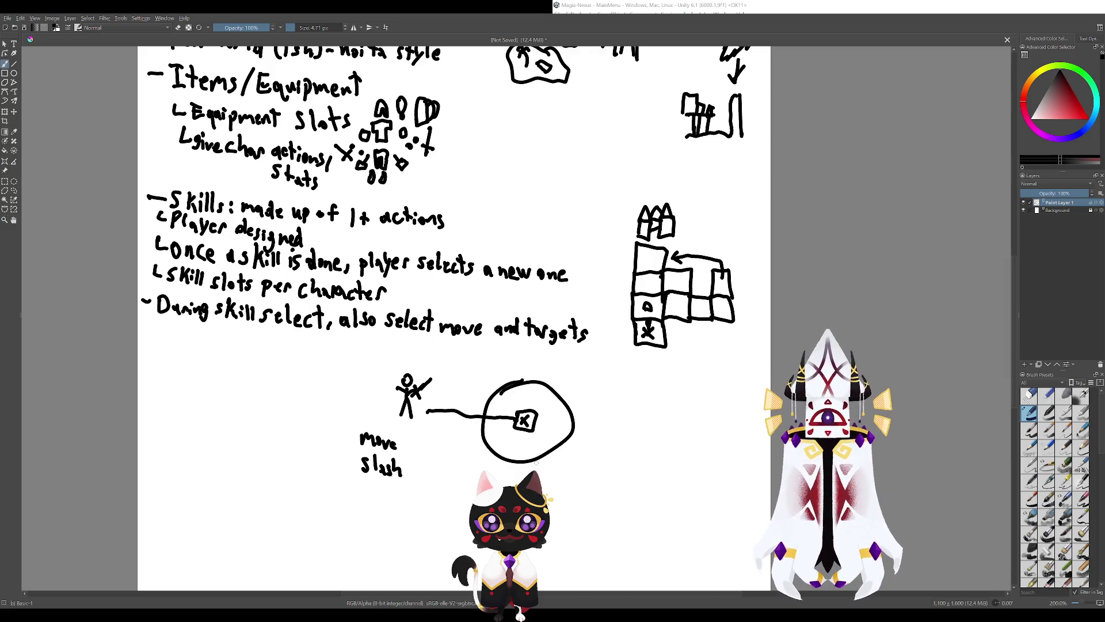
pyautogui.moveTo(492, 118)
pyautogui.mouseDown()
pyautogui.moveTo(573, 359)
pyautogui.moveTo(426, 134)
pyautogui.mouseUp()
pyautogui.moveTo(523, 417); pyautogui.dragTo(539, 356)
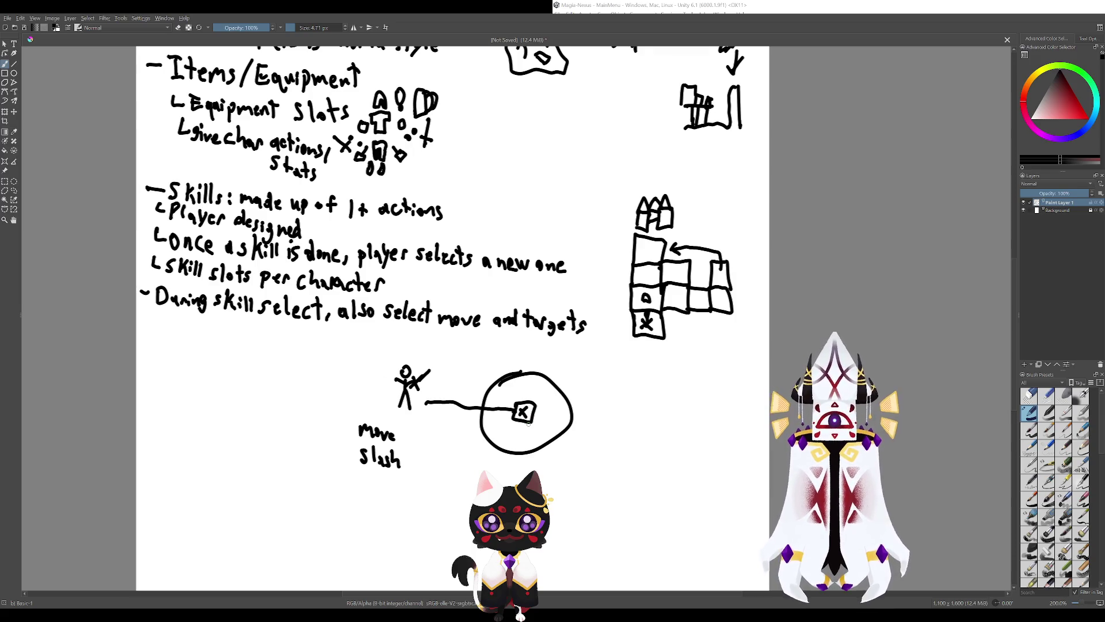
pyautogui.moveTo(529, 423); pyautogui.dragTo(555, 454)
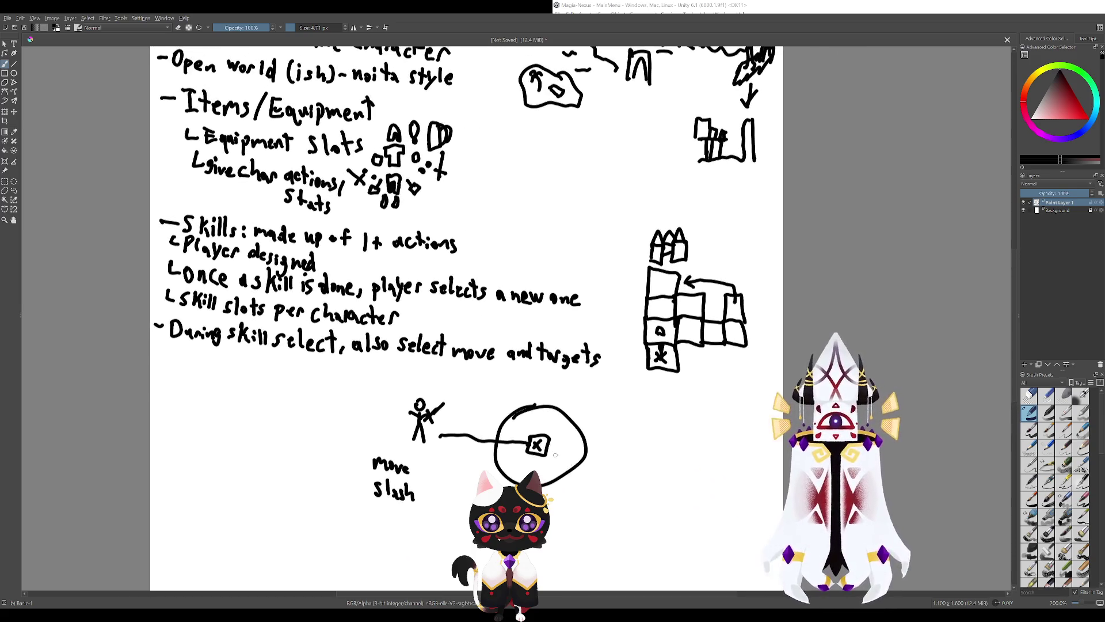
pyautogui.moveTo(592, 500); pyautogui.dragTo(566, 413)
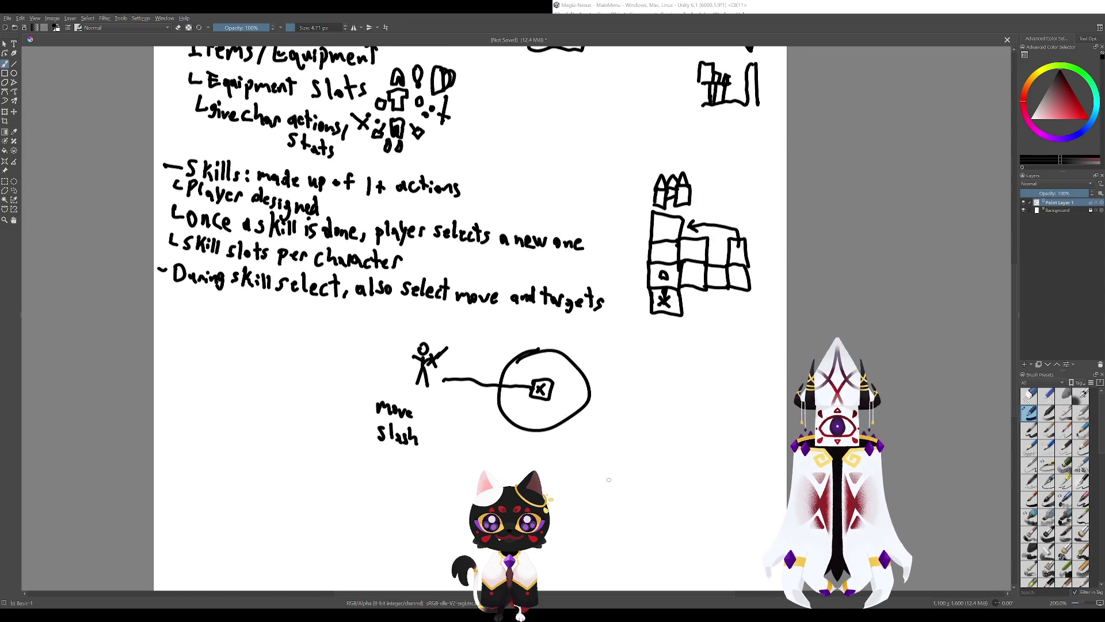
pyautogui.moveTo(439, 343)
pyautogui.mouseDown()
pyautogui.moveTo(533, 394)
pyautogui.moveTo(487, 322)
pyautogui.mouseUp()
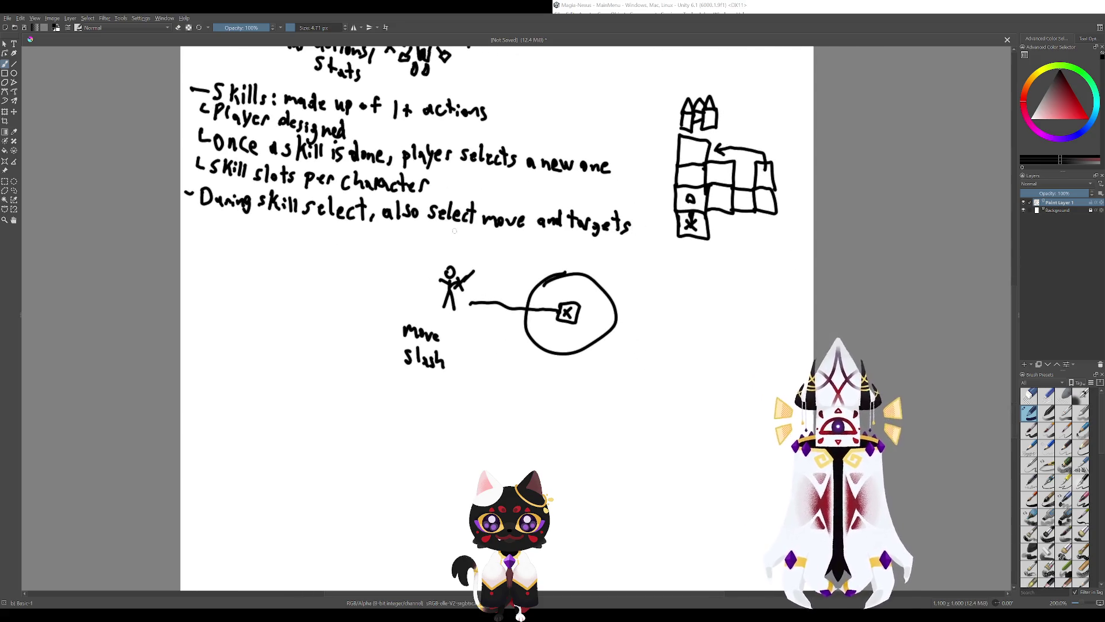
pyautogui.moveTo(556, 465); pyautogui.dragTo(547, 481)
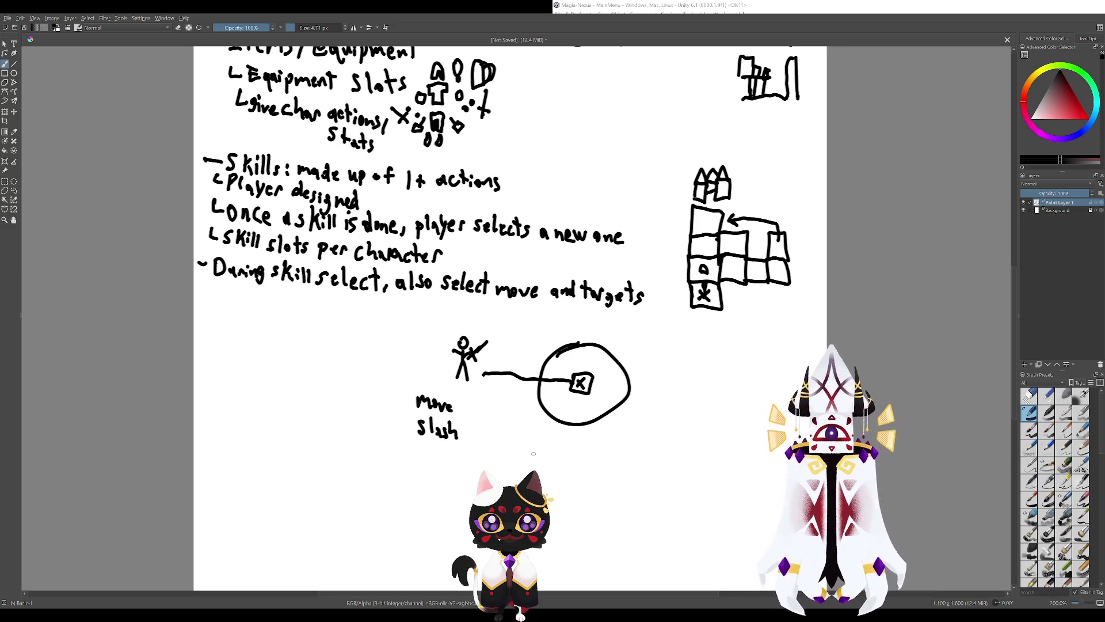
pyautogui.moveTo(534, 454); pyautogui.dragTo(494, 452)
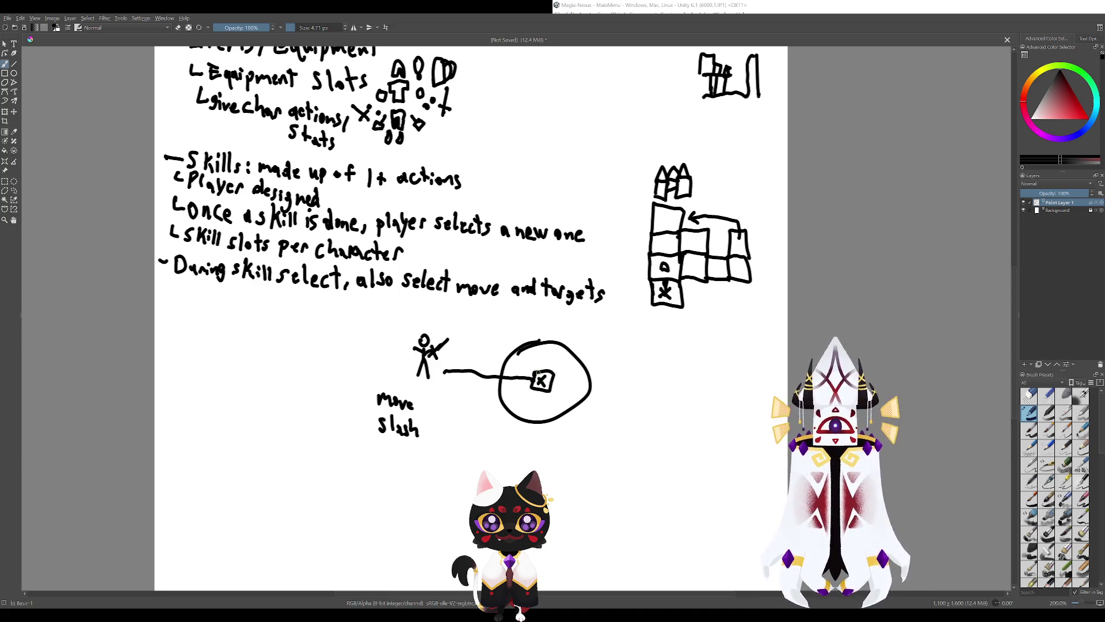
pyautogui.moveTo(541, 375); pyautogui.dragTo(553, 379)
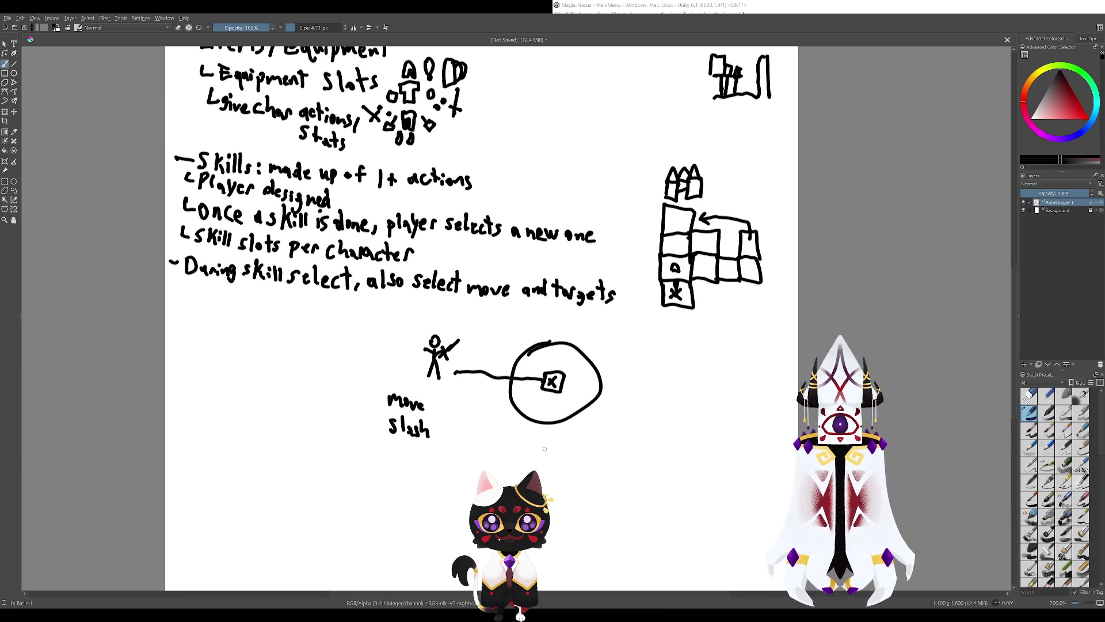
pyautogui.moveTo(522, 335); pyautogui.dragTo(609, 471)
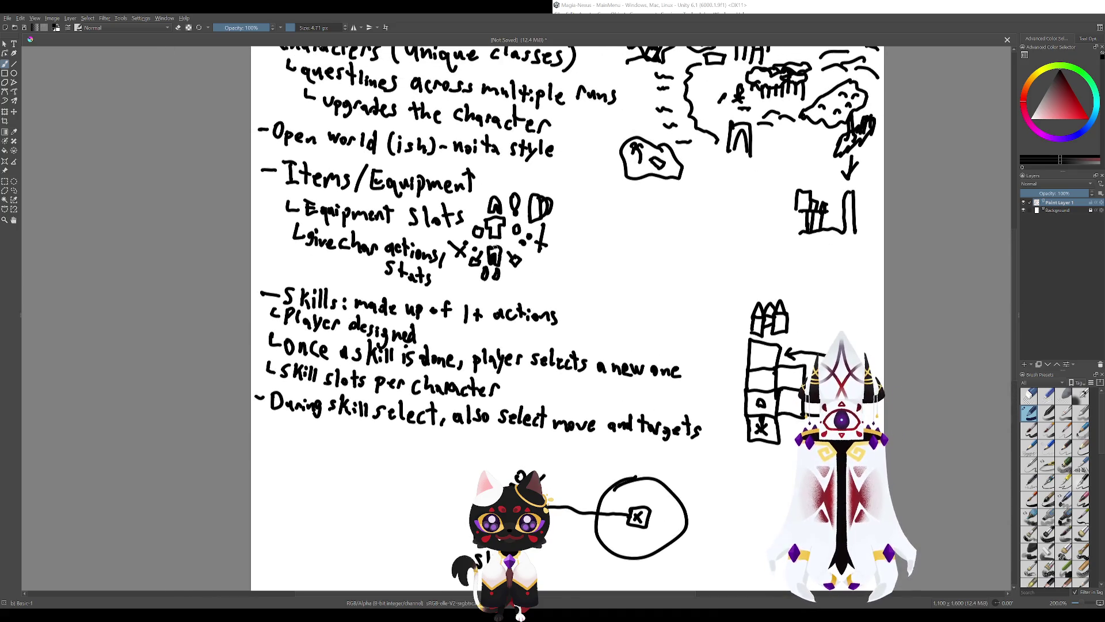
pyautogui.moveTo(523, 294)
pyautogui.mouseDown()
pyautogui.moveTo(576, 423)
pyautogui.moveTo(506, 182)
pyautogui.mouseUp()
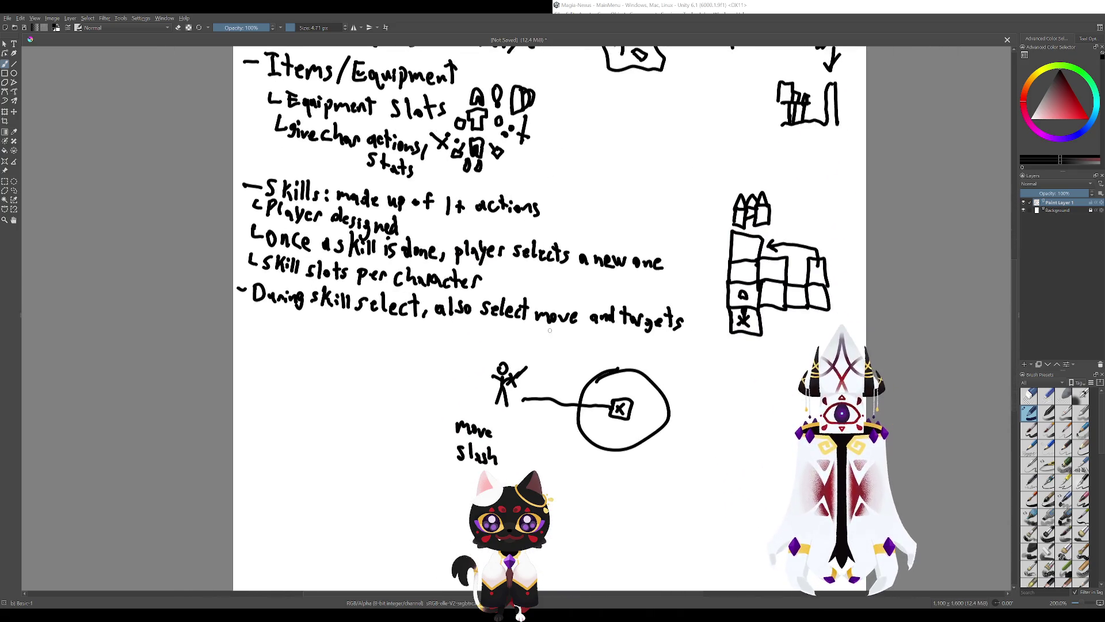
pyautogui.moveTo(507, 276)
pyautogui.mouseDown()
pyautogui.moveTo(544, 383)
pyautogui.moveTo(475, 224)
pyautogui.mouseUp()
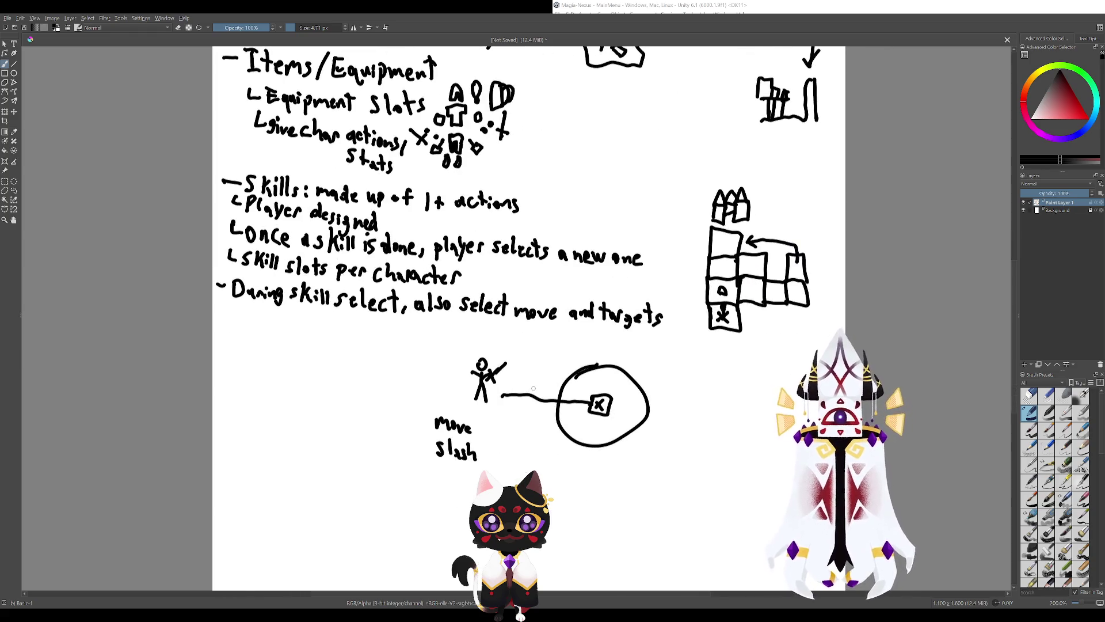
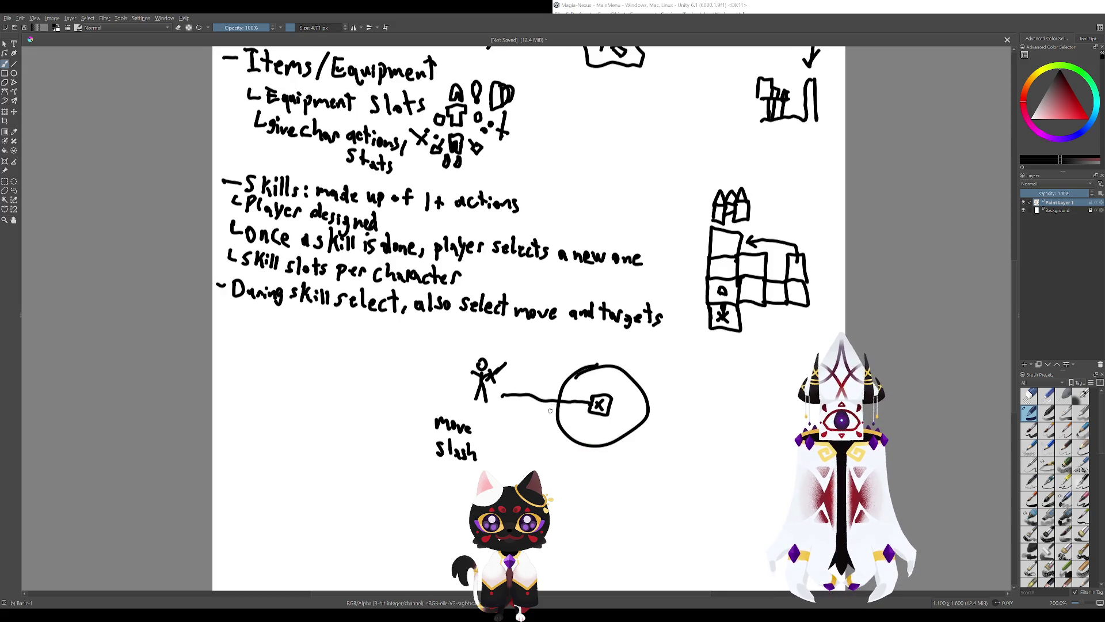
# Pan down the Game Idea page to the skills notes, move-and-slash sketch and Items/Equipment notes.
pyautogui.moveTo(547, 399); pyautogui.dragTo(576, 436)
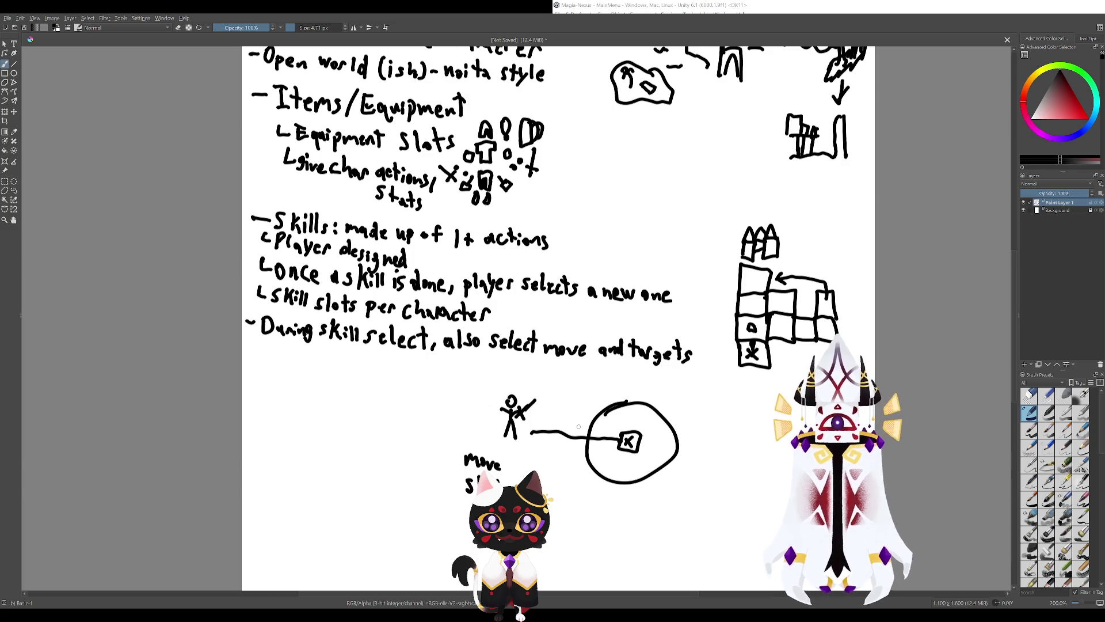
pyautogui.moveTo(587, 472); pyautogui.dragTo(567, 423)
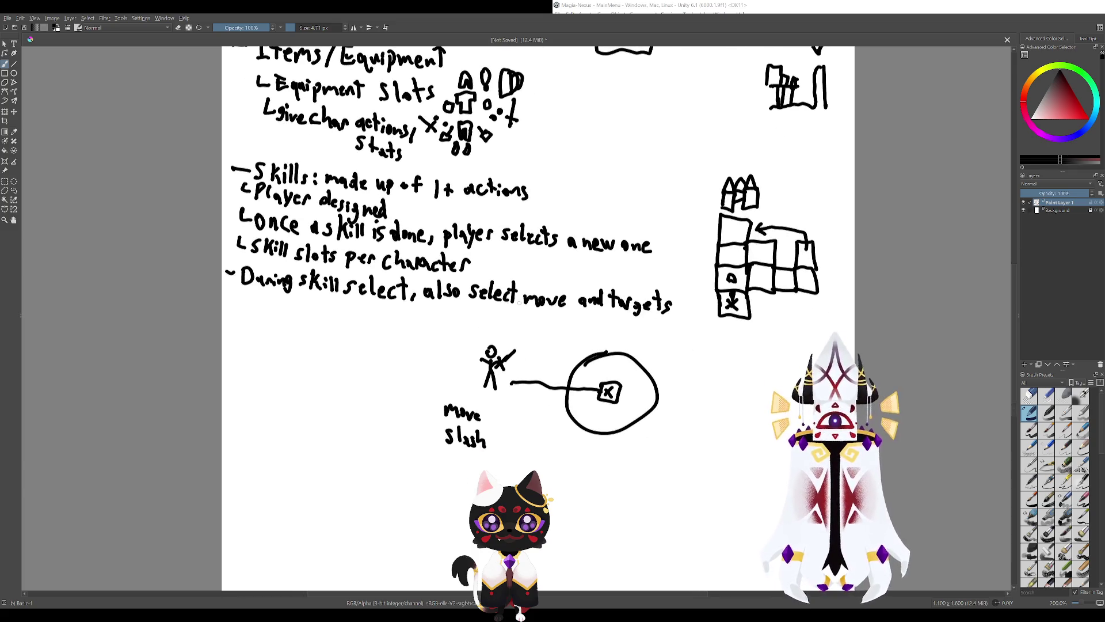
pyautogui.moveTo(626, 442); pyautogui.dragTo(601, 416)
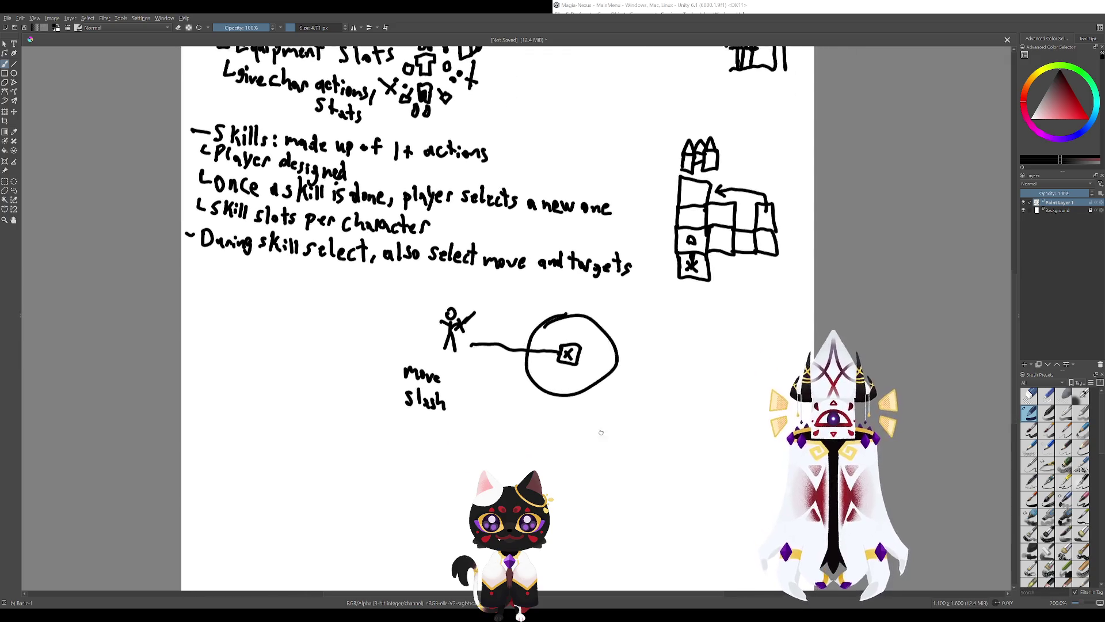
pyautogui.moveTo(578, 337); pyautogui.dragTo(588, 419)
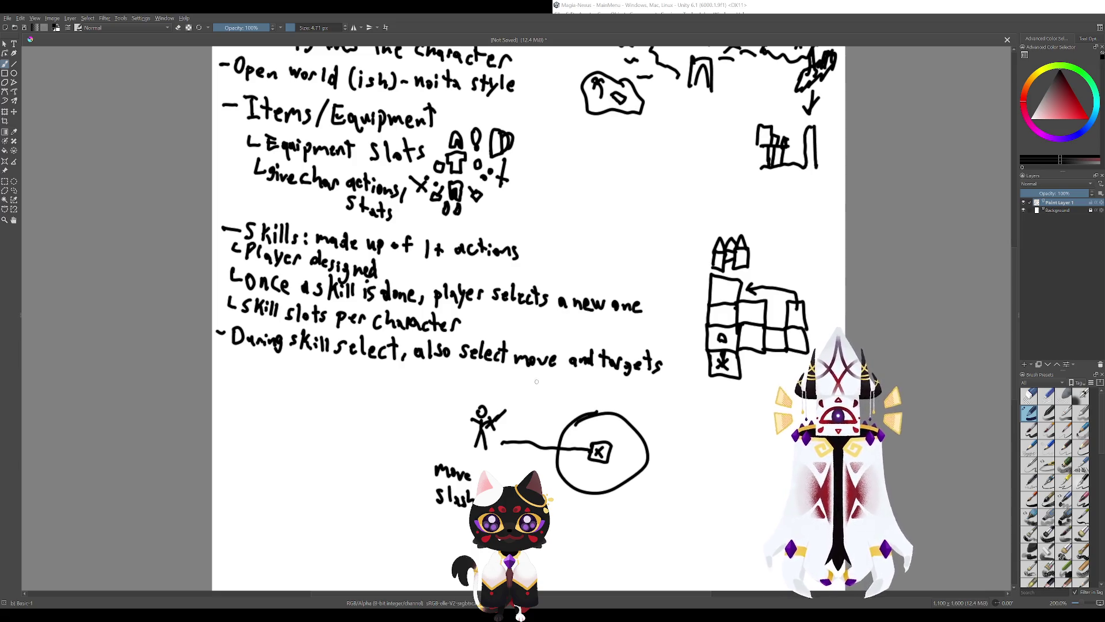
pyautogui.scroll(4, 597, 428)
pyautogui.scroll(2, 533, 389)
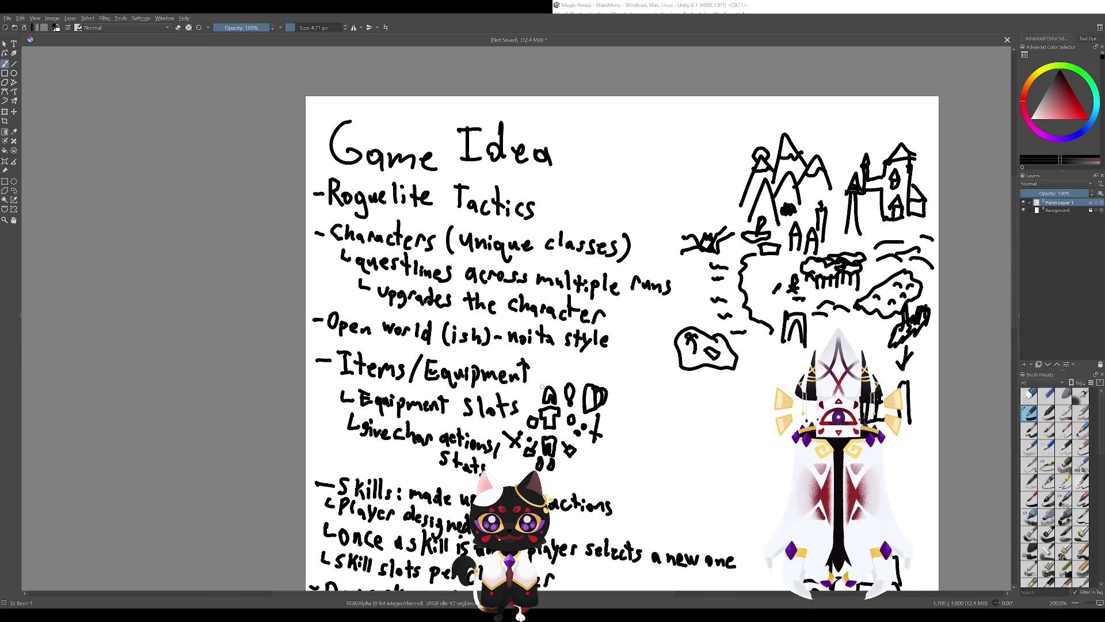
pyautogui.scroll(2, 558, 435)
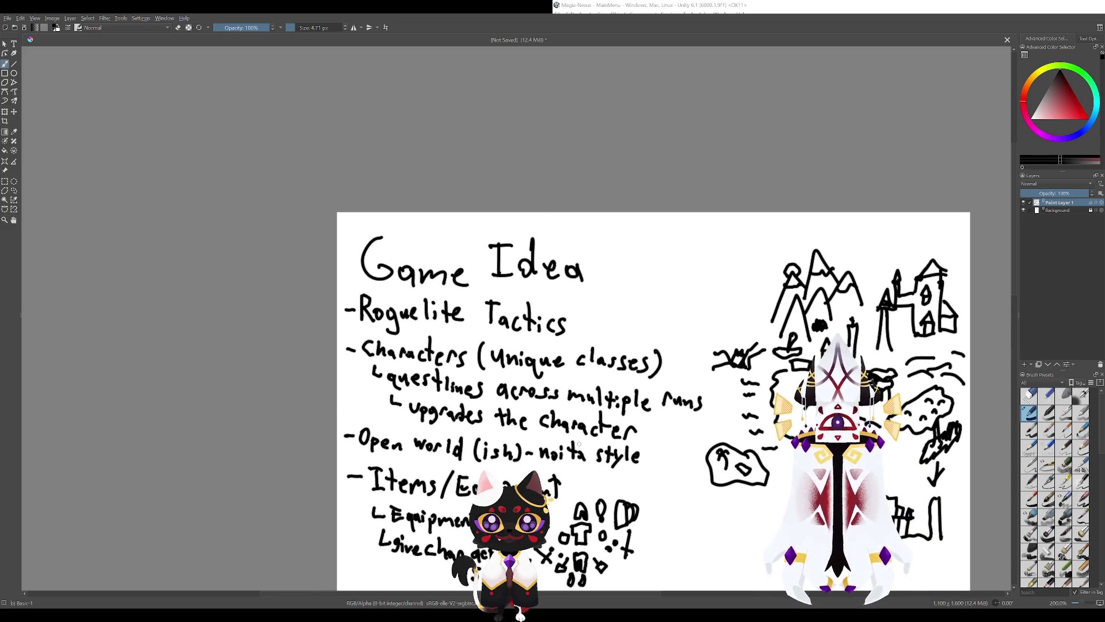
pyautogui.scroll(-2, 578, 444)
pyautogui.scroll(3, 547, 397)
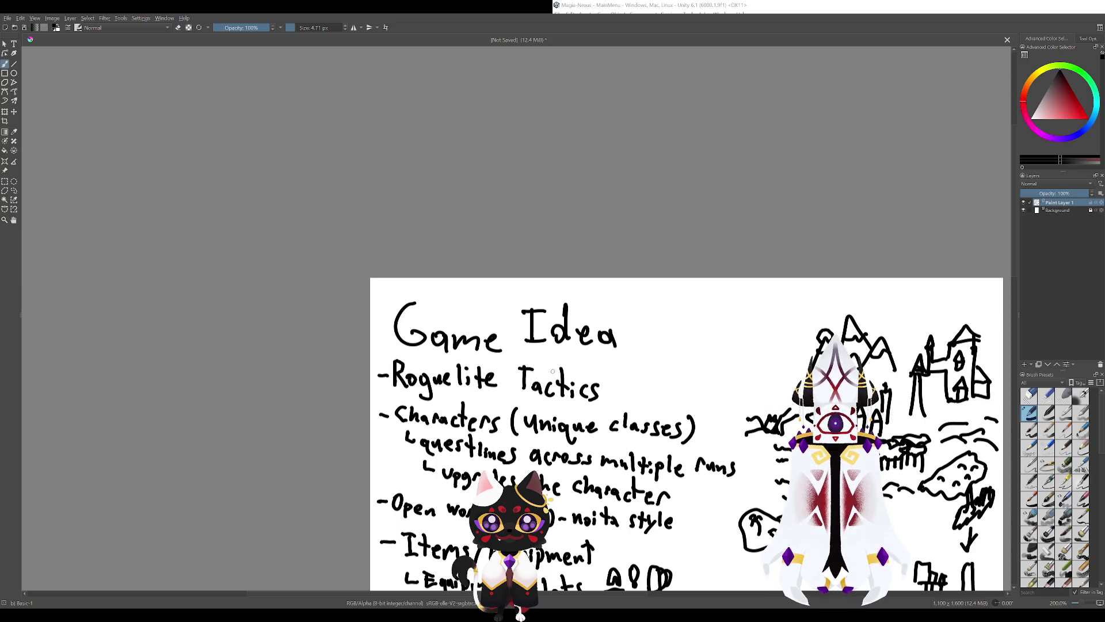
# Pan back up to the Game Idea title, circling Roguelite Tactics briefly and undoing it.
pyautogui.moveTo(574, 431); pyautogui.dragTo(524, 251)
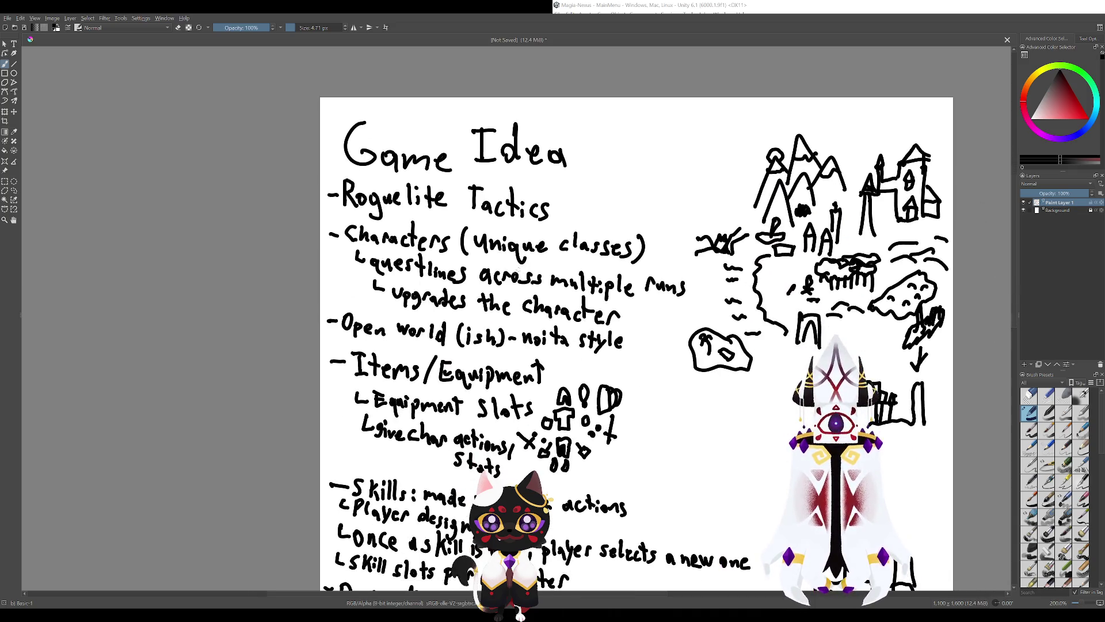
pyautogui.moveTo(512, 325)
pyautogui.mouseDown()
pyautogui.moveTo(567, 438)
pyautogui.moveTo(647, 487)
pyautogui.mouseUp()
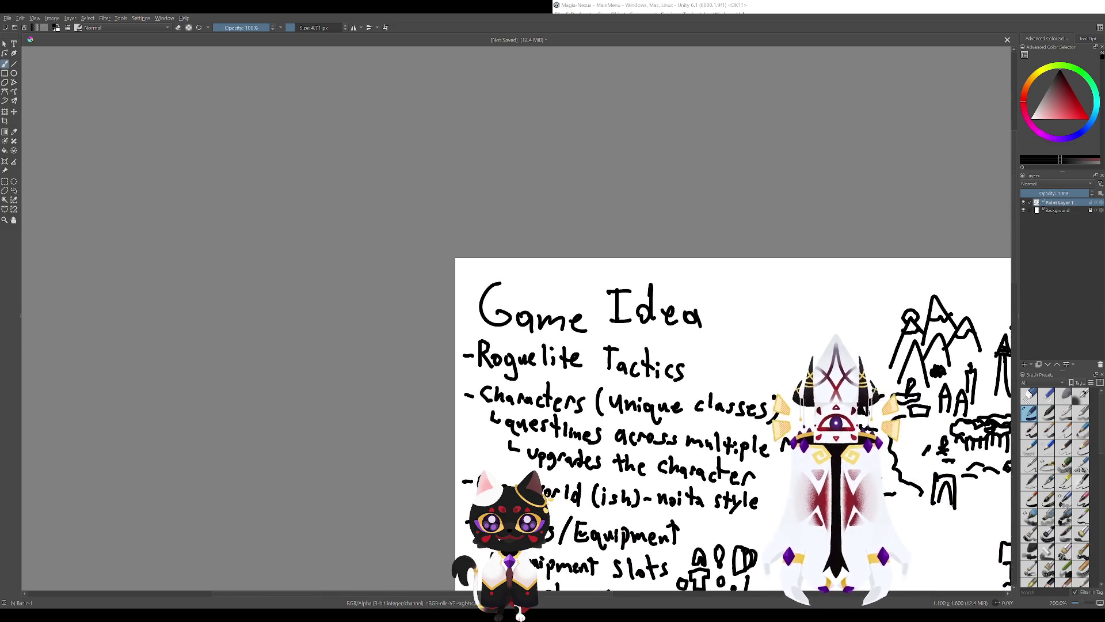
pyautogui.moveTo(639, 344)
pyautogui.mouseDown()
pyautogui.moveTo(507, 311)
pyautogui.moveTo(682, 391)
pyautogui.moveTo(501, 345)
pyautogui.mouseUp()
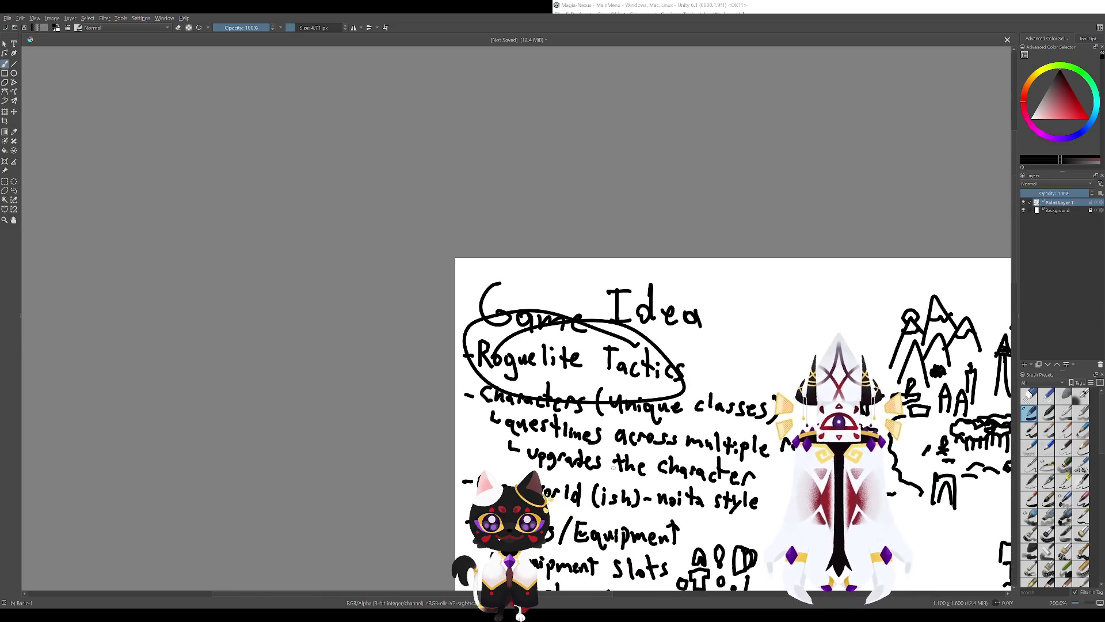
pyautogui.hotkey('ctrl', 'z')
pyautogui.moveTo(581, 339); pyautogui.dragTo(498, 329)
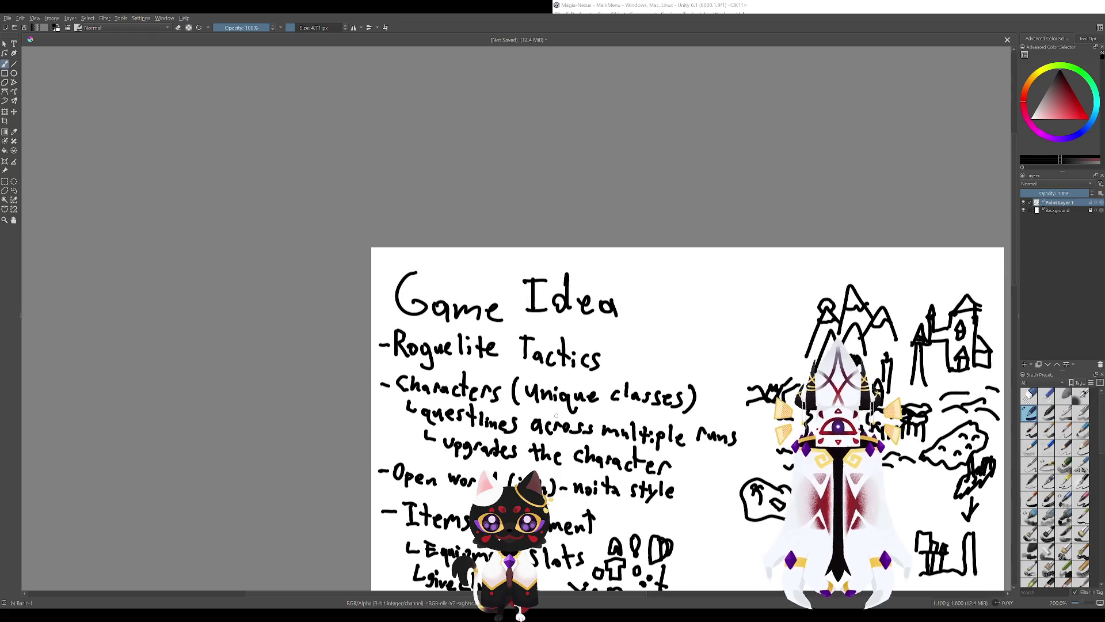
pyautogui.scroll(-5, 539, 308)
pyautogui.hscroll(3, 539, 308)
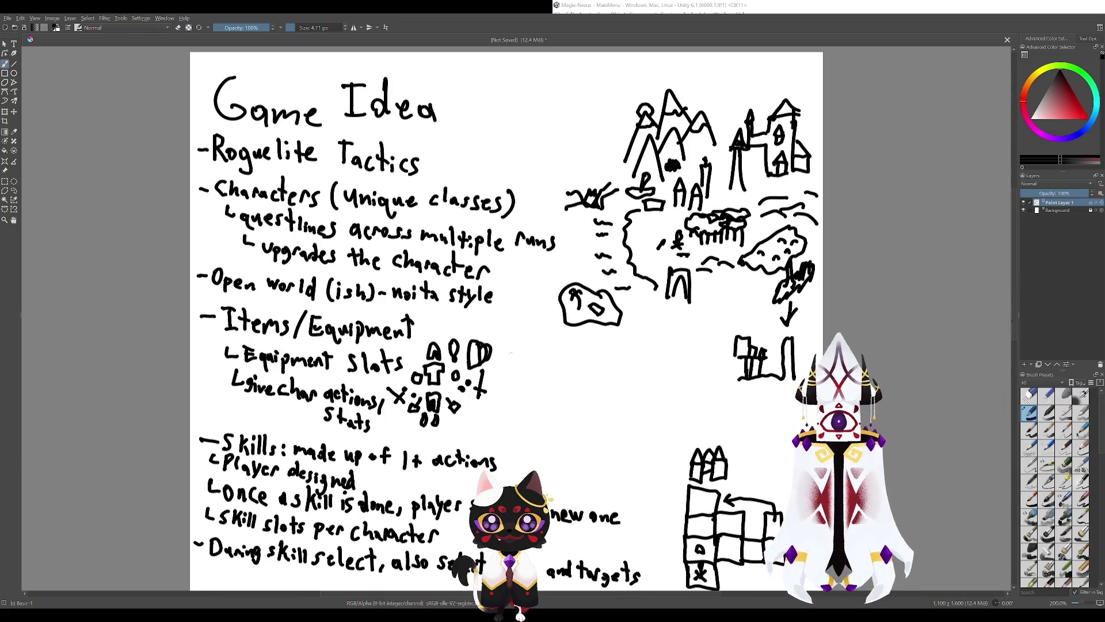
pyautogui.moveTo(496, 267)
pyautogui.mouseDown()
pyautogui.moveTo(528, 432)
pyautogui.moveTo(523, 368)
pyautogui.mouseUp()
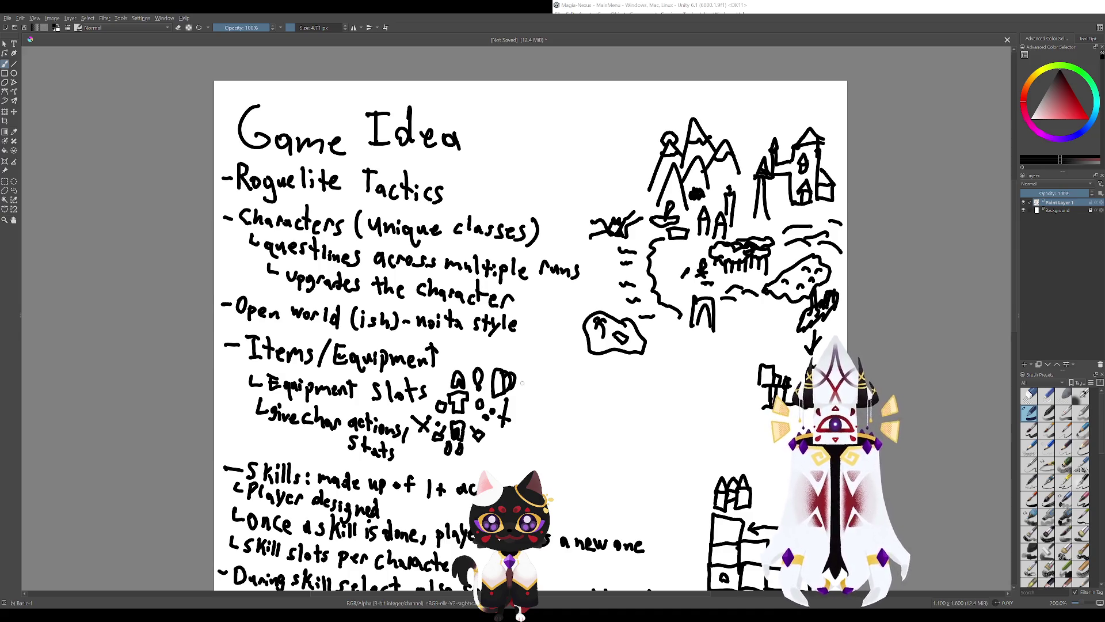
pyautogui.moveTo(582, 403); pyautogui.dragTo(538, 364)
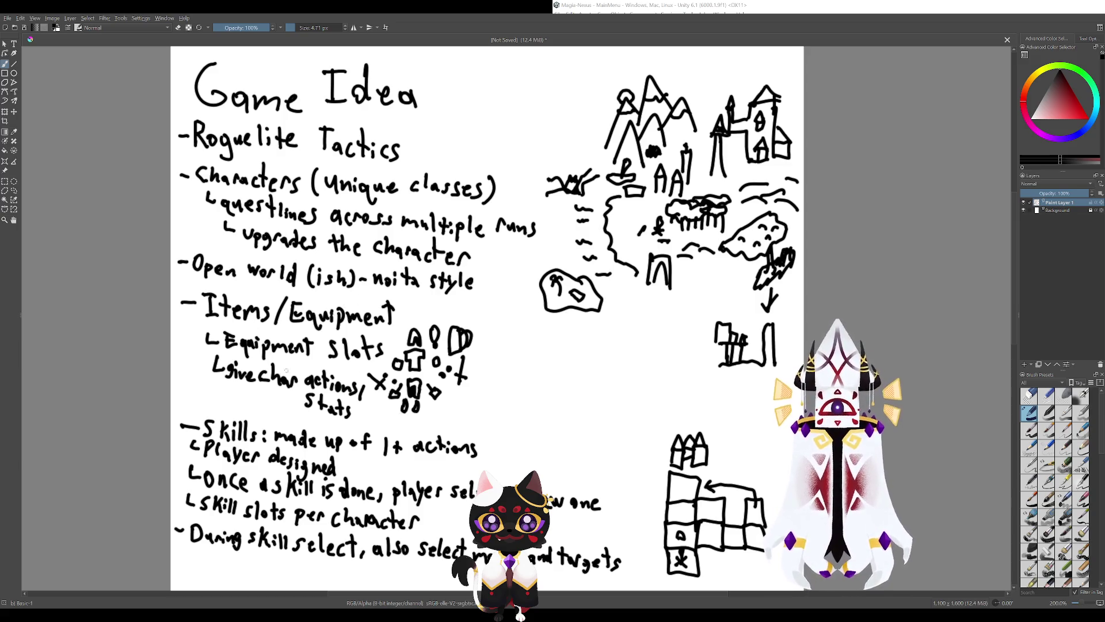
# Re-centre the whole notes page, leaving the Roguelite Tactics heading unmarked.
pyautogui.scroll(-3, 340, 311)
pyautogui.moveTo(330, 267); pyautogui.dragTo(276, 324)
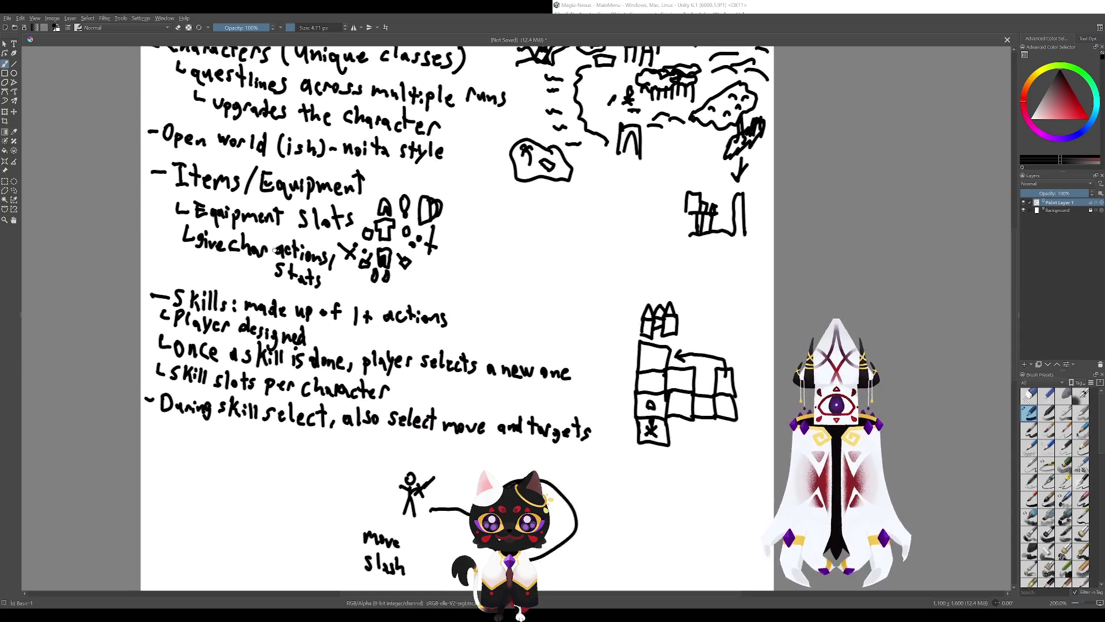
pyautogui.moveTo(294, 255); pyautogui.dragTo(311, 363)
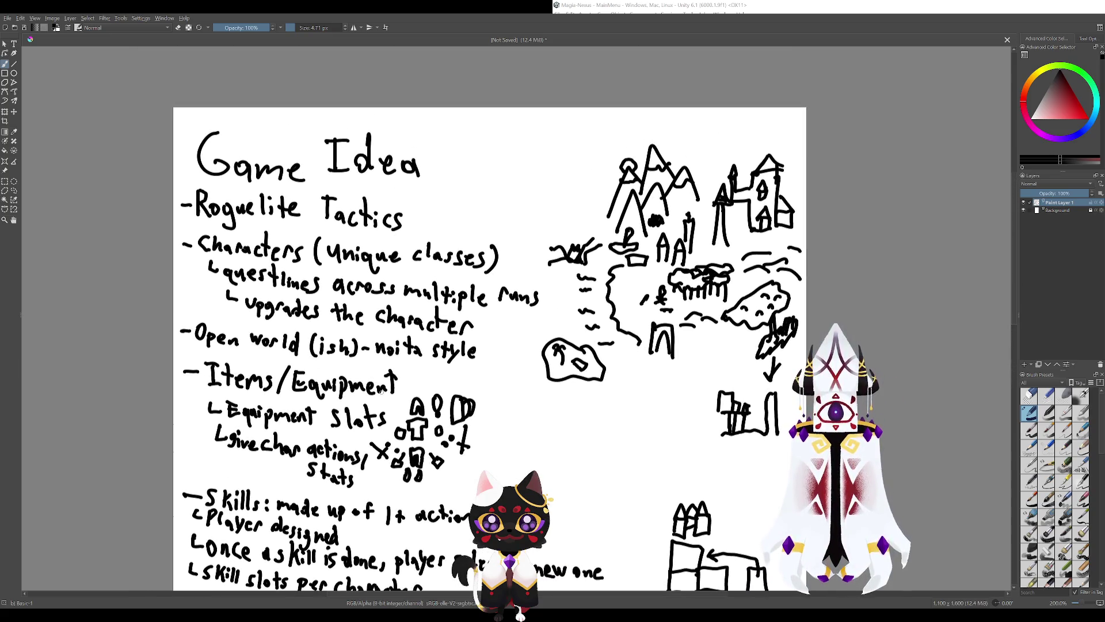
pyautogui.moveTo(381, 391); pyautogui.dragTo(330, 420)
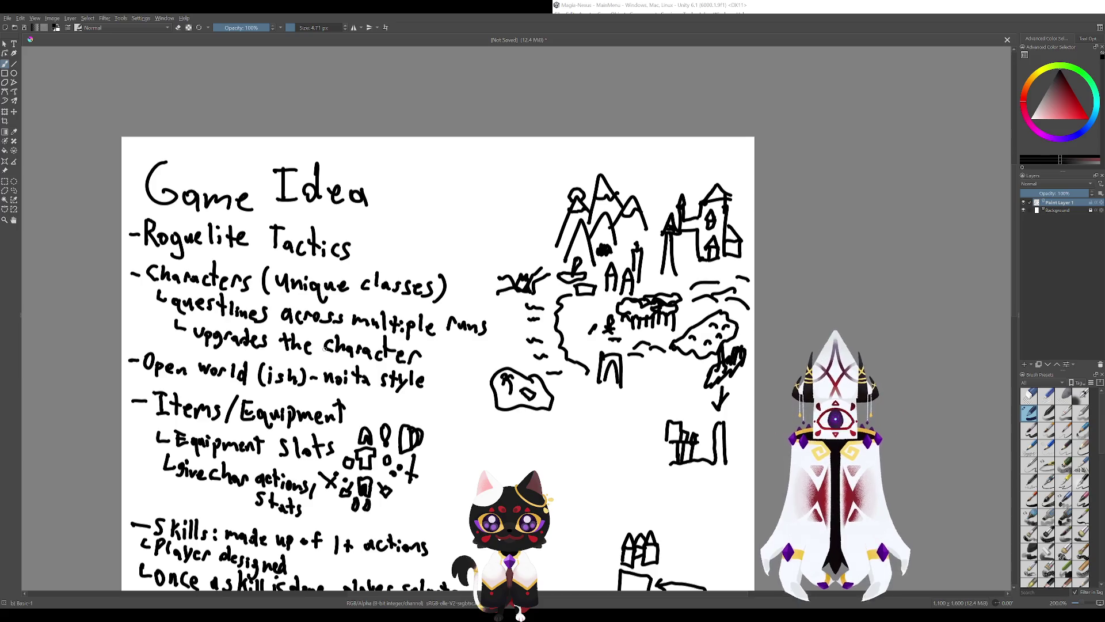
pyautogui.moveTo(324, 348); pyautogui.dragTo(389, 392)
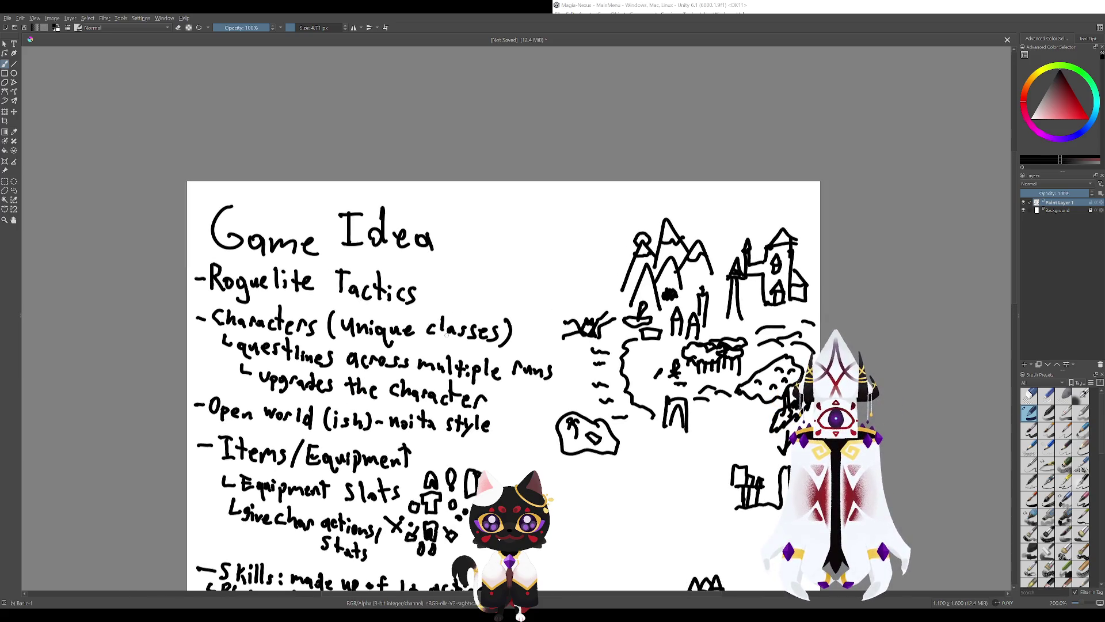
pyautogui.moveTo(374, 203); pyautogui.dragTo(273, 47)
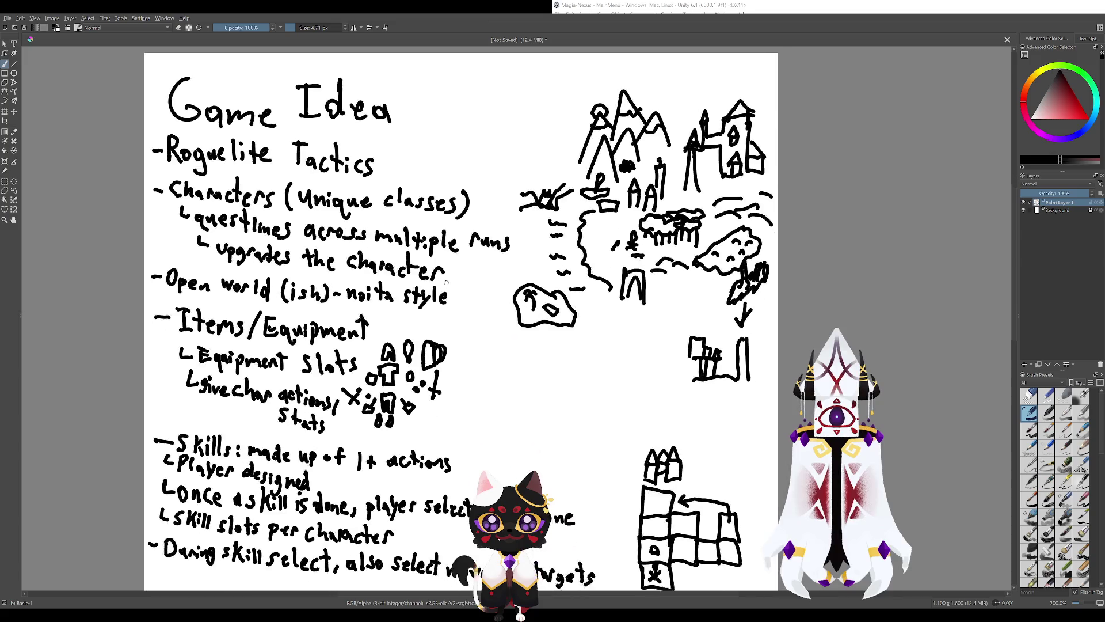
pyautogui.moveTo(363, 280)
pyautogui.mouseDown()
pyautogui.moveTo(349, 316)
pyautogui.moveTo(414, 320)
pyautogui.mouseUp()
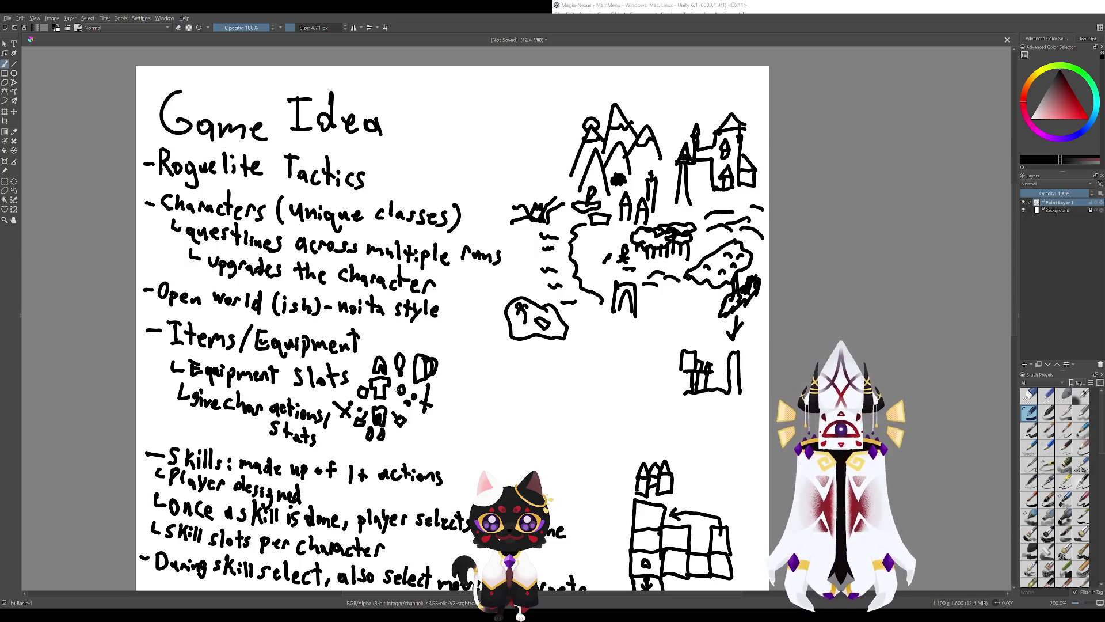
pyautogui.moveTo(397, 389); pyautogui.dragTo(466, 508)
pyautogui.moveTo(345, 310)
pyautogui.mouseDown()
pyautogui.moveTo(335, 342)
pyautogui.moveTo(353, 377)
pyautogui.moveTo(270, 419)
pyautogui.moveTo(299, 361)
pyautogui.mouseUp()
pyautogui.hotkey('ctrl', 'z')
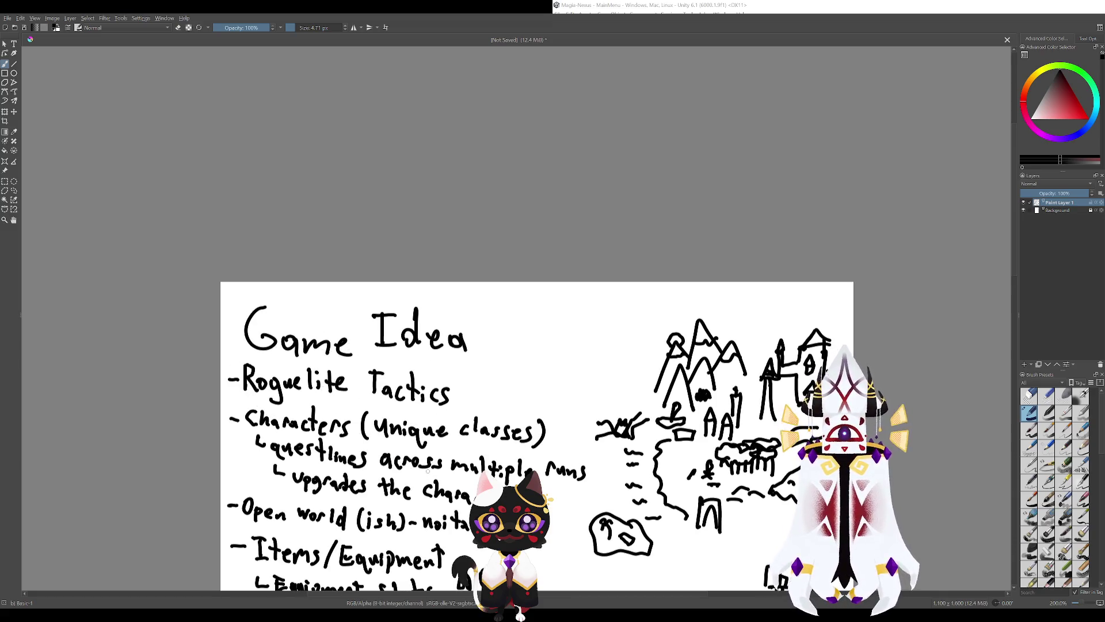
pyautogui.moveTo(432, 476); pyautogui.dragTo(392, 416)
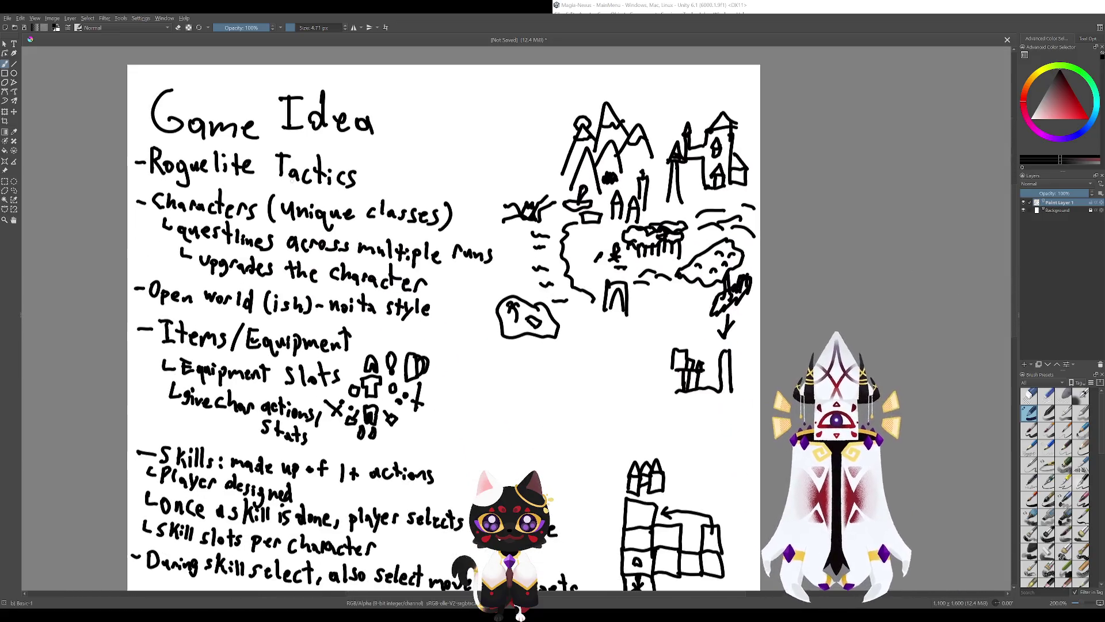
# Show the Skills section, then return to the title and briefly circle Characters and questlines.
pyautogui.moveTo(437, 437); pyautogui.dragTo(291, 115)
pyautogui.moveTo(345, 288); pyautogui.dragTo(501, 466)
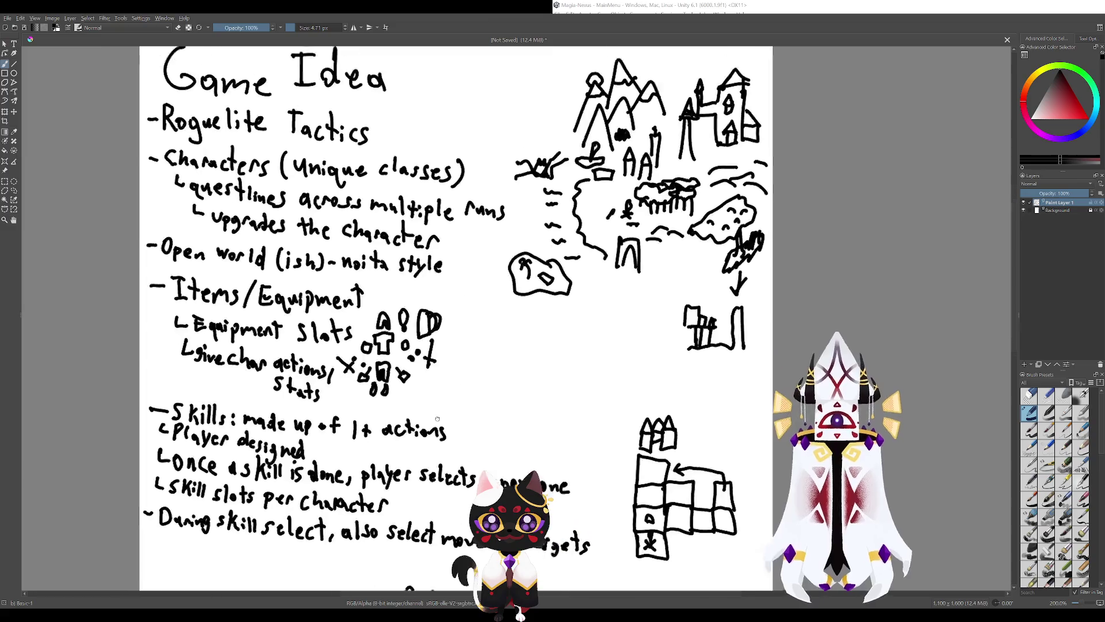
pyautogui.moveTo(478, 278); pyautogui.dragTo(582, 289)
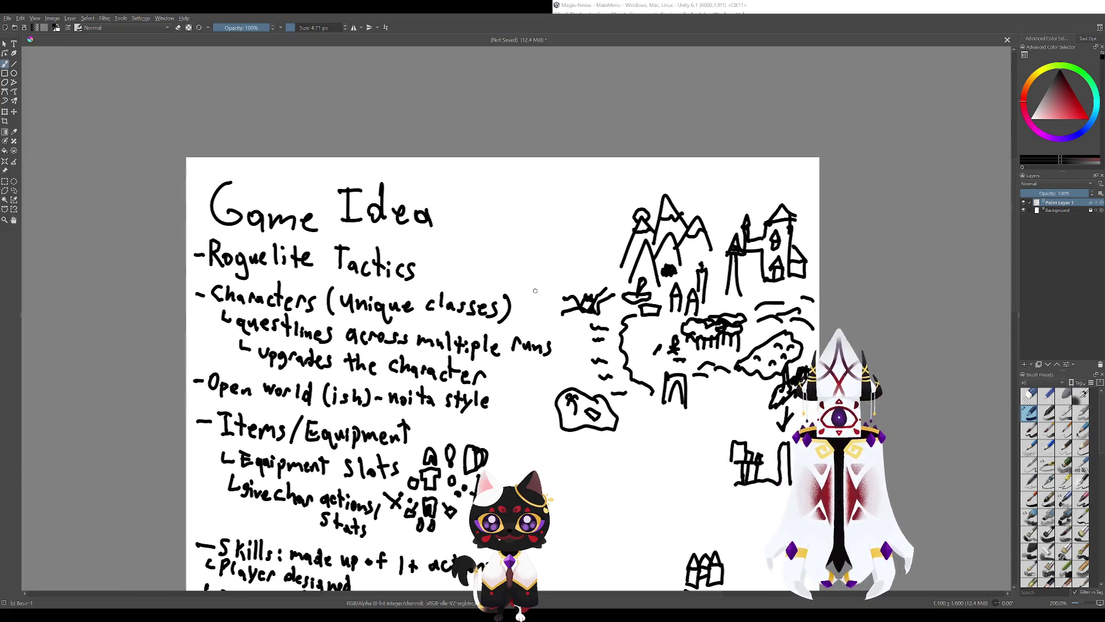
pyautogui.moveTo(367, 278); pyautogui.dragTo(364, 258)
pyautogui.hotkey('ctrl', 'z')
pyautogui.hotkey('ctrl', 'z')
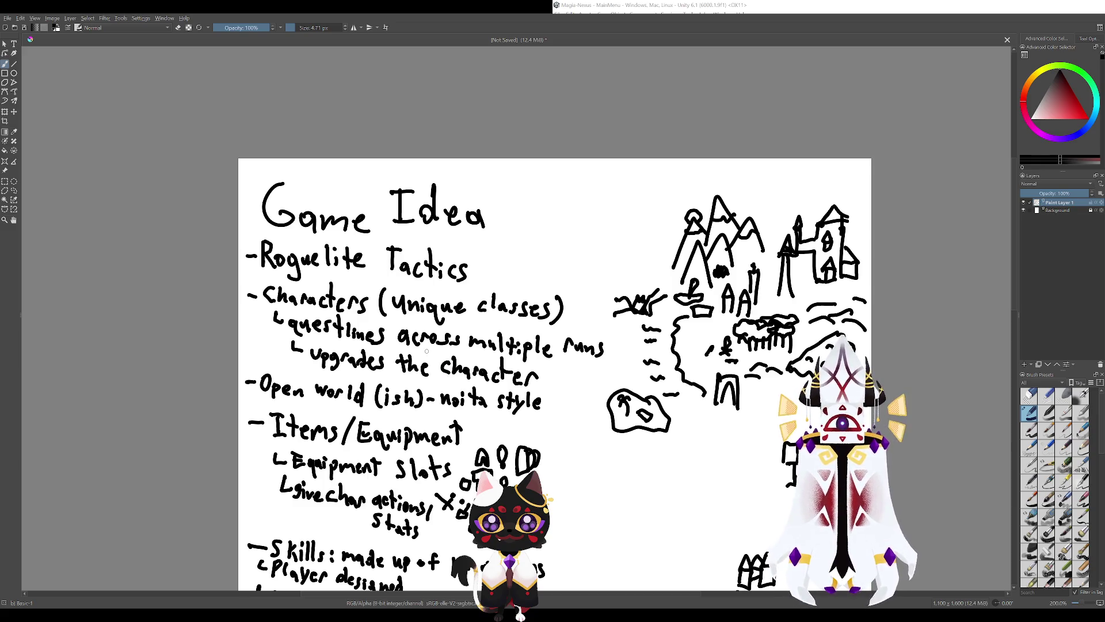
# Point out the (Unique classes) and upgrades notes with temporary circles, keeping the page unmarked.
pyautogui.moveTo(426, 351); pyautogui.dragTo(544, 406)
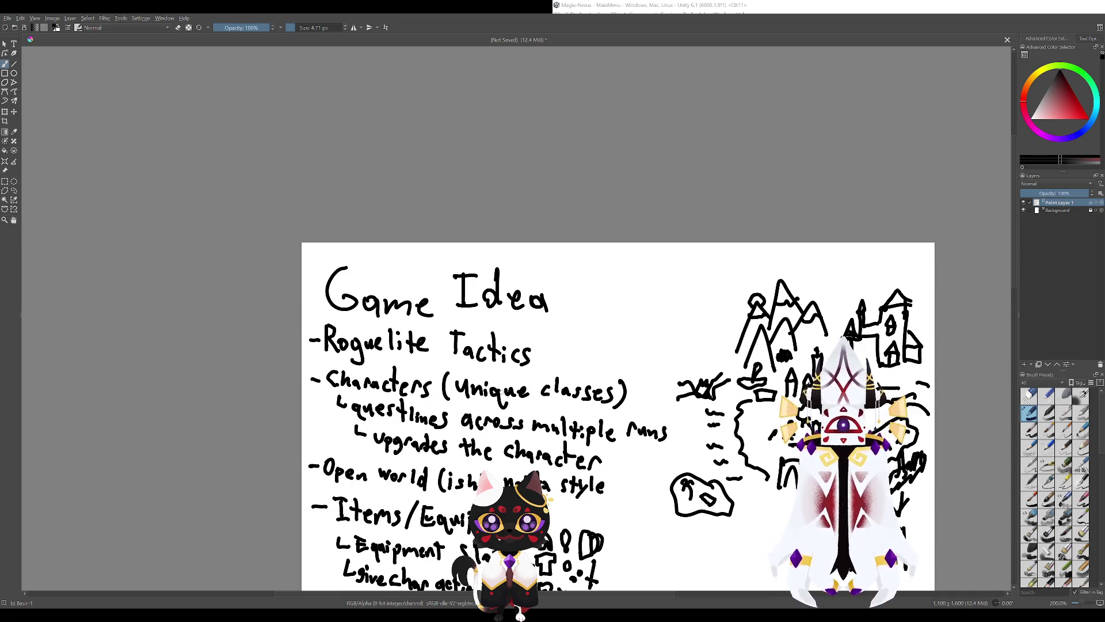
pyautogui.moveTo(596, 361)
pyautogui.mouseDown()
pyautogui.moveTo(446, 372)
pyautogui.moveTo(494, 334)
pyautogui.mouseUp()
pyautogui.hotkey('ctrl', 'z')
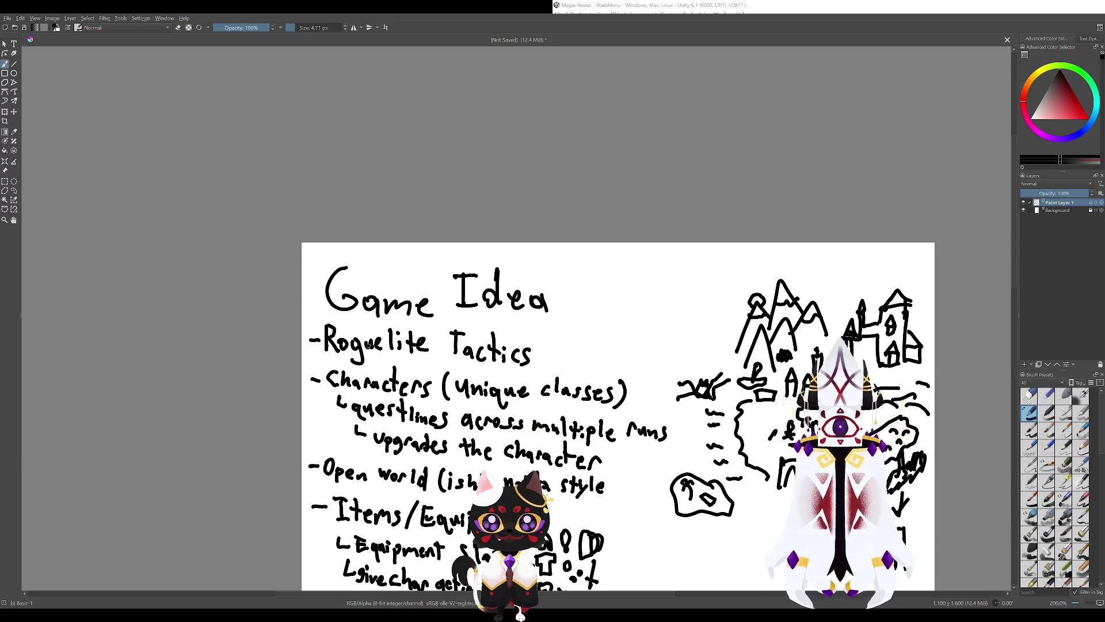
pyautogui.moveTo(484, 430); pyautogui.dragTo(430, 376)
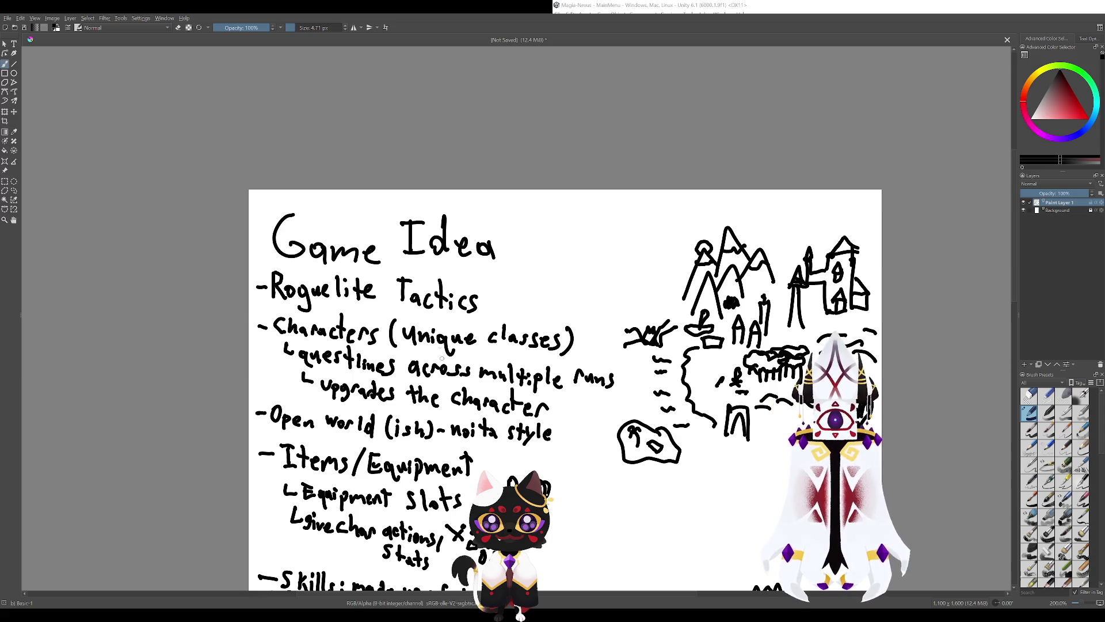
pyautogui.moveTo(442, 357); pyautogui.dragTo(516, 422)
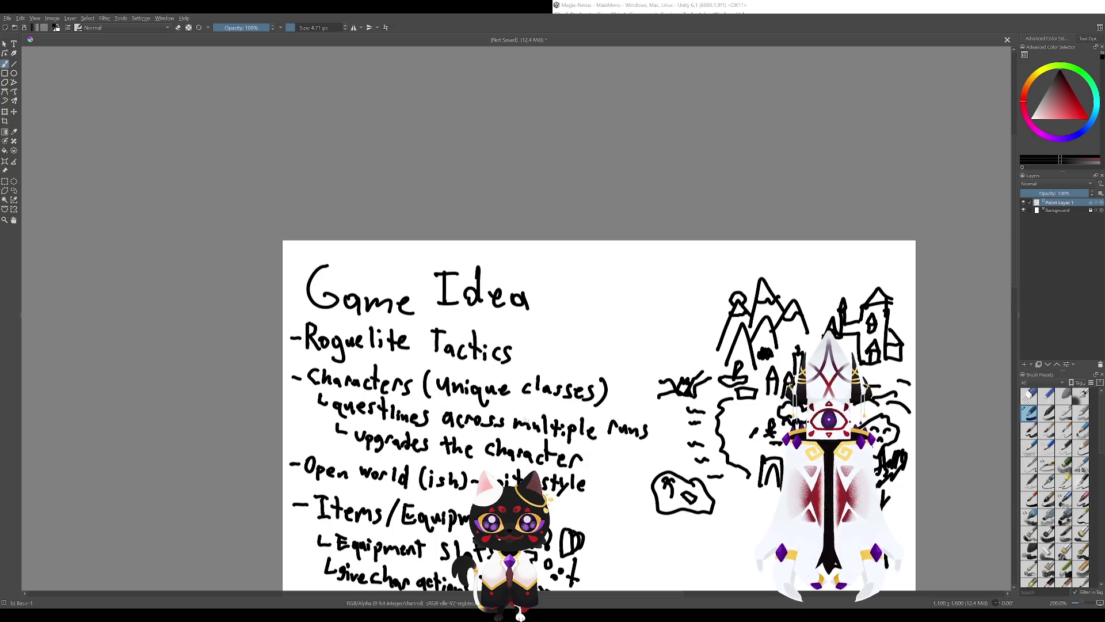
pyautogui.moveTo(518, 403)
pyautogui.mouseDown()
pyautogui.moveTo(642, 442)
pyautogui.moveTo(592, 419)
pyautogui.moveTo(557, 384)
pyautogui.mouseUp()
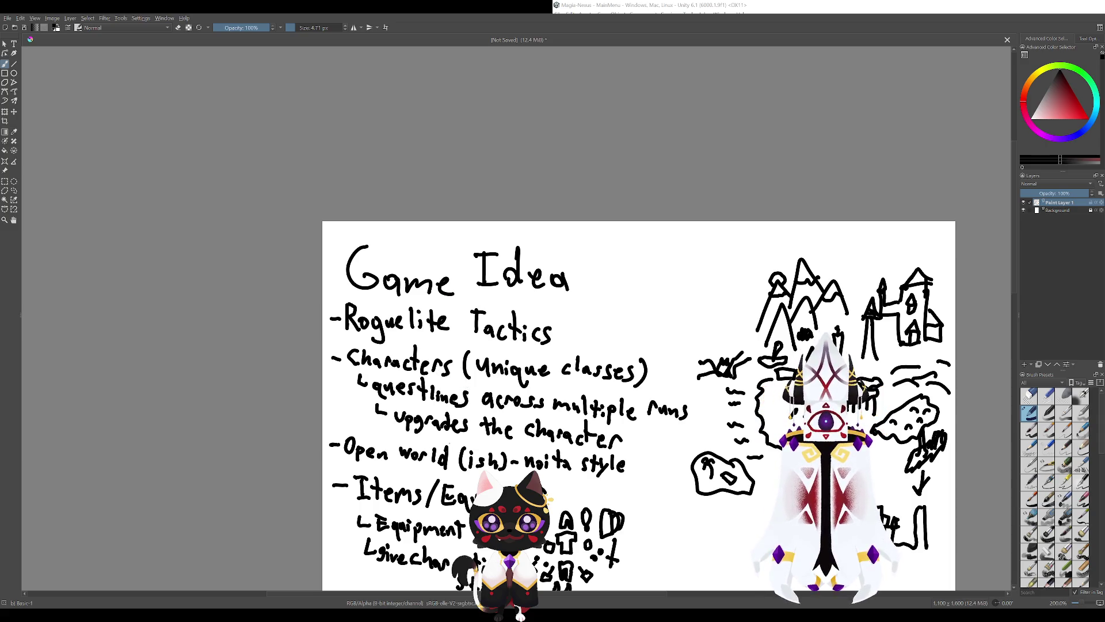
pyautogui.moveTo(483, 403); pyautogui.dragTo(500, 455)
pyautogui.hotkey('ctrl', 'z')
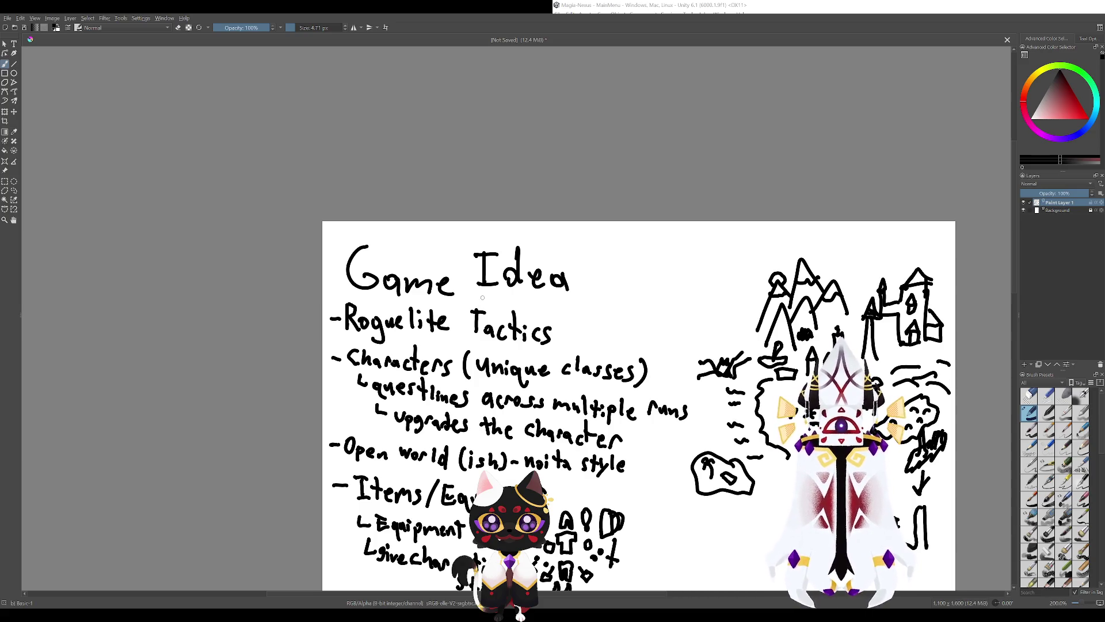
pyautogui.scroll(-5, 482, 298)
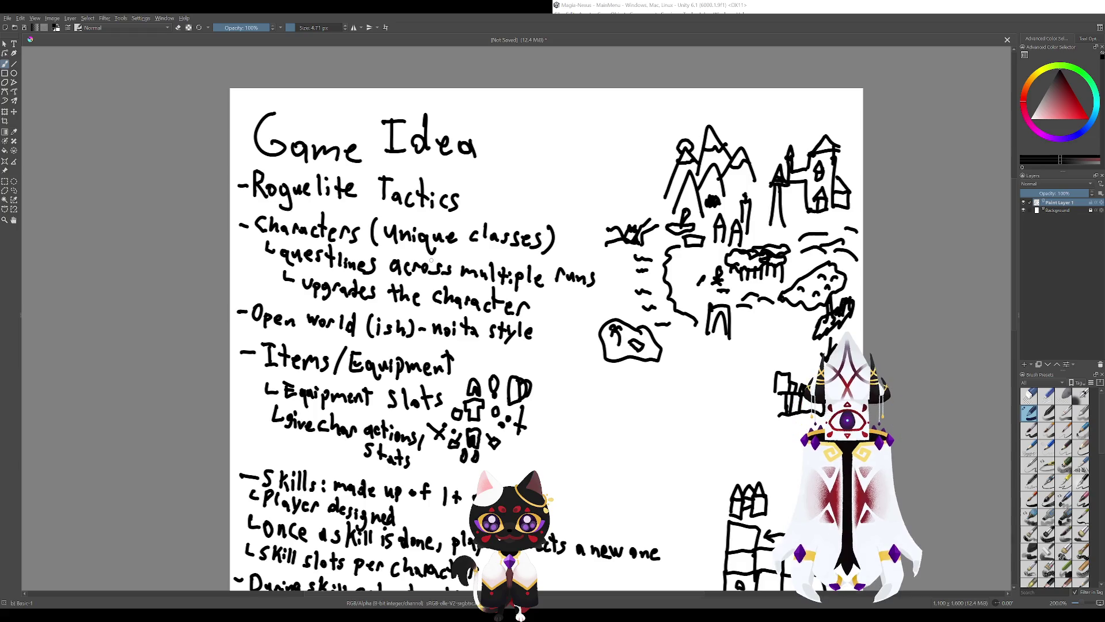
# Temporarily mark the Characters and questlines and Open world notes, then undo both marks.
pyautogui.moveTo(332, 251)
pyautogui.mouseDown()
pyautogui.moveTo(340, 261)
pyautogui.moveTo(267, 304)
pyautogui.moveTo(393, 249)
pyautogui.moveTo(459, 303)
pyautogui.moveTo(541, 340)
pyautogui.mouseUp()
pyautogui.moveTo(403, 291); pyautogui.dragTo(518, 288)
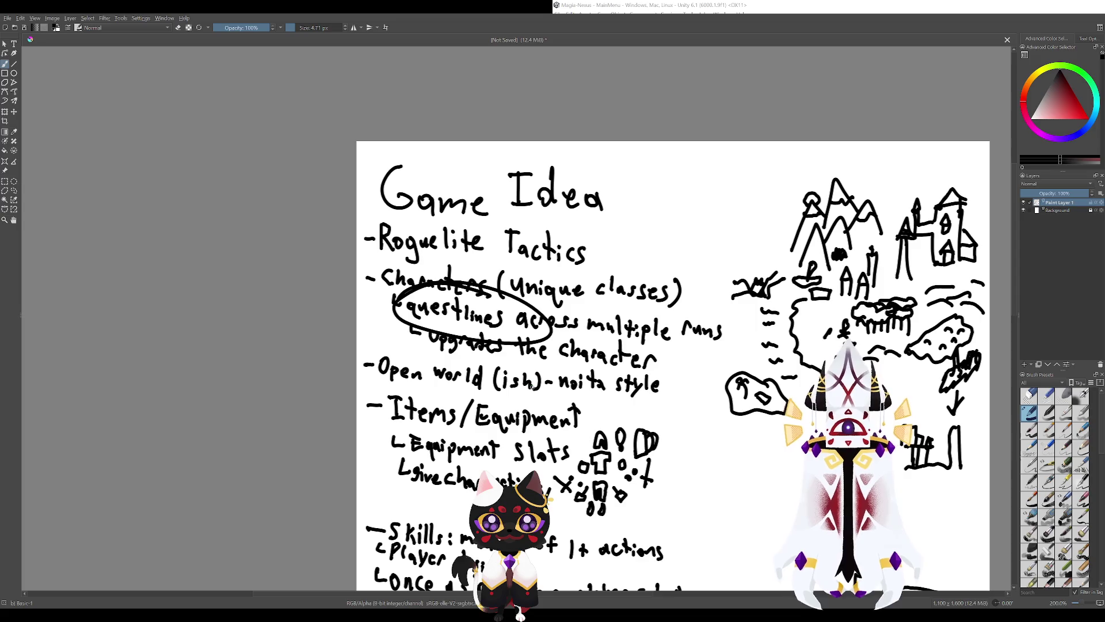
pyautogui.hotkey('ctrl', 'z')
pyautogui.hotkey('ctrl', 'z')
pyautogui.moveTo(461, 343)
pyautogui.mouseDown()
pyautogui.moveTo(403, 362)
pyautogui.moveTo(356, 344)
pyautogui.moveTo(397, 337)
pyautogui.mouseUp()
pyautogui.hotkey('ctrl', 'z')
pyautogui.hotkey('ctrl', 'z')
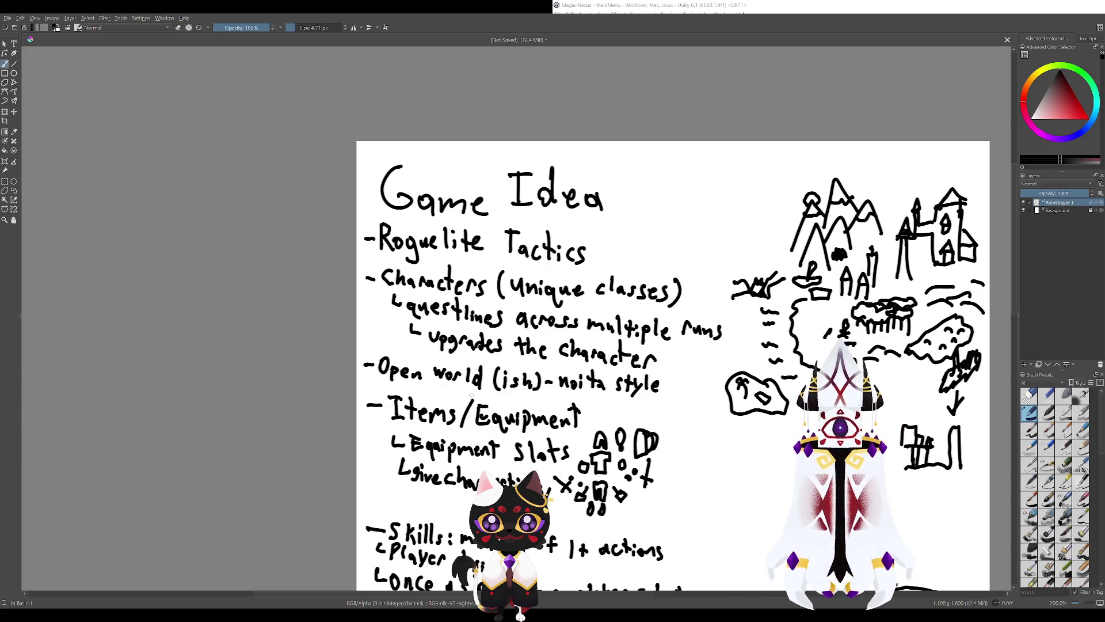
# Briefly circle the (ish)-noita style note and undo the oval.
pyautogui.hscroll(3, 470, 395)
pyautogui.scroll(1, 488, 414)
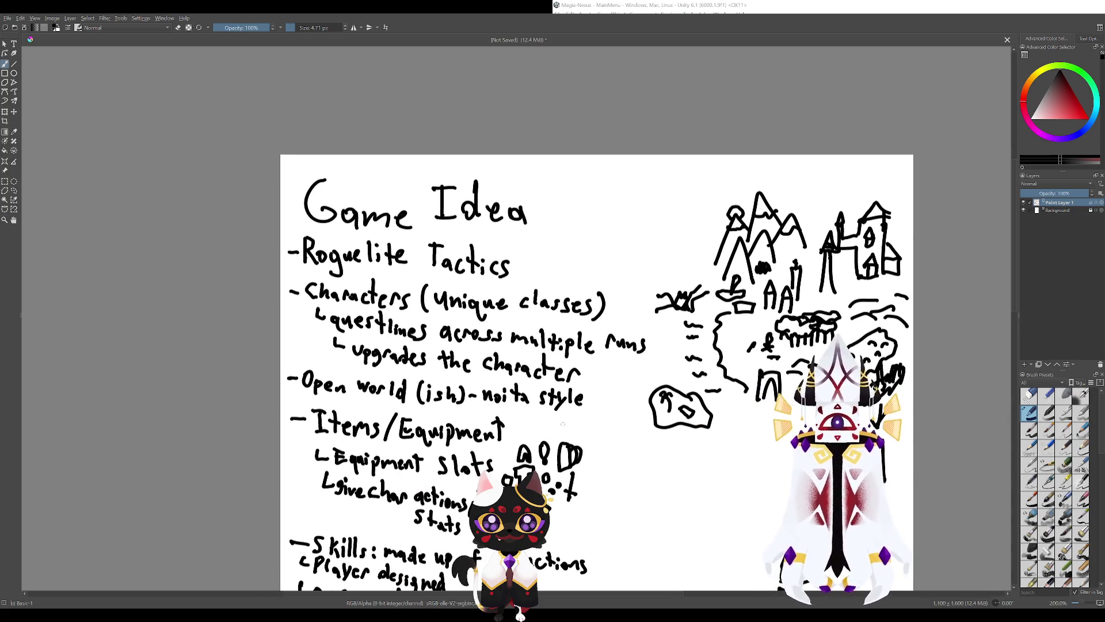
pyautogui.moveTo(546, 378); pyautogui.dragTo(504, 374)
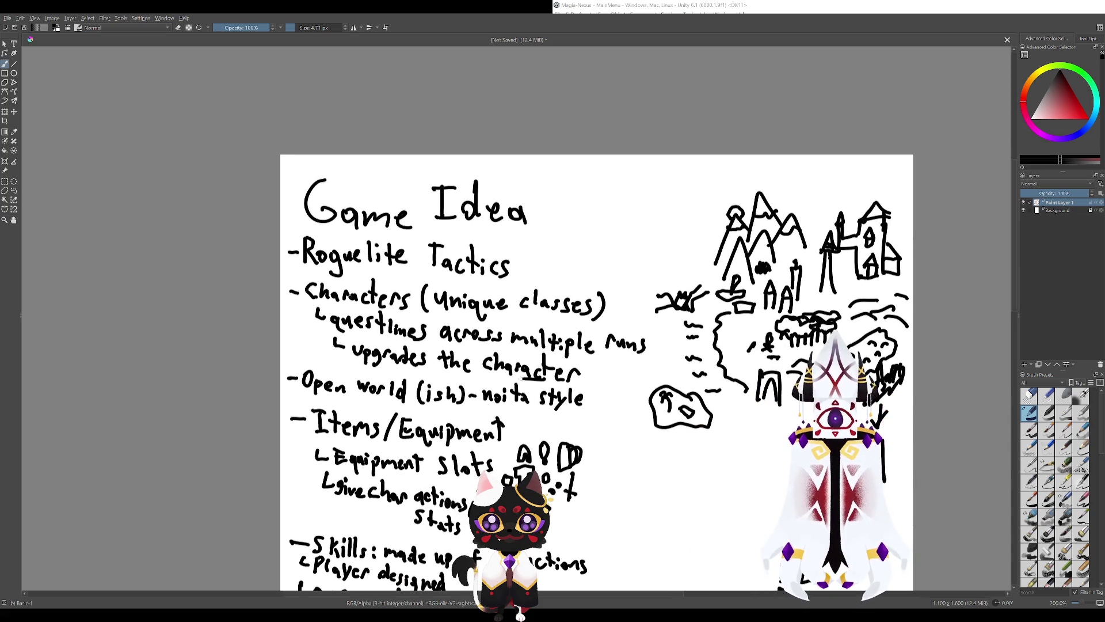
pyautogui.hotkey('ctrl', 'z')
pyautogui.scroll(-2, 546, 374)
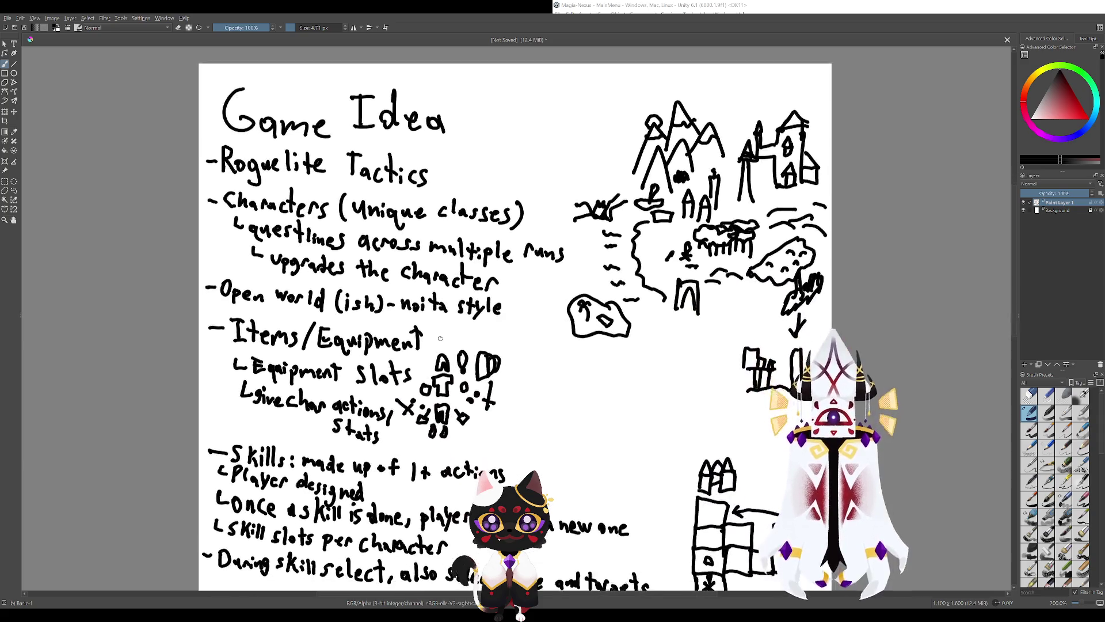
pyautogui.scroll(2, 546, 374)
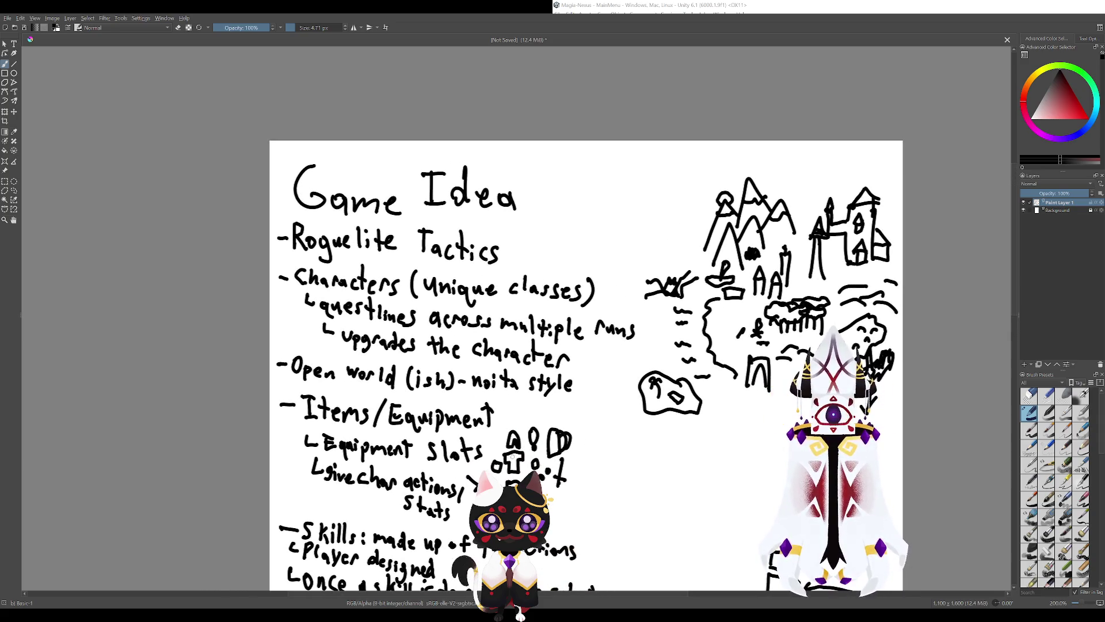
# Shift the notes page right and down, zooming in and out over it.
pyautogui.moveTo(512, 430); pyautogui.dragTo(588, 480)
pyautogui.scroll(-1, 587, 481)
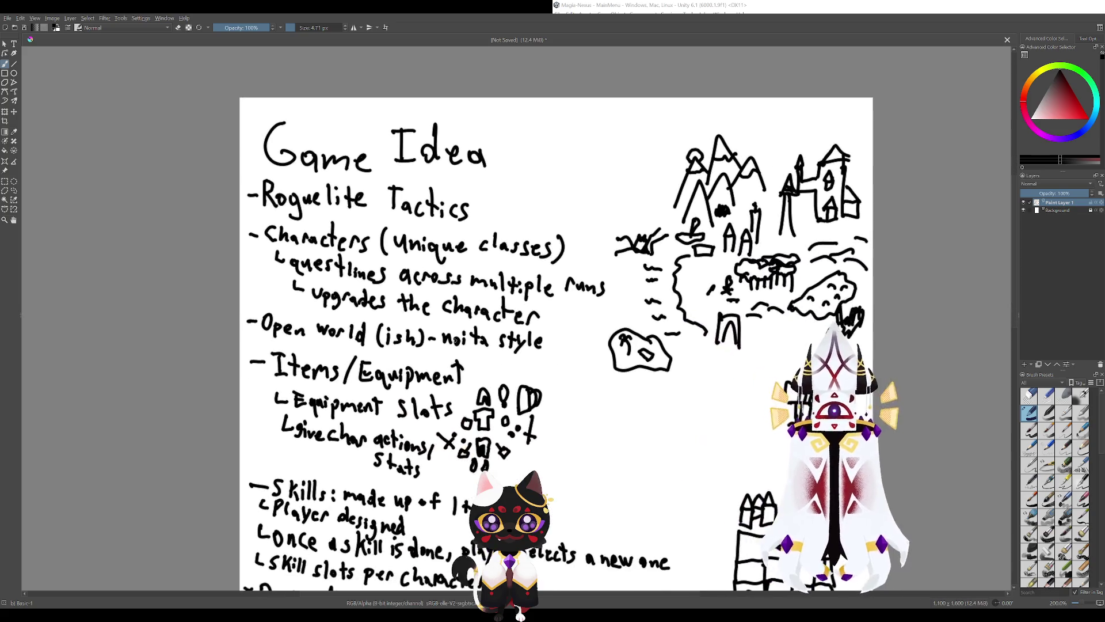
pyautogui.scroll(1, 517, 433)
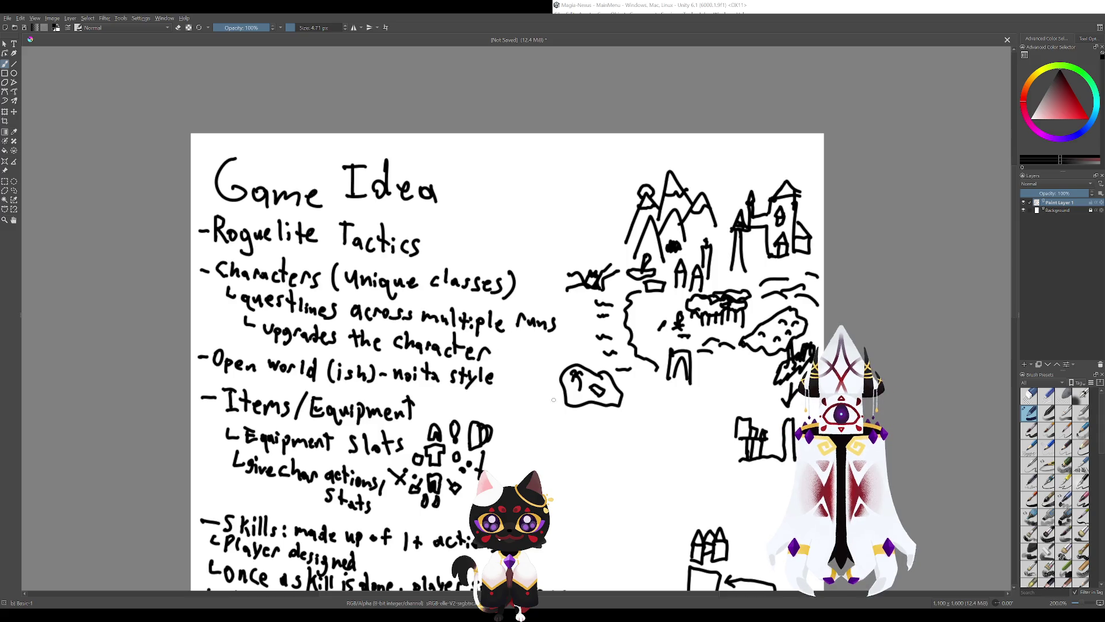
pyautogui.scroll(-2, 555, 426)
pyautogui.scroll(2, 559, 460)
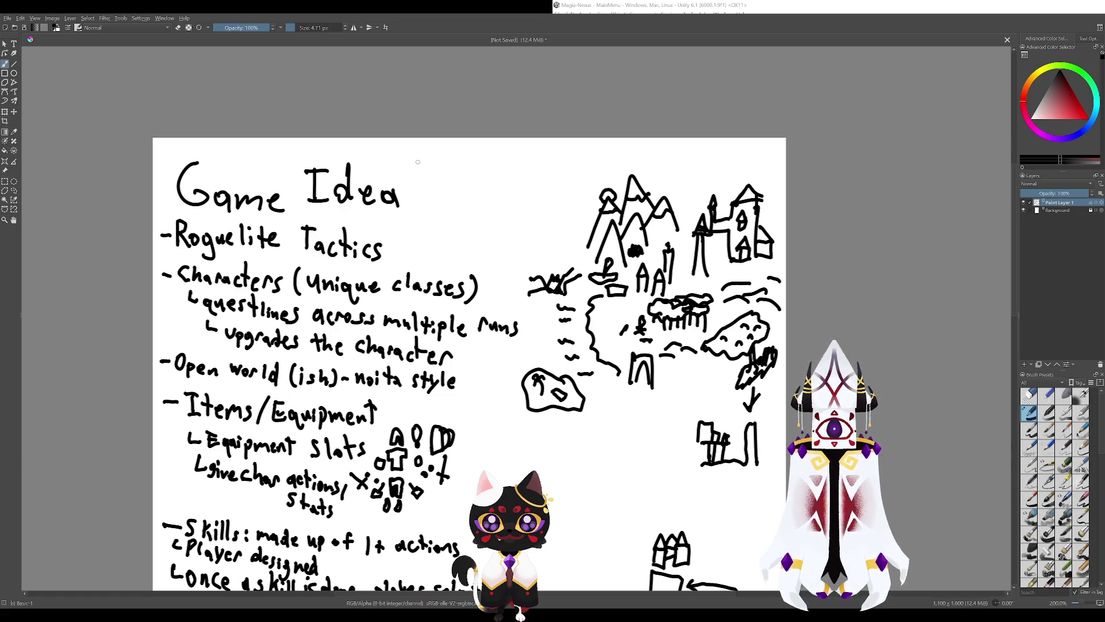
pyautogui.scroll(-2, 445, 327)
pyautogui.scroll(2, 489, 403)
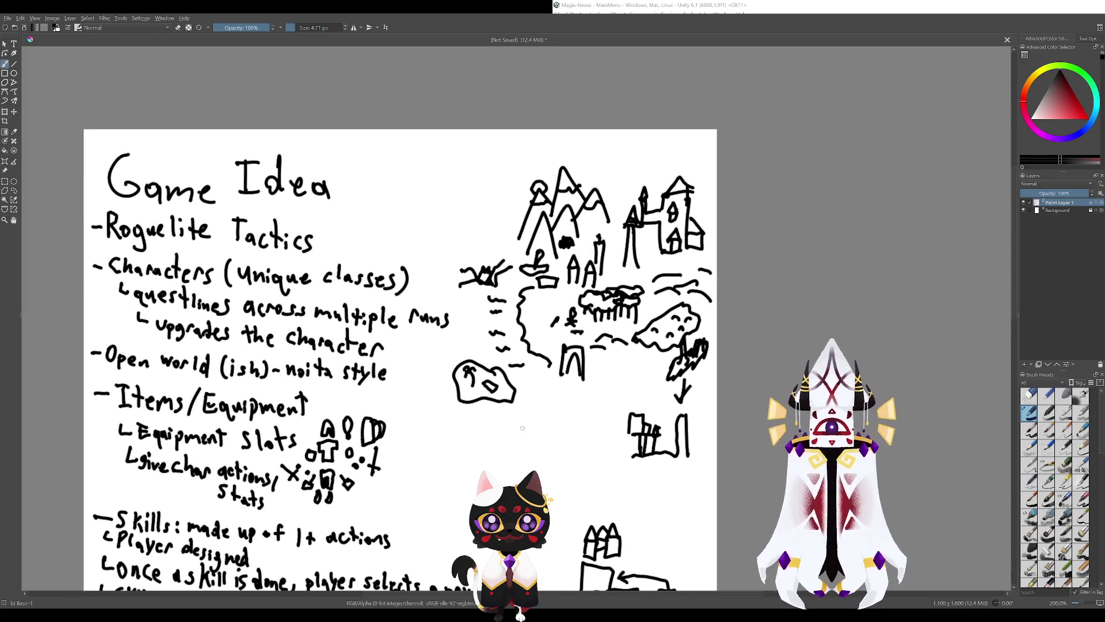
pyautogui.scroll(-2, 541, 397)
pyautogui.scroll(2, 494, 413)
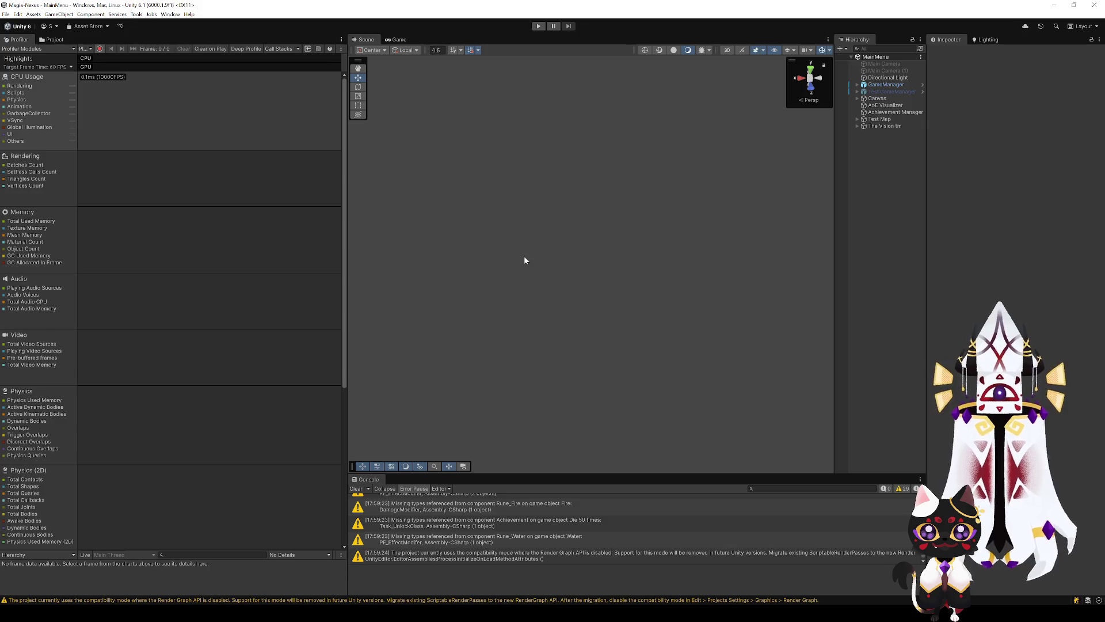
# Remove TGE - Archway from Test Map's Tile Group Prefabs and recompute the tile connections.
pyautogui.moveTo(893, 111)
pyautogui.click(898, 118)
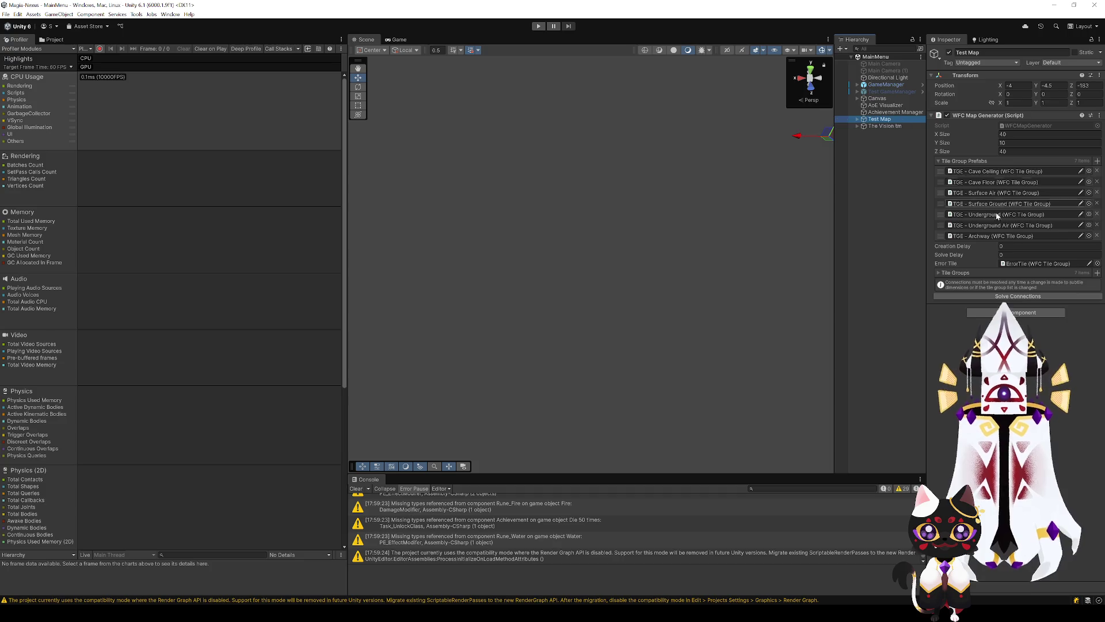
pyautogui.click(1096, 236)
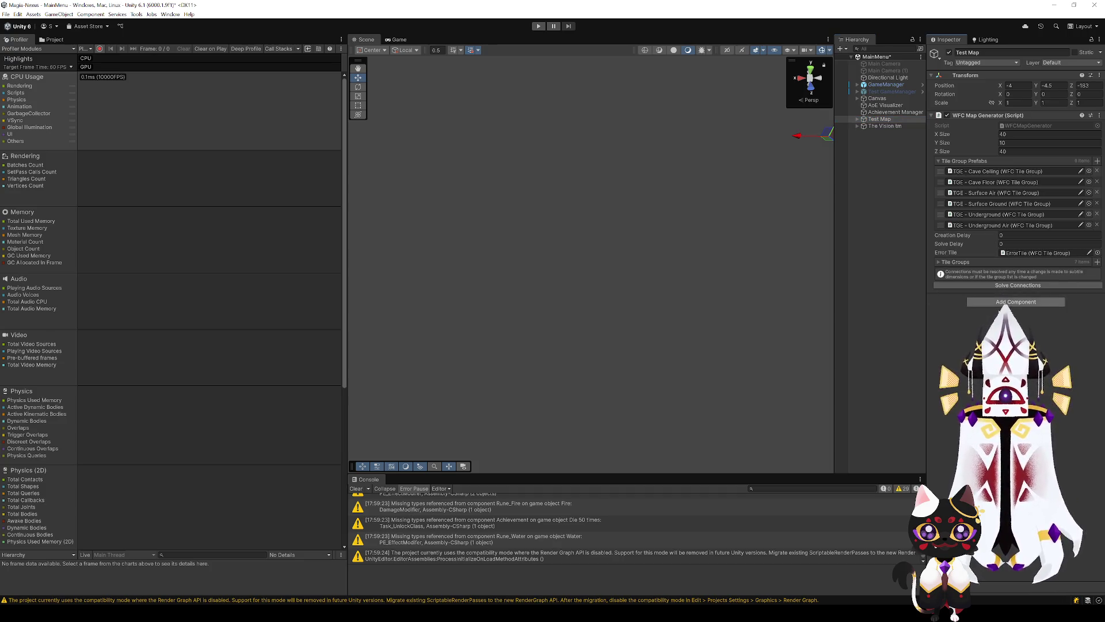
pyautogui.click(999, 285)
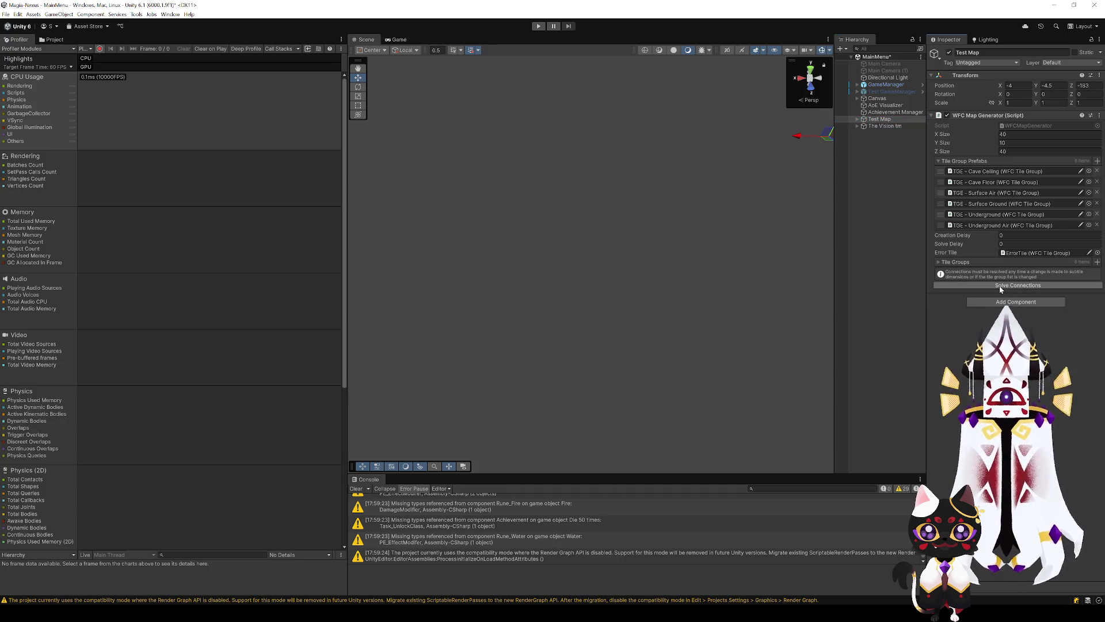
# Set the WFC Map Generator's Creation Delay to 0.01.
pyautogui.click(1006, 237)
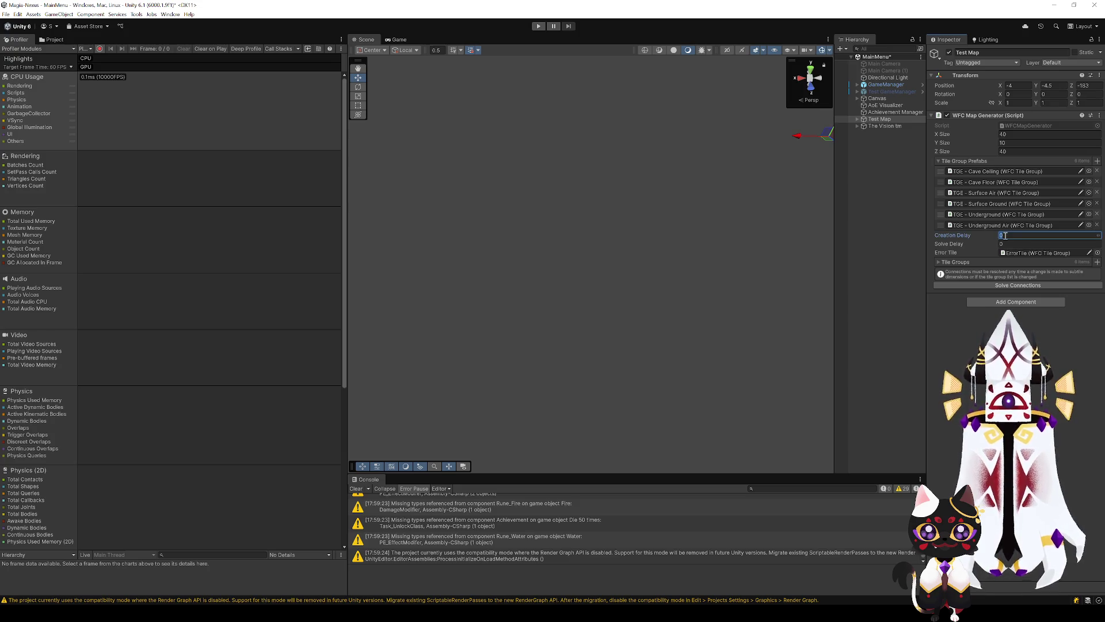
pyautogui.write('0.1')
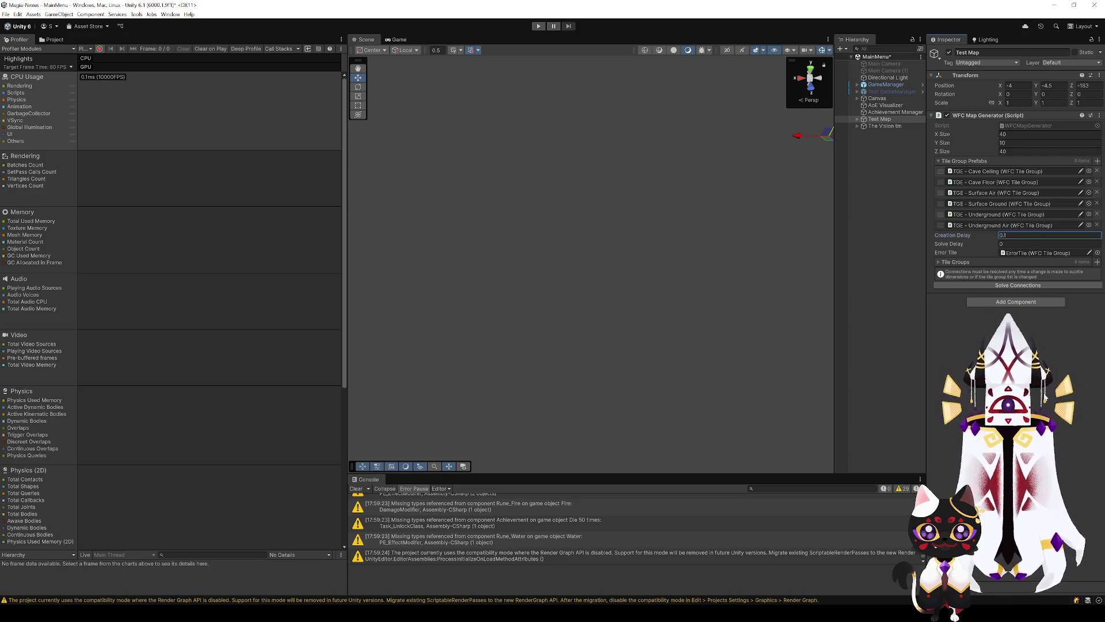
pyautogui.press('Return')
pyautogui.click(1016, 236)
pyautogui.write('.01')
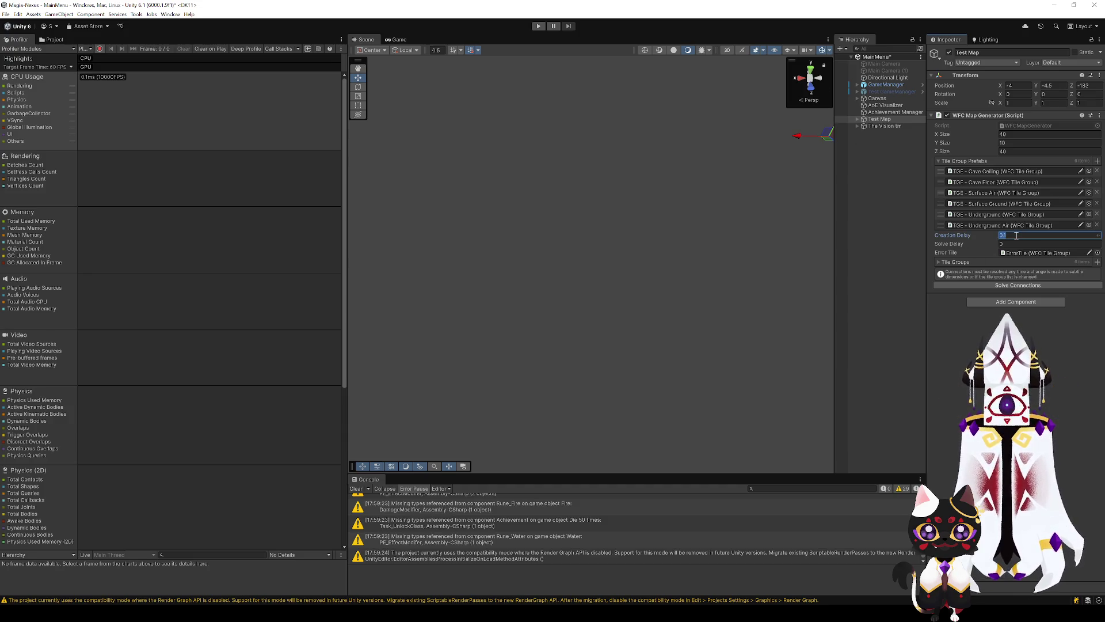
pyautogui.press('Return')
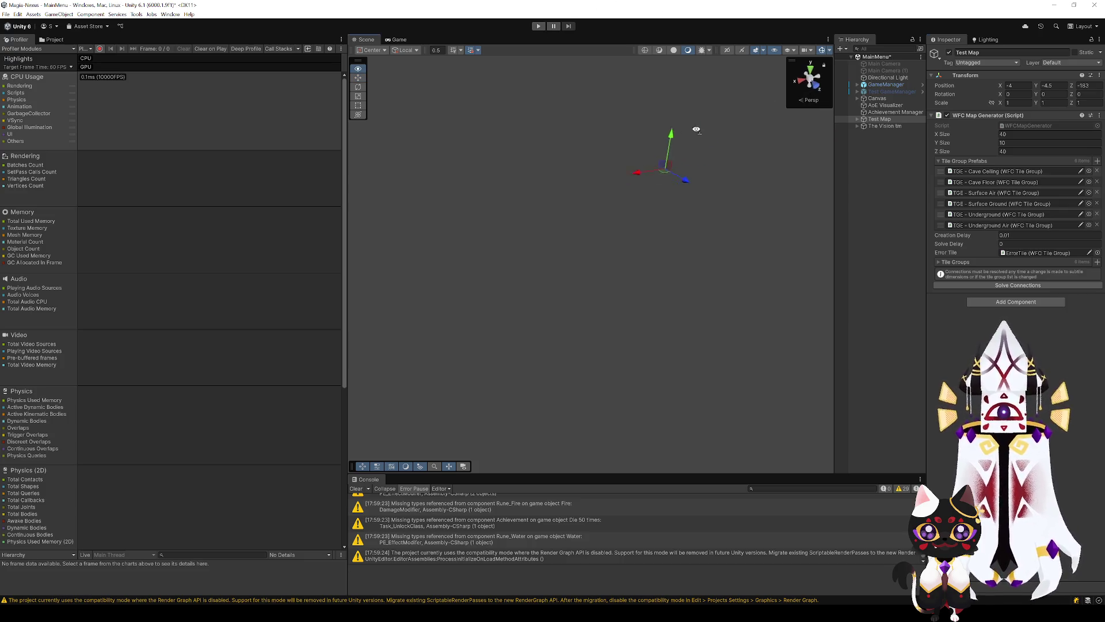
# Centre the map in the Scene view, deselect Test Map and enter Play mode.
pyautogui.moveTo(694, 127); pyautogui.dragTo(722, 89)
pyautogui.click(901, 171)
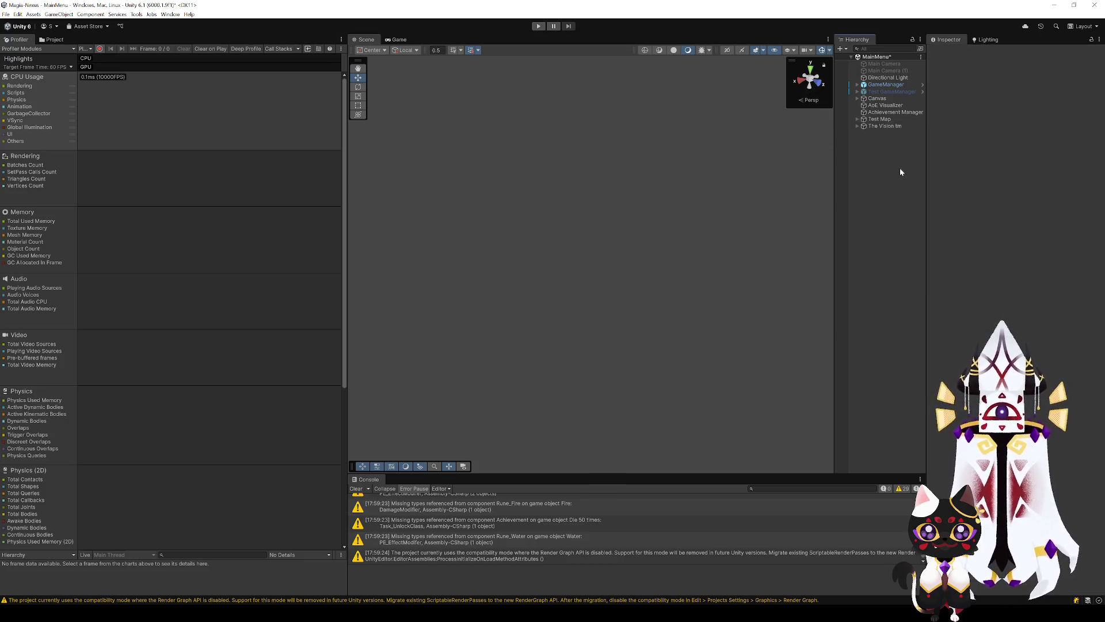
pyautogui.click(538, 27)
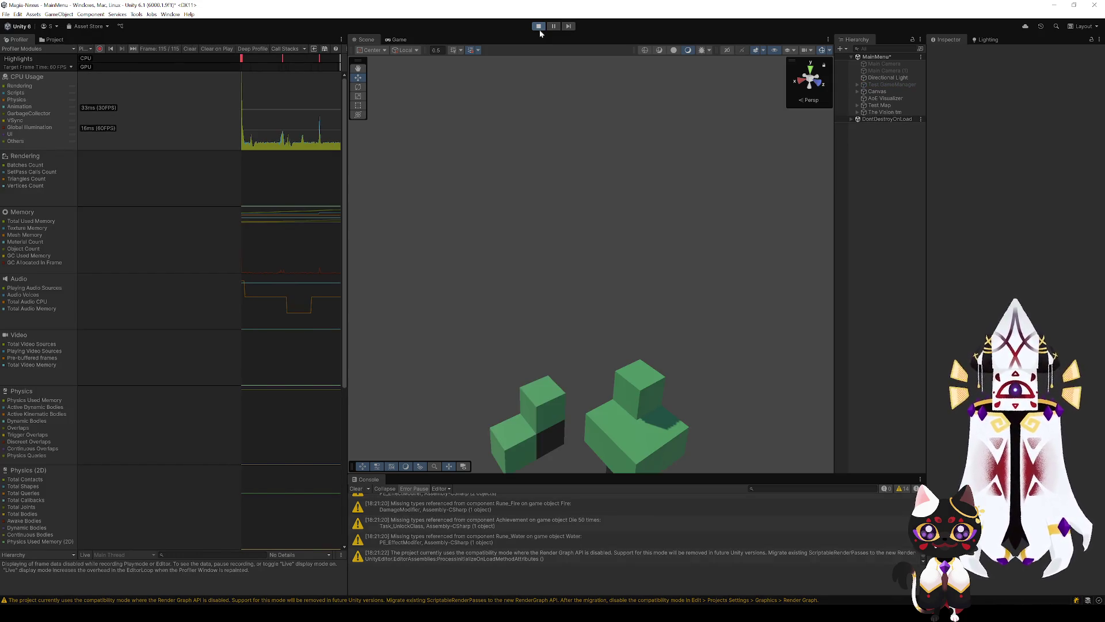
pyautogui.moveTo(696, 246)
pyautogui.mouseDown()
pyautogui.moveTo(661, 267)
pyautogui.moveTo(517, 284)
pyautogui.moveTo(691, 274)
pyautogui.moveTo(785, 247)
pyautogui.moveTo(672, 302)
pyautogui.moveTo(851, 255)
pyautogui.moveTo(910, 269)
pyautogui.moveTo(678, 226)
pyautogui.moveTo(846, 242)
pyautogui.moveTo(892, 266)
pyautogui.moveTo(681, 271)
pyautogui.moveTo(713, 257)
pyautogui.moveTo(759, 190)
pyautogui.moveTo(810, 190)
pyautogui.moveTo(604, 277)
pyautogui.mouseUp()
pyautogui.click(879, 106)
pyautogui.moveTo(599, 277)
pyautogui.mouseDown()
pyautogui.moveTo(604, 247)
pyautogui.moveTo(636, 226)
pyautogui.mouseUp()
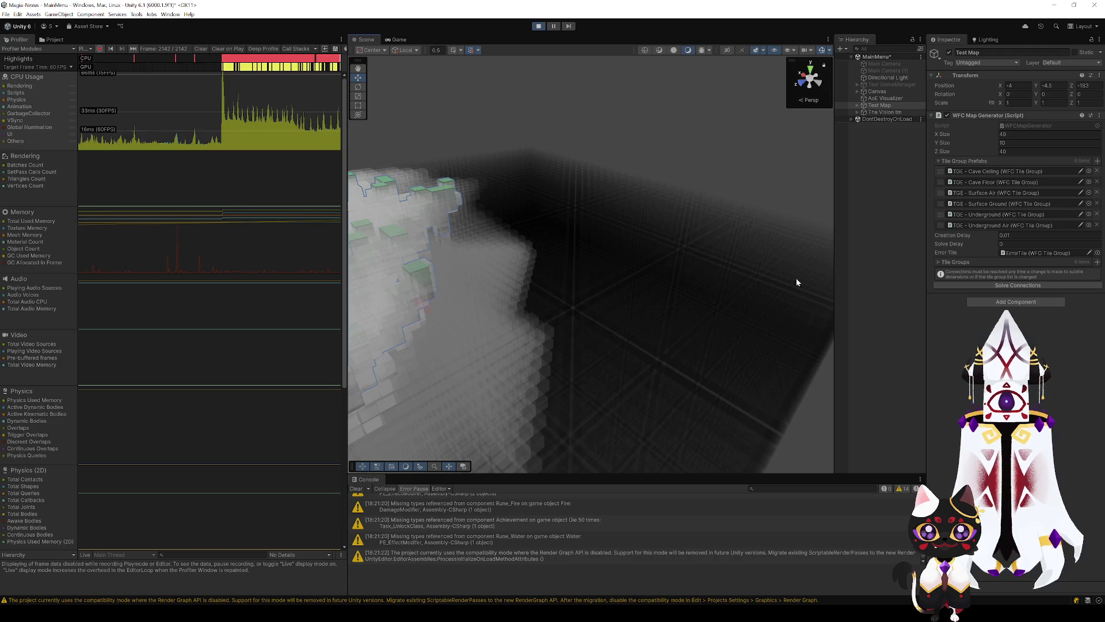
pyautogui.moveTo(727, 329)
pyautogui.mouseDown()
pyautogui.moveTo(661, 363)
pyautogui.moveTo(673, 359)
pyautogui.mouseUp()
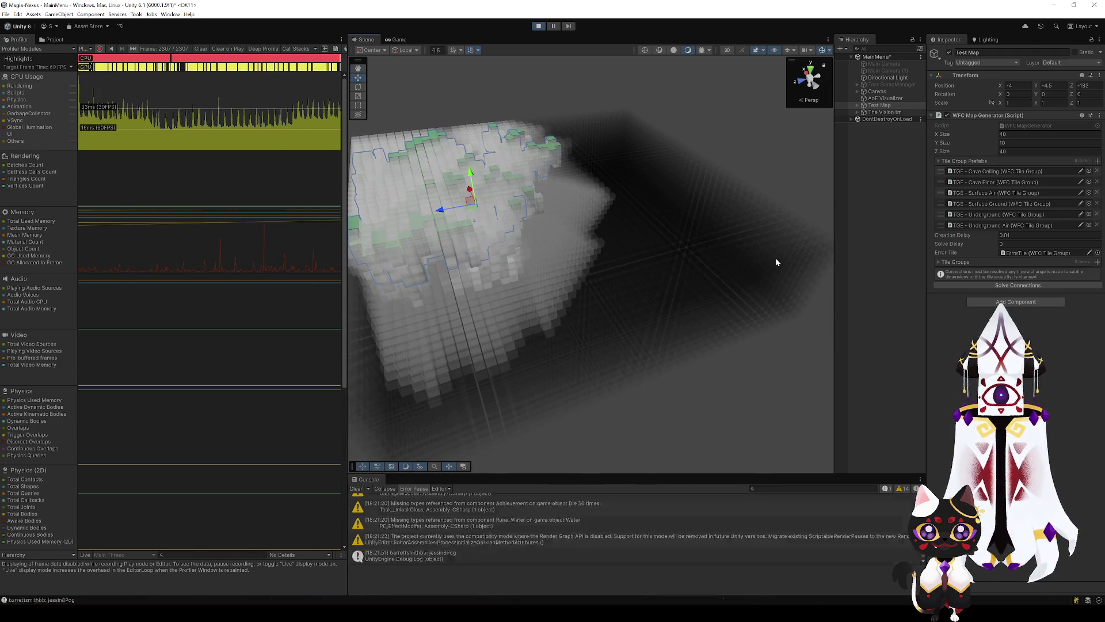
pyautogui.moveTo(745, 292)
pyautogui.mouseDown()
pyautogui.moveTo(745, 256)
pyautogui.moveTo(766, 243)
pyautogui.moveTo(619, 244)
pyautogui.moveTo(633, 239)
pyautogui.moveTo(745, 239)
pyautogui.moveTo(582, 292)
pyautogui.moveTo(664, 283)
pyautogui.moveTo(616, 264)
pyautogui.moveTo(614, 195)
pyautogui.moveTo(671, 264)
pyautogui.moveTo(647, 314)
pyautogui.mouseUp()
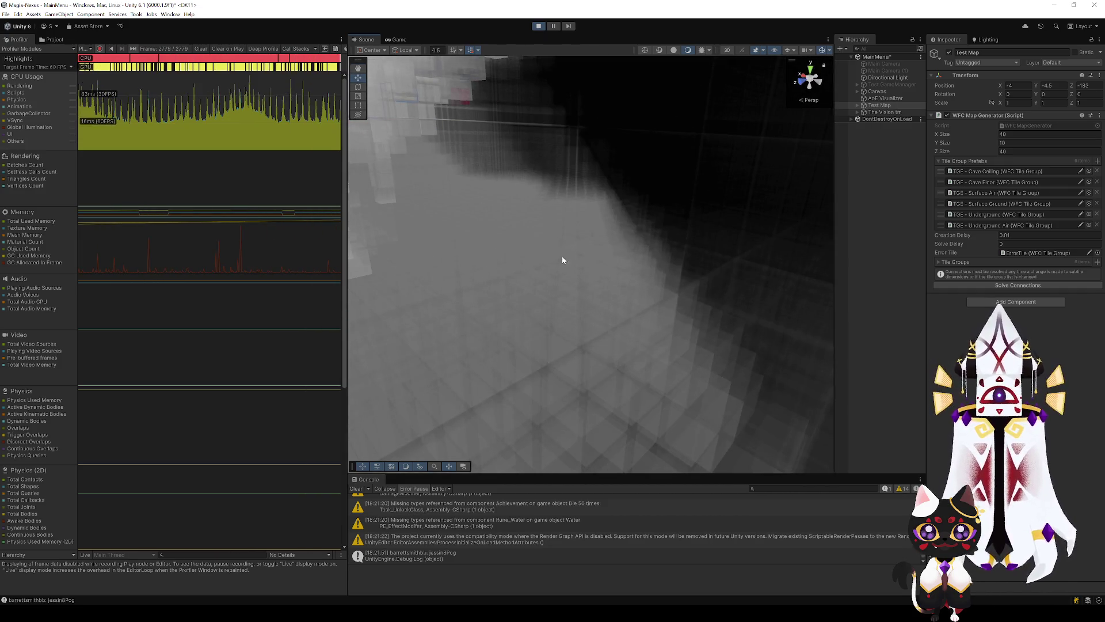
pyautogui.moveTo(573, 267)
pyautogui.mouseDown()
pyautogui.moveTo(552, 240)
pyautogui.moveTo(564, 262)
pyautogui.moveTo(649, 204)
pyautogui.moveTo(555, 195)
pyautogui.moveTo(574, 310)
pyautogui.moveTo(533, 220)
pyautogui.mouseUp()
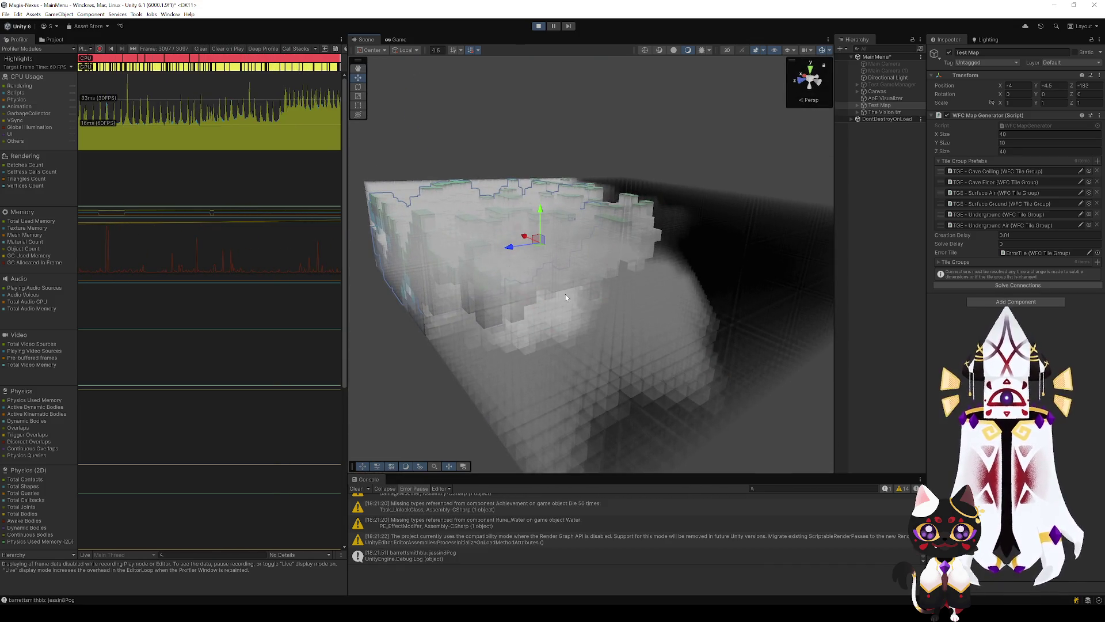
pyautogui.moveTo(566, 297)
pyautogui.mouseDown()
pyautogui.moveTo(619, 318)
pyautogui.moveTo(615, 311)
pyautogui.moveTo(617, 332)
pyautogui.moveTo(587, 249)
pyautogui.moveTo(553, 227)
pyautogui.moveTo(621, 270)
pyautogui.mouseUp()
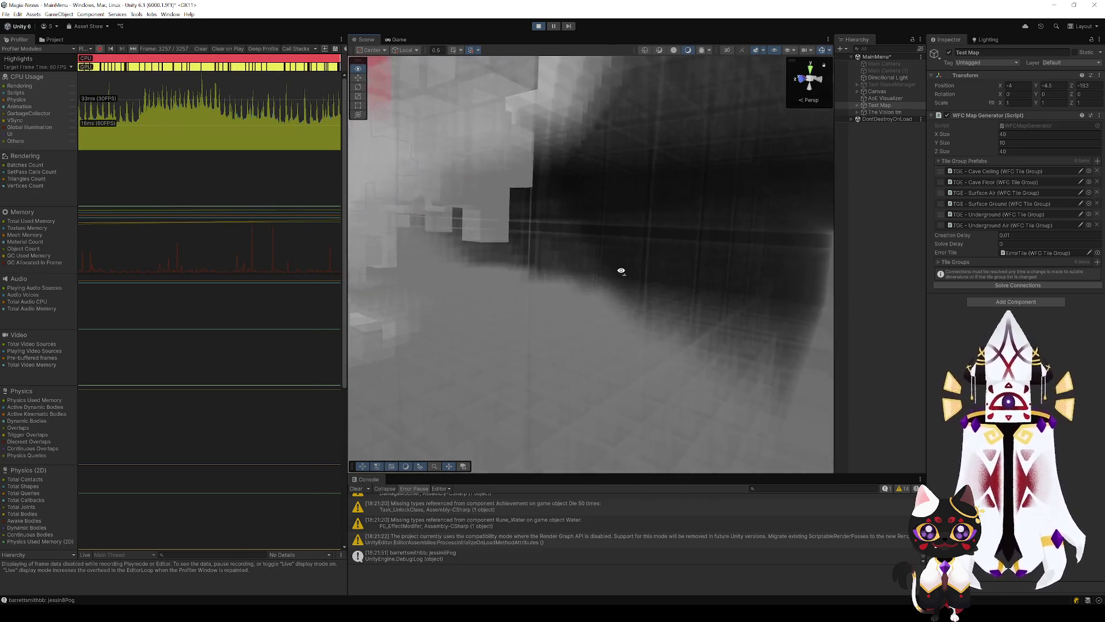
pyautogui.moveTo(663, 334)
pyautogui.mouseDown()
pyautogui.moveTo(585, 271)
pyautogui.moveTo(584, 294)
pyautogui.moveTo(636, 274)
pyautogui.moveTo(475, 434)
pyautogui.moveTo(444, 420)
pyautogui.moveTo(439, 402)
pyautogui.moveTo(459, 382)
pyautogui.moveTo(510, 392)
pyautogui.moveTo(535, 327)
pyautogui.moveTo(610, 368)
pyautogui.mouseUp()
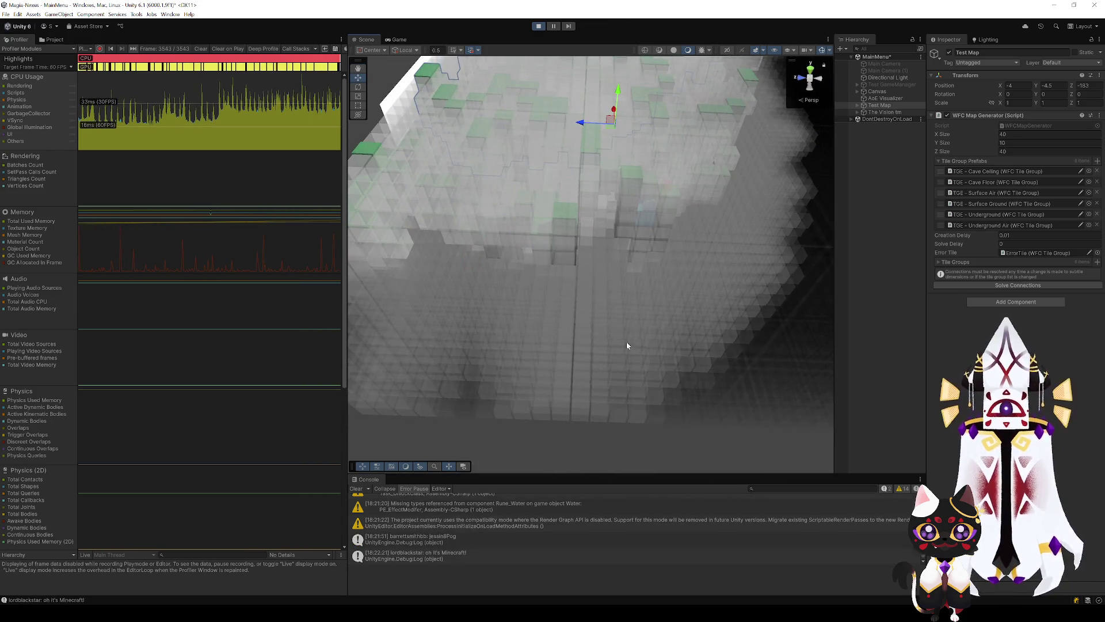
pyautogui.moveTo(471, 309)
pyautogui.mouseDown()
pyautogui.moveTo(572, 271)
pyautogui.moveTo(671, 265)
pyautogui.moveTo(600, 242)
pyautogui.moveTo(536, 257)
pyautogui.moveTo(574, 264)
pyautogui.mouseUp()
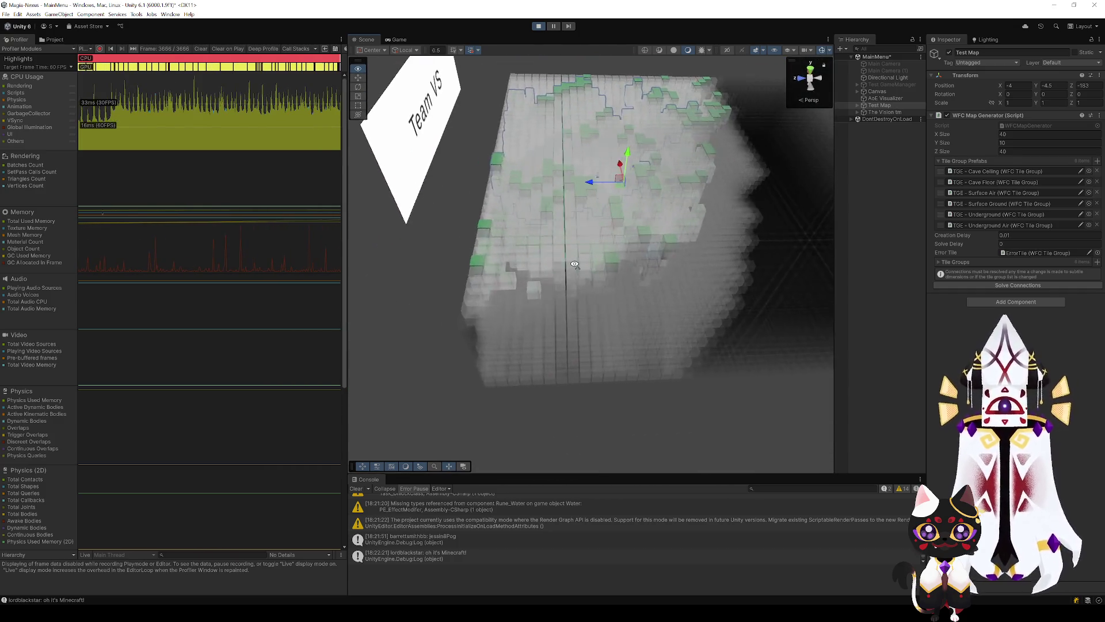
# Orbit and zoom out to a tilted top view of the map, then deselect Test Map.
pyautogui.scroll(3, 574, 264)
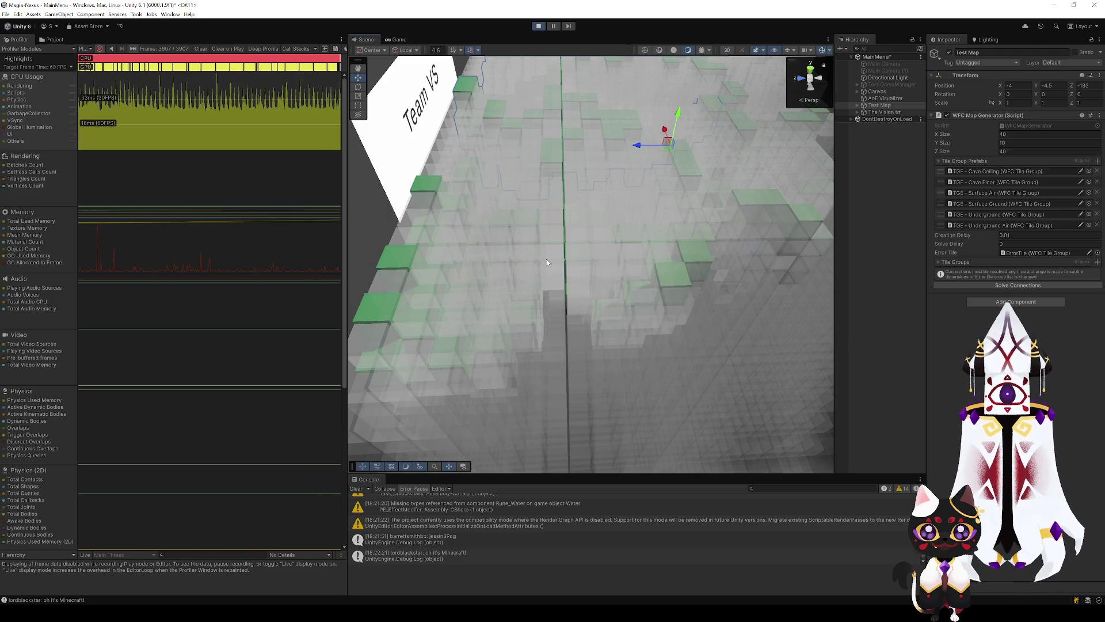
pyautogui.moveTo(543, 262)
pyautogui.mouseDown()
pyautogui.moveTo(698, 235)
pyautogui.moveTo(551, 164)
pyautogui.moveTo(718, 291)
pyautogui.moveTo(614, 288)
pyautogui.moveTo(597, 222)
pyautogui.moveTo(583, 381)
pyautogui.moveTo(611, 198)
pyautogui.mouseUp()
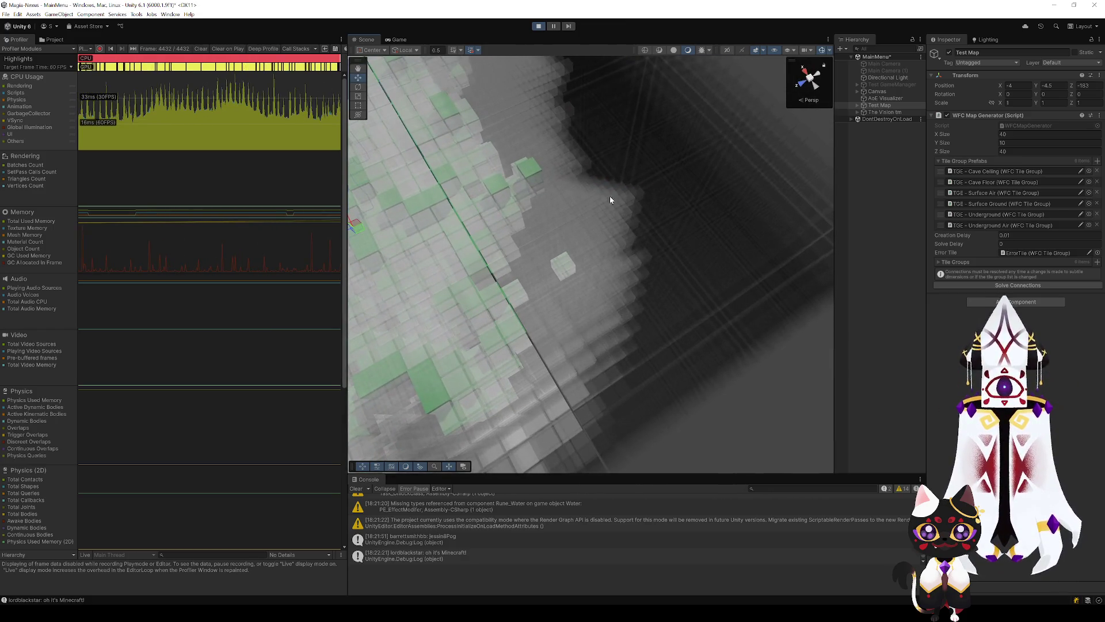
pyautogui.scroll(-3, 645, 196)
pyautogui.scroll(-3, 646, 182)
pyautogui.scroll(-2, 647, 182)
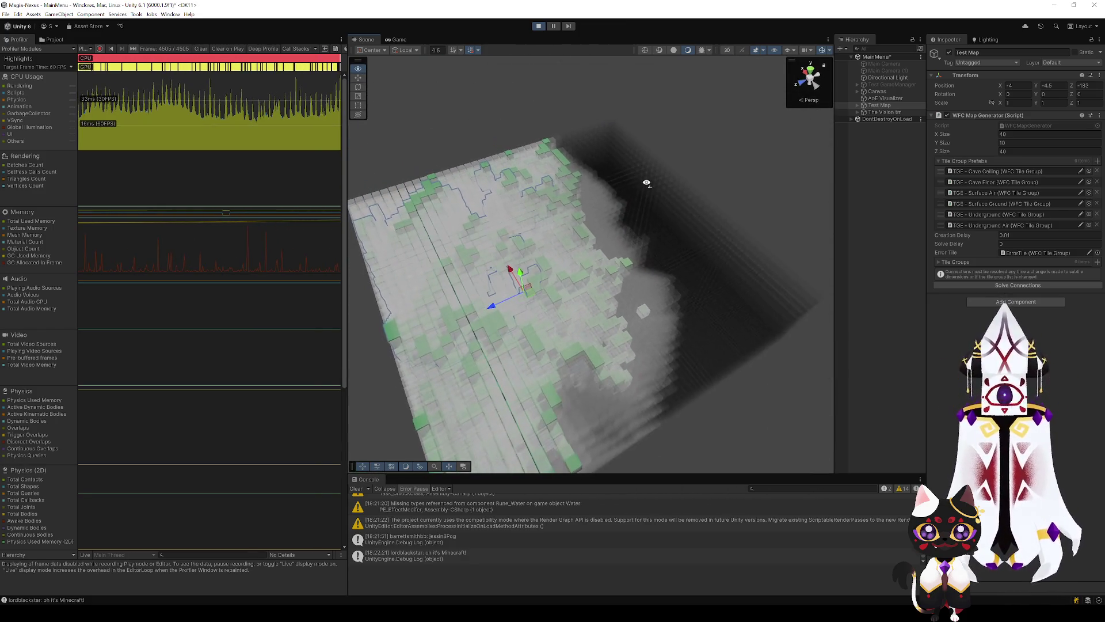
pyautogui.moveTo(651, 193); pyautogui.dragTo(635, 290)
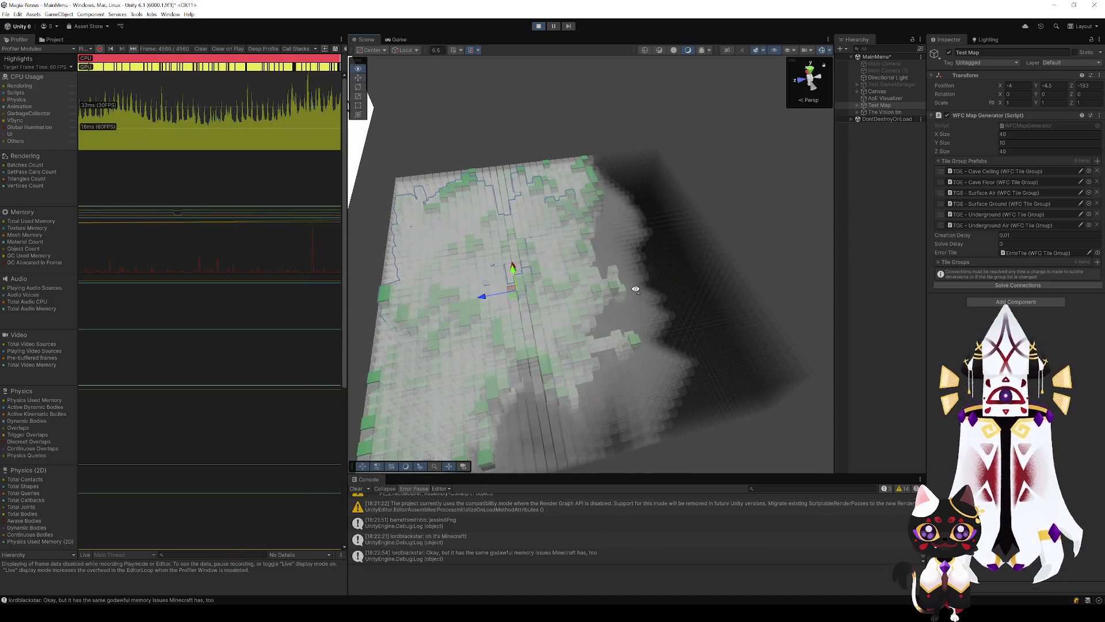
pyautogui.moveTo(670, 335); pyautogui.dragTo(606, 340)
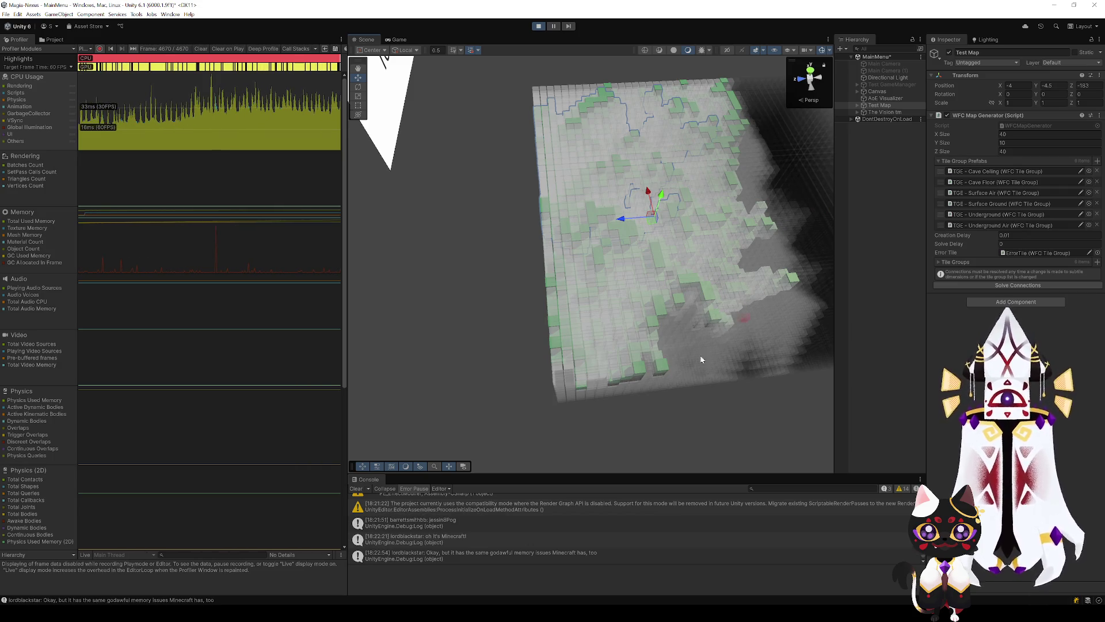
pyautogui.moveTo(662, 276)
pyautogui.mouseDown()
pyautogui.moveTo(688, 343)
pyautogui.moveTo(653, 345)
pyautogui.moveTo(576, 316)
pyautogui.moveTo(629, 291)
pyautogui.moveTo(682, 301)
pyautogui.moveTo(652, 300)
pyautogui.mouseUp()
pyautogui.click(564, 313)
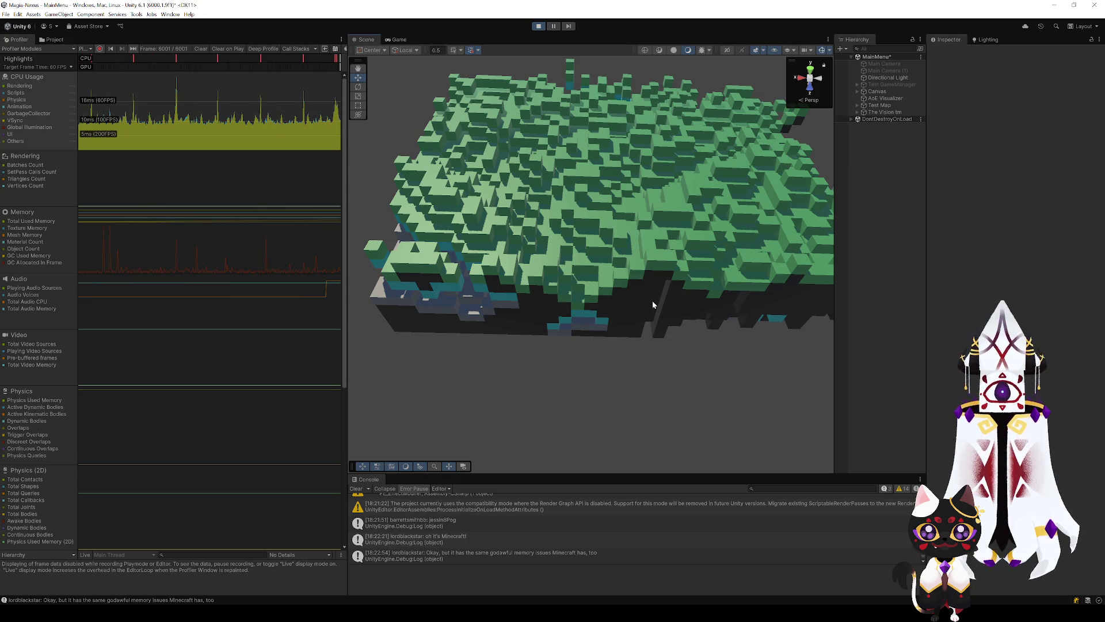
pyautogui.moveTo(657, 322)
pyautogui.mouseDown()
pyautogui.moveTo(402, 321)
pyautogui.moveTo(362, 222)
pyautogui.moveTo(381, 195)
pyautogui.mouseUp()
pyautogui.moveTo(512, 254)
pyautogui.mouseDown()
pyautogui.moveTo(548, 242)
pyautogui.moveTo(612, 323)
pyautogui.moveTo(605, 213)
pyautogui.moveTo(486, 336)
pyautogui.mouseUp()
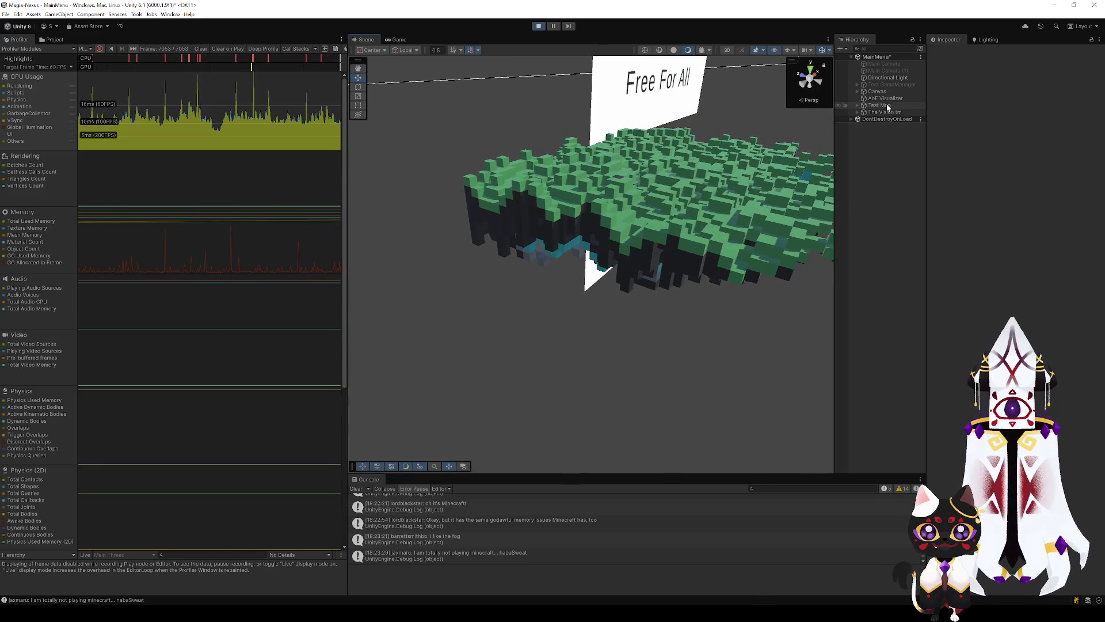
pyautogui.click(888, 107)
pyautogui.moveTo(655, 241)
pyautogui.mouseDown()
pyautogui.moveTo(562, 316)
pyautogui.moveTo(516, 330)
pyautogui.moveTo(568, 265)
pyautogui.moveTo(557, 291)
pyautogui.moveTo(632, 323)
pyautogui.moveTo(627, 362)
pyautogui.moveTo(636, 340)
pyautogui.moveTo(739, 287)
pyautogui.moveTo(594, 217)
pyautogui.moveTo(666, 244)
pyautogui.mouseUp()
pyautogui.moveTo(563, 298); pyautogui.dragTo(510, 300)
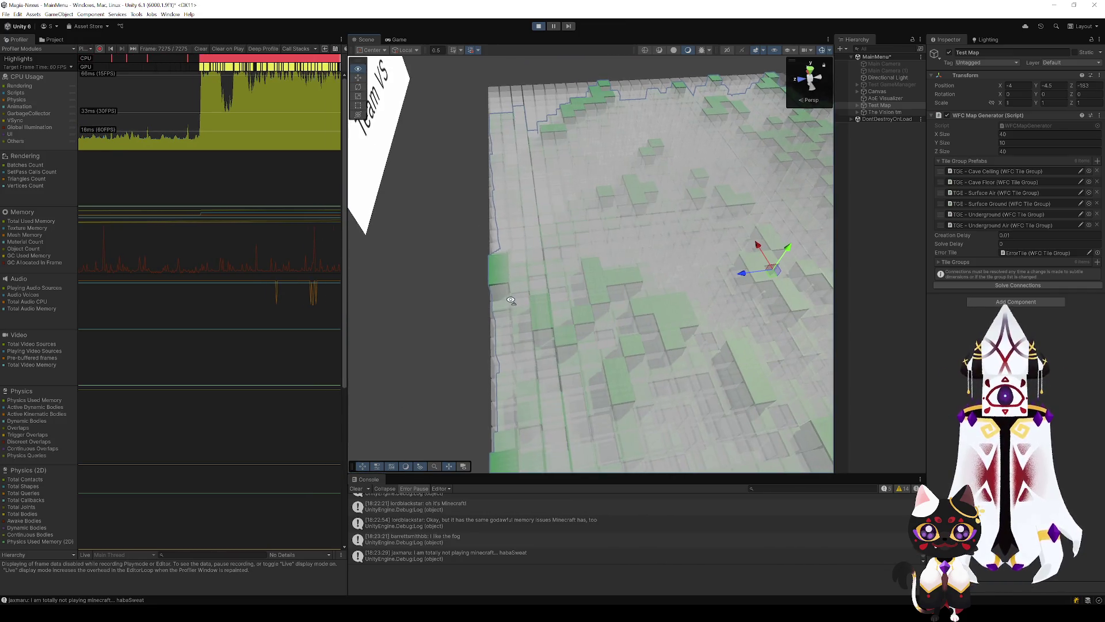
pyautogui.moveTo(459, 341)
pyautogui.mouseDown()
pyautogui.moveTo(481, 316)
pyautogui.moveTo(547, 303)
pyautogui.moveTo(745, 317)
pyautogui.moveTo(720, 225)
pyautogui.moveTo(735, 222)
pyautogui.moveTo(696, 227)
pyautogui.moveTo(680, 204)
pyautogui.moveTo(578, 262)
pyautogui.mouseUp()
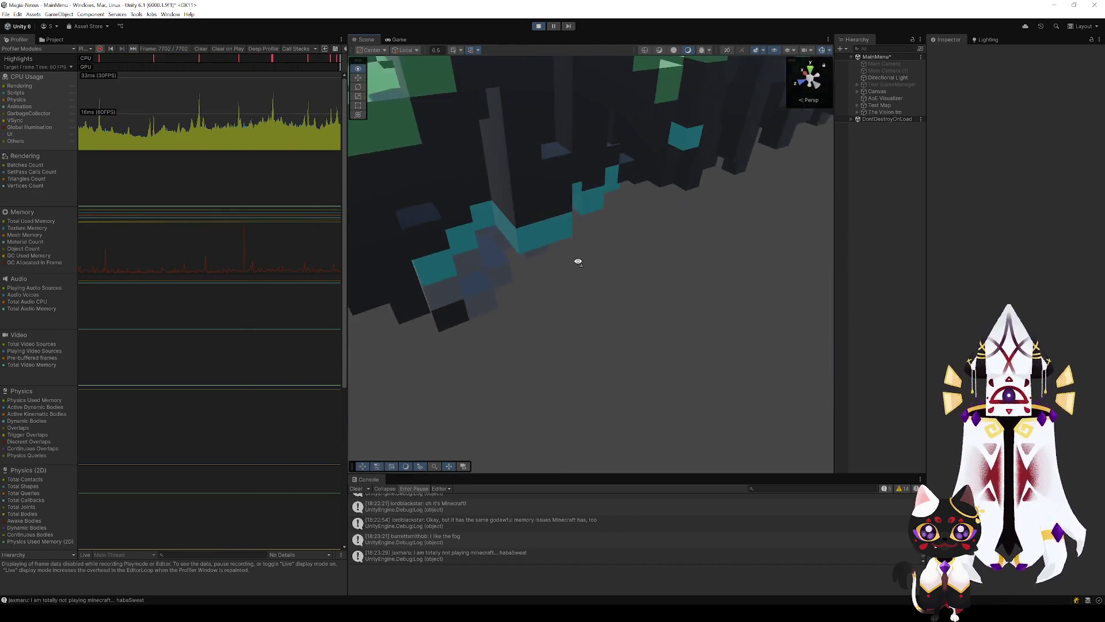
pyautogui.moveTo(607, 207)
pyautogui.mouseDown()
pyautogui.moveTo(518, 177)
pyautogui.moveTo(752, 165)
pyautogui.moveTo(765, 123)
pyautogui.moveTo(748, 158)
pyautogui.moveTo(699, 77)
pyautogui.moveTo(710, 235)
pyautogui.moveTo(451, 451)
pyautogui.moveTo(568, 316)
pyautogui.moveTo(592, 379)
pyautogui.moveTo(849, 336)
pyautogui.moveTo(1024, 253)
pyautogui.moveTo(698, 230)
pyautogui.moveTo(594, 163)
pyautogui.mouseUp()
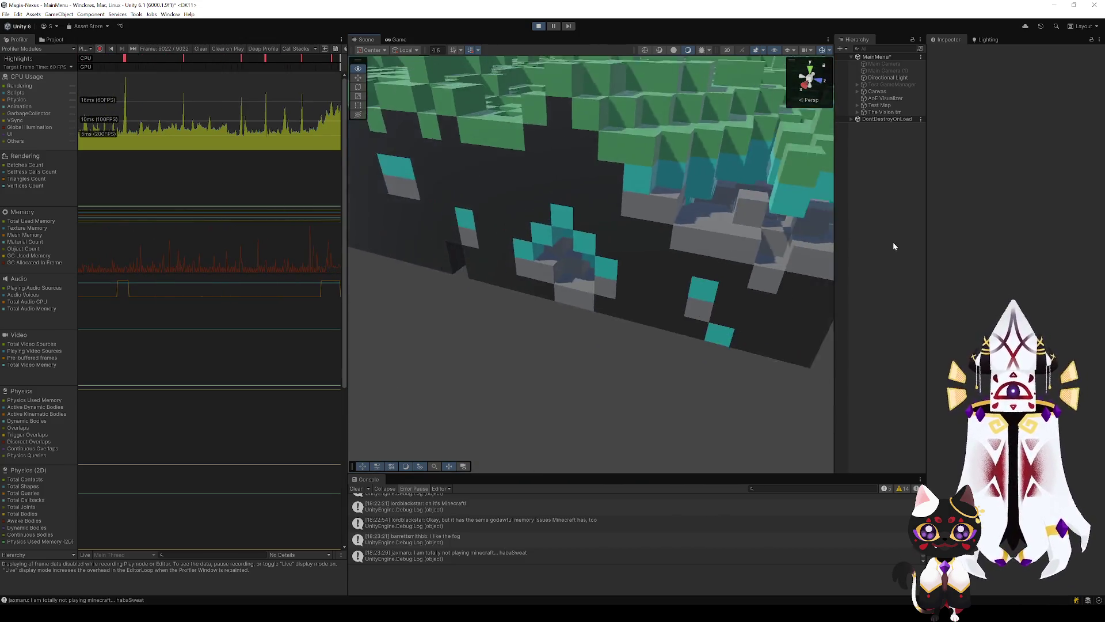
pyautogui.press('Up')
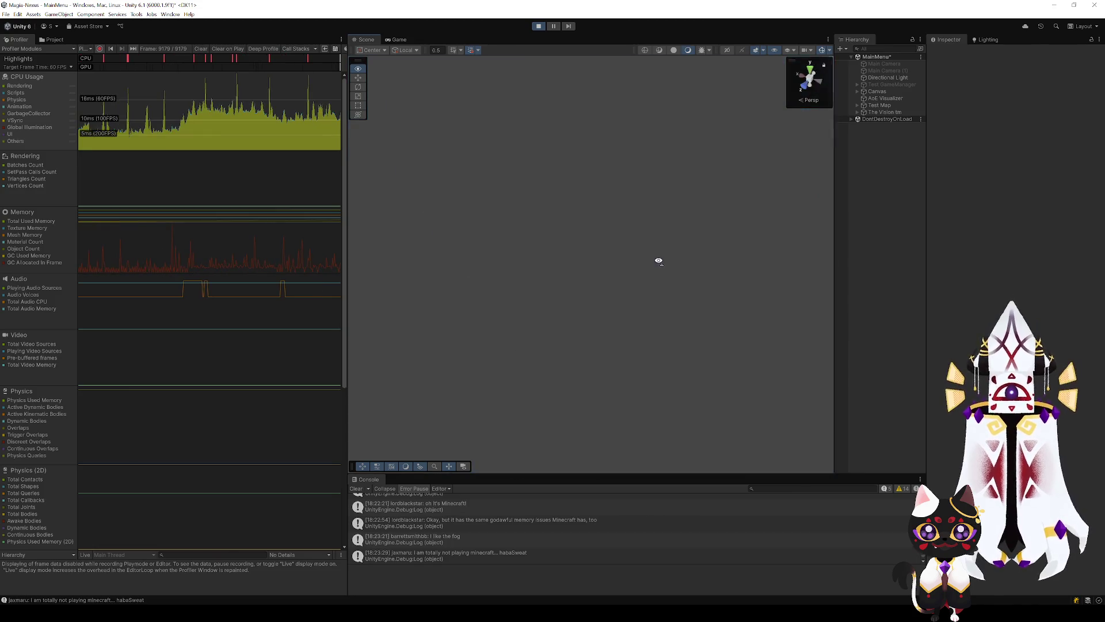
pyautogui.moveTo(887, 153)
pyautogui.mouseDown()
pyautogui.moveTo(979, 147)
pyautogui.moveTo(997, 130)
pyautogui.moveTo(669, 346)
pyautogui.moveTo(732, 385)
pyautogui.moveTo(653, 320)
pyautogui.moveTo(533, 485)
pyautogui.mouseUp()
pyautogui.moveTo(377, 500)
pyautogui.mouseDown()
pyautogui.moveTo(490, 452)
pyautogui.moveTo(385, 490)
pyautogui.moveTo(543, 498)
pyautogui.moveTo(475, 480)
pyautogui.moveTo(367, 420)
pyautogui.moveTo(565, 439)
pyautogui.moveTo(658, 340)
pyautogui.moveTo(700, 366)
pyautogui.moveTo(609, 347)
pyautogui.moveTo(662, 351)
pyautogui.mouseUp()
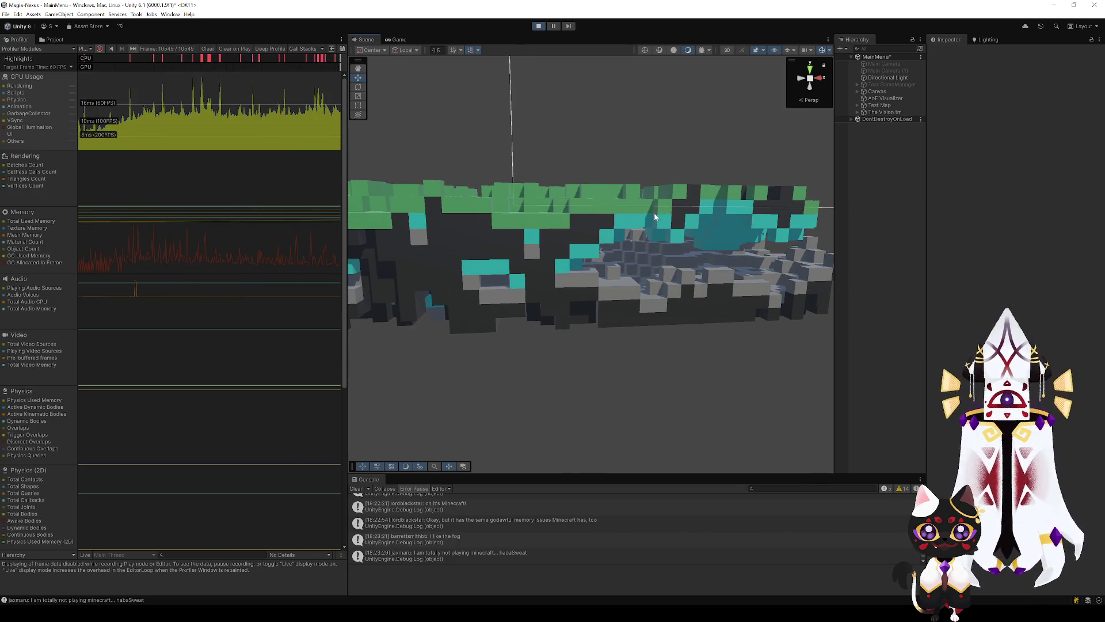
pyautogui.moveTo(612, 220)
pyautogui.mouseDown()
pyautogui.moveTo(634, 249)
pyautogui.moveTo(628, 269)
pyautogui.moveTo(599, 276)
pyautogui.moveTo(572, 310)
pyautogui.moveTo(575, 328)
pyautogui.moveTo(626, 291)
pyautogui.moveTo(595, 323)
pyautogui.moveTo(492, 380)
pyautogui.moveTo(450, 378)
pyautogui.mouseUp()
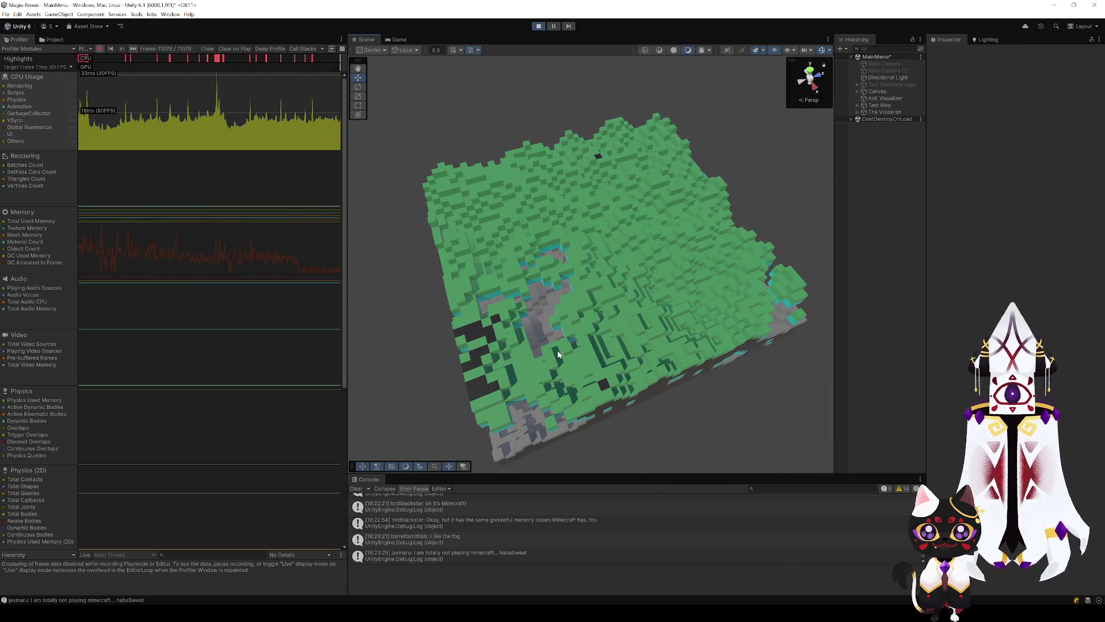
pyautogui.moveTo(590, 348)
pyautogui.mouseDown()
pyautogui.moveTo(535, 360)
pyautogui.moveTo(663, 344)
pyautogui.moveTo(718, 319)
pyautogui.moveTo(554, 201)
pyautogui.mouseUp()
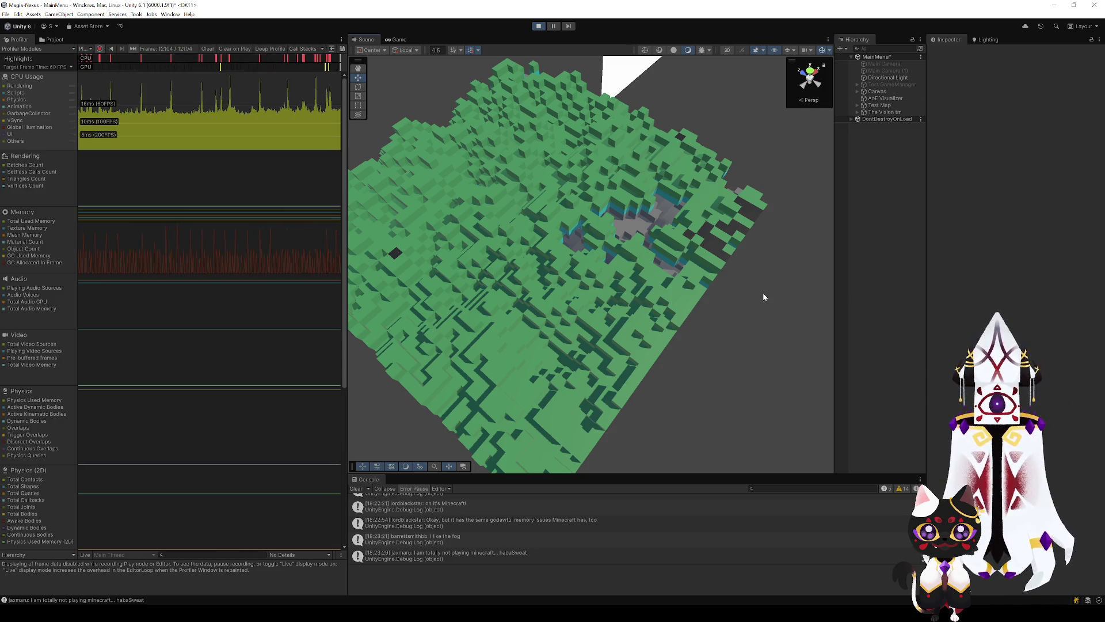
pyautogui.moveTo(612, 198)
pyautogui.mouseDown()
pyautogui.moveTo(570, 241)
pyautogui.moveTo(351, 271)
pyautogui.mouseUp()
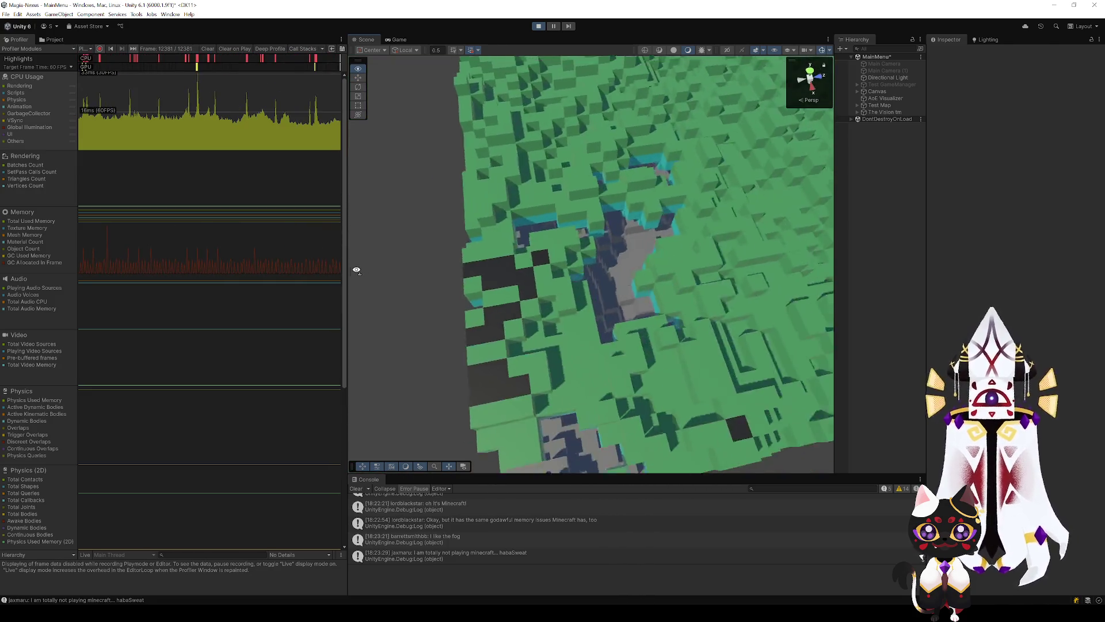
pyautogui.moveTo(352, 271); pyautogui.dragTo(580, 300)
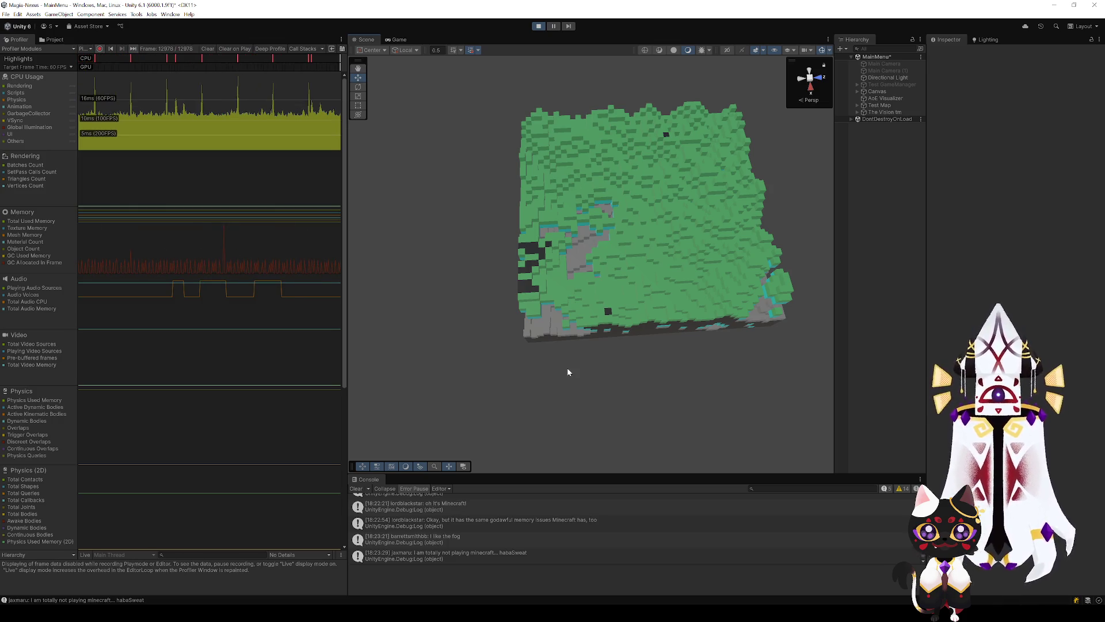
# Move in close over the voxel terrain, pull back and view it from above and at an angle.
pyautogui.moveTo(594, 349)
pyautogui.mouseDown()
pyautogui.moveTo(520, 310)
pyautogui.moveTo(372, 329)
pyautogui.moveTo(407, 306)
pyautogui.mouseUp()
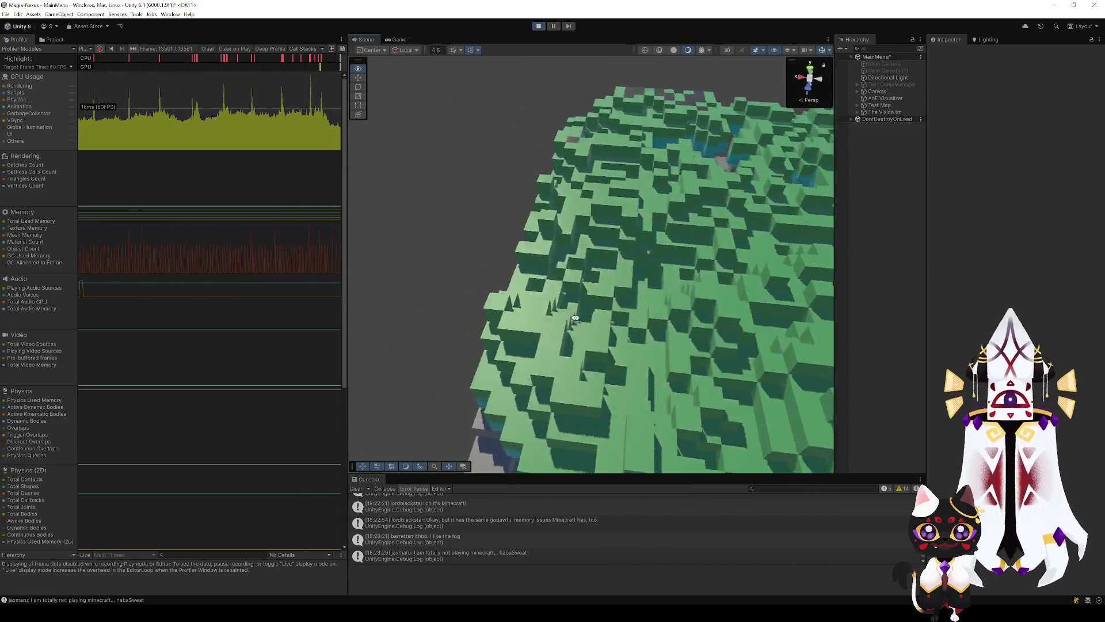
pyautogui.moveTo(408, 306)
pyautogui.mouseDown()
pyautogui.moveTo(864, 300)
pyautogui.moveTo(545, 353)
pyautogui.mouseUp()
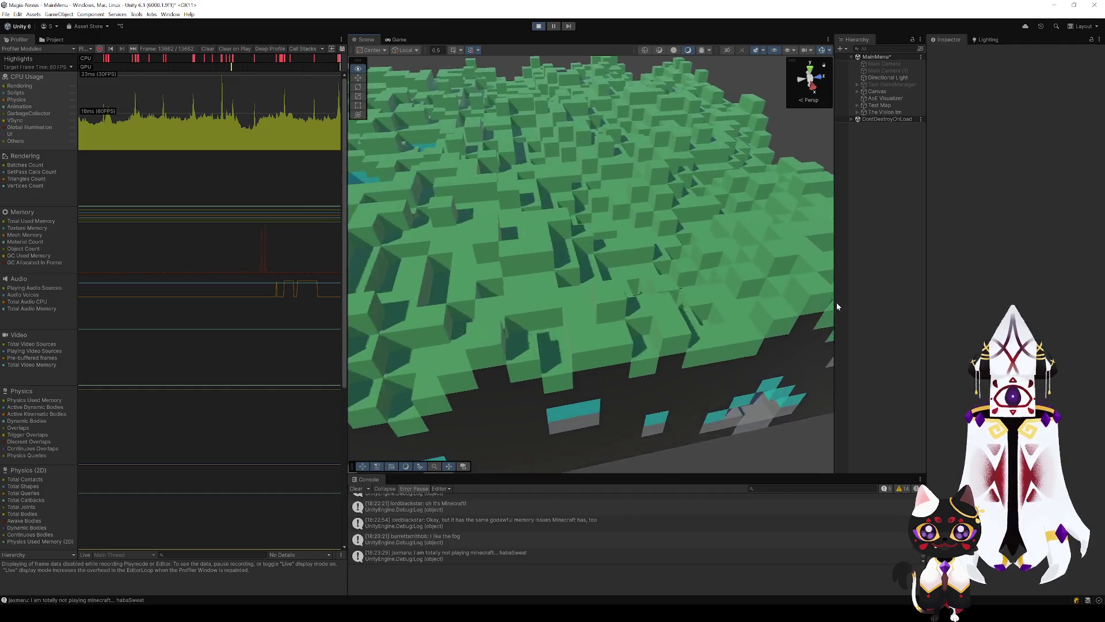
pyautogui.scroll(-5, 545, 353)
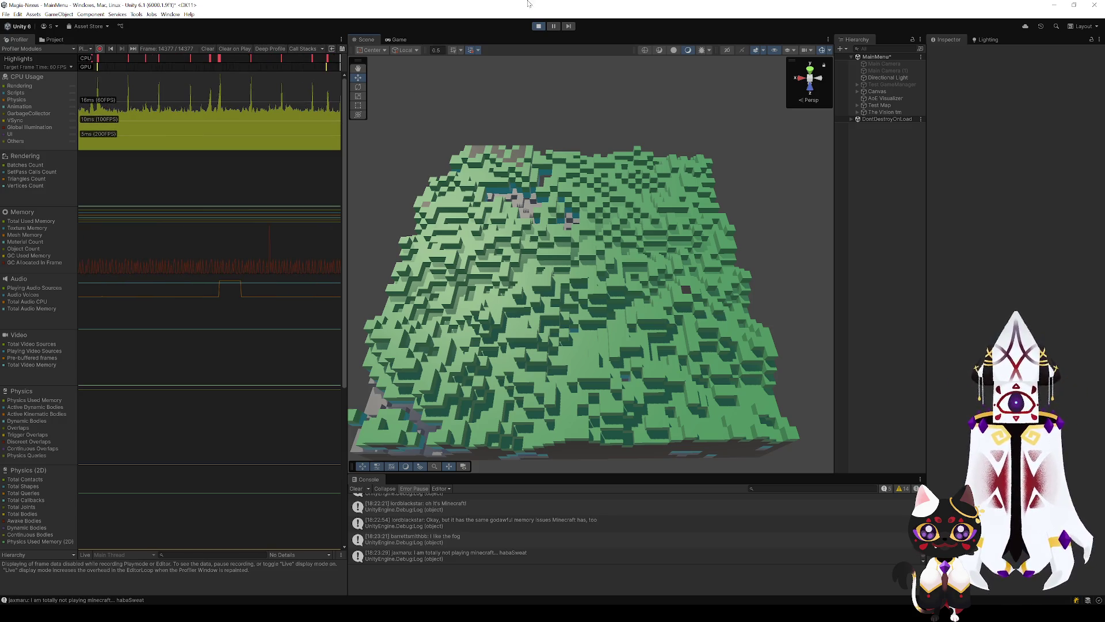
pyautogui.moveTo(576, 345); pyautogui.dragTo(766, 358)
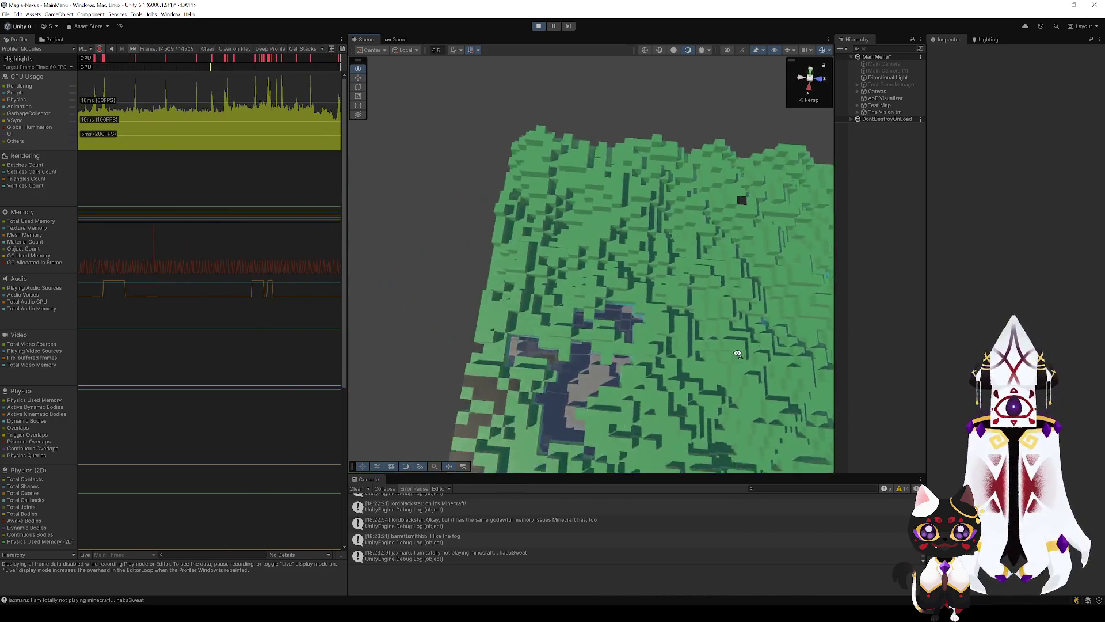
pyautogui.scroll(2, 767, 358)
pyautogui.scroll(3, 767, 359)
pyautogui.scroll(3, 768, 359)
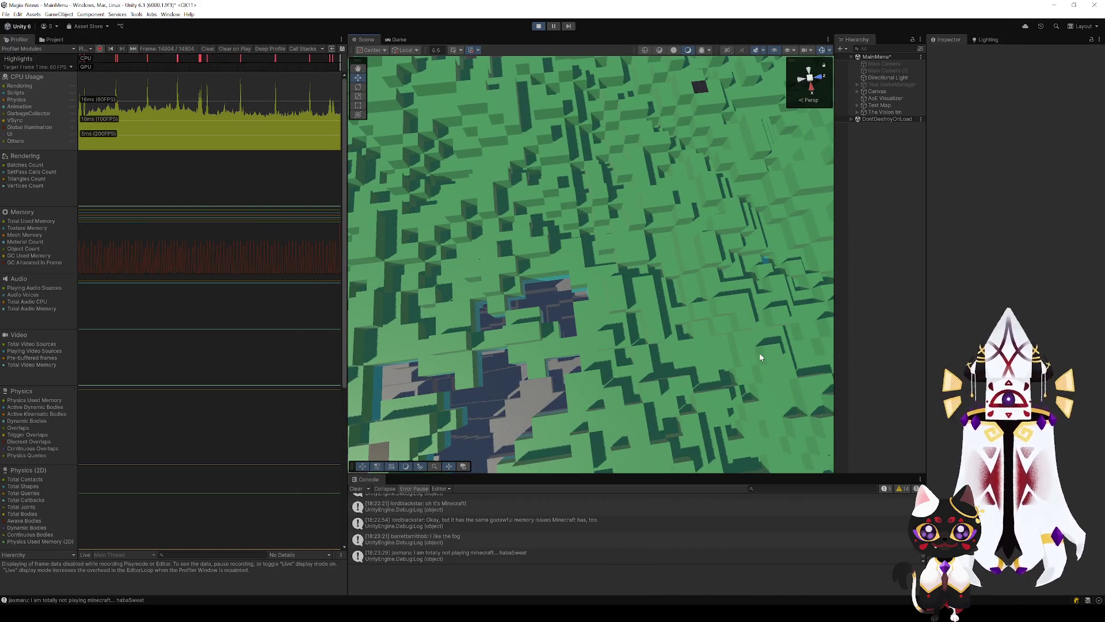
pyautogui.moveTo(760, 357)
pyautogui.mouseDown()
pyautogui.moveTo(604, 336)
pyautogui.moveTo(527, 346)
pyautogui.moveTo(534, 264)
pyautogui.moveTo(518, 318)
pyautogui.moveTo(553, 264)
pyautogui.mouseUp()
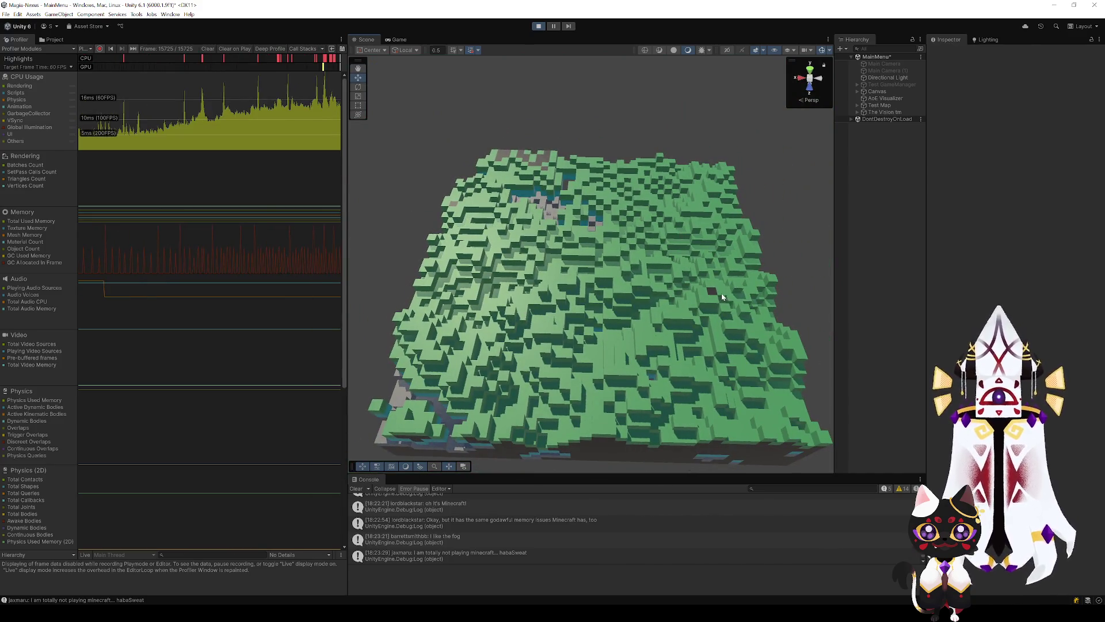
pyautogui.scroll(5, 723, 296)
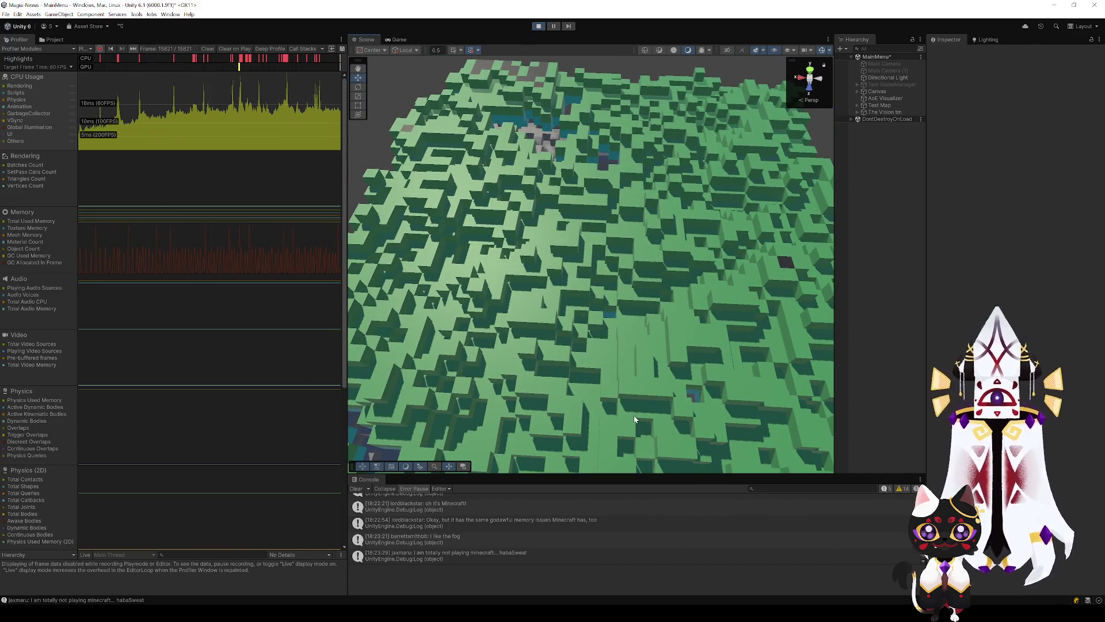
pyautogui.scroll(-5, 636, 419)
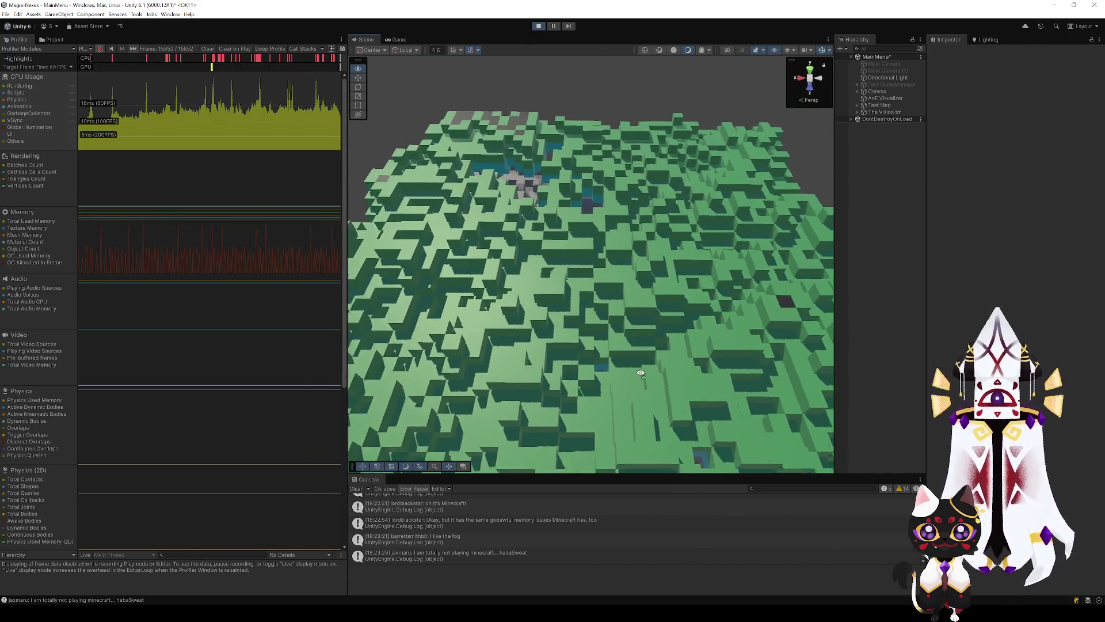
pyautogui.scroll(5, 650, 402)
pyautogui.scroll(-3, 446, 345)
# Orbit between steep top-down and low angles to survey the whole voxel map.
pyautogui.moveTo(681, 389)
pyautogui.mouseDown()
pyautogui.moveTo(751, 351)
pyautogui.moveTo(753, 333)
pyautogui.mouseUp()
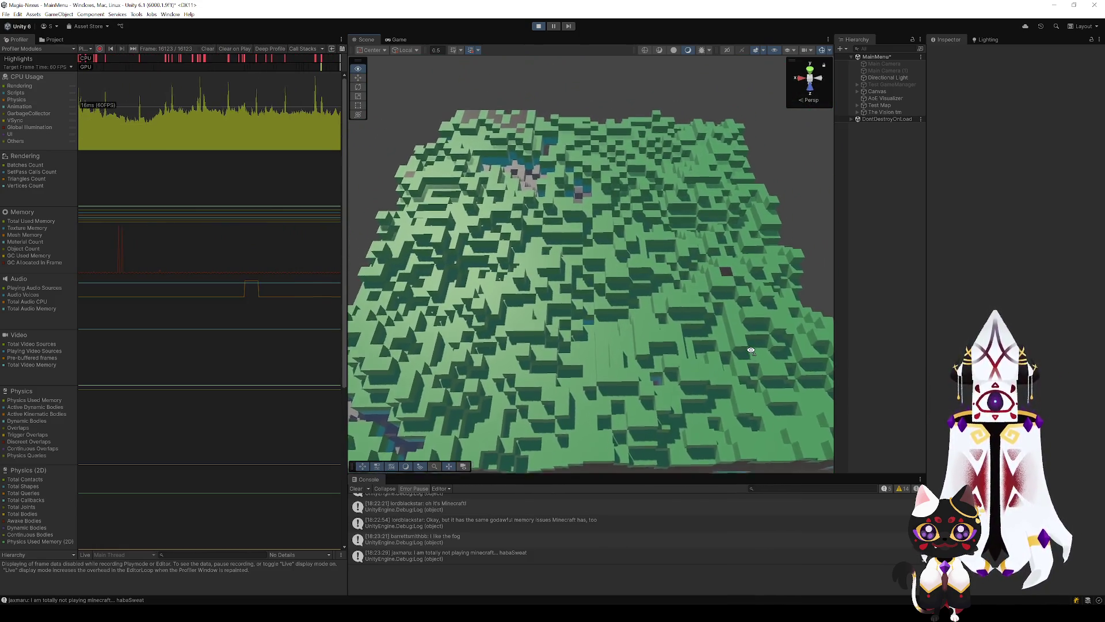
pyautogui.scroll(3, 756, 336)
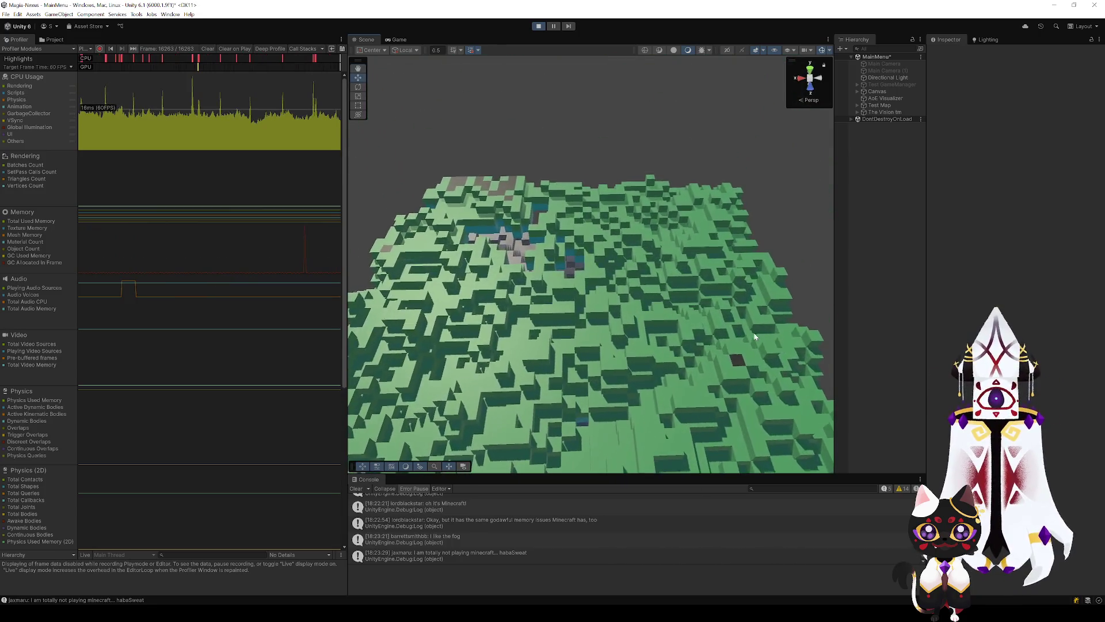
pyautogui.moveTo(626, 363); pyautogui.dragTo(605, 372)
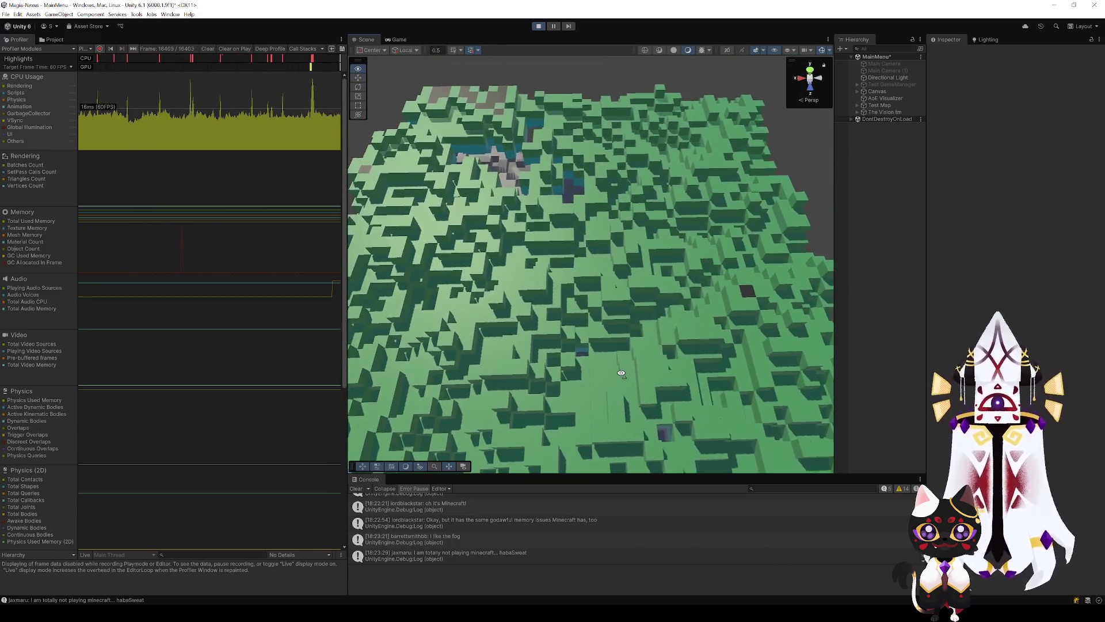
pyautogui.scroll(-3, 615, 378)
pyautogui.scroll(2, 615, 380)
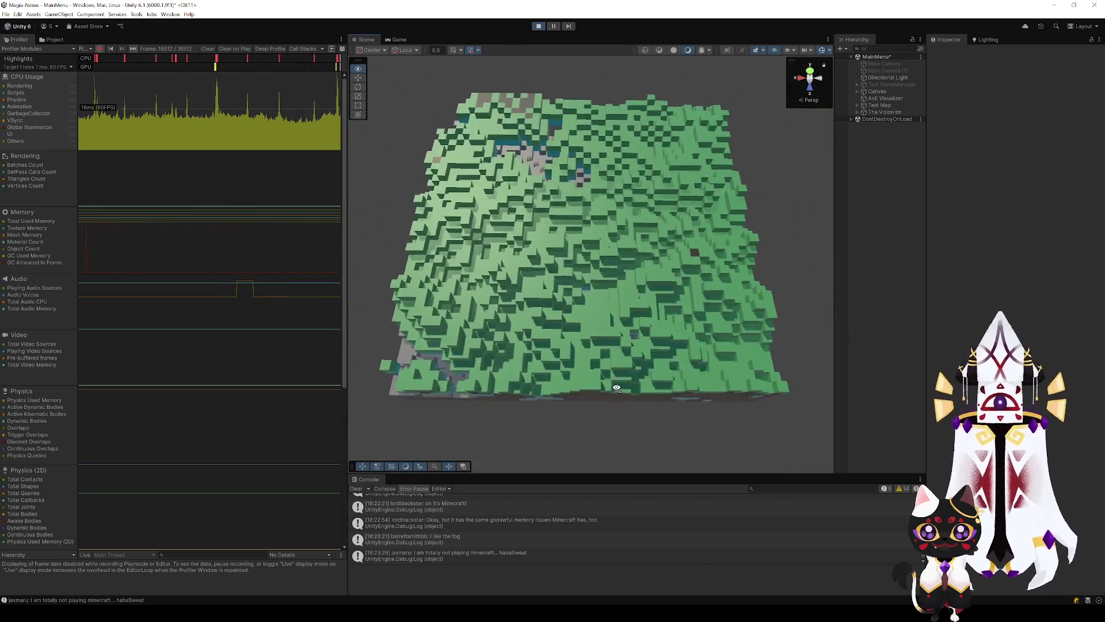
pyautogui.scroll(4, 616, 388)
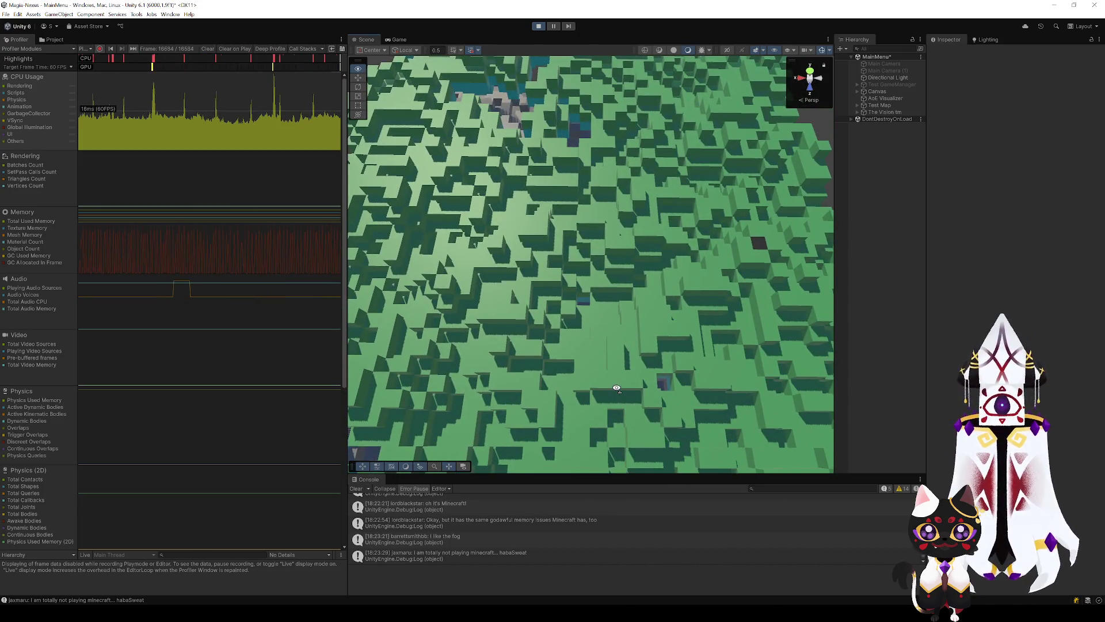
pyautogui.moveTo(617, 388); pyautogui.dragTo(625, 331)
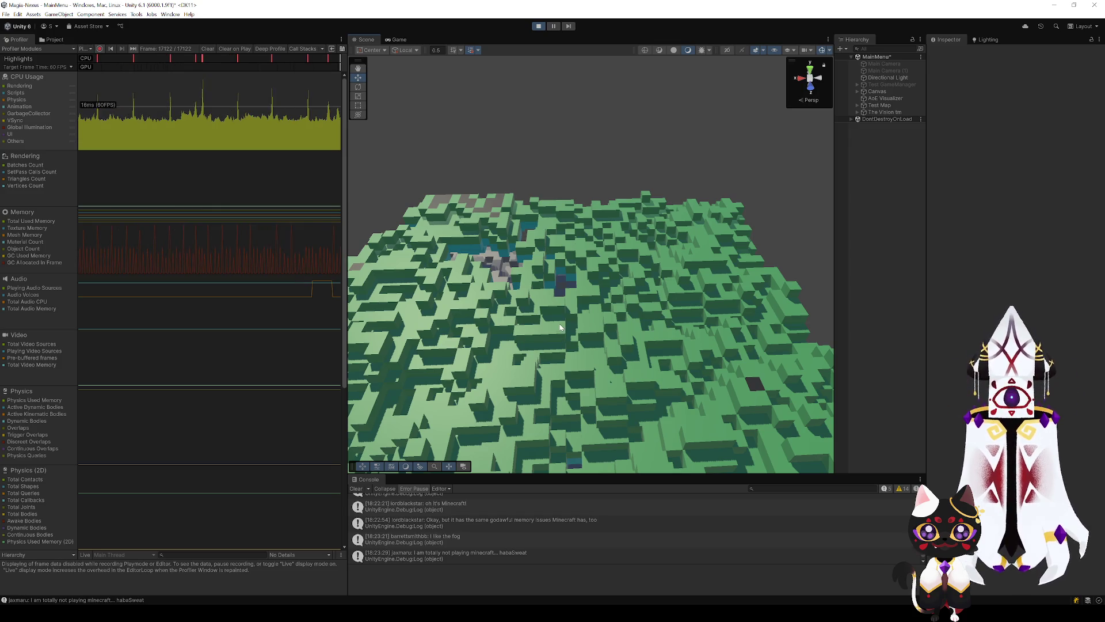
pyautogui.moveTo(560, 327)
pyautogui.mouseDown()
pyautogui.moveTo(556, 381)
pyautogui.moveTo(563, 333)
pyautogui.mouseUp()
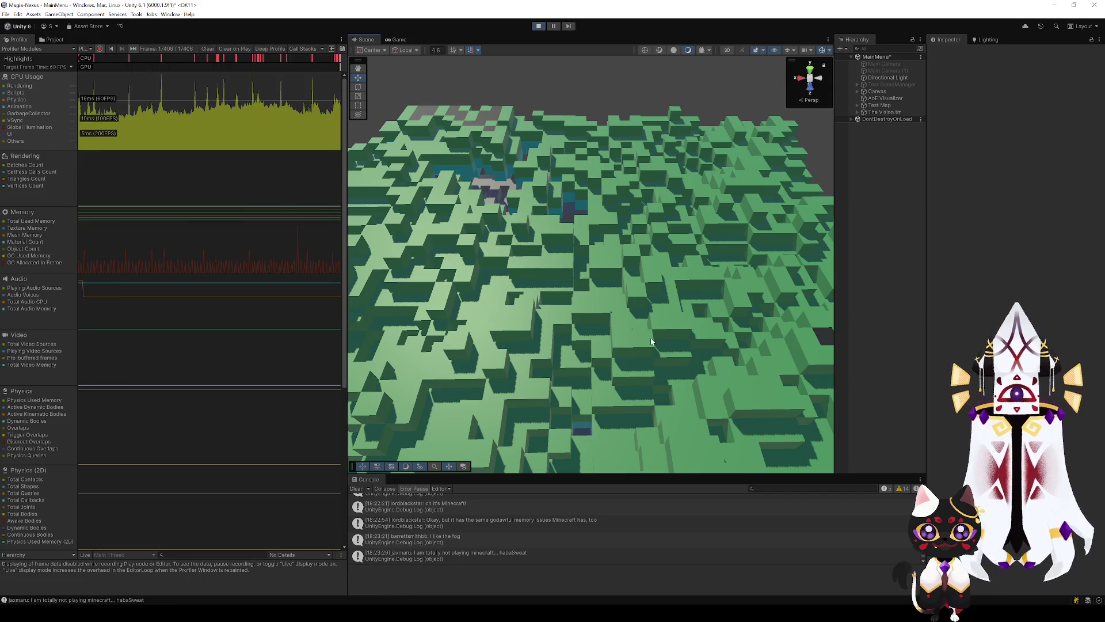
pyautogui.scroll(-3, 656, 326)
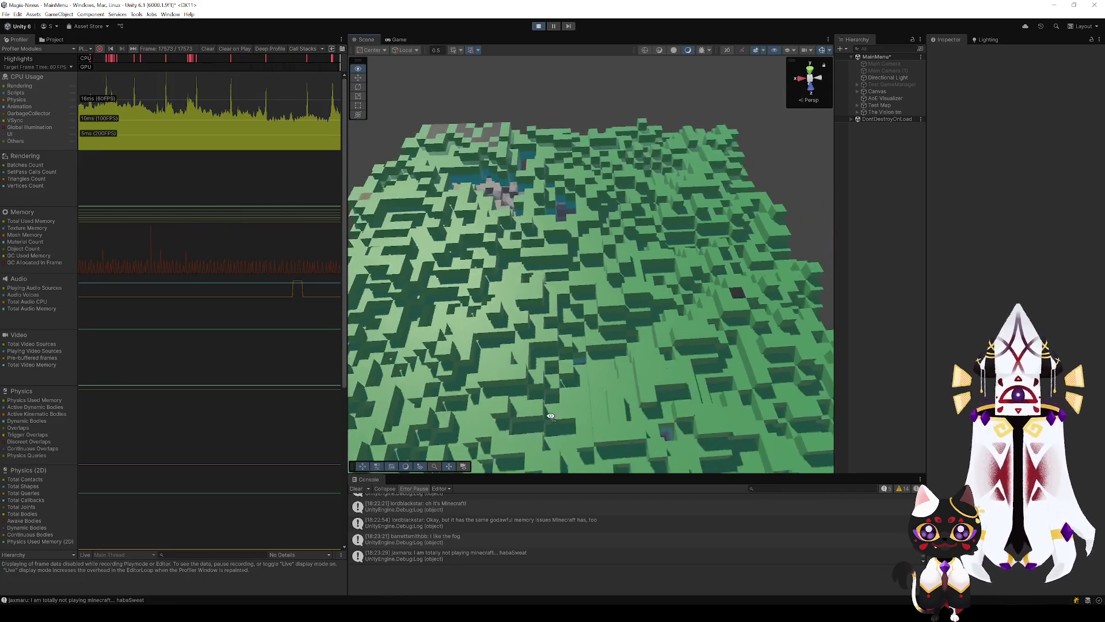
pyautogui.moveTo(656, 326); pyautogui.dragTo(539, 414)
pyautogui.scroll(-3, 571, 425)
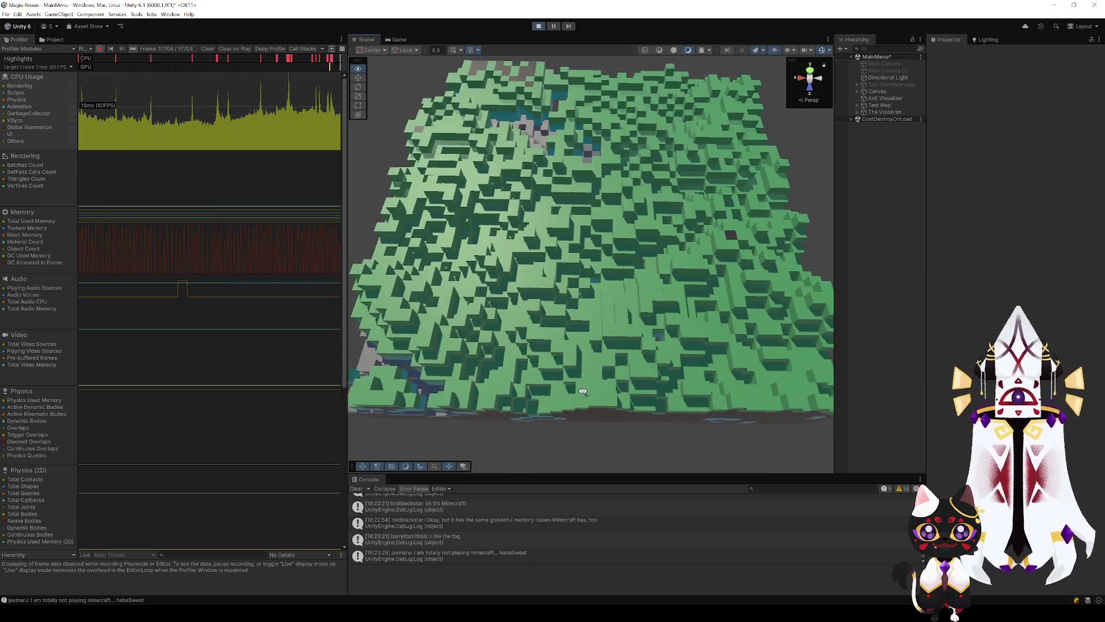
pyautogui.scroll(3, 604, 302)
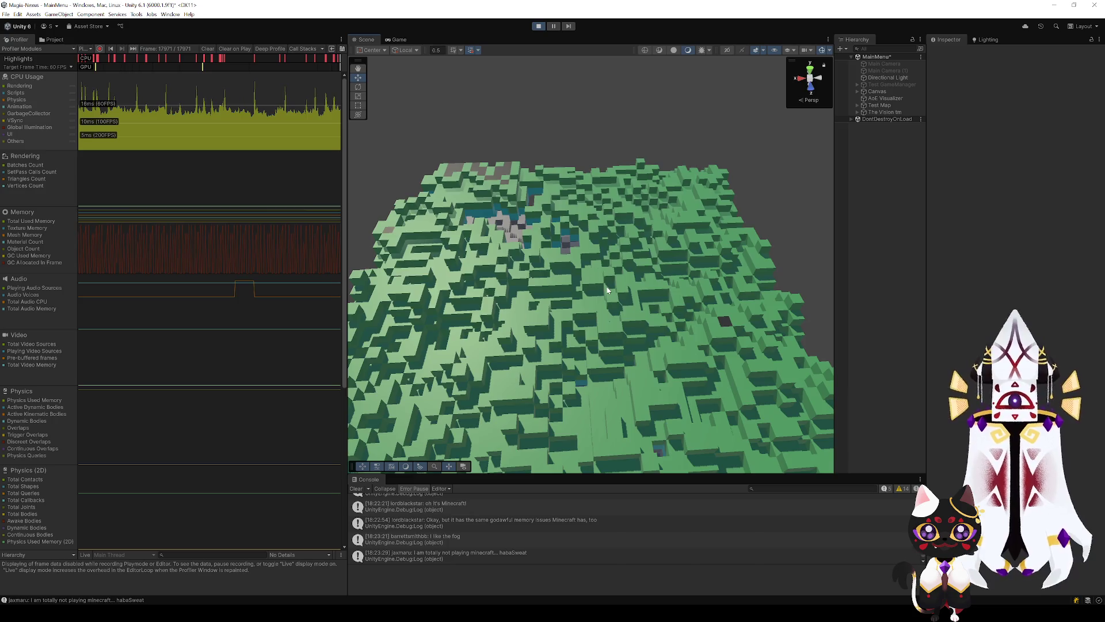
pyautogui.moveTo(607, 290)
pyautogui.mouseDown()
pyautogui.moveTo(569, 283)
pyautogui.moveTo(807, 265)
pyautogui.moveTo(829, 303)
pyautogui.moveTo(760, 288)
pyautogui.moveTo(772, 301)
pyautogui.moveTo(715, 266)
pyautogui.moveTo(471, 315)
pyautogui.mouseUp()
pyautogui.scroll(-5, 642, 273)
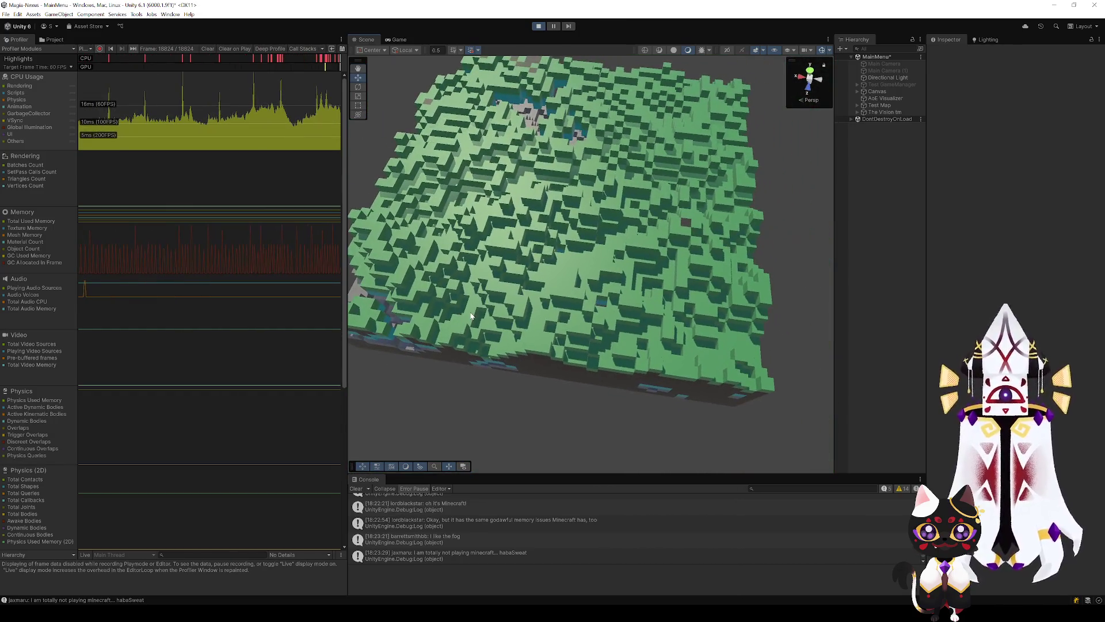
pyautogui.scroll(3, 553, 309)
pyautogui.scroll(2, 597, 361)
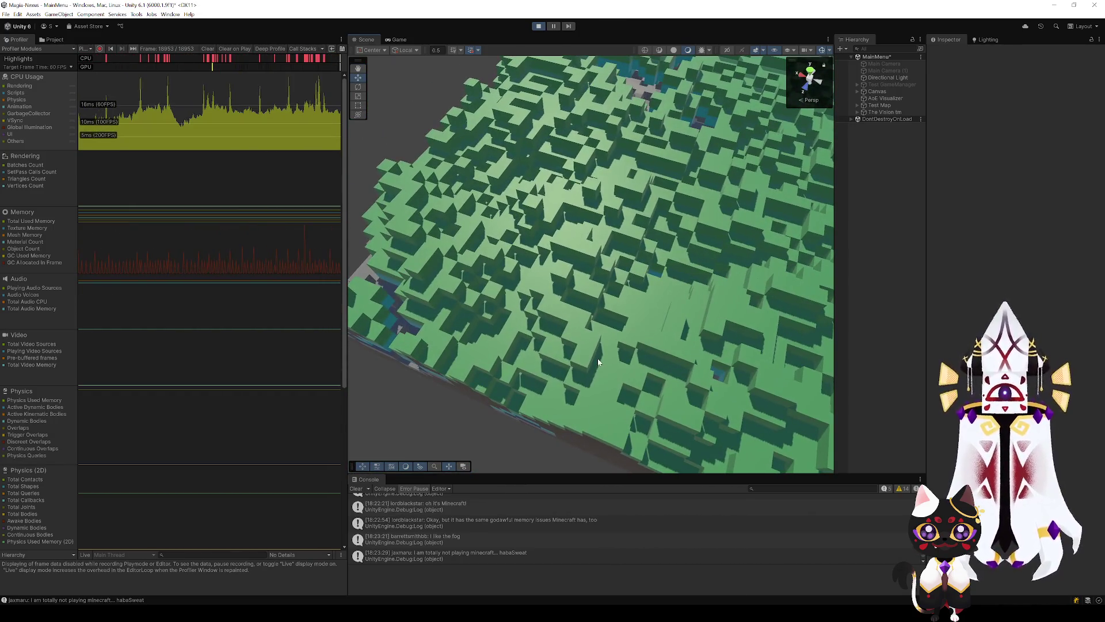
# Frame and select a Surface Ground block of the terrain up close.
pyautogui.press('f')
pyautogui.scroll(5, 612, 375)
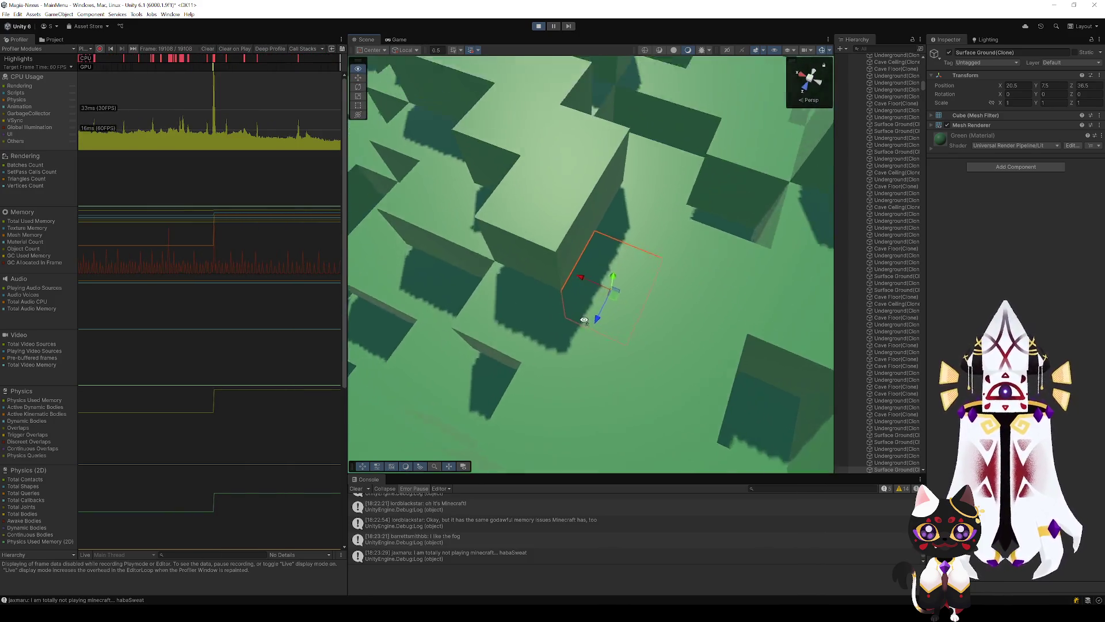
pyautogui.click(556, 271)
pyautogui.scroll(-4, 557, 271)
pyautogui.scroll(-4, 624, 286)
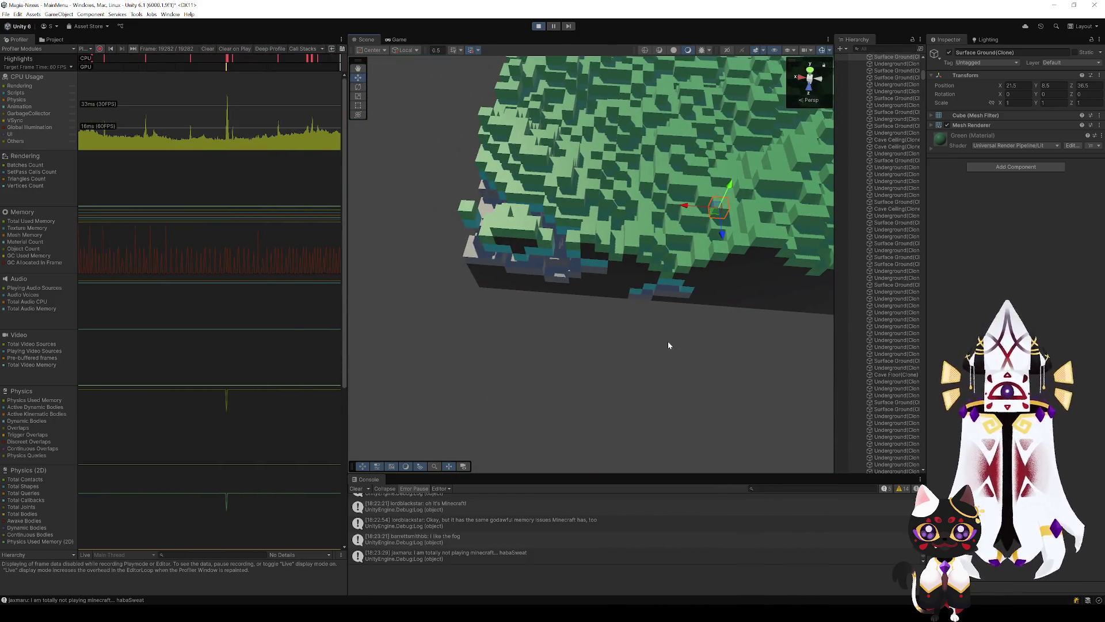
pyautogui.scroll(-3, 873, 280)
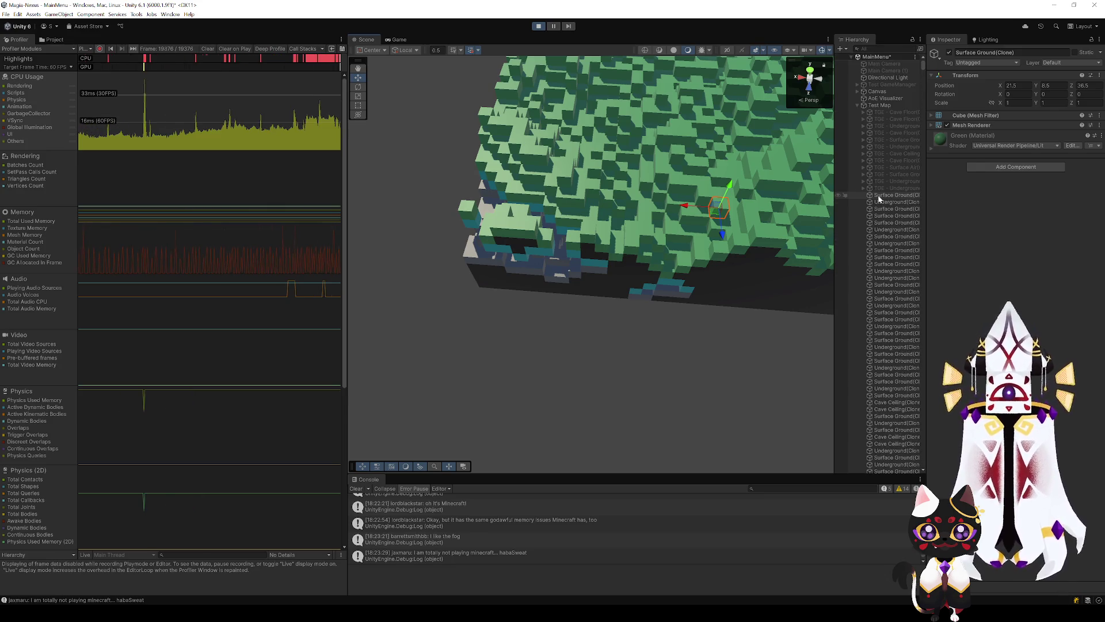
# Check Test Map's 40×10×40 generator size, then deselect and orbit out over the map.
pyautogui.click(857, 106)
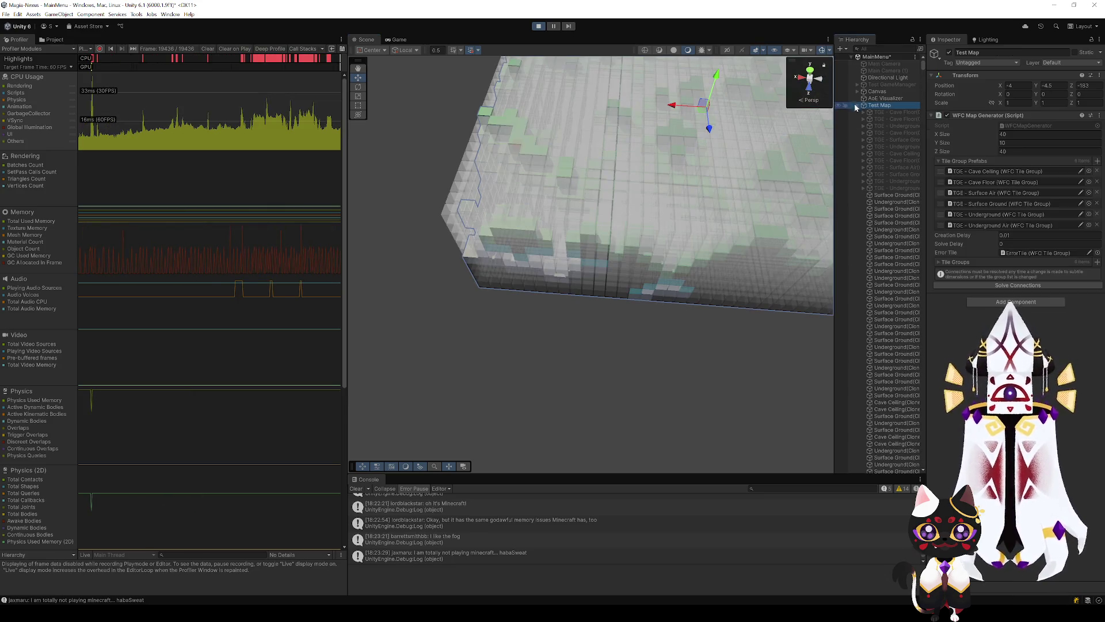
pyautogui.click(667, 344)
pyautogui.moveTo(666, 344); pyautogui.dragTo(661, 317)
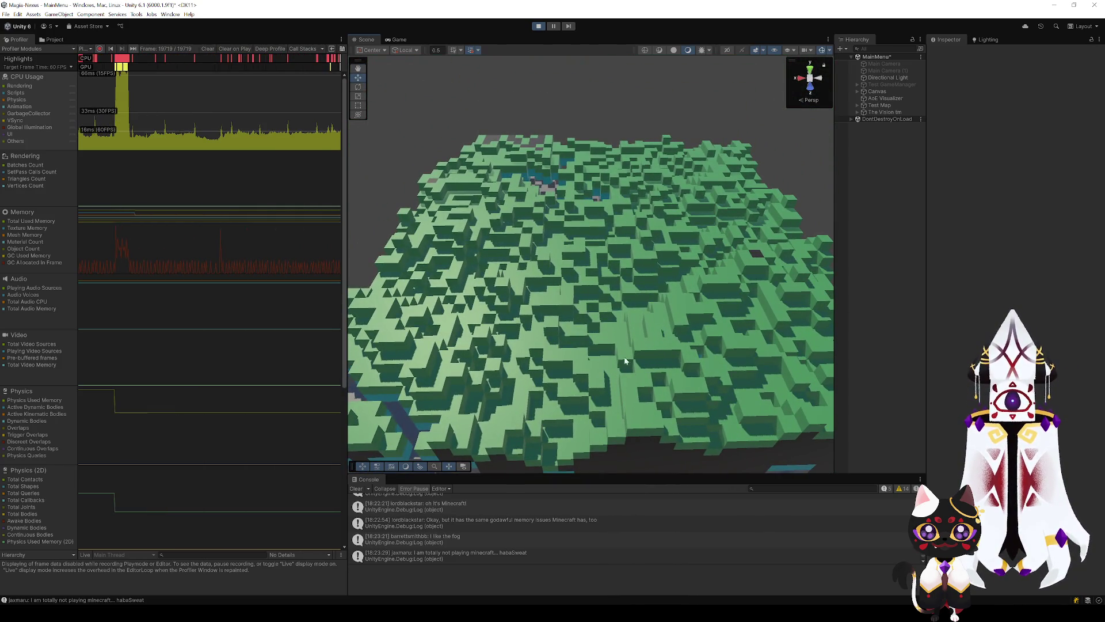
pyautogui.moveTo(626, 361)
pyautogui.mouseDown()
pyautogui.moveTo(438, 311)
pyautogui.moveTo(638, 336)
pyautogui.moveTo(681, 211)
pyautogui.moveTo(586, 222)
pyautogui.mouseUp()
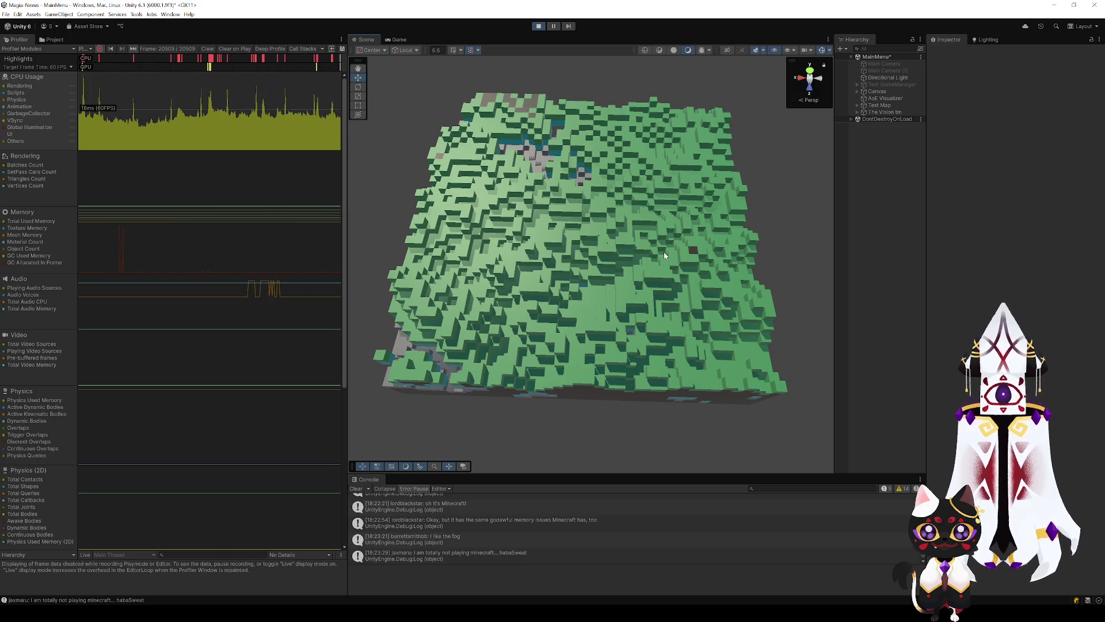
pyautogui.moveTo(664, 251)
pyautogui.mouseDown()
pyautogui.moveTo(747, 229)
pyautogui.moveTo(503, 257)
pyautogui.mouseUp()
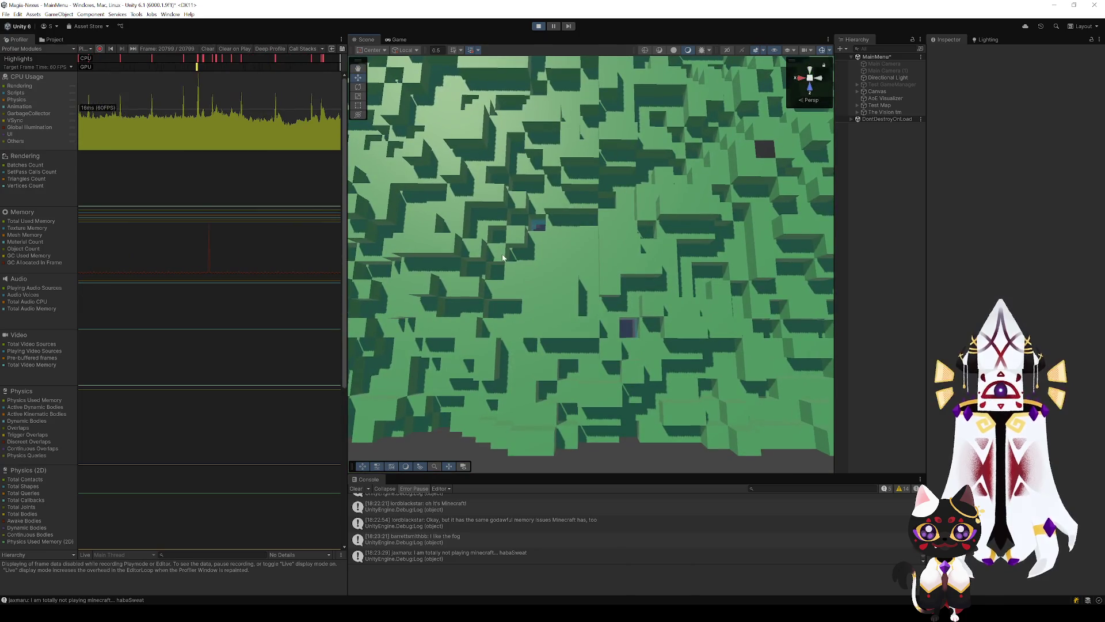
pyautogui.moveTo(685, 260); pyautogui.dragTo(731, 194)
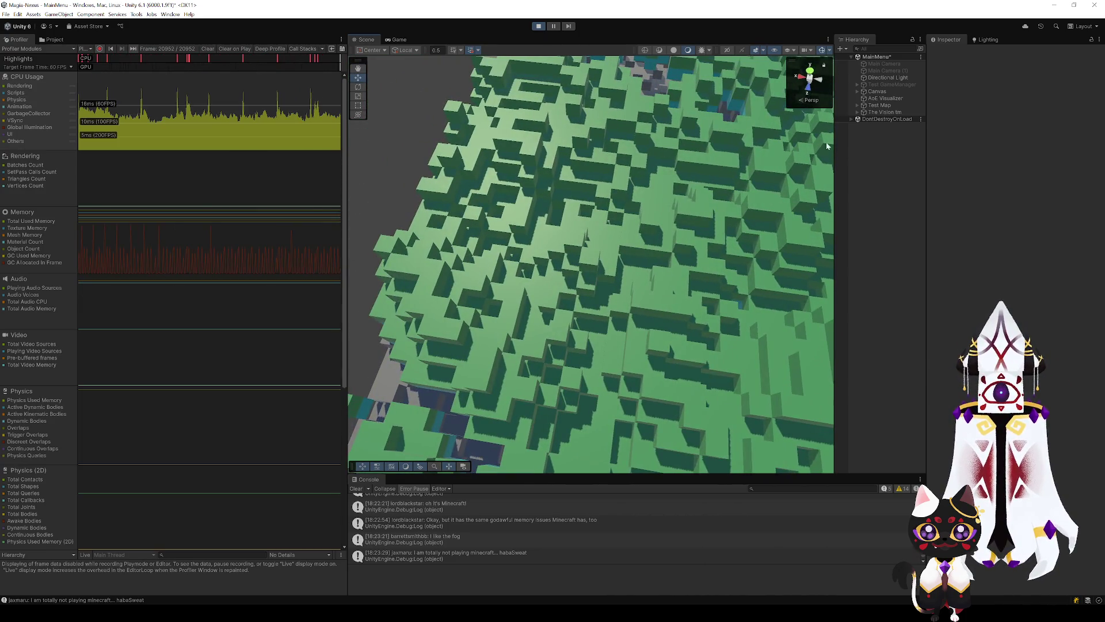
pyautogui.moveTo(792, 286)
pyautogui.mouseDown()
pyautogui.moveTo(676, 200)
pyautogui.moveTo(730, 144)
pyautogui.moveTo(750, 179)
pyautogui.mouseUp()
pyautogui.scroll(3, 754, 167)
pyautogui.scroll(3, 743, 172)
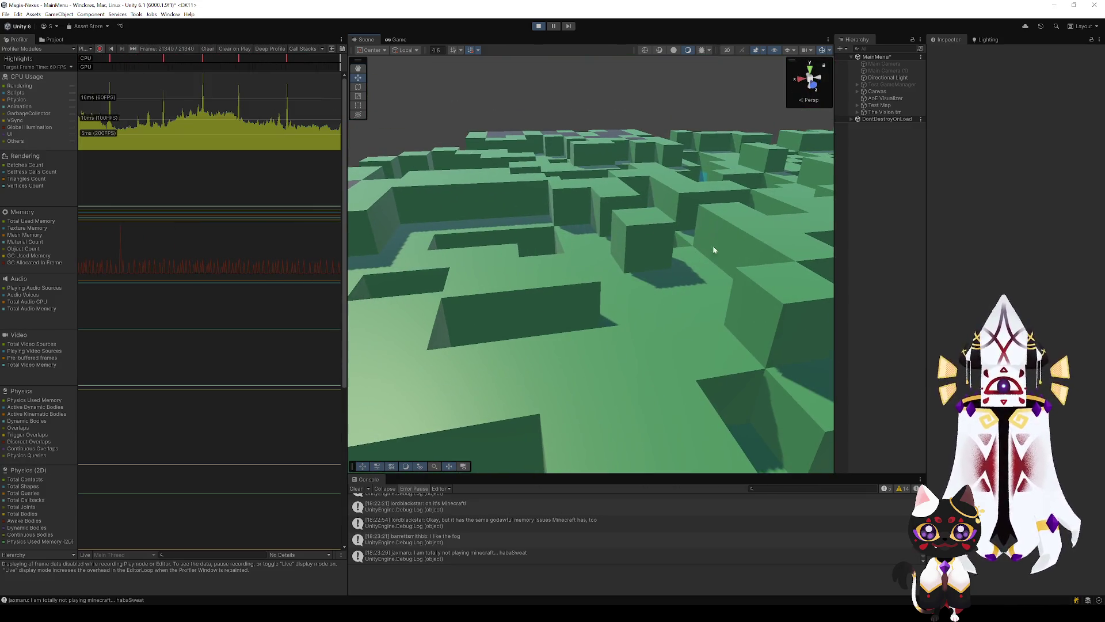
pyautogui.scroll(3, 691, 248)
pyautogui.scroll(3, 646, 249)
pyautogui.scroll(2, 610, 247)
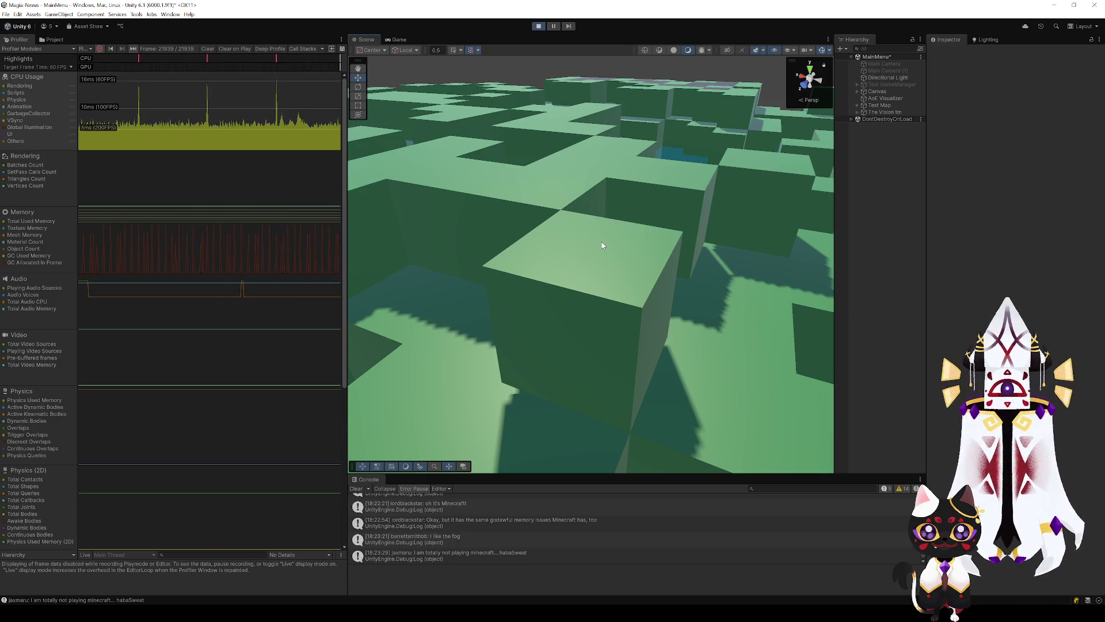
pyautogui.moveTo(549, 252)
pyautogui.mouseDown()
pyautogui.moveTo(612, 234)
pyautogui.moveTo(310, 364)
pyautogui.moveTo(400, 281)
pyautogui.moveTo(460, 277)
pyautogui.mouseUp()
pyautogui.scroll(-5, 310, 365)
pyautogui.scroll(-3, 593, 283)
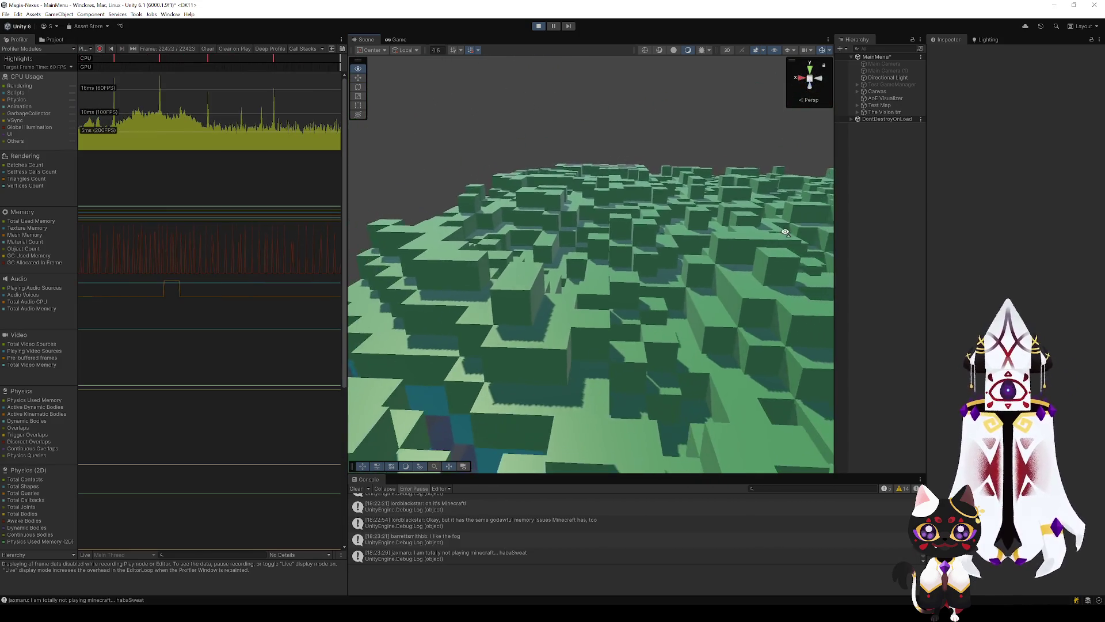
pyautogui.moveTo(593, 283)
pyautogui.mouseDown()
pyautogui.moveTo(738, 197)
pyautogui.moveTo(664, 281)
pyautogui.mouseUp()
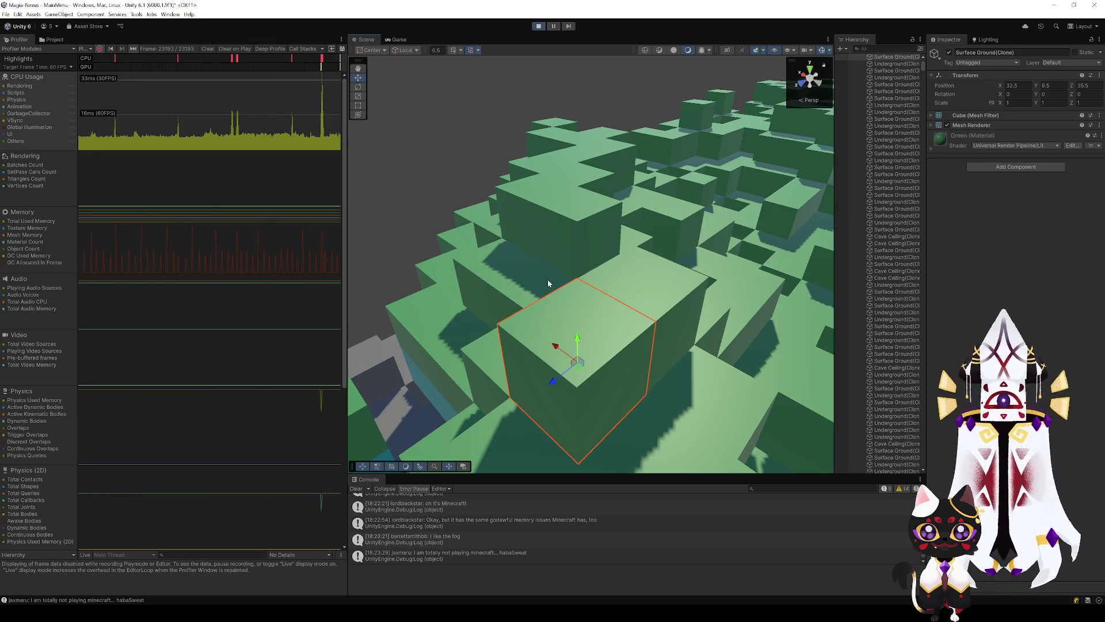
# Orbit and zoom around a chosen terrain block, bringing it to the view centre.
pyautogui.scroll(-5, 655, 214)
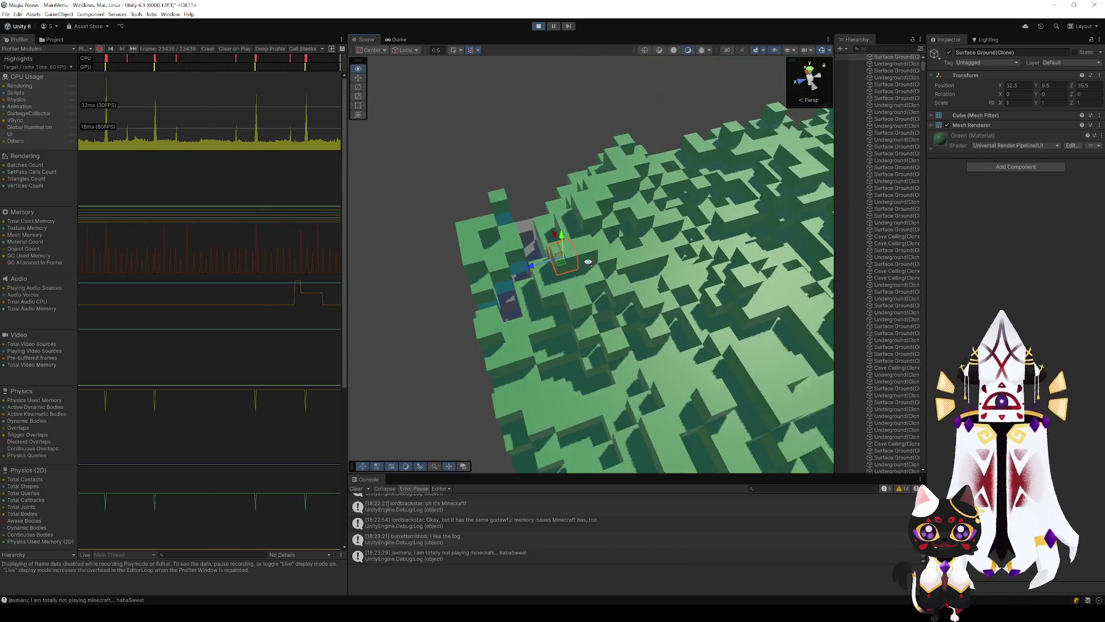
pyautogui.moveTo(655, 214); pyautogui.dragTo(550, 328)
pyautogui.scroll(3, 550, 327)
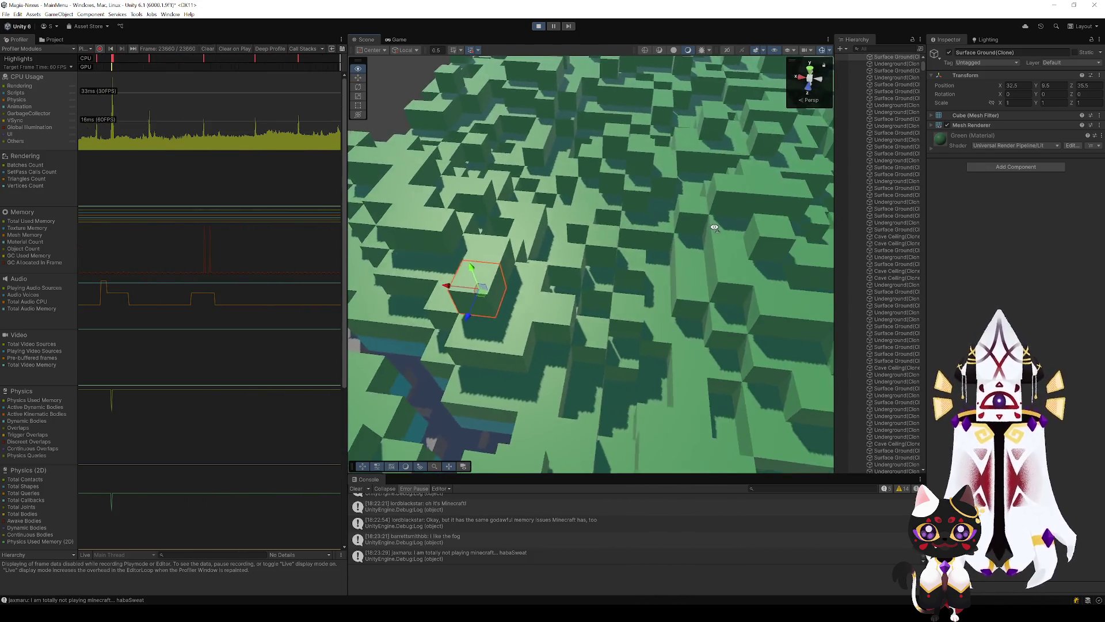
pyautogui.scroll(3, 550, 328)
pyautogui.moveTo(550, 327)
pyautogui.mouseDown()
pyautogui.moveTo(707, 222)
pyautogui.moveTo(536, 196)
pyautogui.mouseUp()
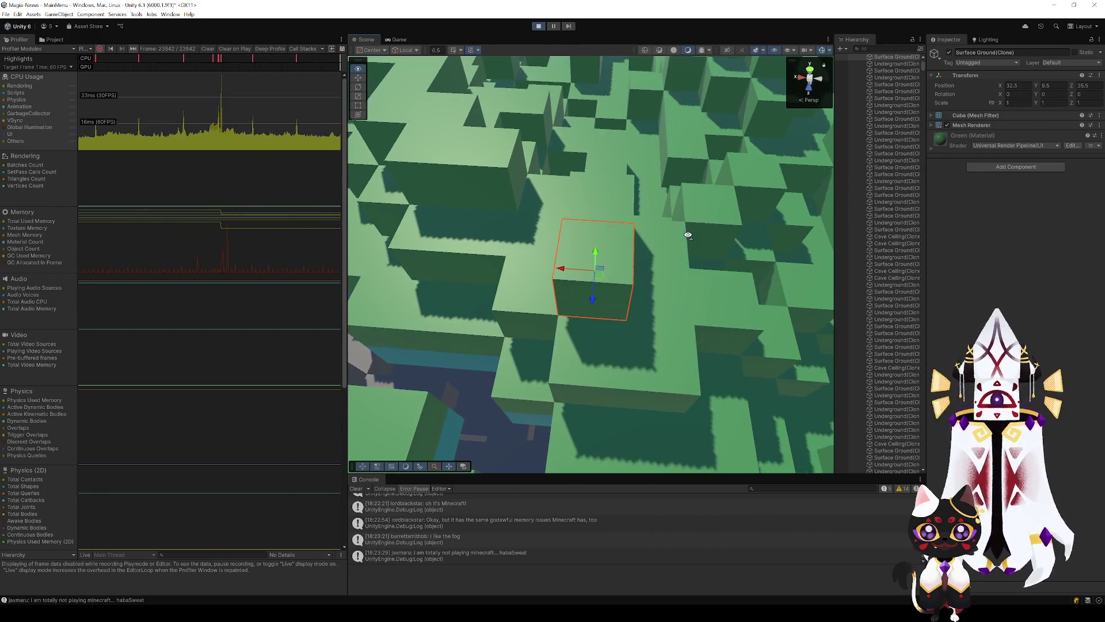
pyautogui.scroll(-3, 536, 197)
pyautogui.scroll(-5, 536, 197)
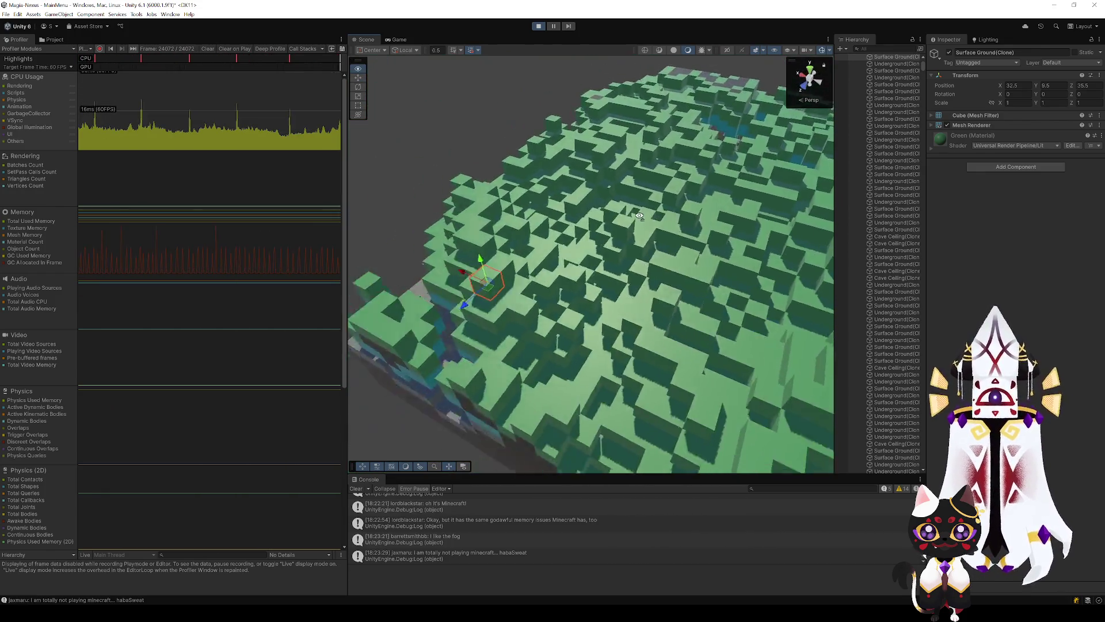
# Orbit out to wide and distant low-angle views of the whole voxel terrain.
pyautogui.moveTo(537, 197)
pyautogui.mouseDown()
pyautogui.moveTo(824, 221)
pyautogui.moveTo(596, 264)
pyautogui.mouseUp()
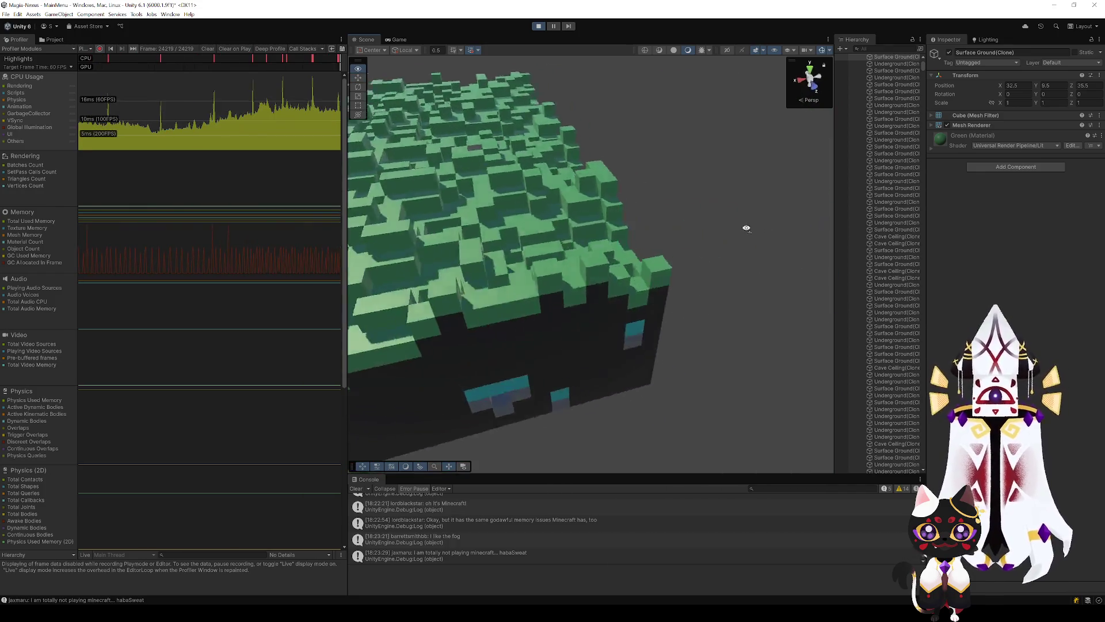
pyautogui.scroll(3, 596, 263)
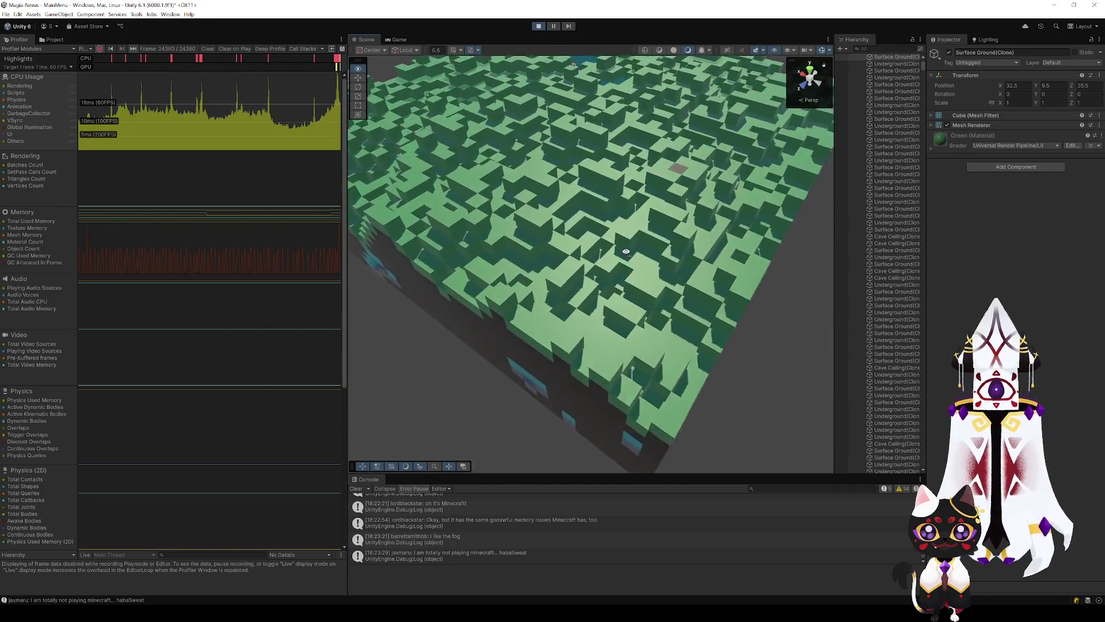
pyautogui.scroll(3, 446, 248)
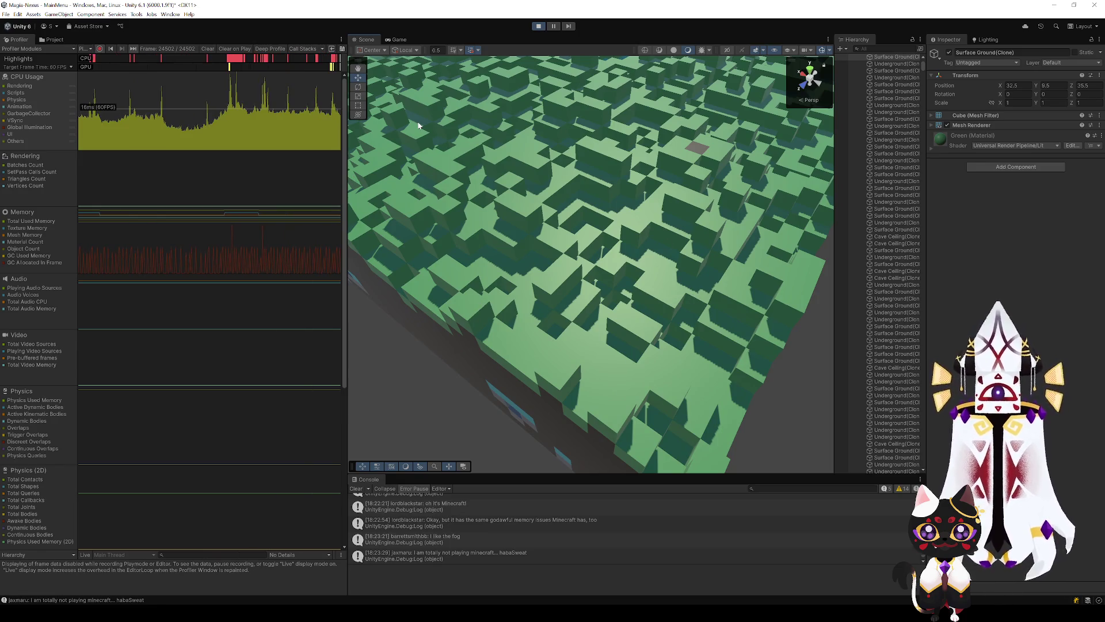
pyautogui.scroll(-3, 419, 125)
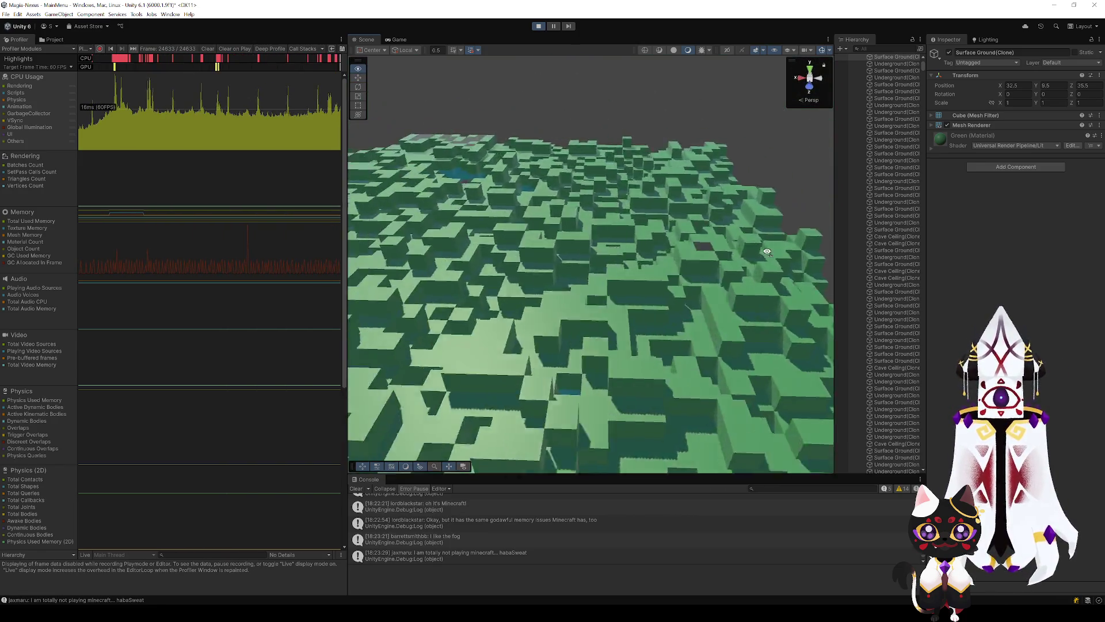
pyautogui.moveTo(419, 125); pyautogui.dragTo(801, 244)
pyautogui.scroll(2, 801, 244)
pyautogui.scroll(3, 800, 246)
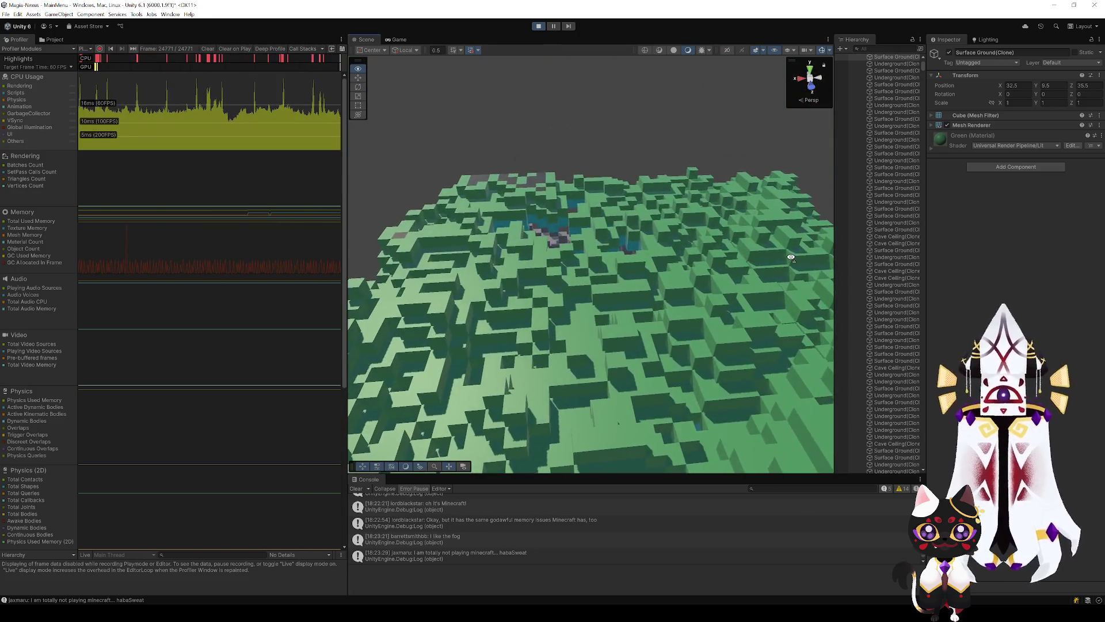
pyautogui.scroll(3, 794, 251)
pyautogui.scroll(2, 784, 257)
pyautogui.scroll(-3, 794, 252)
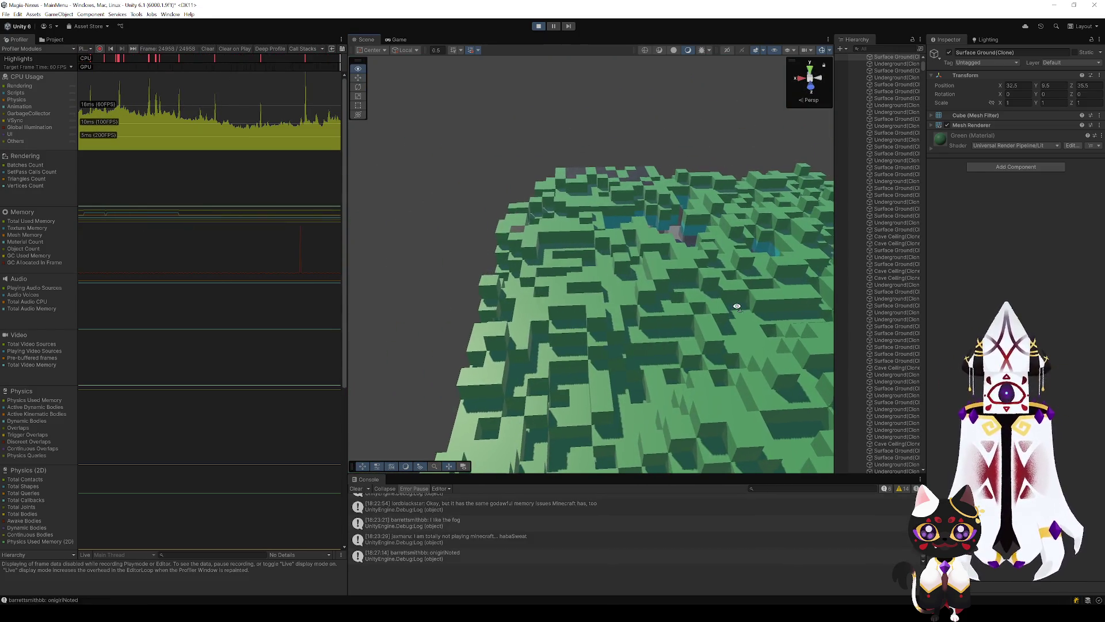
pyautogui.scroll(2, 737, 306)
pyautogui.scroll(2, 734, 304)
pyautogui.scroll(3, 728, 299)
pyautogui.scroll(-2, 724, 296)
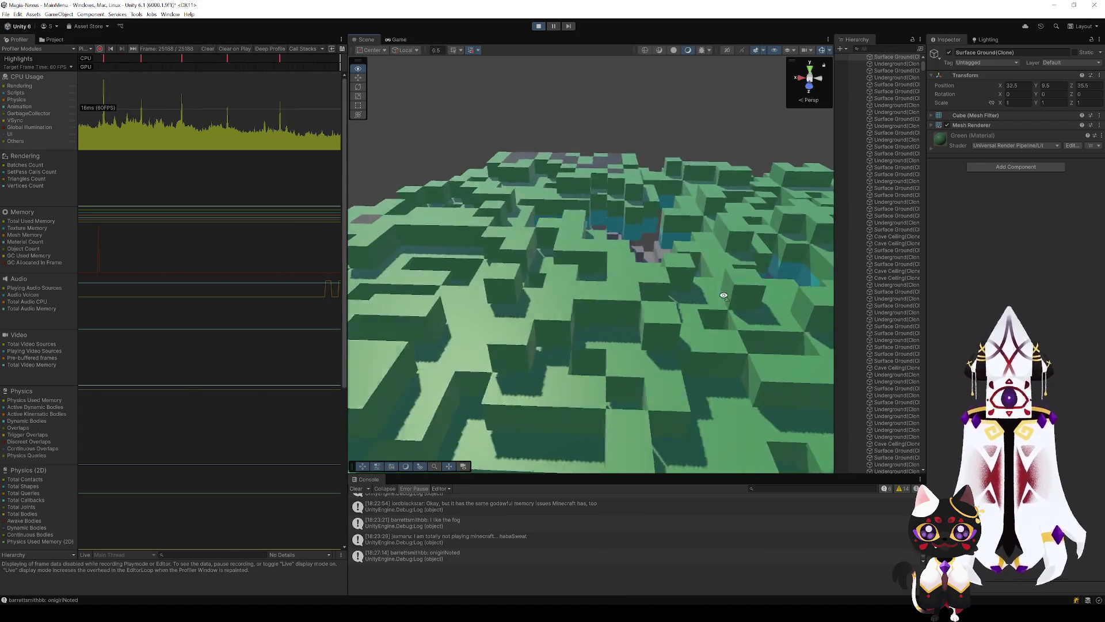
pyautogui.scroll(-2, 679, 302)
pyautogui.scroll(-2, 633, 305)
pyautogui.scroll(-2, 553, 293)
pyautogui.scroll(-2, 585, 247)
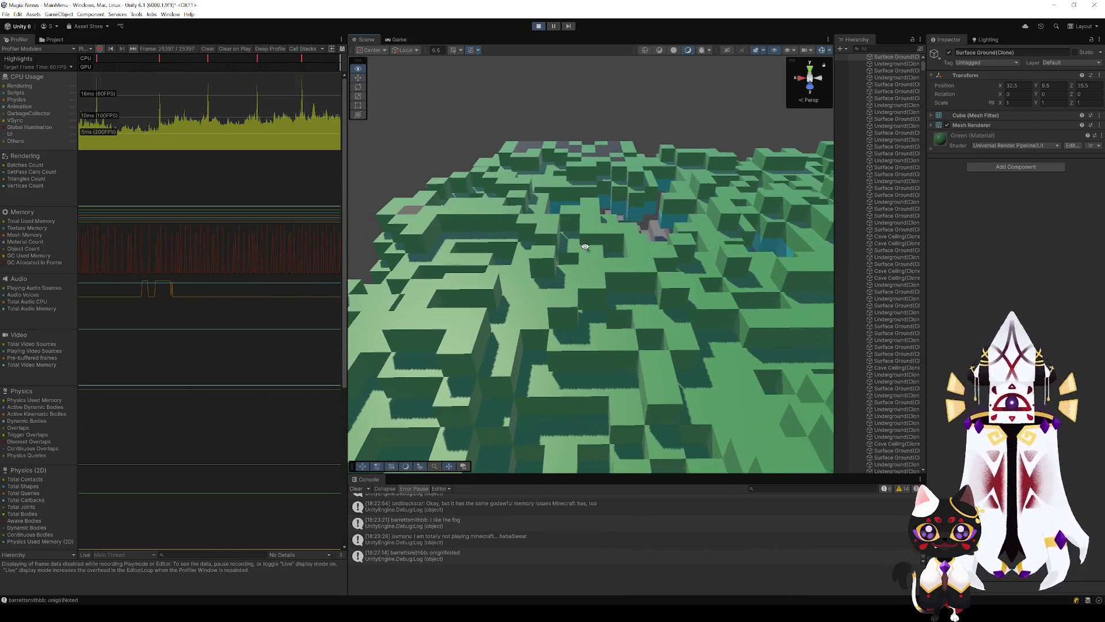
pyautogui.scroll(3, 582, 254)
pyautogui.scroll(-3, 579, 273)
pyautogui.scroll(1, 559, 374)
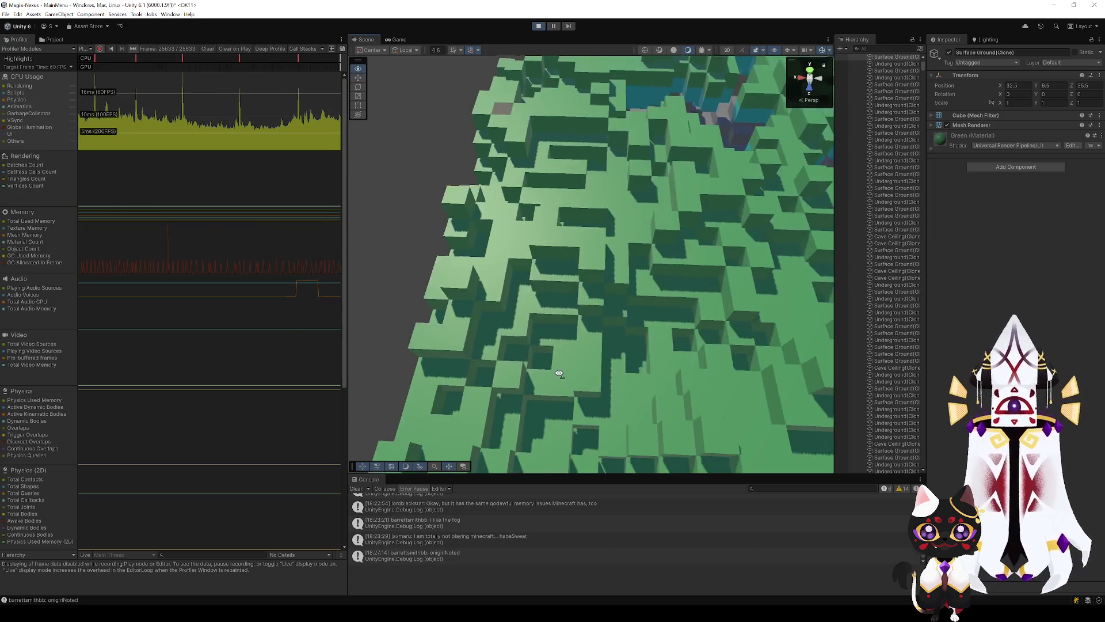
pyautogui.scroll(-3, 559, 374)
pyautogui.scroll(-2, 559, 375)
# Tilt the view across the terrain surface, then orbit to a steeper overhead angle.
pyautogui.moveTo(559, 374); pyautogui.dragTo(478, 420)
pyautogui.scroll(5, 539, 360)
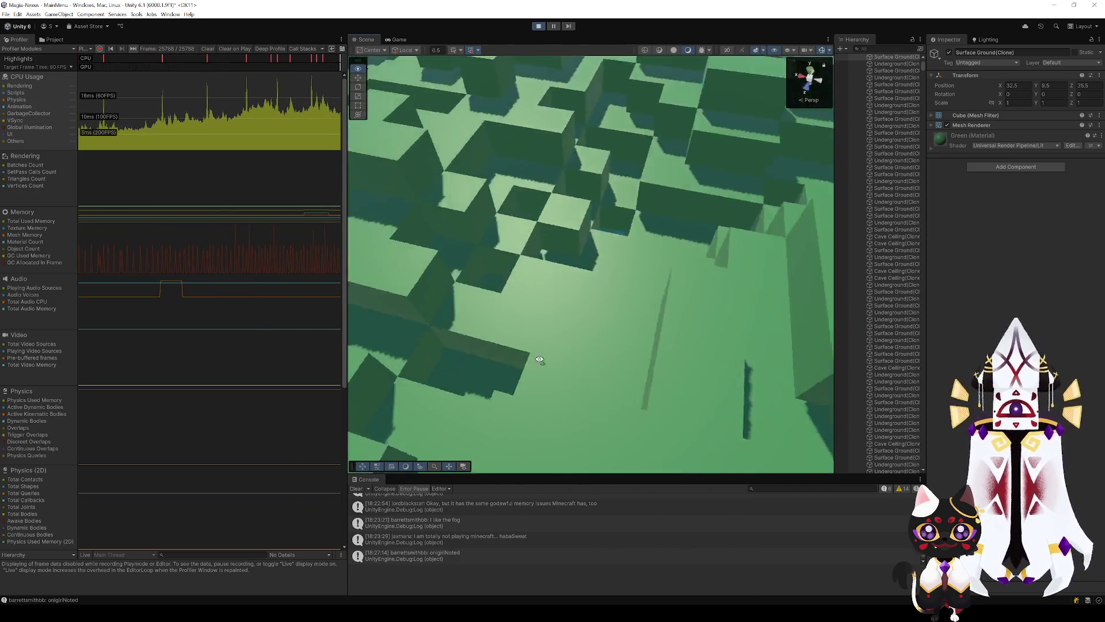
pyautogui.scroll(-5, 539, 360)
pyautogui.scroll(-2, 566, 248)
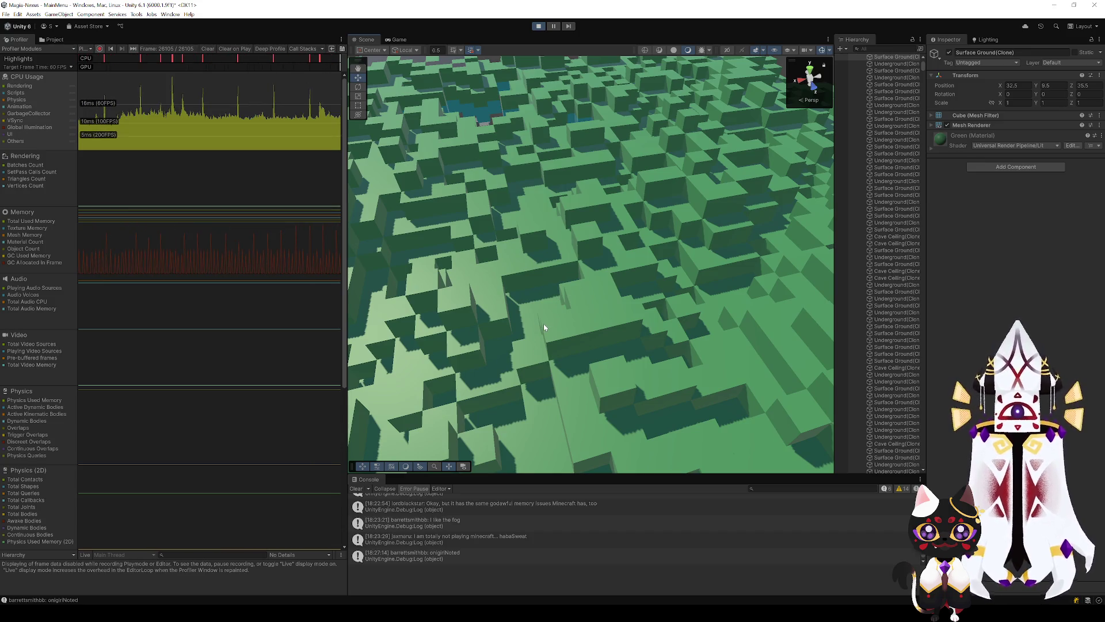
pyautogui.moveTo(544, 326)
pyautogui.mouseDown()
pyautogui.moveTo(472, 307)
pyautogui.moveTo(531, 290)
pyautogui.mouseUp()
pyautogui.scroll(-3, 472, 308)
pyautogui.scroll(-3, 531, 289)
pyautogui.scroll(2, 530, 290)
pyautogui.scroll(2, 530, 289)
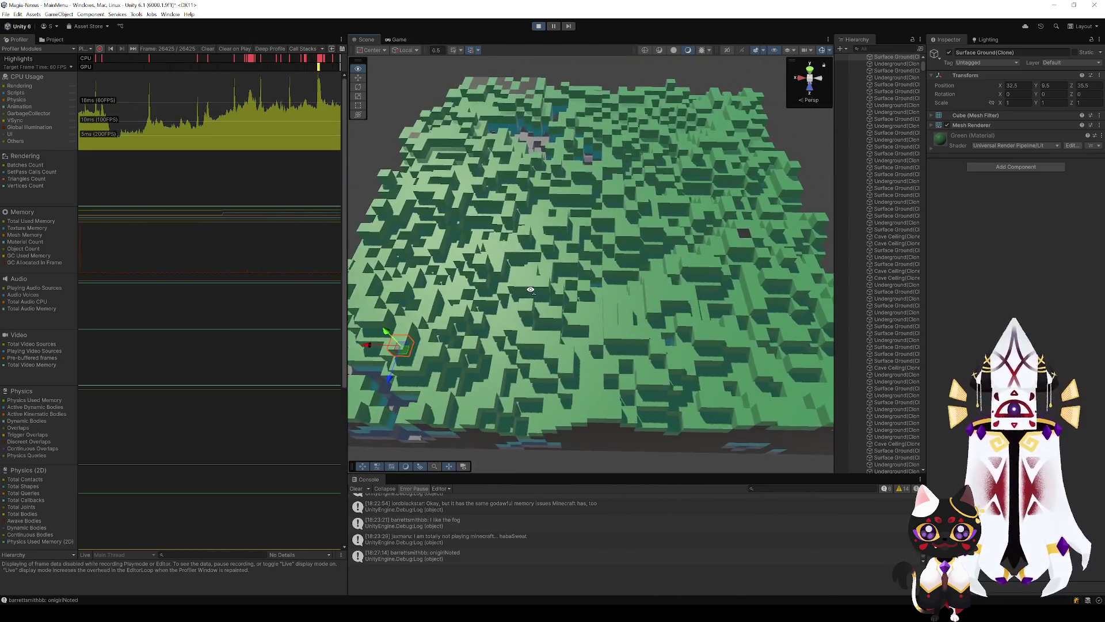
pyautogui.scroll(2, 530, 290)
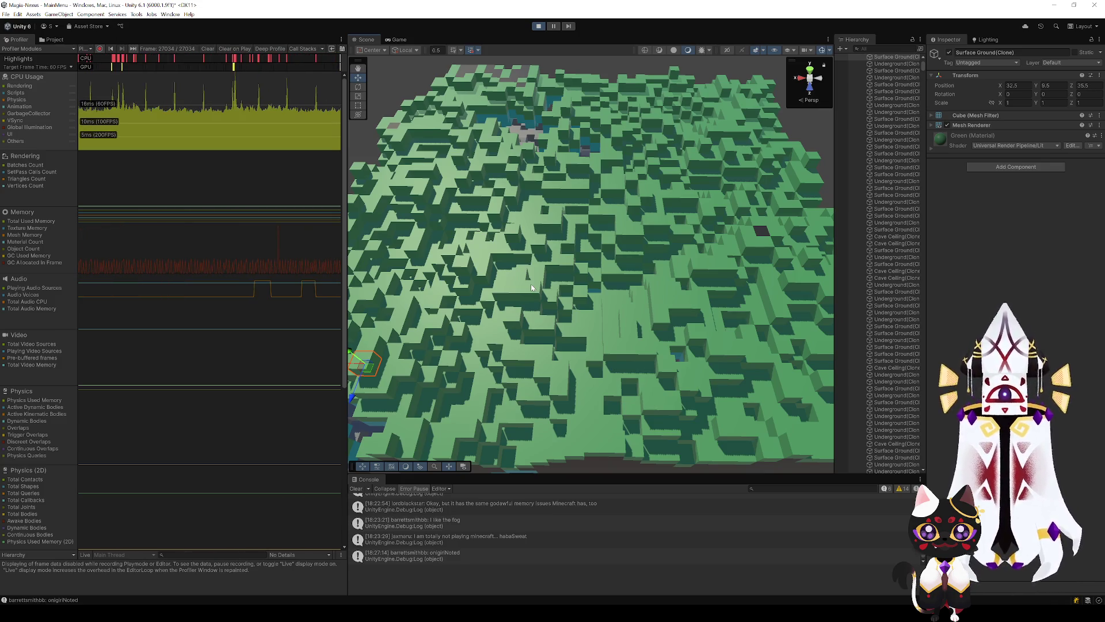
pyautogui.scroll(-3, 643, 281)
pyautogui.scroll(-3, 643, 281)
pyautogui.scroll(-3, 643, 282)
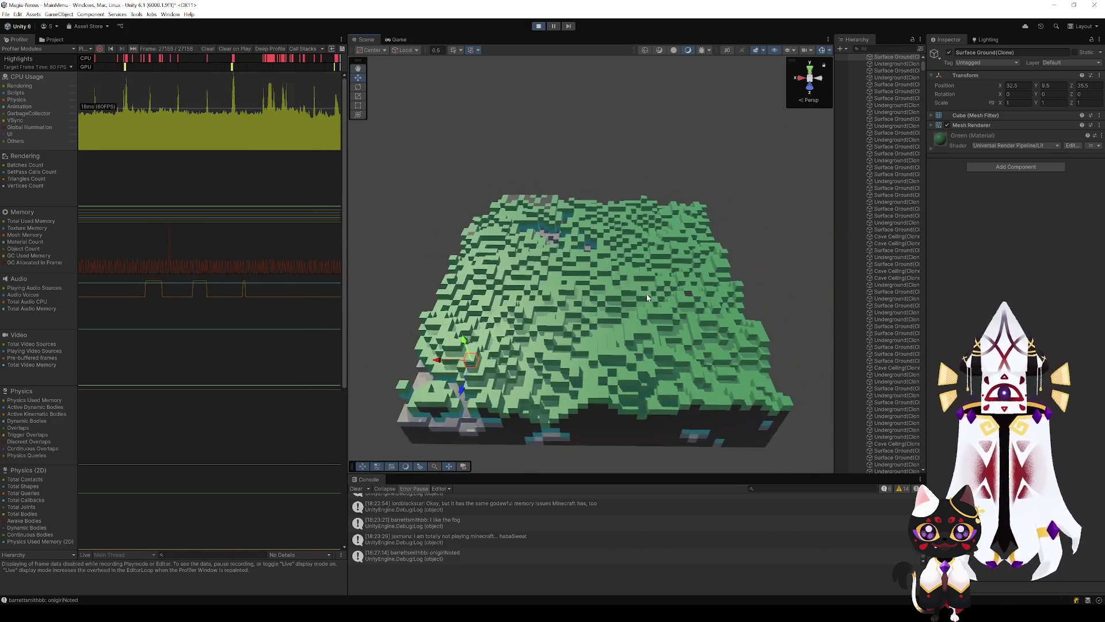
pyautogui.scroll(-2, 741, 413)
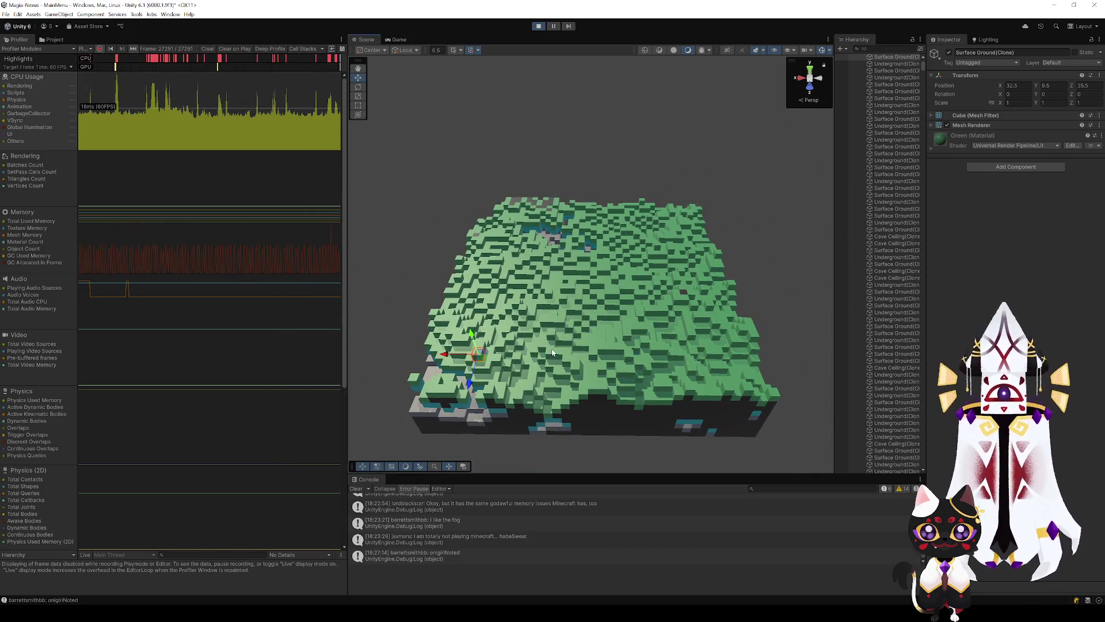
pyautogui.scroll(3, 553, 352)
# Move in close over the terrain and pan along to its side wall of dark underground layers.
pyautogui.moveTo(553, 353); pyautogui.dragTo(551, 348)
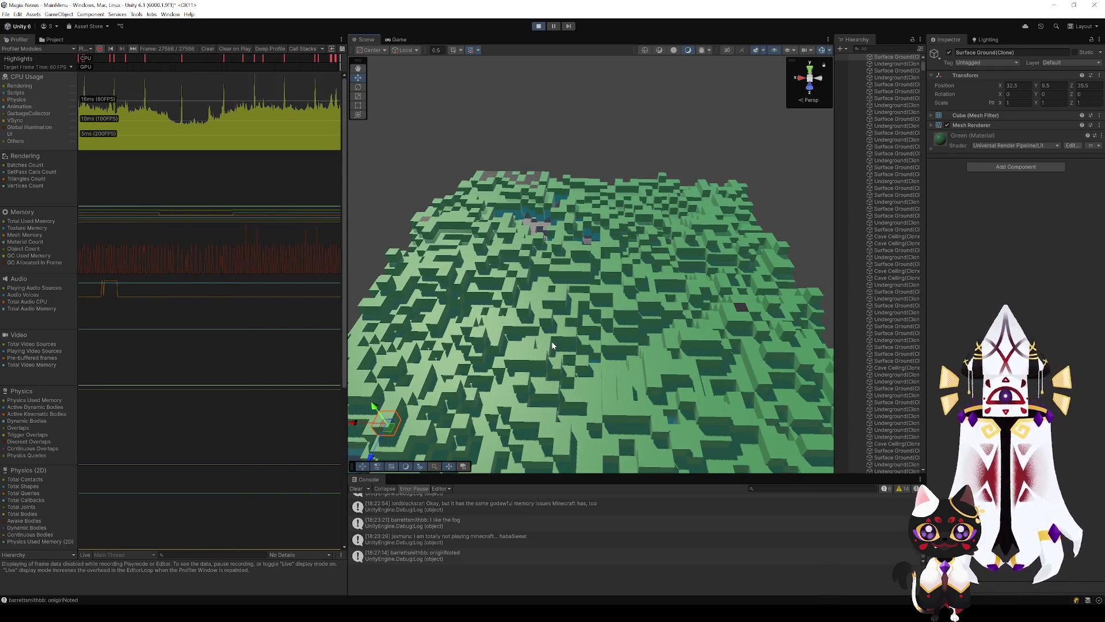
pyautogui.scroll(-2, 554, 350)
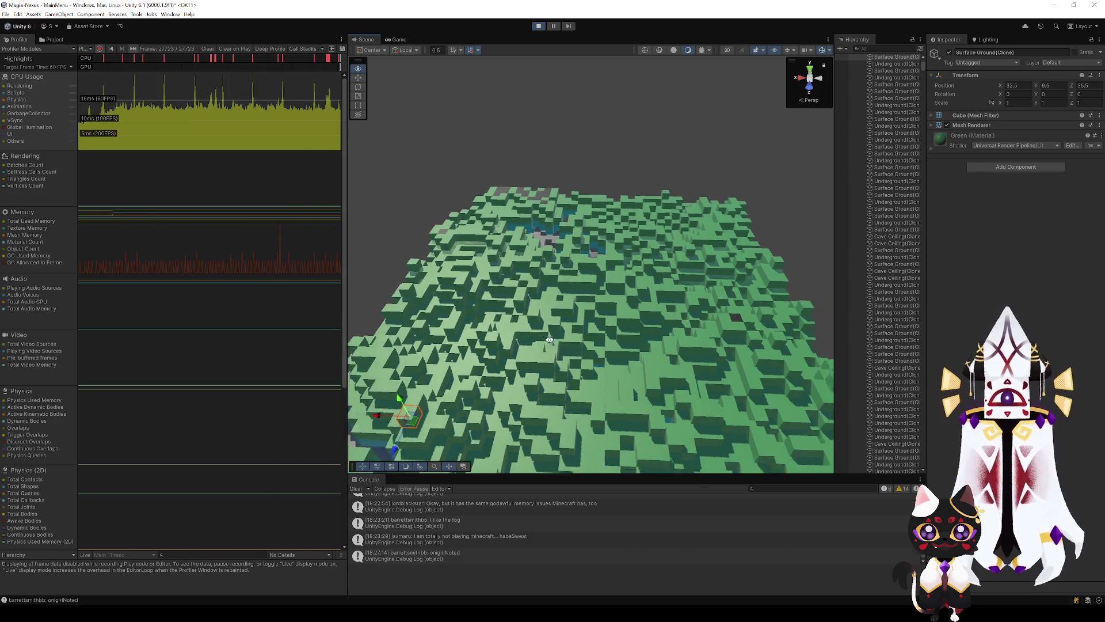
pyautogui.scroll(-3, 555, 350)
pyautogui.scroll(2, 553, 339)
pyautogui.scroll(4, 551, 334)
pyautogui.moveTo(551, 334); pyautogui.dragTo(550, 329)
pyautogui.scroll(2, 549, 329)
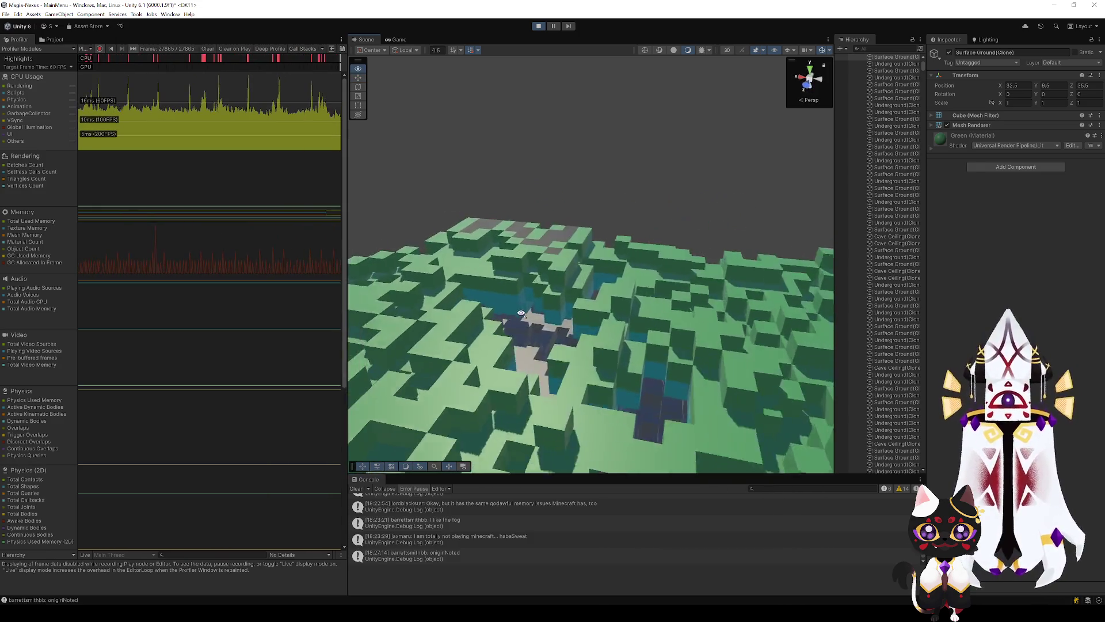
pyautogui.scroll(3, 544, 334)
pyautogui.scroll(3, 535, 342)
pyautogui.scroll(2, 522, 352)
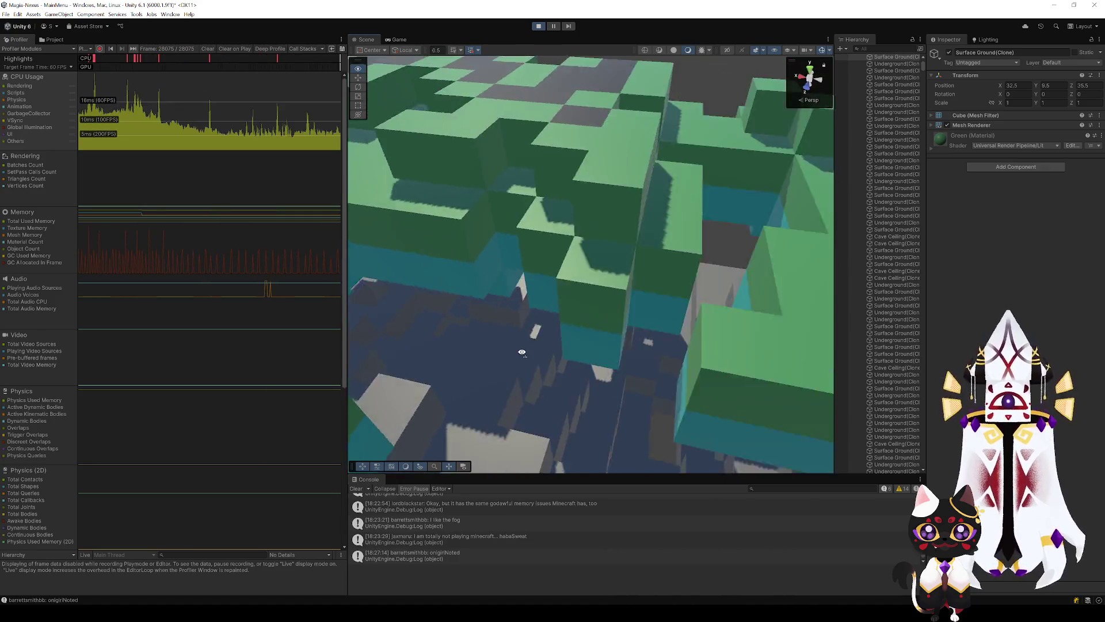
pyautogui.scroll(-4, 521, 352)
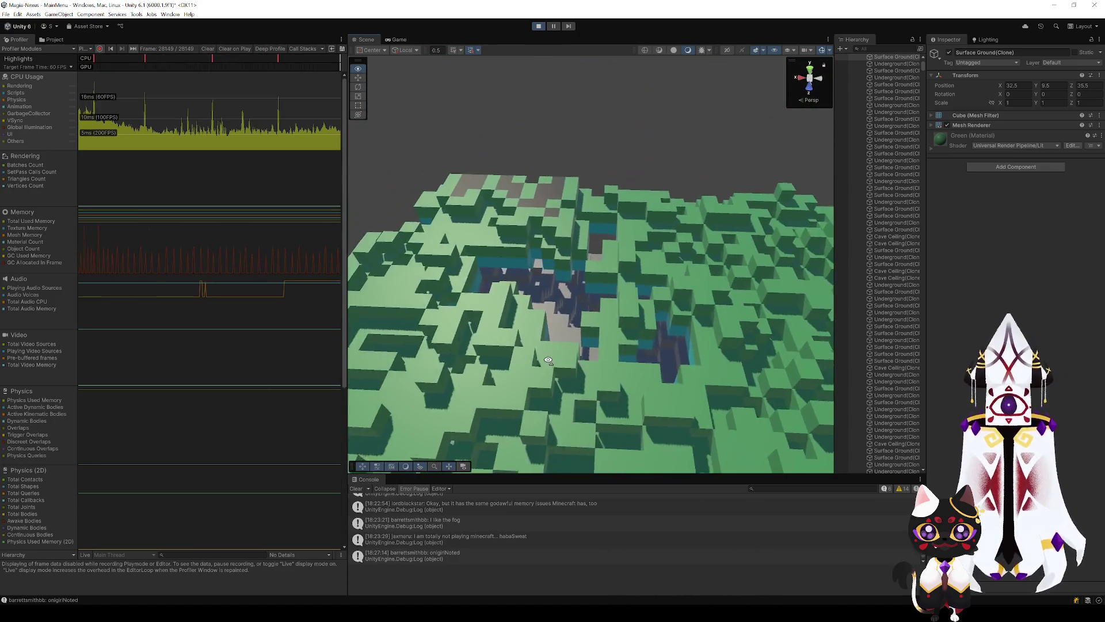
pyautogui.scroll(-3, 535, 357)
pyautogui.scroll(-1, 549, 362)
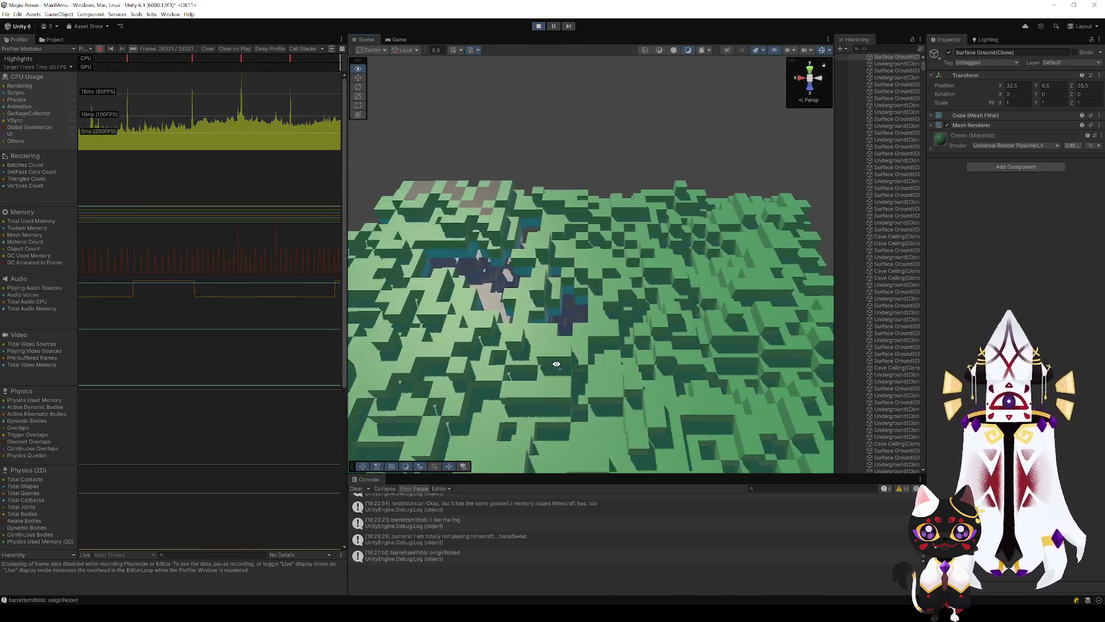
pyautogui.scroll(-3, 556, 364)
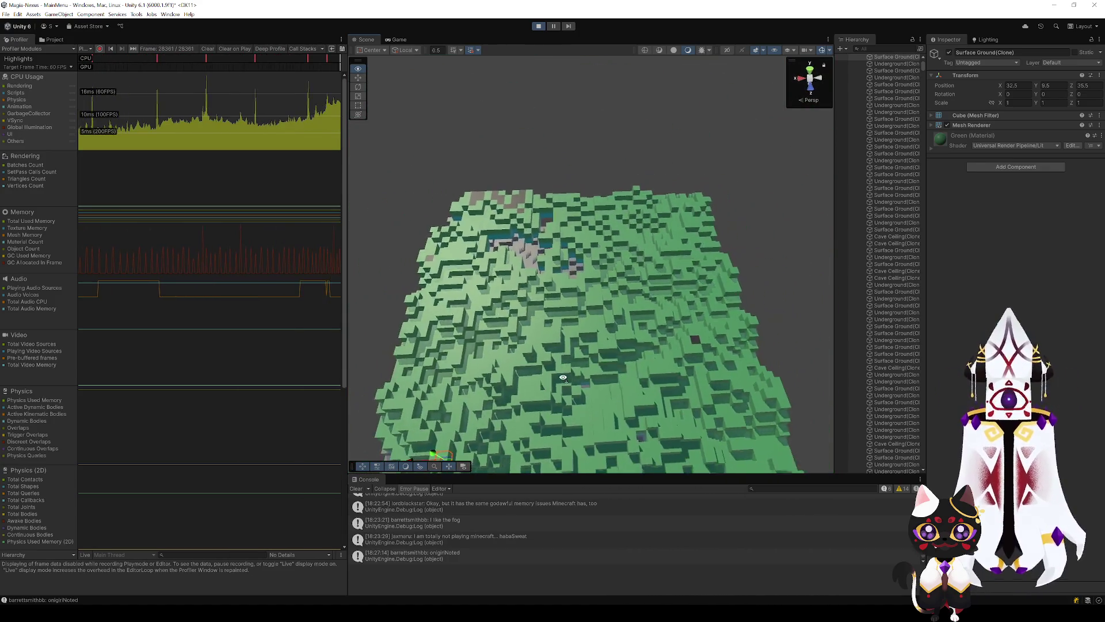
pyautogui.scroll(-2, 558, 380)
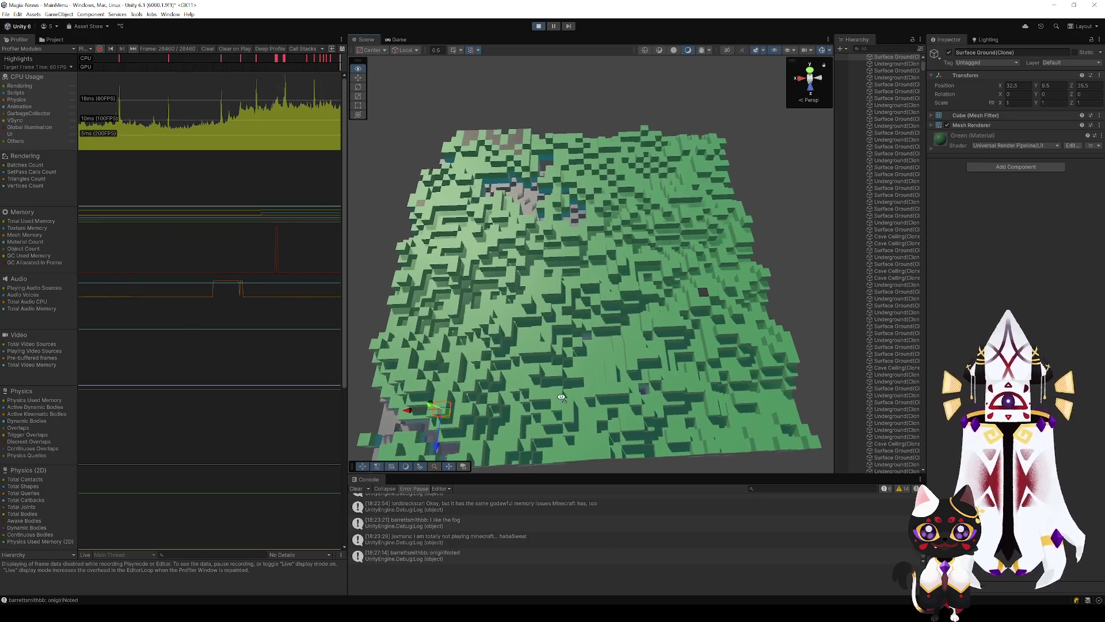
pyautogui.scroll(1, 559, 393)
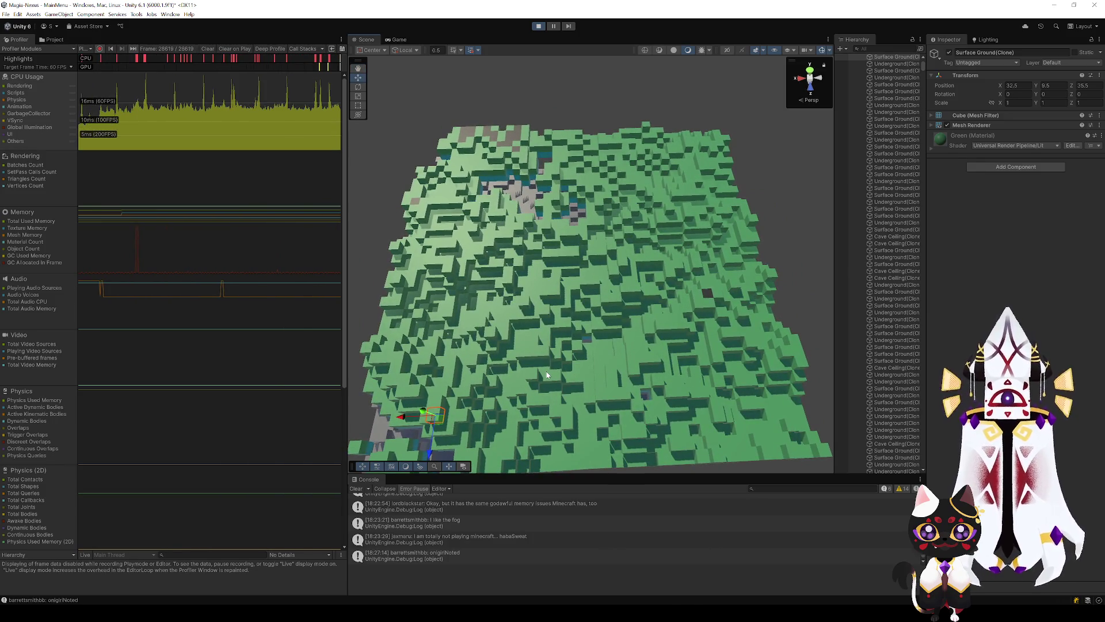
pyautogui.press('d')
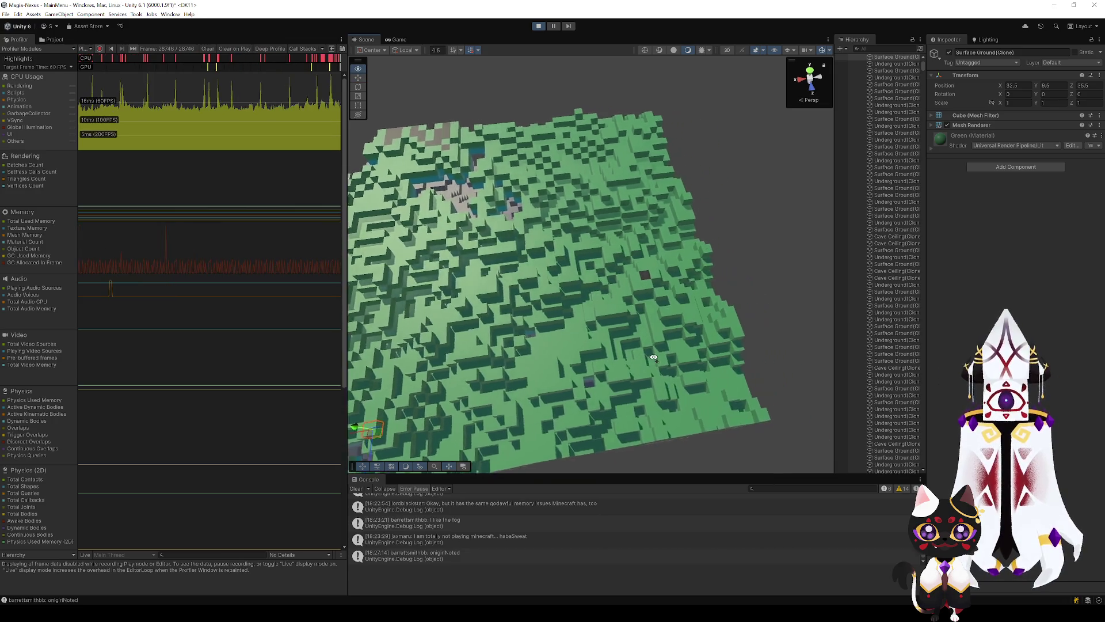
pyautogui.moveTo(419, 309); pyautogui.dragTo(517, 365)
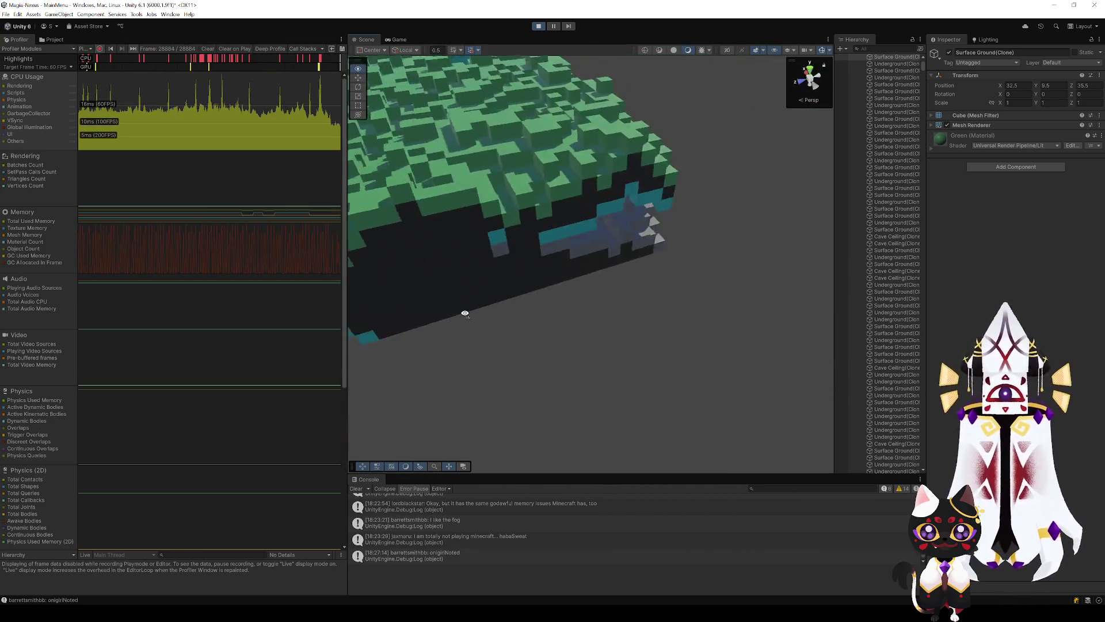
# Fly into the teal cave past the Team VS sign, then rise and turn back to the block.
pyautogui.moveTo(465, 314); pyautogui.dragTo(330, 275)
pyautogui.press('w')
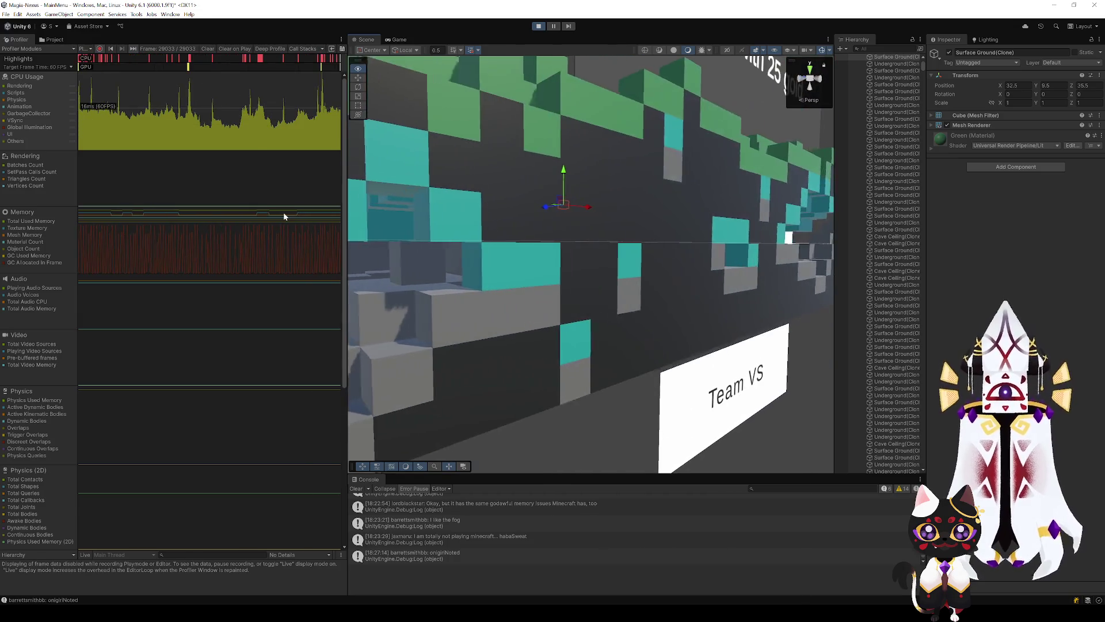
pyautogui.press('w')
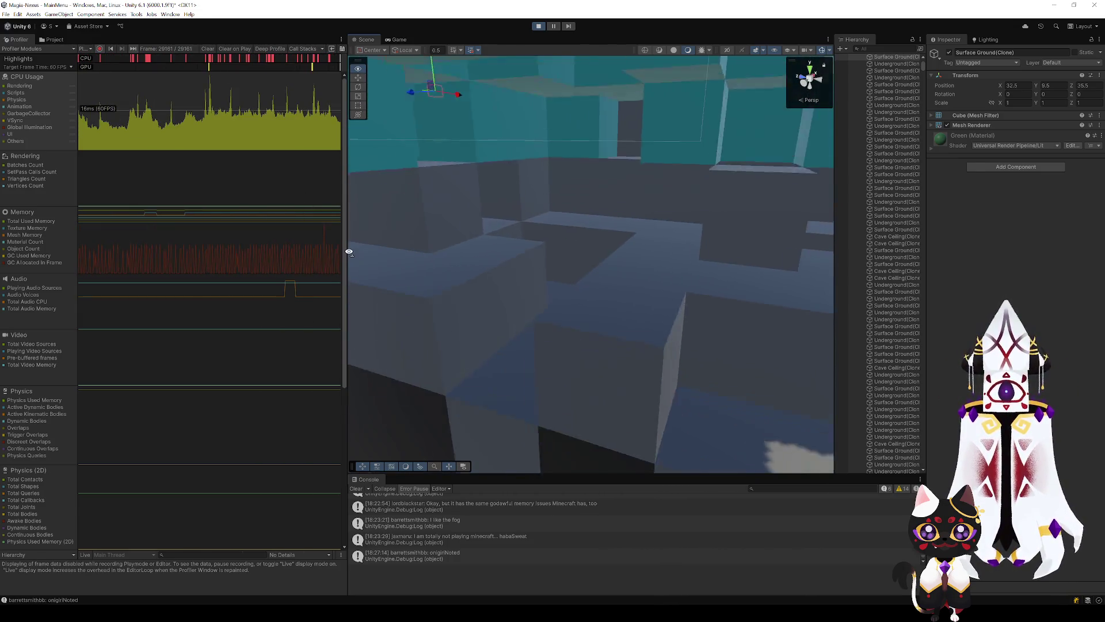
pyautogui.moveTo(349, 251); pyautogui.dragTo(374, 234)
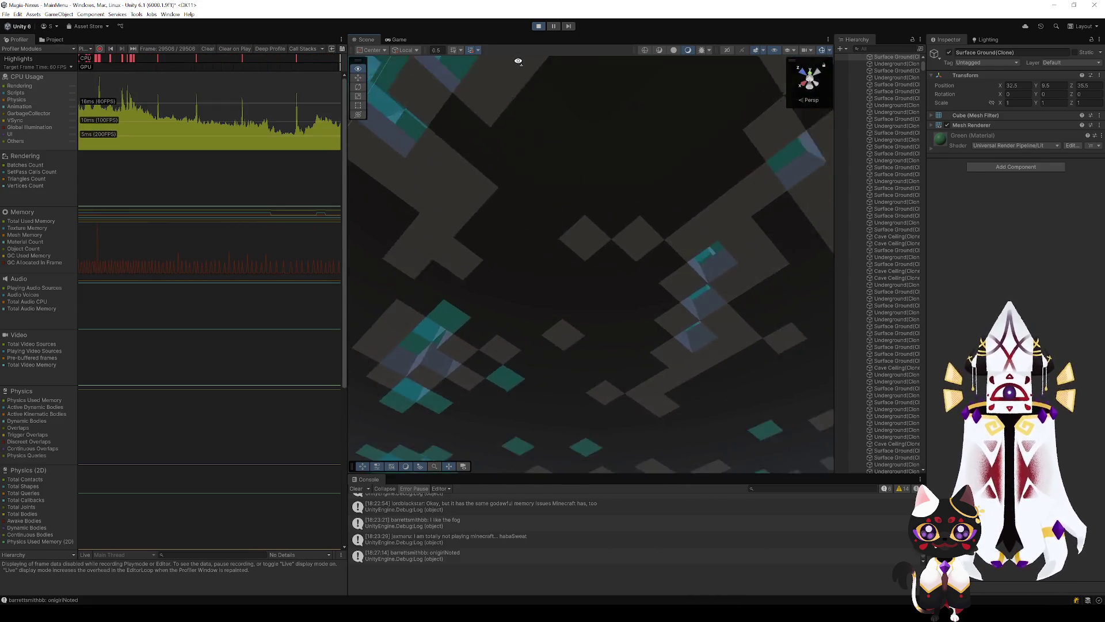
pyautogui.moveTo(414, 314)
pyautogui.mouseDown()
pyautogui.moveTo(668, 49)
pyautogui.moveTo(720, 58)
pyautogui.moveTo(803, 13)
pyautogui.moveTo(768, 138)
pyautogui.mouseUp()
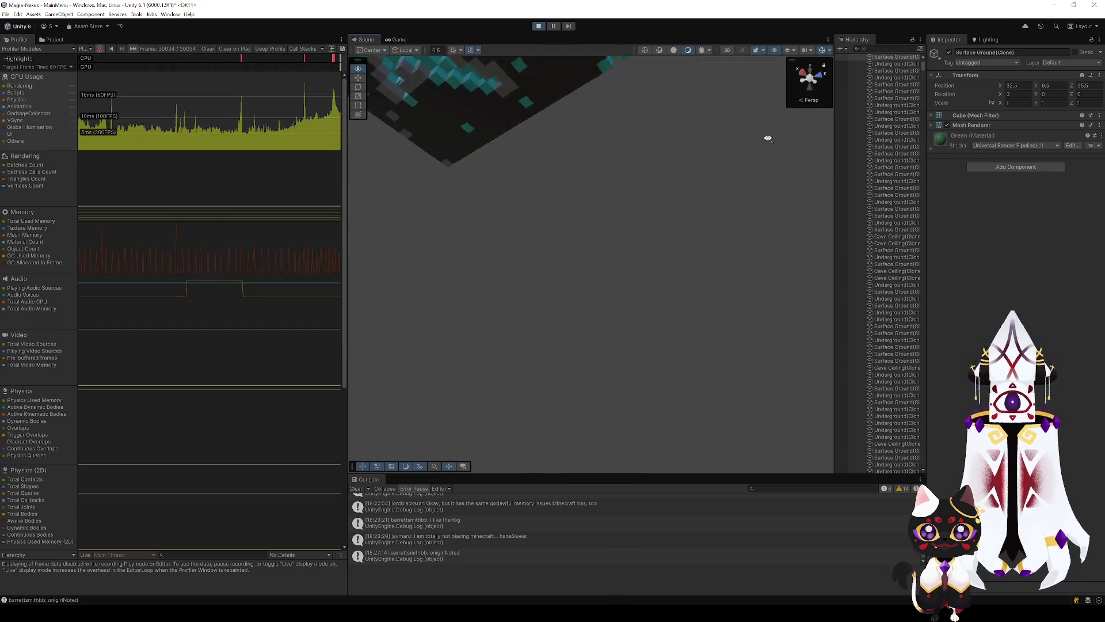
pyautogui.moveTo(678, 202)
pyautogui.mouseDown()
pyautogui.moveTo(705, 48)
pyautogui.moveTo(622, 279)
pyautogui.moveTo(635, 295)
pyautogui.mouseUp()
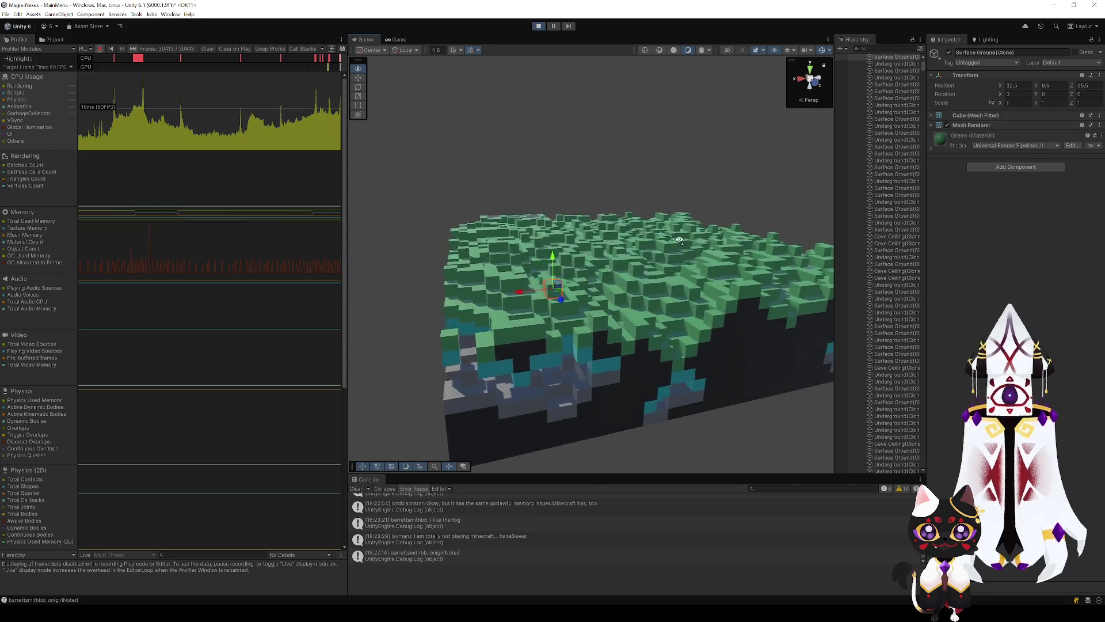
# Fly back and forth over the green voxel surface, ending pulled back on the whole slab.
pyautogui.moveTo(643, 291)
pyautogui.mouseDown()
pyautogui.moveTo(590, 296)
pyautogui.moveTo(596, 284)
pyautogui.mouseUp()
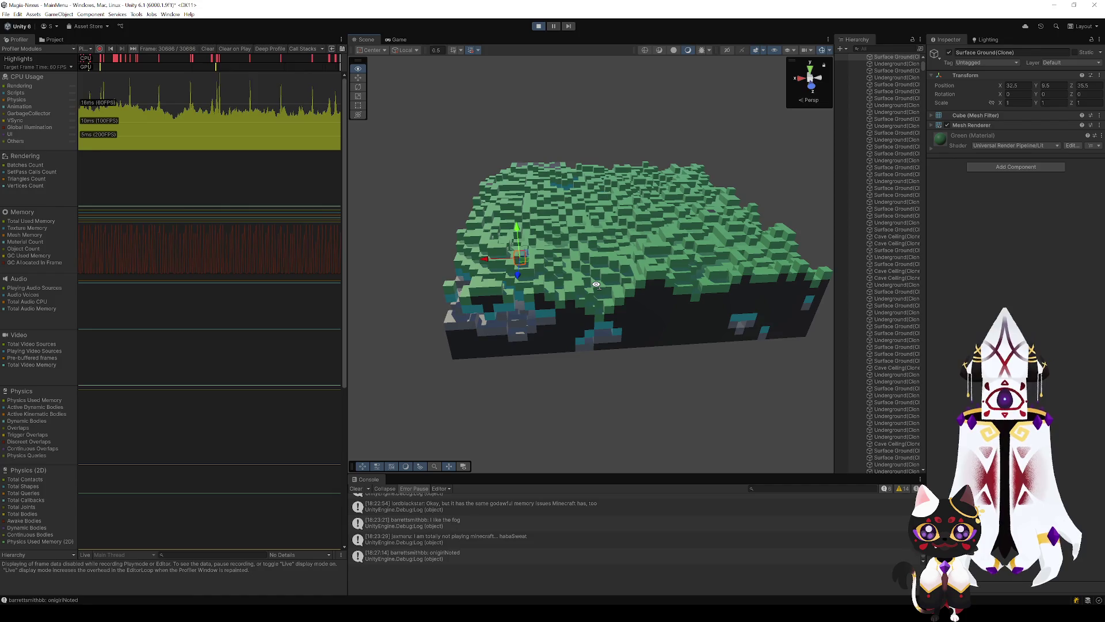
pyautogui.press('d')
pyautogui.press('a')
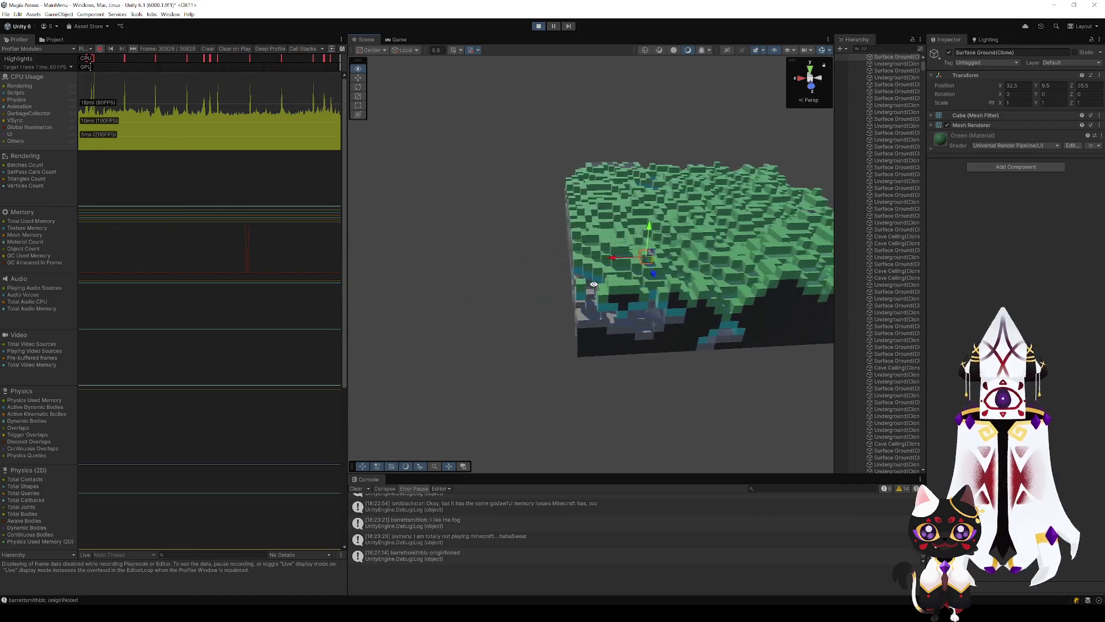
pyautogui.press('d')
pyautogui.press('w')
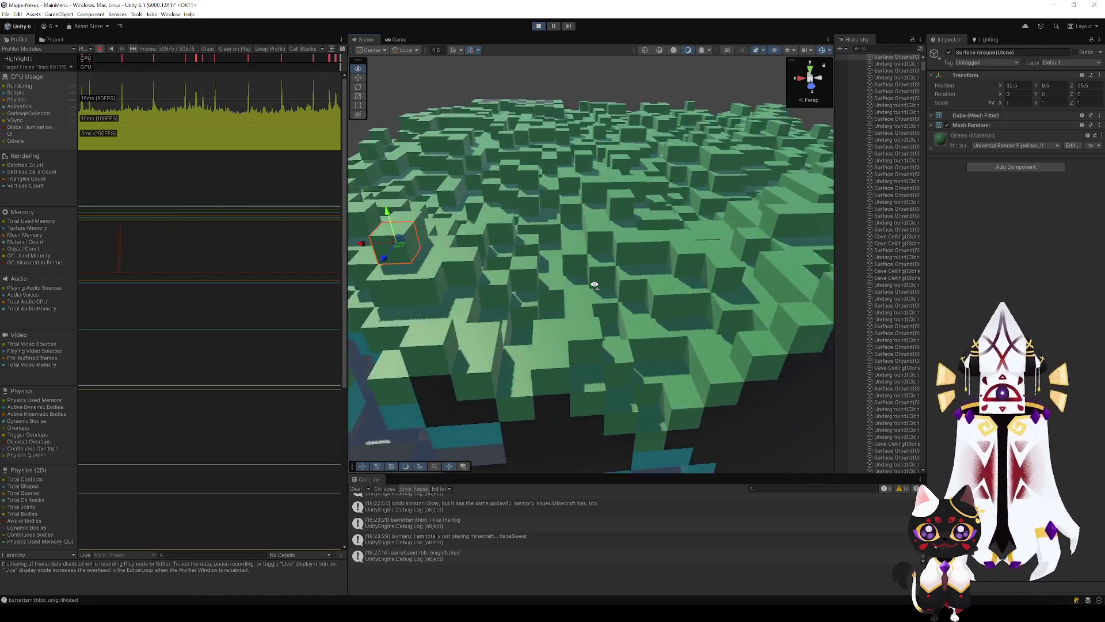
pyautogui.press('s')
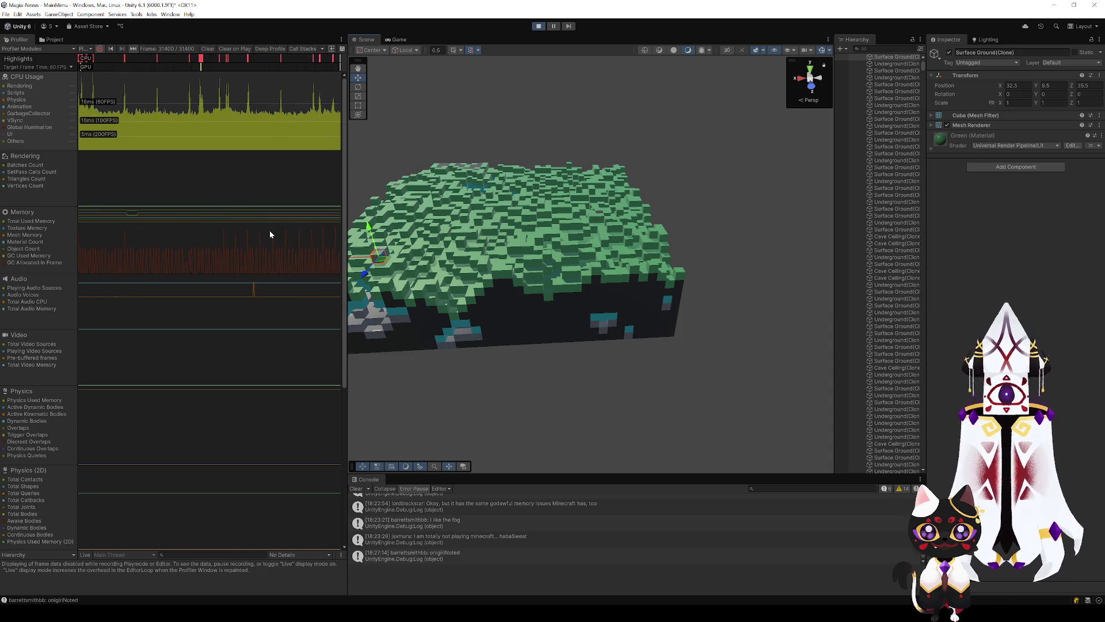
pyautogui.press('w')
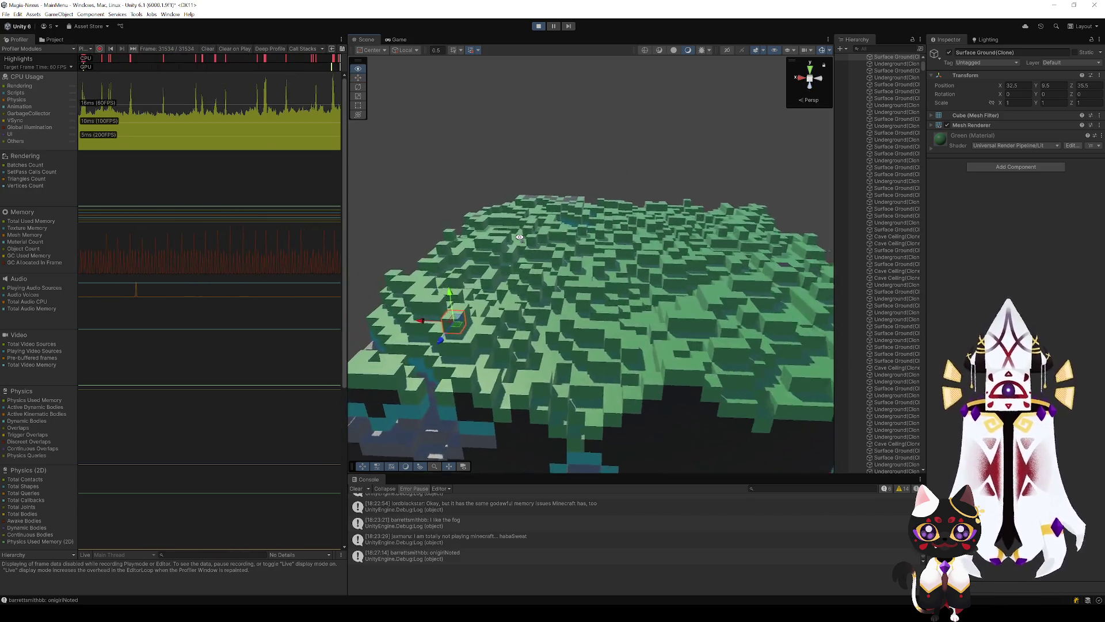
pyautogui.press('s')
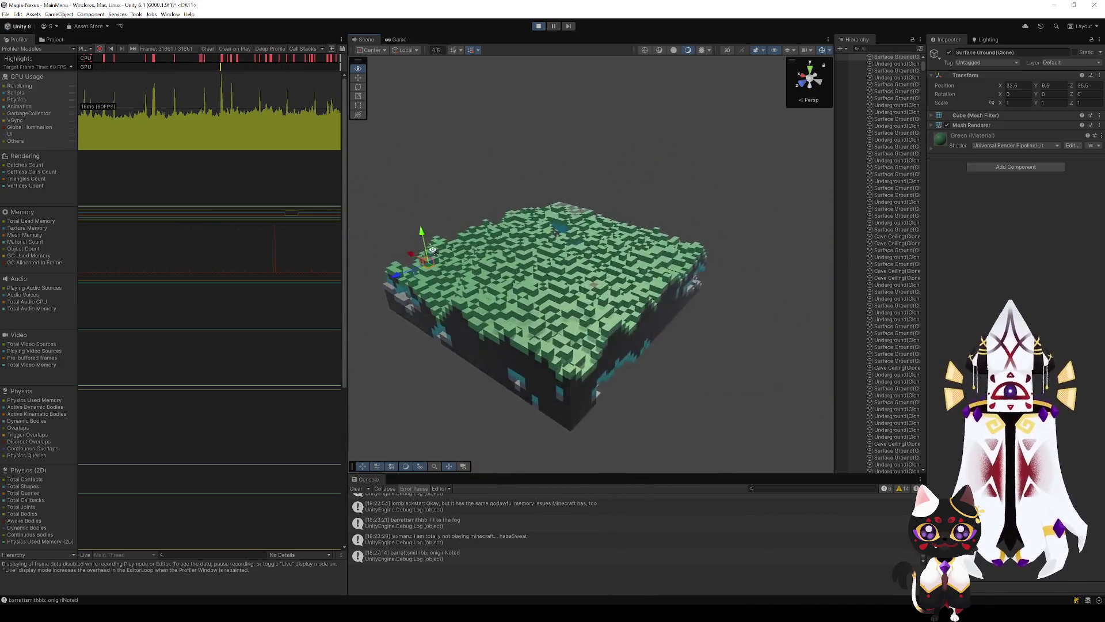
pyautogui.press('w')
pyautogui.press('s')
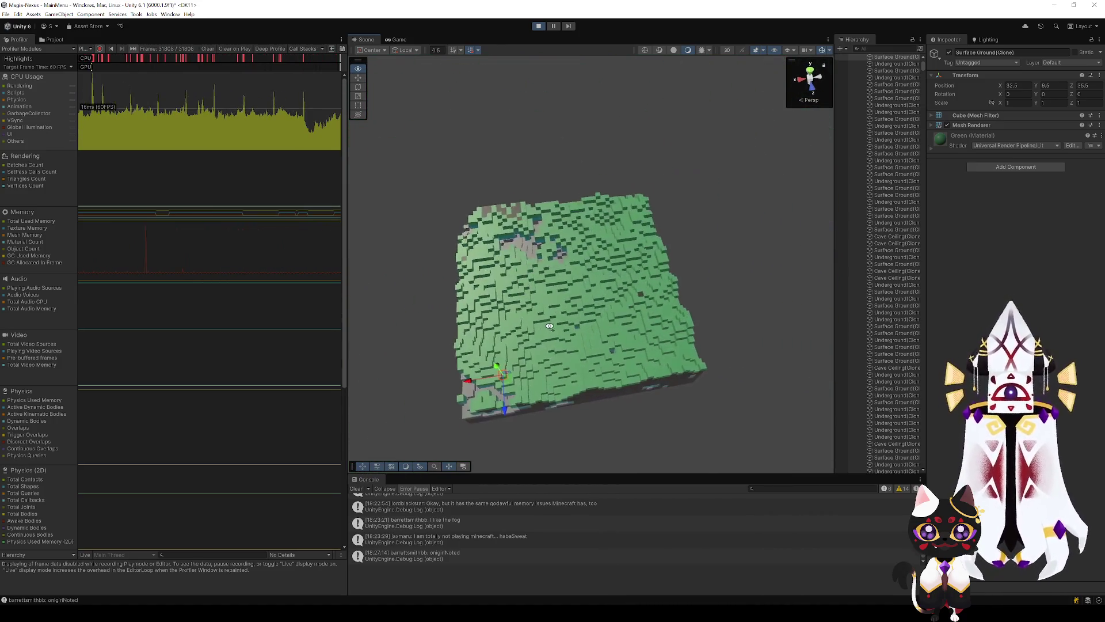
pyautogui.press('w')
pyautogui.press('w')
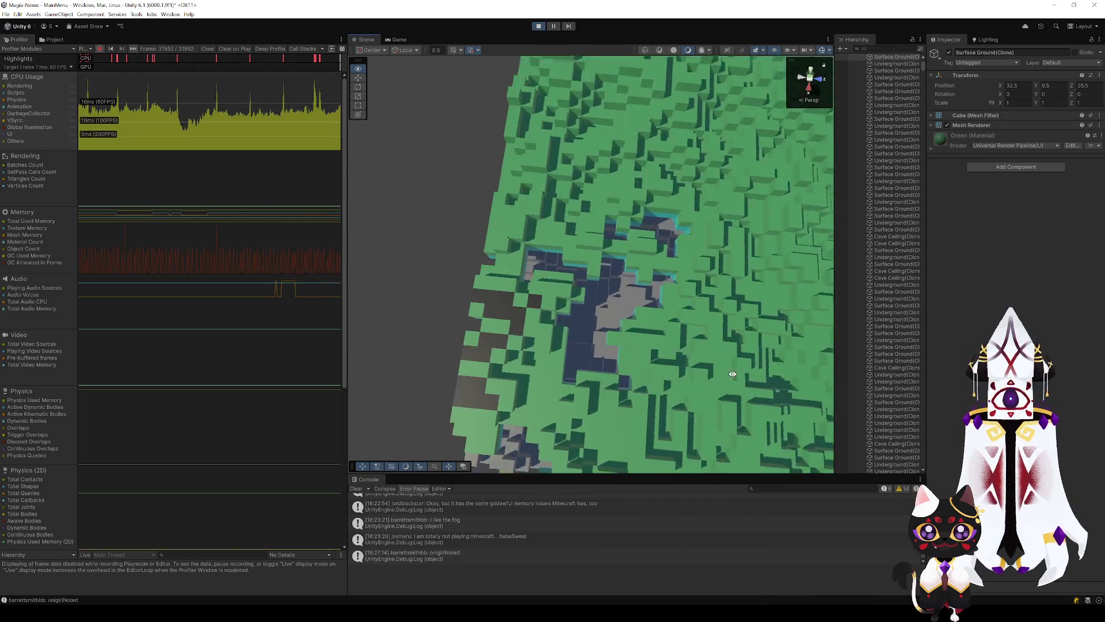
pyautogui.press('s')
pyautogui.press('s')
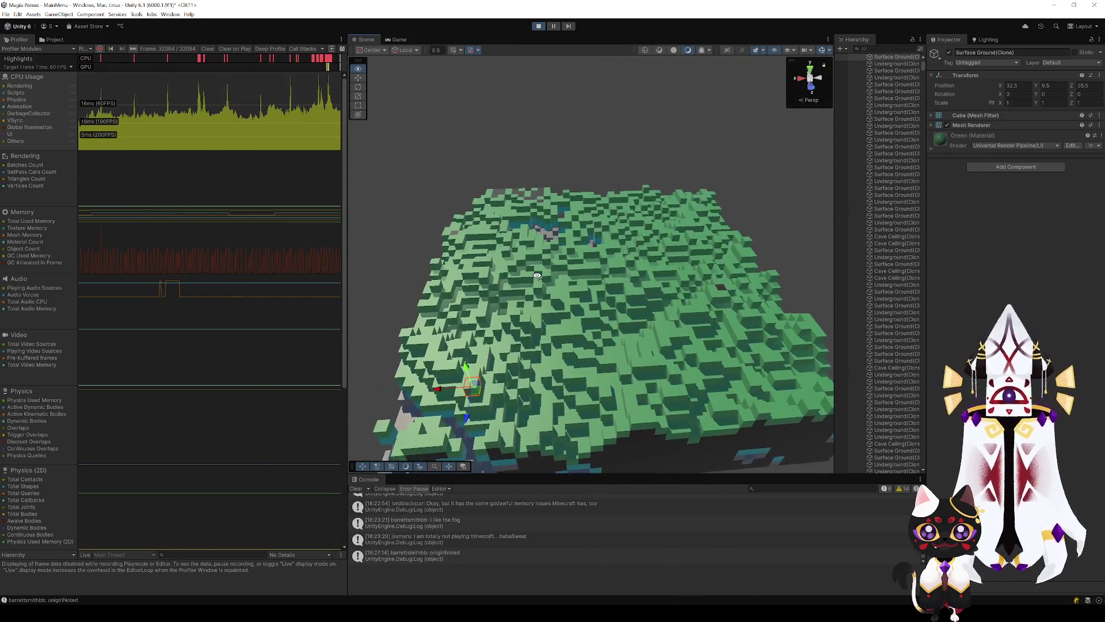
pyautogui.scroll(10, 881, 172)
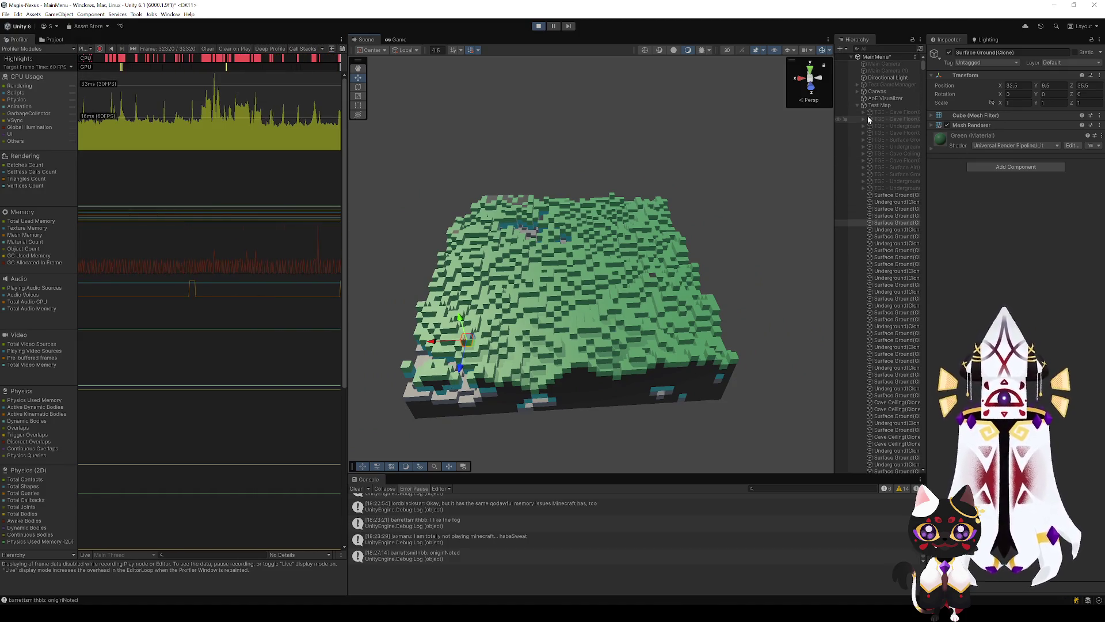
# Select Test Map, collapse its child list, and exit Play mode to clear the terrain.
pyautogui.click(857, 105)
pyautogui.click(888, 106)
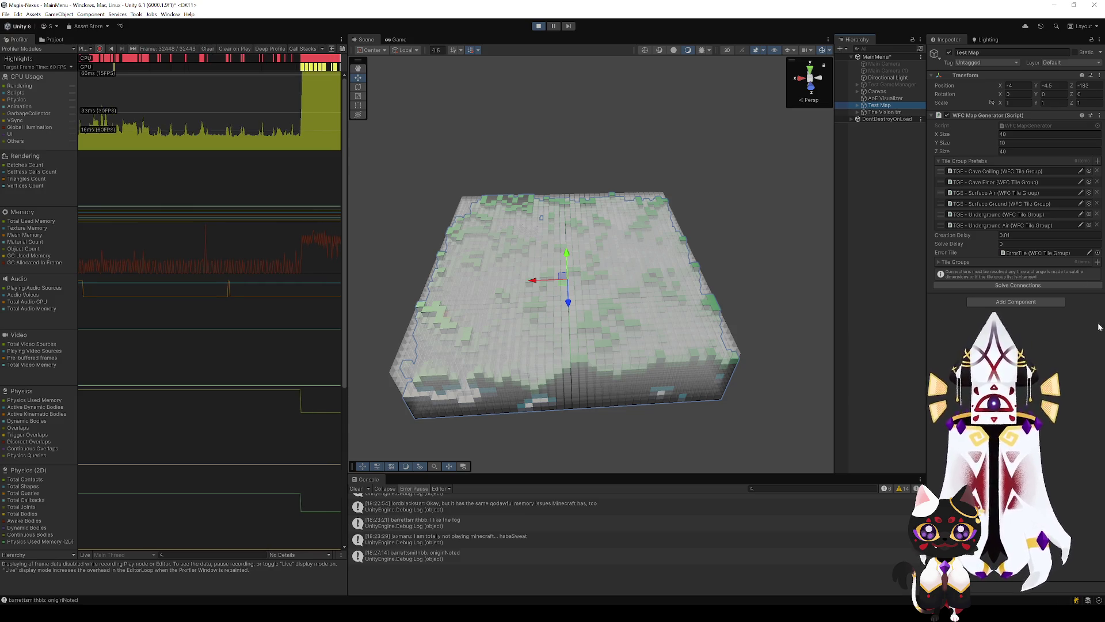
pyautogui.click(539, 27)
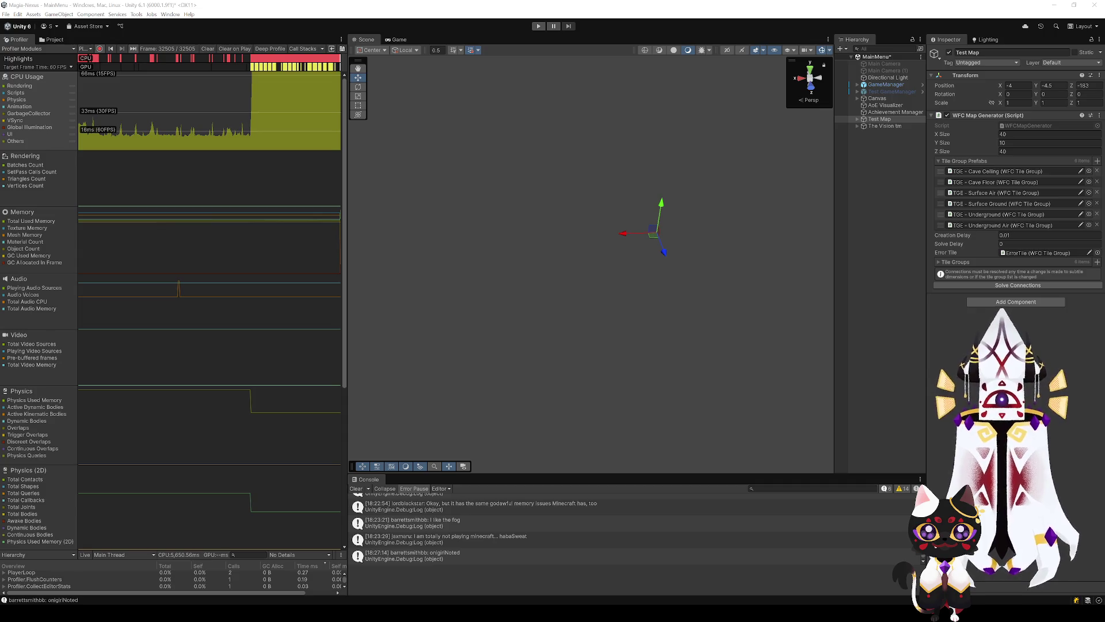
# Switch to Krita's Game Idea notes and undo a trial circle drawn around the map sketch.
pyautogui.hotkey('alt', 'Tab')
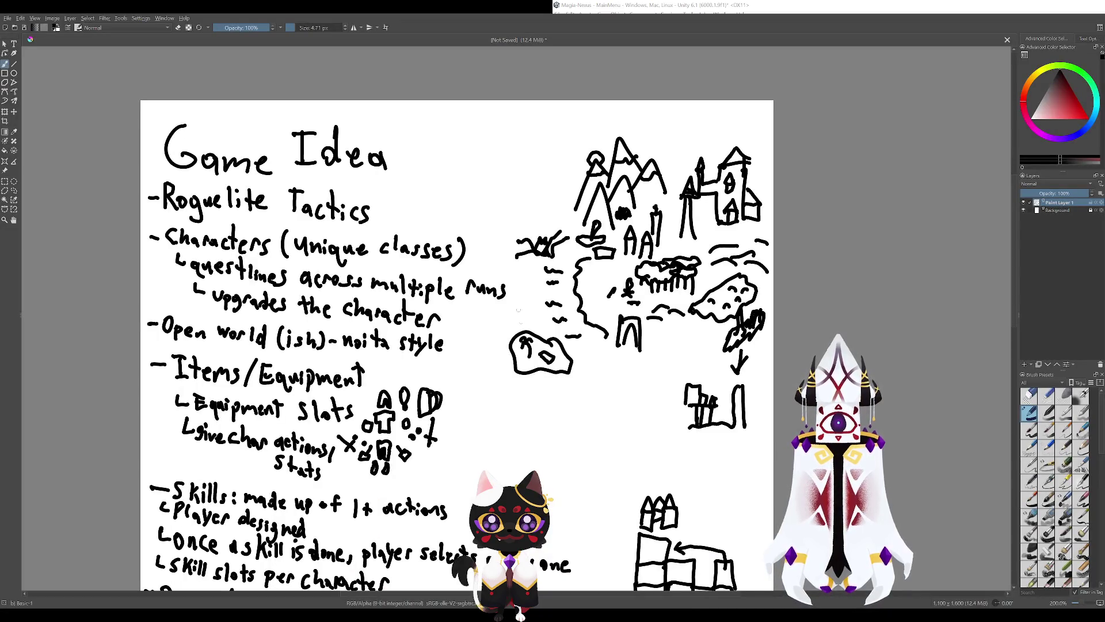
pyautogui.moveTo(519, 232)
pyautogui.mouseDown()
pyautogui.moveTo(526, 260)
pyautogui.moveTo(425, 266)
pyautogui.mouseUp()
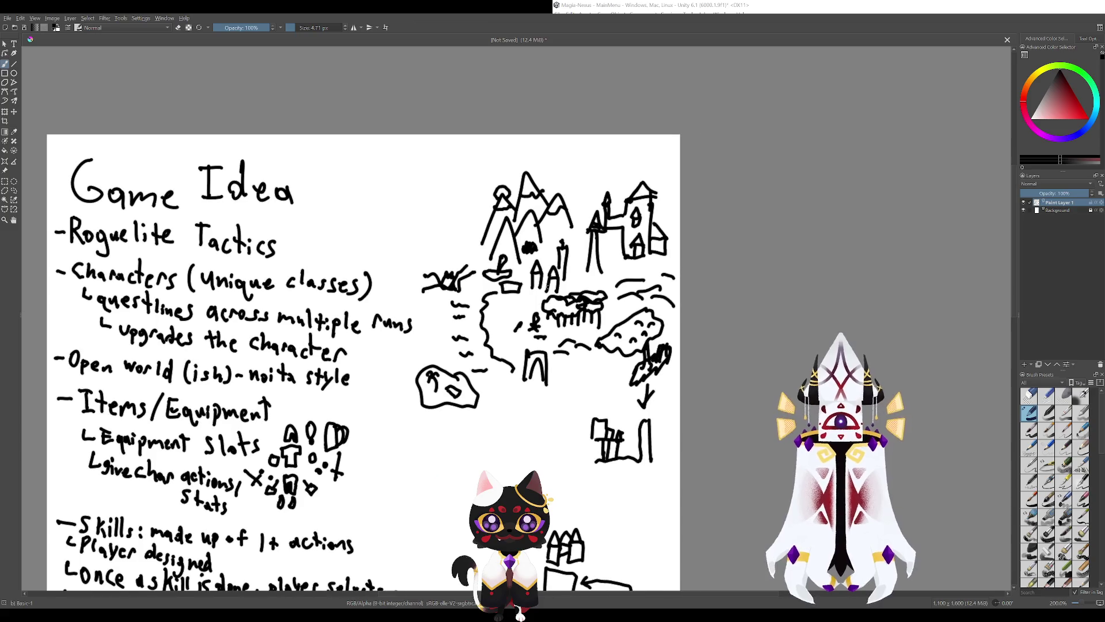
pyautogui.moveTo(611, 171); pyautogui.dragTo(656, 270)
pyautogui.moveTo(561, 150); pyautogui.dragTo(604, 455)
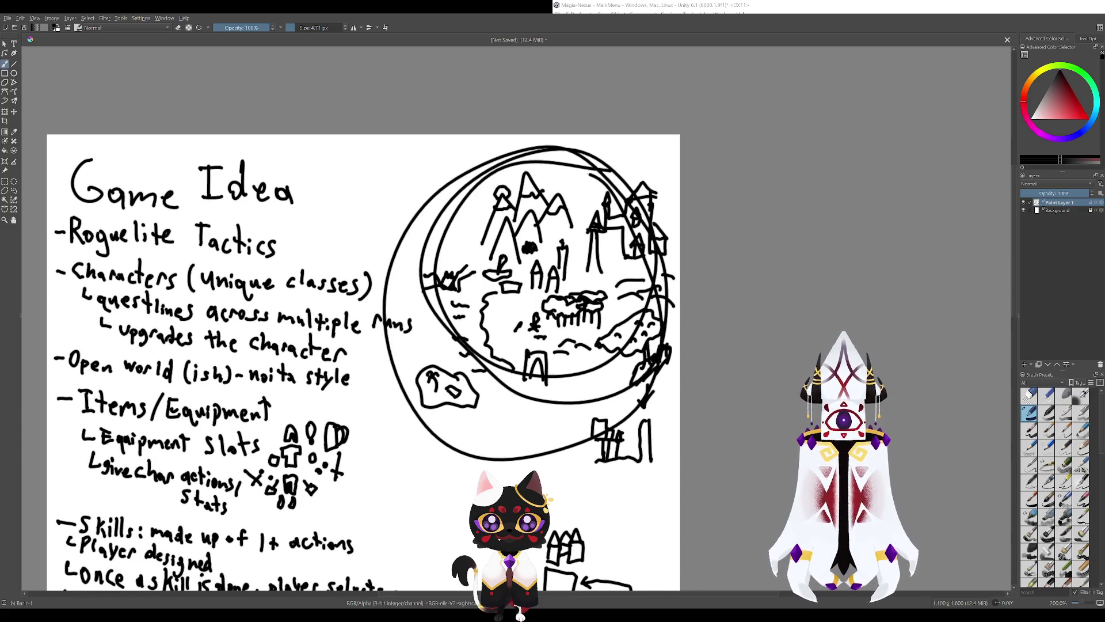
pyautogui.hotkey('ctrl', 'z')
pyautogui.hotkey('ctrl', 'z')
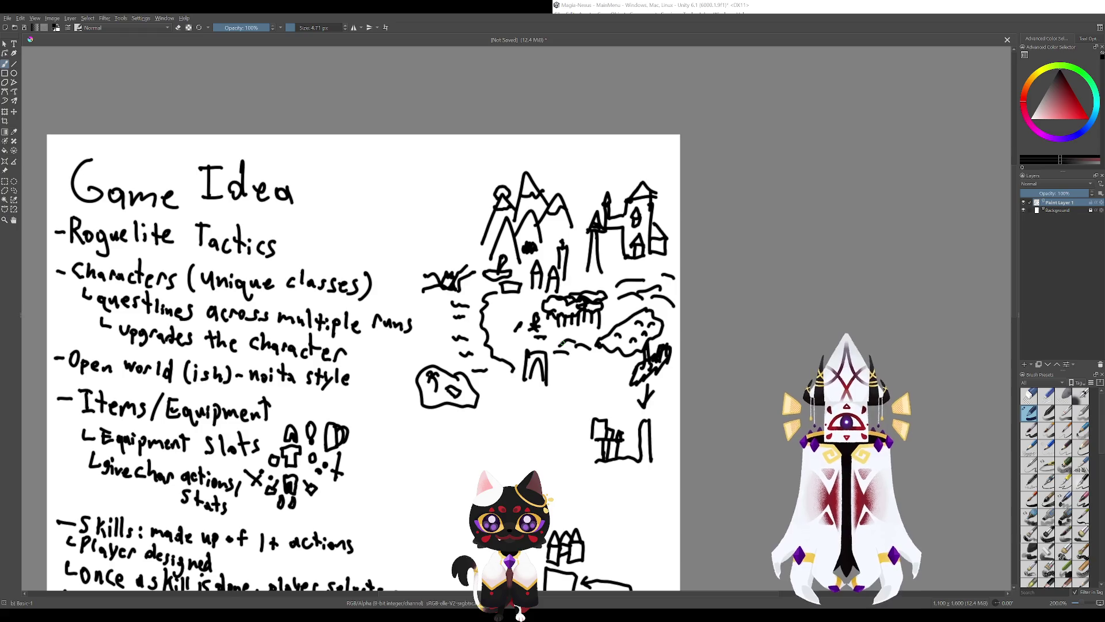
# Bring the Skills notes and grid sketch into view; draw and undo trial circles around the grid.
pyautogui.moveTo(566, 415); pyautogui.dragTo(552, 283)
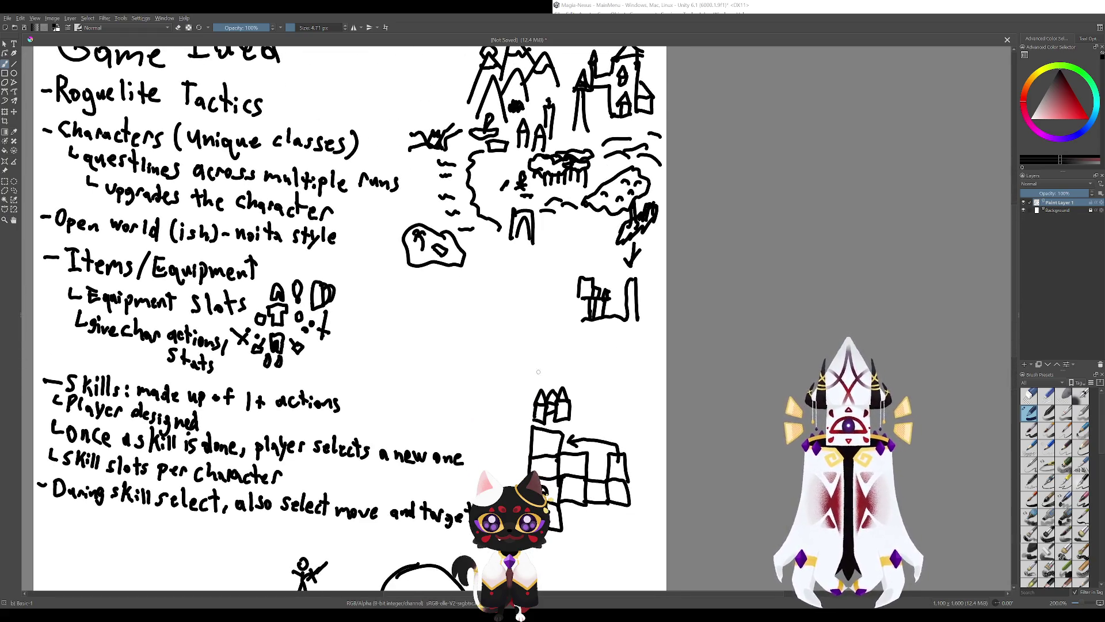
pyautogui.moveTo(538, 371); pyautogui.dragTo(576, 360)
pyautogui.moveTo(475, 449); pyautogui.dragTo(587, 377)
pyautogui.moveTo(557, 433); pyautogui.dragTo(496, 344)
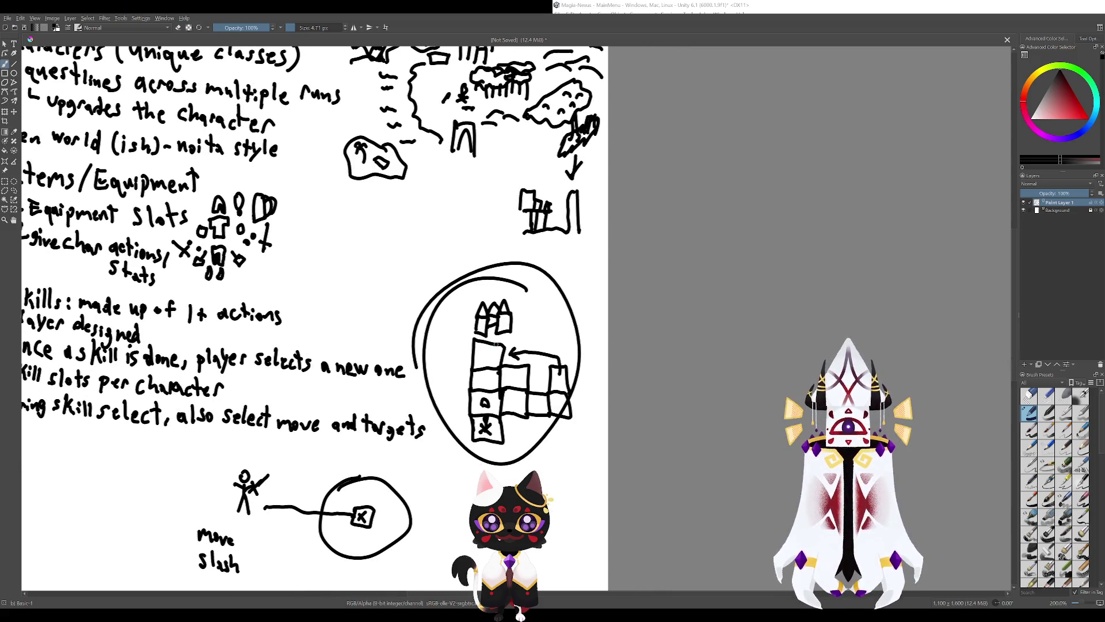
pyautogui.hotkey('ctrl', 'z')
pyautogui.hotkey('ctrl', 'z')
pyautogui.moveTo(520, 391); pyautogui.dragTo(514, 399)
pyautogui.hotkey('ctrl', 'z')
pyautogui.hotkey('ctrl', 'z')
pyautogui.hotkey('ctrl', 'z')
pyautogui.hotkey('ctrl', 'z')
# Zoom around the grid sketch, undoing further circles and stray scribbles near the tower.
pyautogui.scroll(-5, 495, 356)
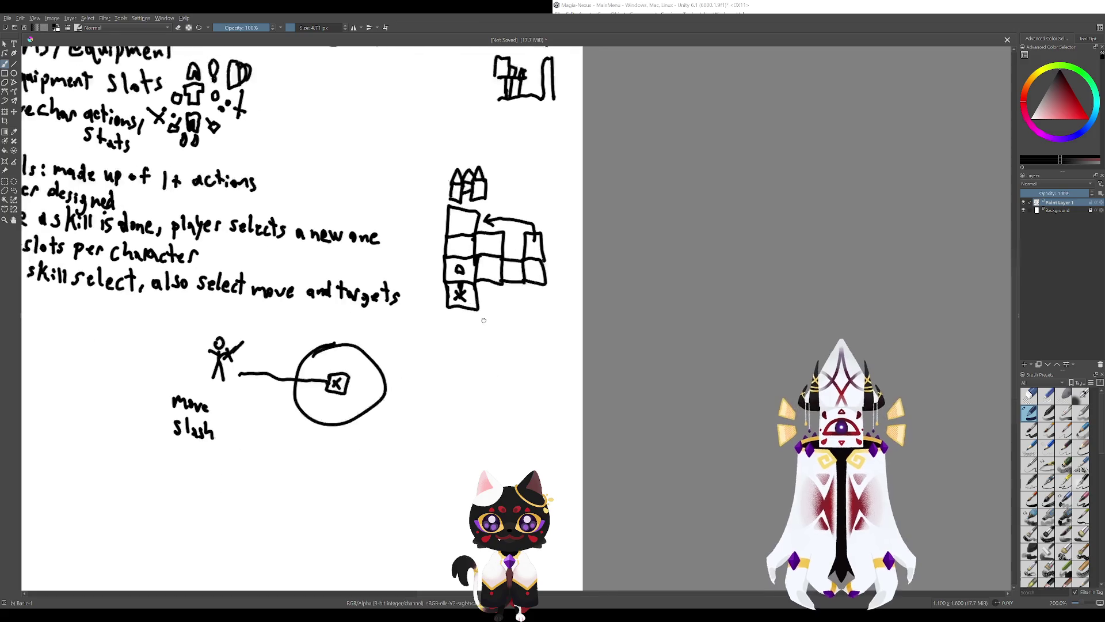
pyautogui.scroll(4, 438, 354)
pyautogui.scroll(6, 489, 386)
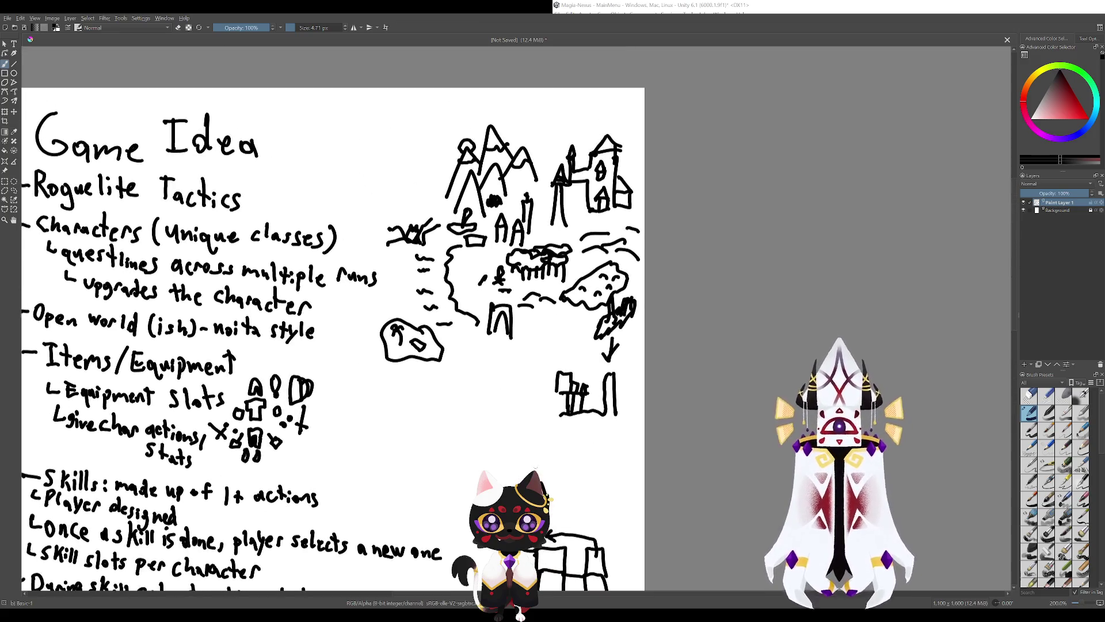
pyautogui.scroll(2, 530, 409)
pyautogui.scroll(1, 551, 425)
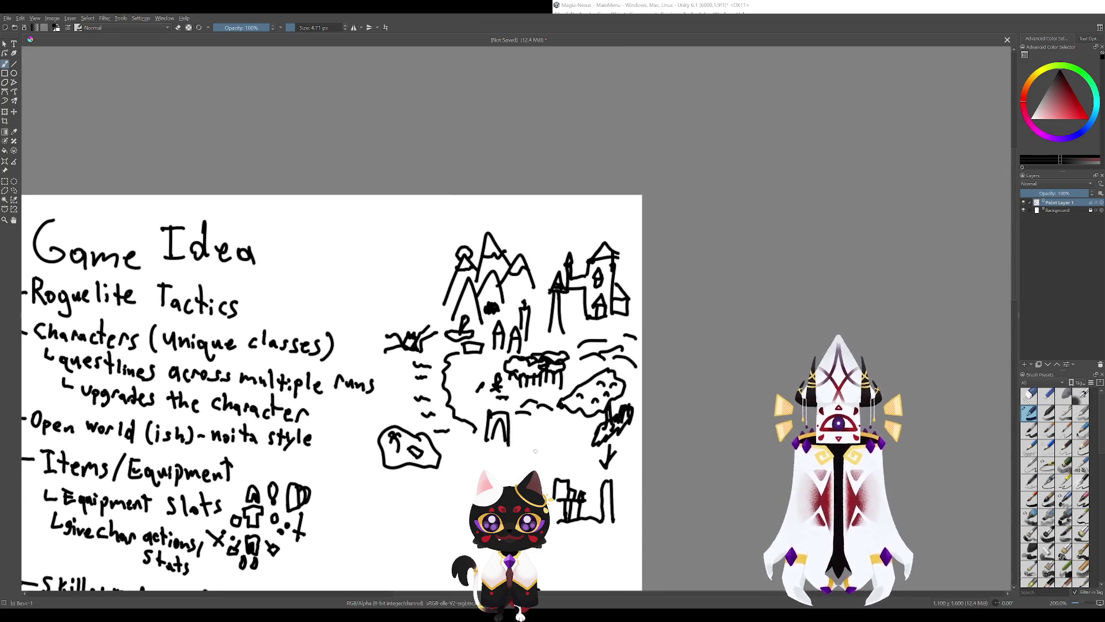
pyautogui.scroll(2, 524, 363)
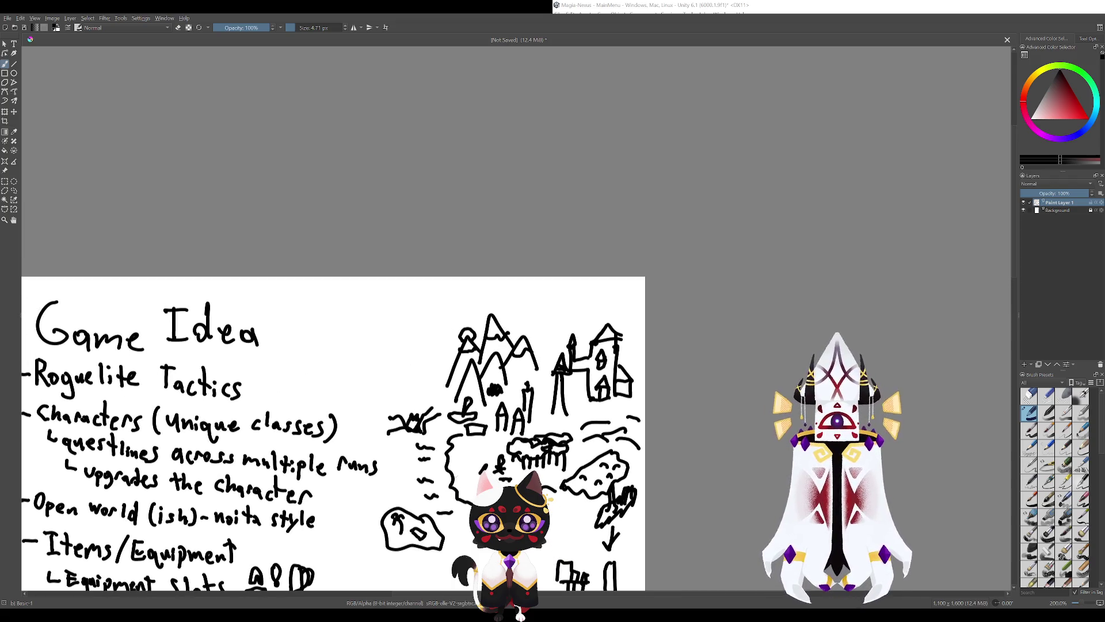
pyautogui.scroll(-7, 334, 317)
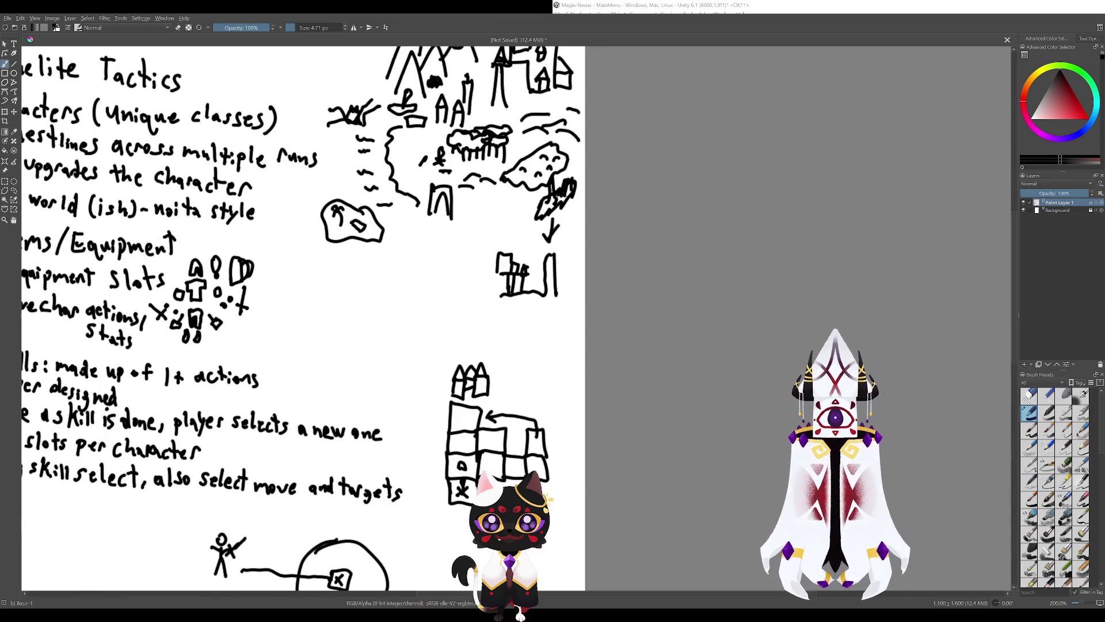
pyautogui.moveTo(507, 397)
pyautogui.mouseDown()
pyautogui.moveTo(466, 398)
pyautogui.moveTo(507, 392)
pyautogui.moveTo(541, 414)
pyautogui.moveTo(408, 463)
pyautogui.mouseUp()
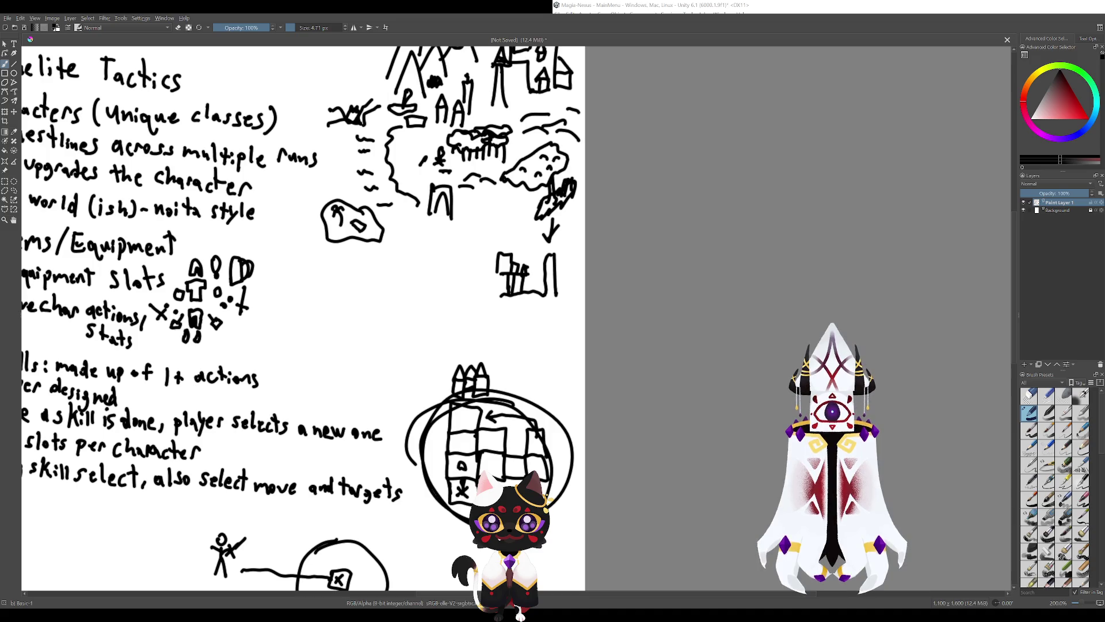
pyautogui.hotkey('ctrl', 'z')
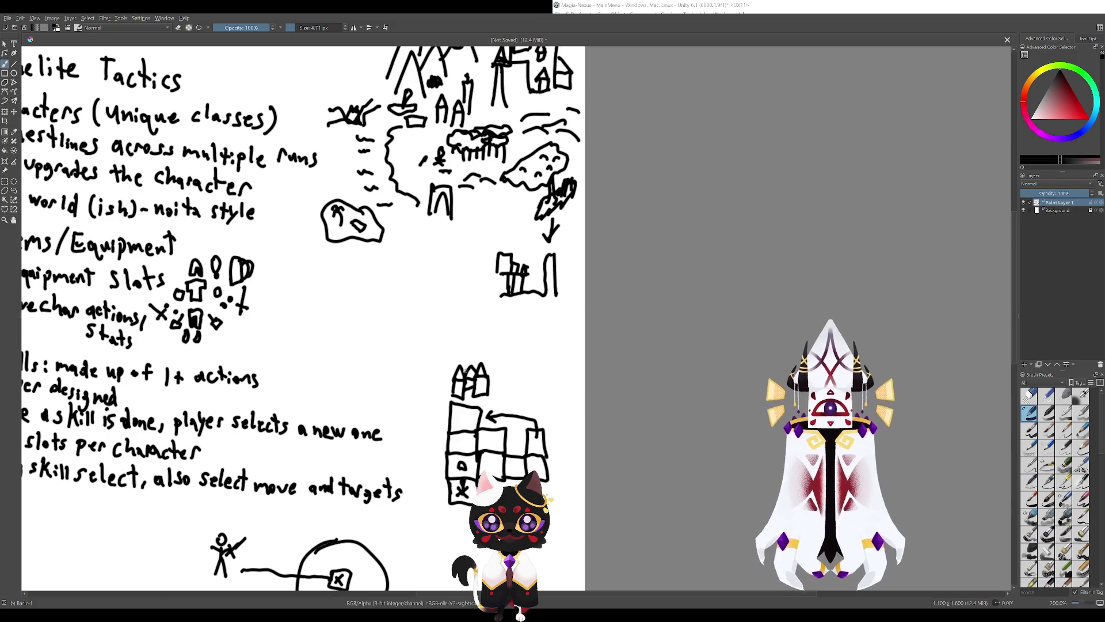
pyautogui.scroll(-3, 303, 318)
pyautogui.scroll(2, 491, 407)
pyautogui.moveTo(483, 377)
pyautogui.mouseDown()
pyautogui.moveTo(397, 380)
pyautogui.moveTo(423, 395)
pyautogui.moveTo(421, 381)
pyautogui.mouseUp()
pyautogui.hotkey('ctrl', 'z')
pyautogui.hotkey('ctrl', 'z')
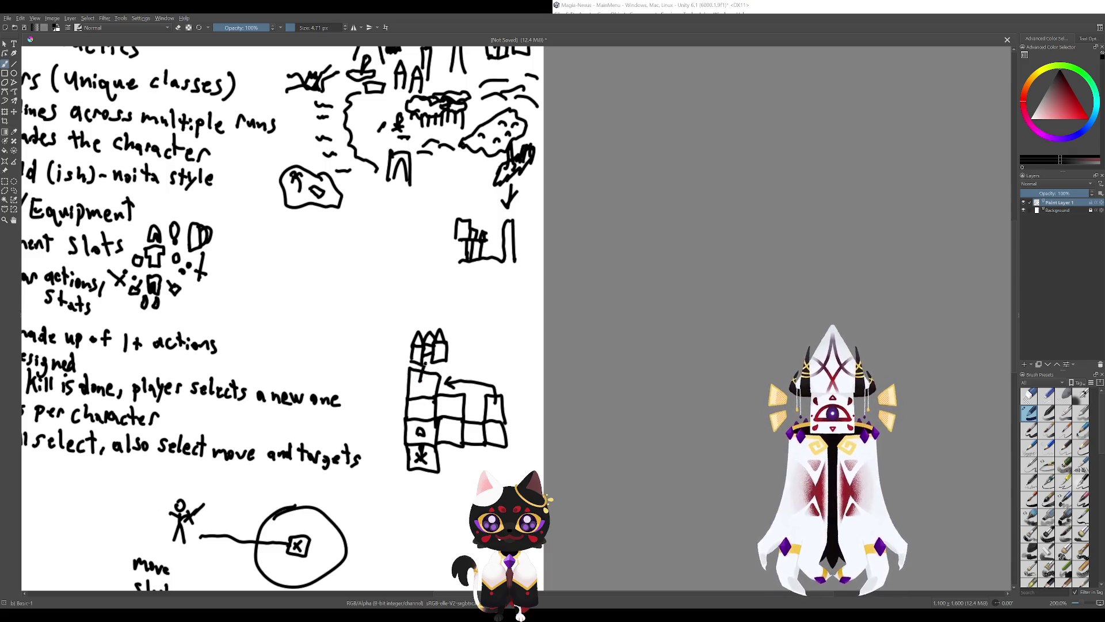
pyautogui.hotkey('ctrl', 'z')
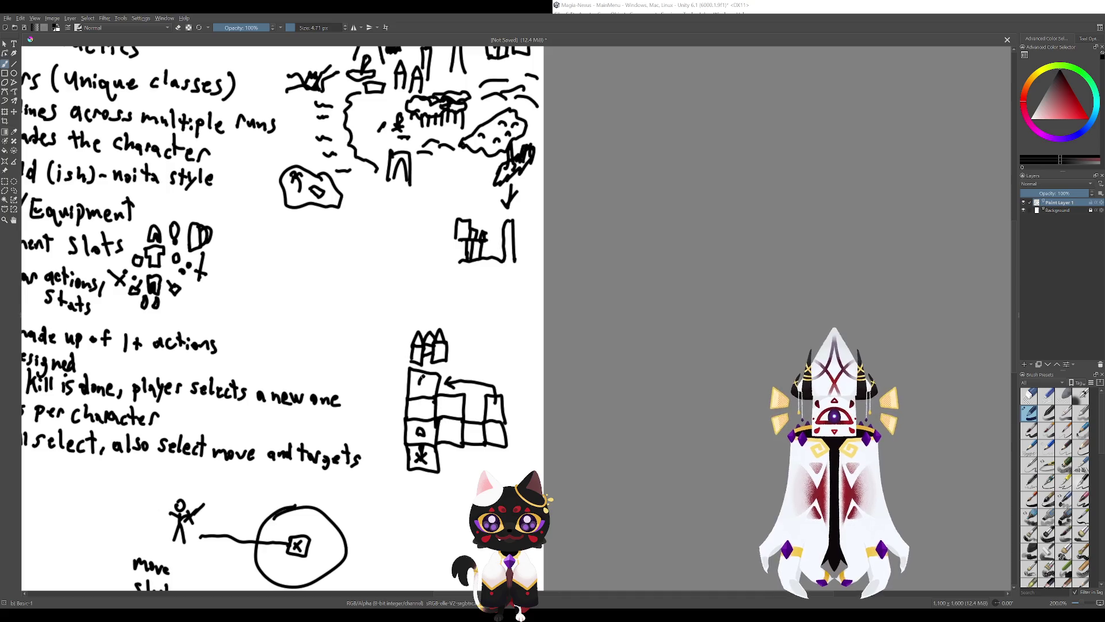
# Mark an x in the grid's top-left cell after discarding trial strokes.
pyautogui.moveTo(419, 384); pyautogui.dragTo(426, 397)
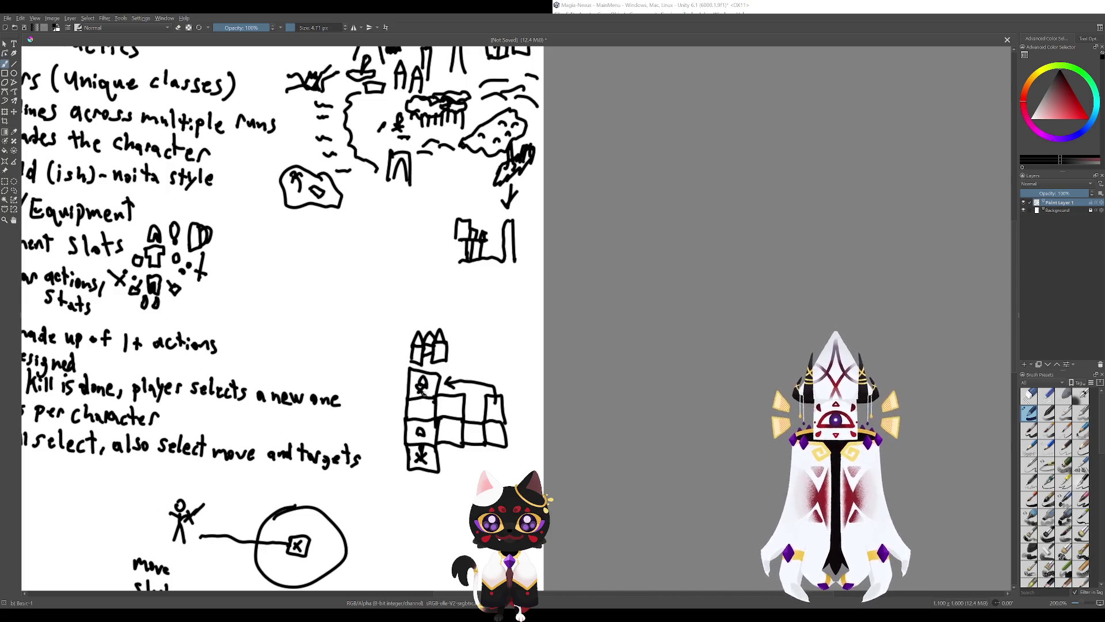
pyautogui.hotkey('ctrl', 'z')
pyautogui.hotkey('ctrl', 'z')
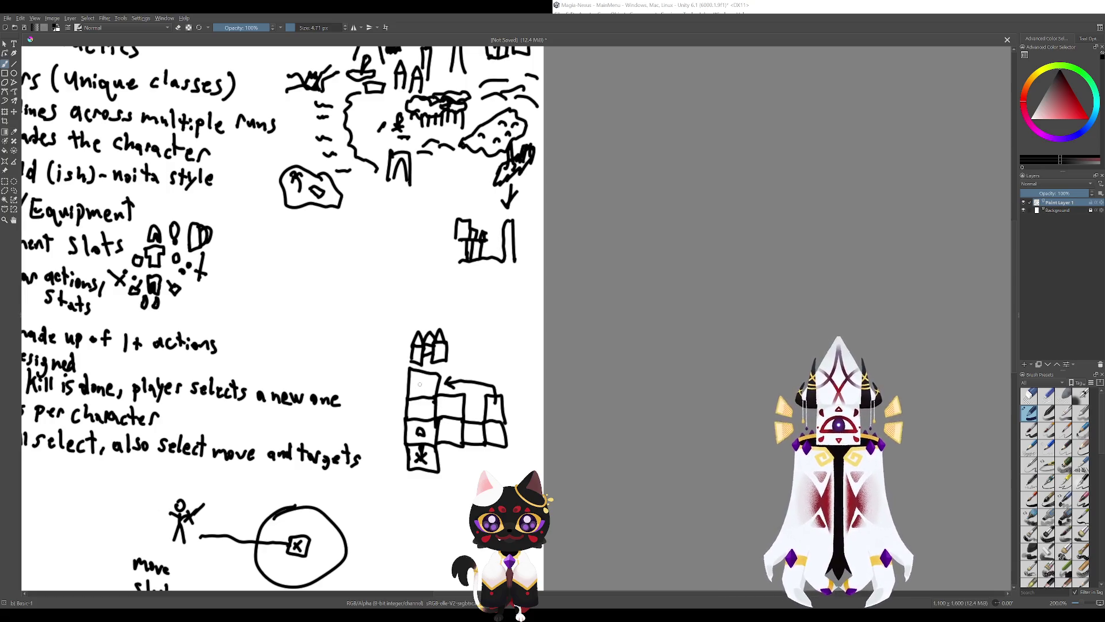
pyautogui.moveTo(416, 391)
pyautogui.mouseDown()
pyautogui.moveTo(423, 377)
pyautogui.moveTo(429, 395)
pyautogui.moveTo(517, 462)
pyautogui.mouseUp()
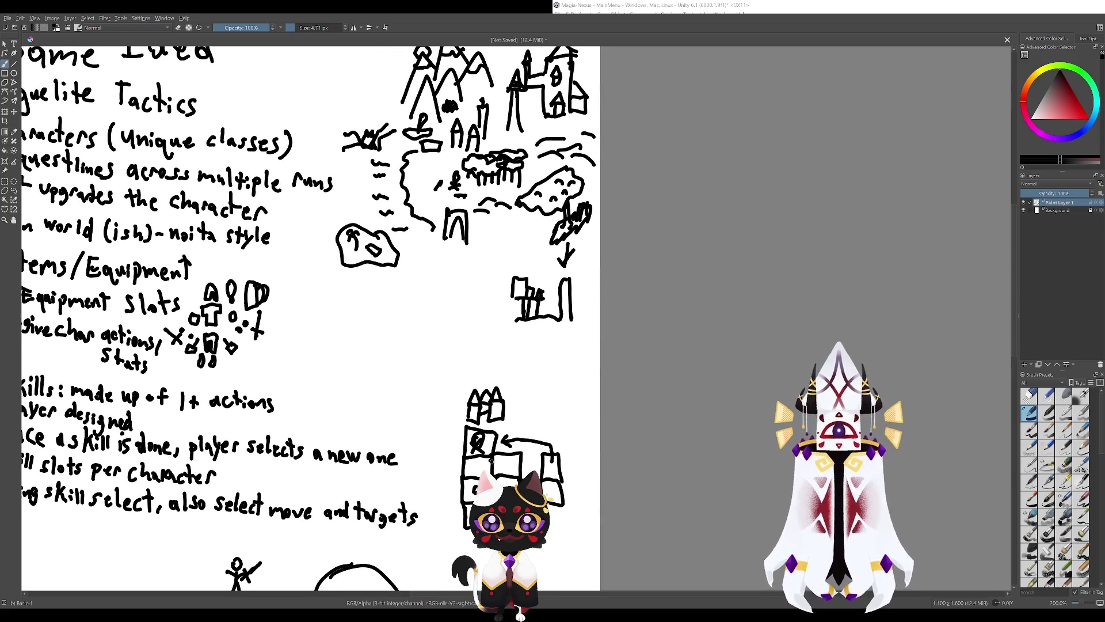
pyautogui.hotkey('ctrl', 'z')
pyautogui.hotkey('ctrl', 'z')
pyautogui.hotkey('ctrl', 'z')
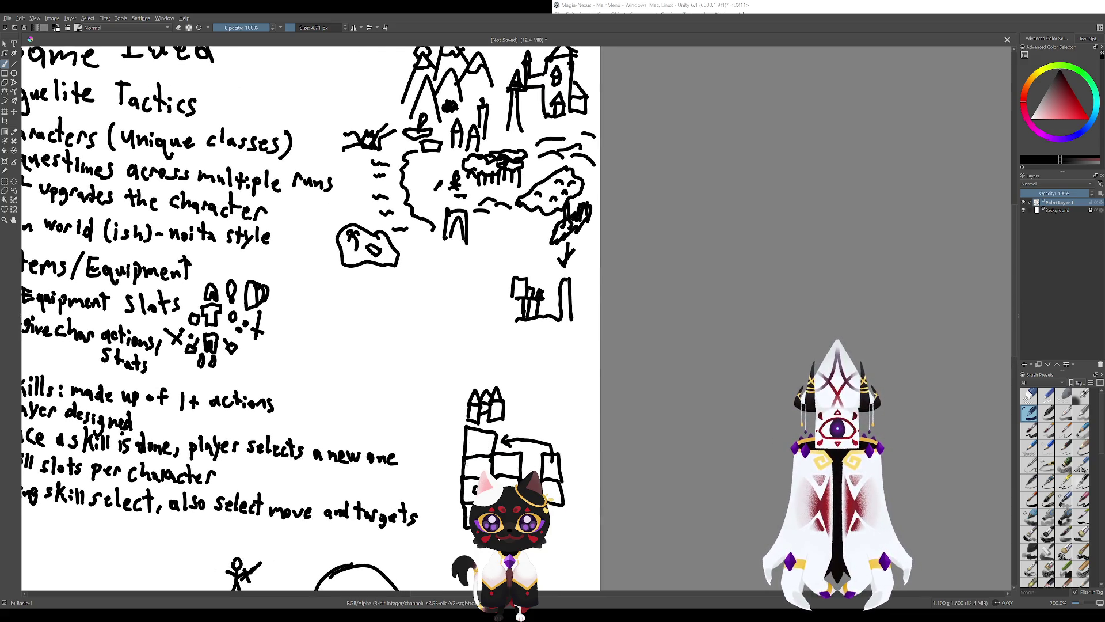
pyautogui.moveTo(472, 437); pyautogui.dragTo(481, 448)
pyautogui.moveTo(480, 437); pyautogui.dragTo(473, 447)
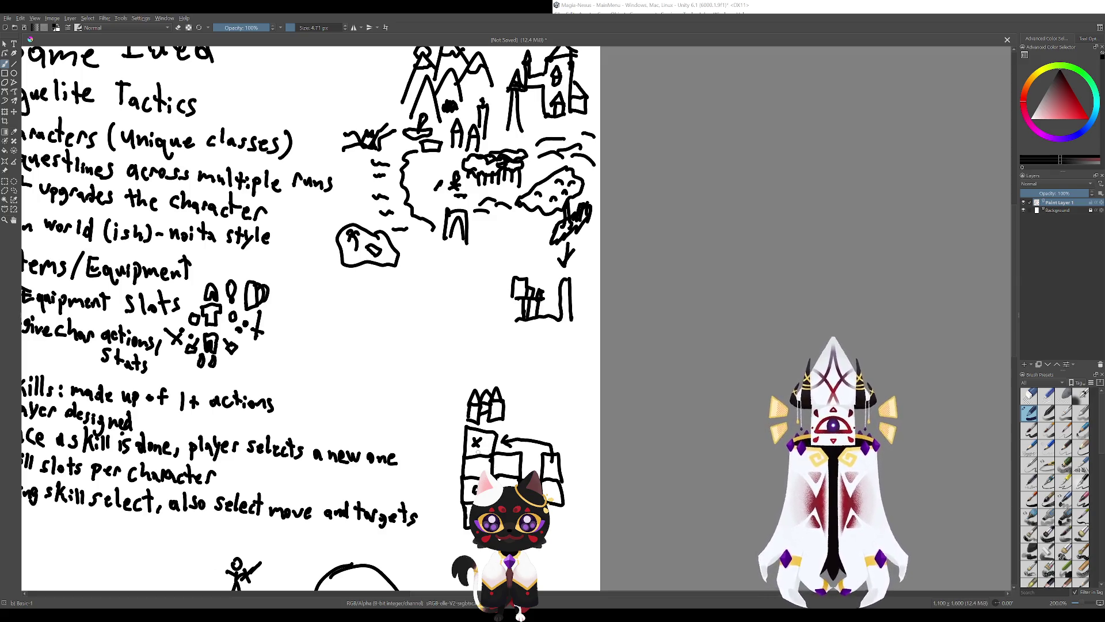
# Try and undo a line across the lower boxes and a circle around the small box.
pyautogui.scroll(-2, 457, 378)
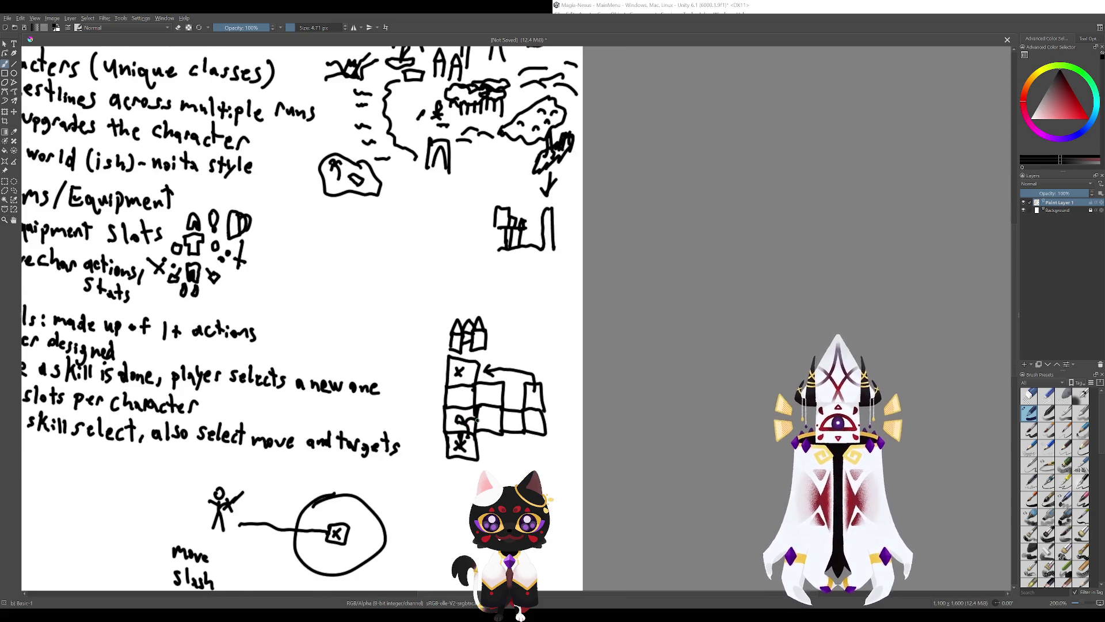
pyautogui.moveTo(477, 421)
pyautogui.mouseDown()
pyautogui.moveTo(536, 425)
pyautogui.moveTo(527, 418)
pyautogui.mouseUp()
pyautogui.hotkey('ctrl', 'z')
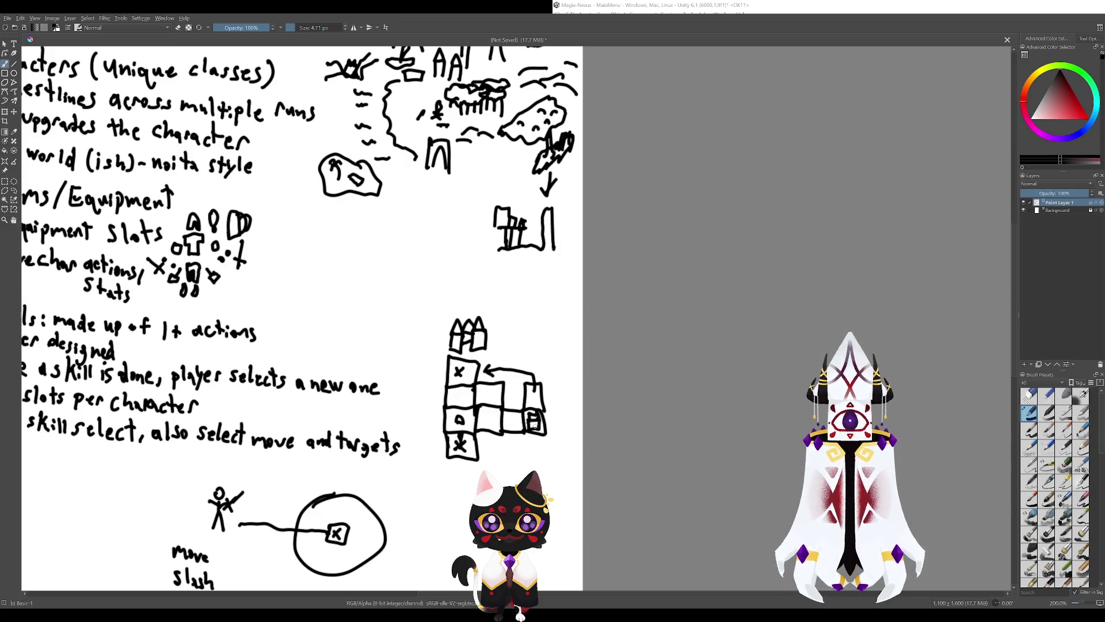
pyautogui.moveTo(534, 424)
pyautogui.mouseDown()
pyautogui.moveTo(544, 467)
pyautogui.moveTo(558, 455)
pyautogui.mouseUp()
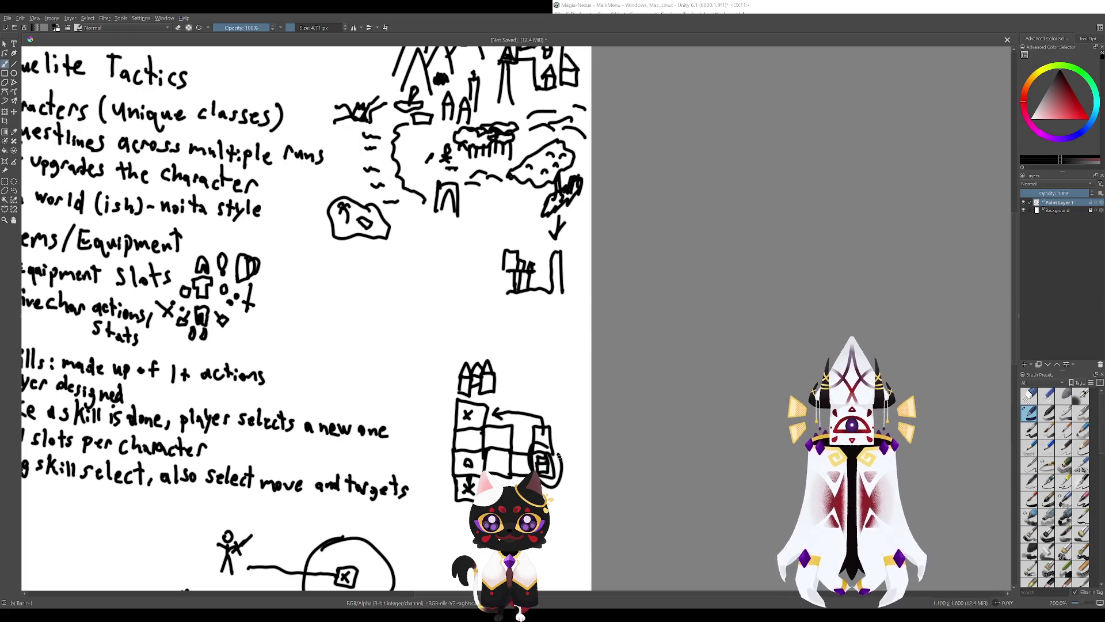
pyautogui.hotkey('ctrl', 'z')
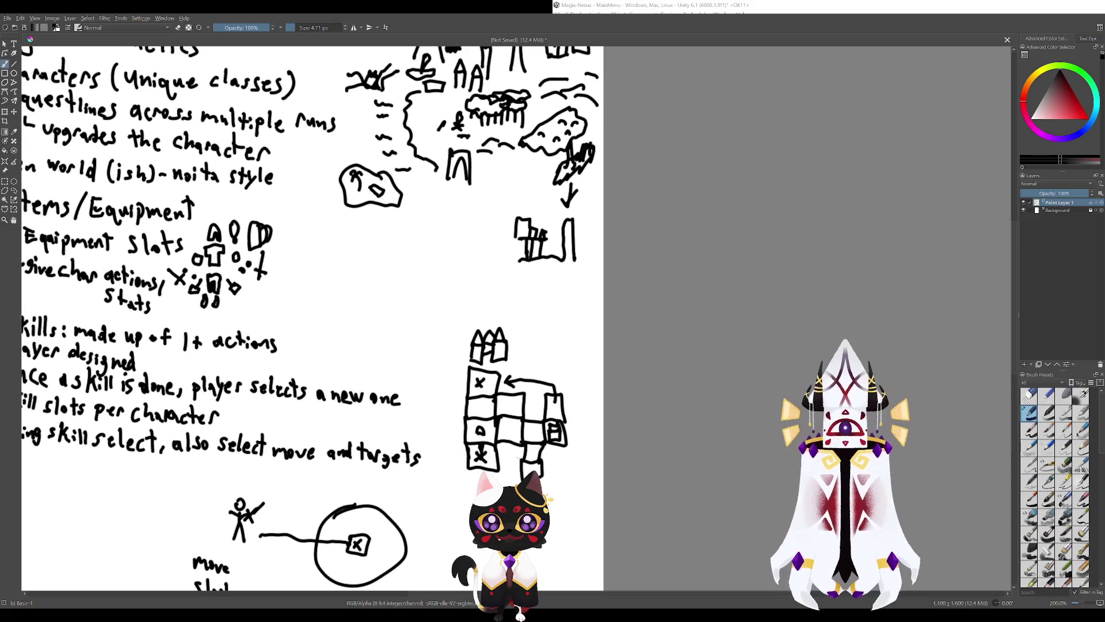
# Undo both strokes of the circle around the small castle on the grid sketch.
pyautogui.scroll(5, 328, 316)
pyautogui.moveTo(540, 422)
pyautogui.mouseDown()
pyautogui.moveTo(496, 451)
pyautogui.moveTo(538, 412)
pyautogui.mouseUp()
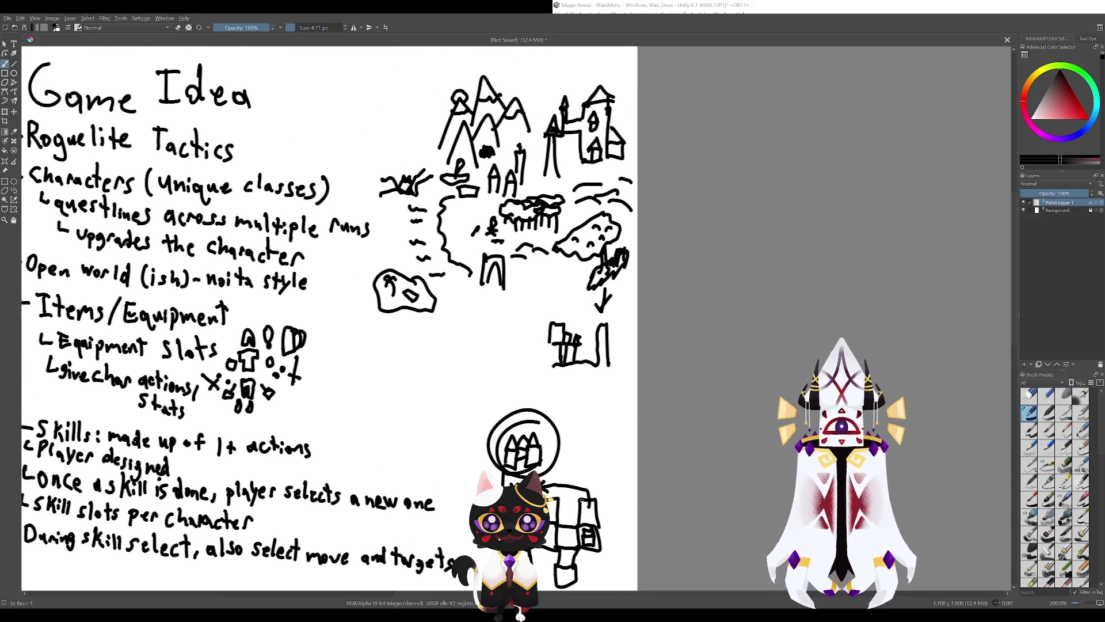
pyautogui.hotkey('ctrl', 'z')
pyautogui.scroll(-5, 329, 317)
pyautogui.scroll(4, 328, 317)
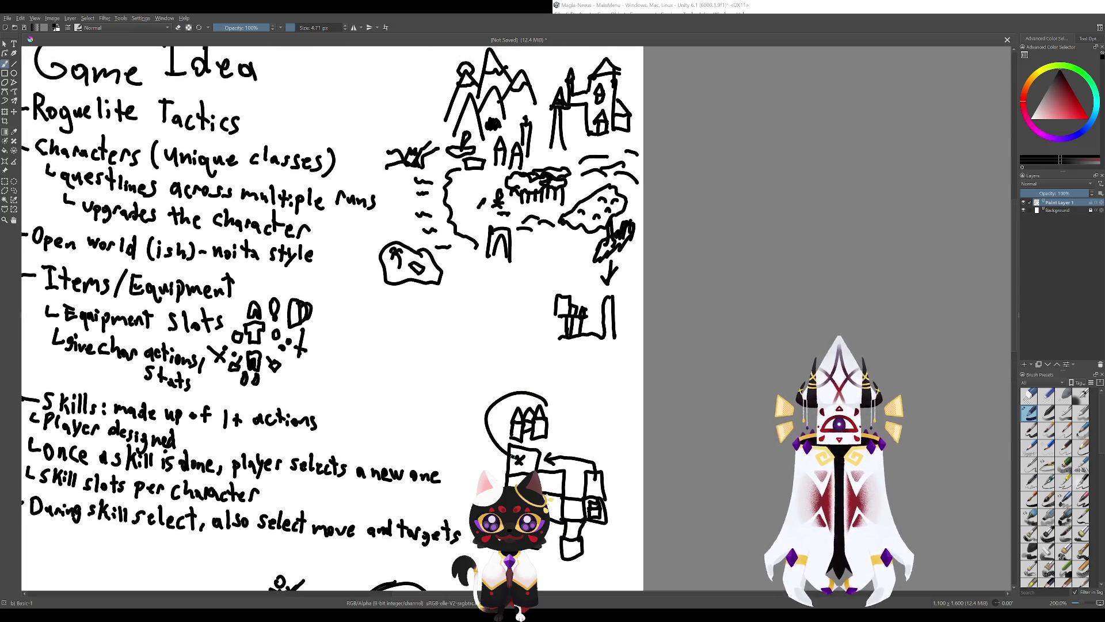
pyautogui.hotkey('ctrl', 'z')
pyautogui.scroll(-3, 332, 317)
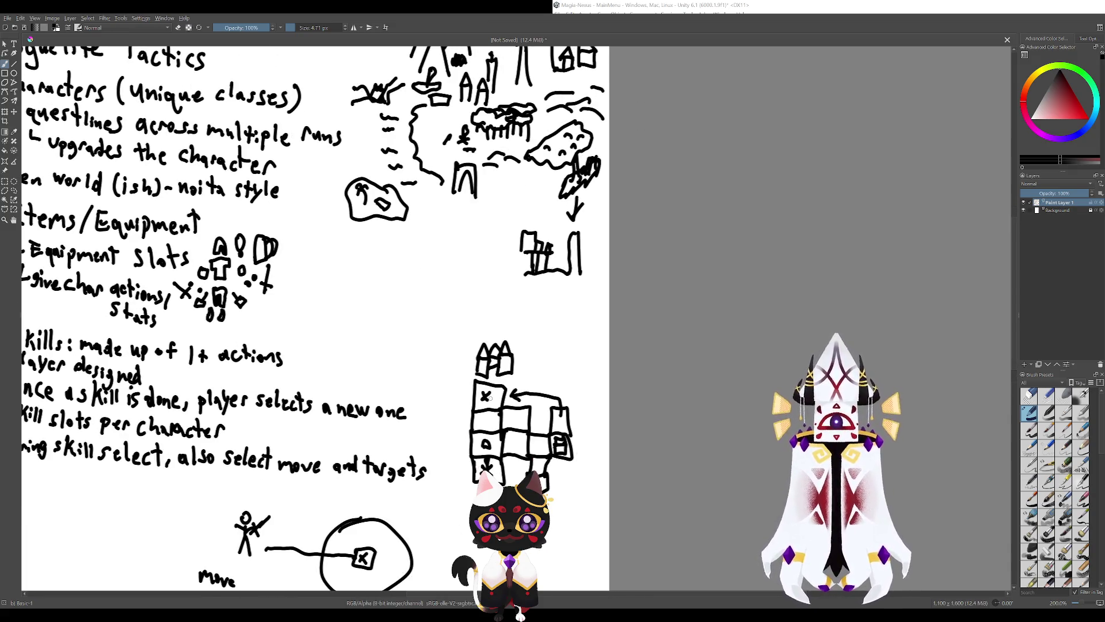
pyautogui.scroll(2, 332, 318)
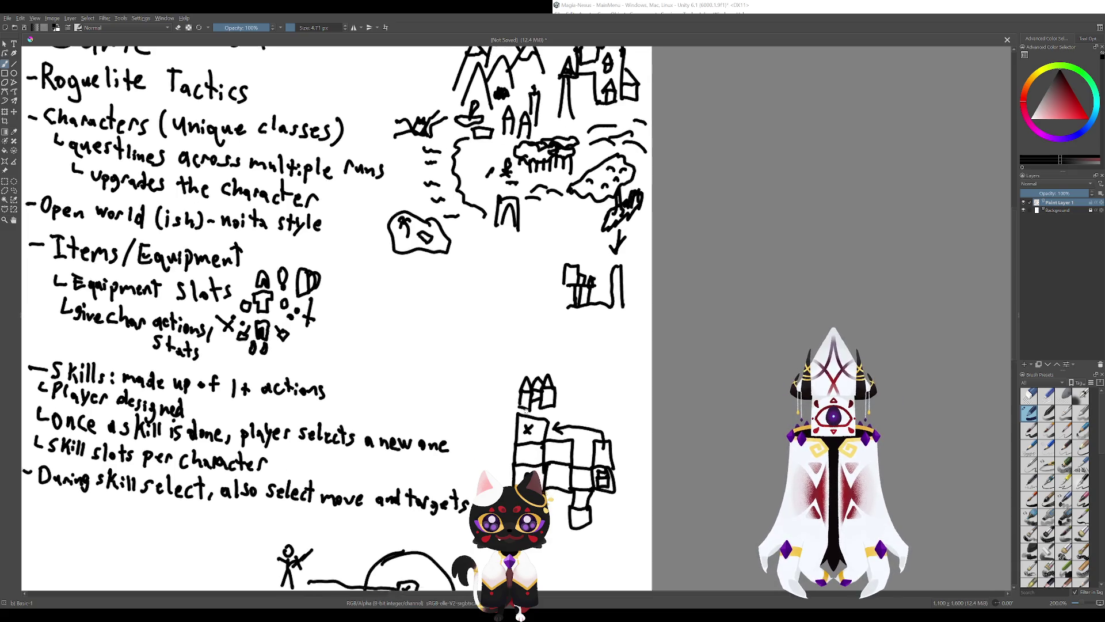
# Pan down to bring the Slash label below Move into view.
pyautogui.scroll(-2, 497, 383)
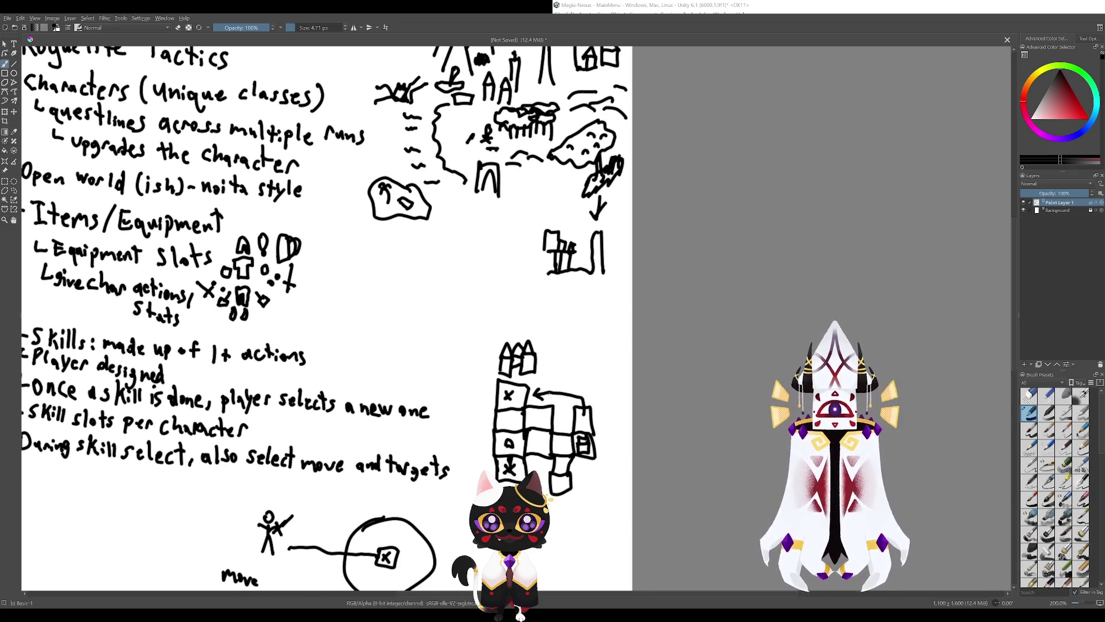
pyautogui.moveTo(554, 501); pyautogui.dragTo(467, 372)
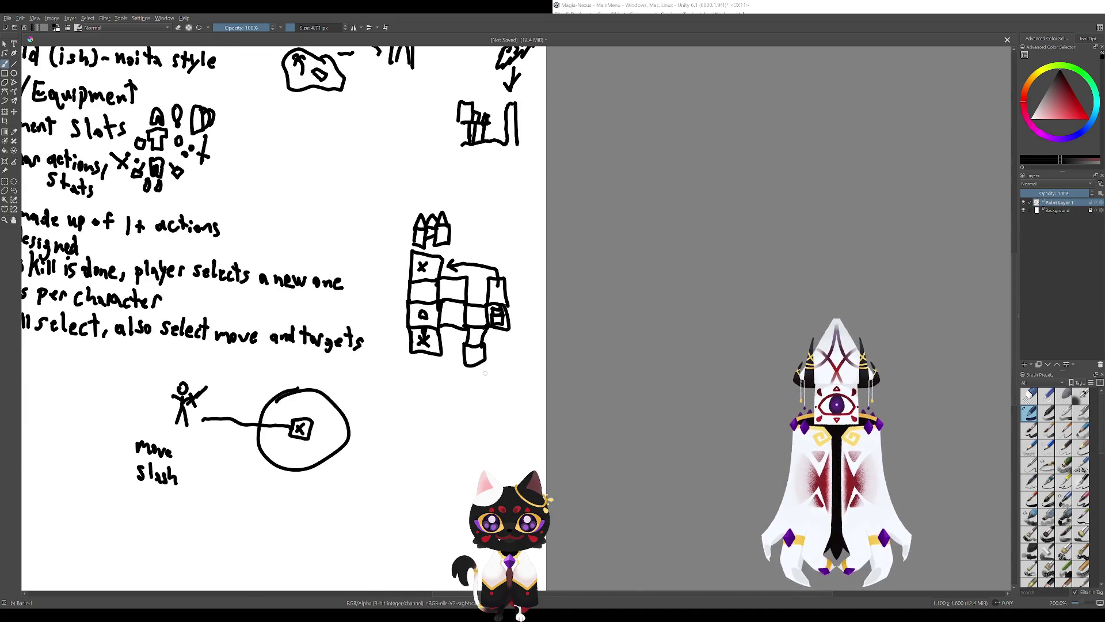
pyautogui.scroll(1, 501, 428)
pyautogui.scroll(2, 499, 432)
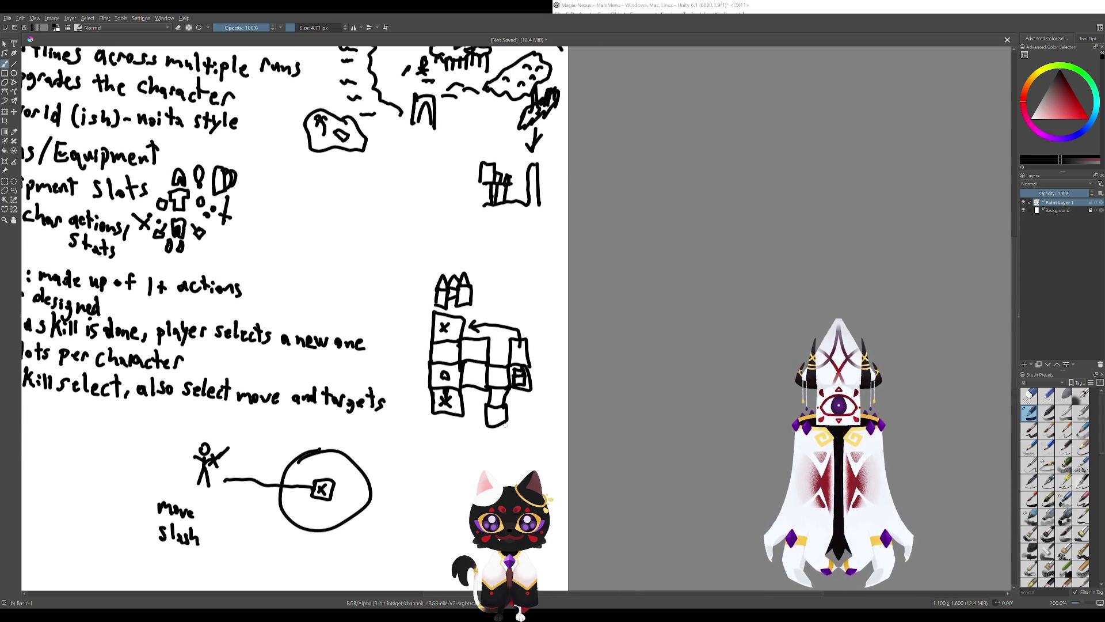
pyautogui.scroll(1, 471, 422)
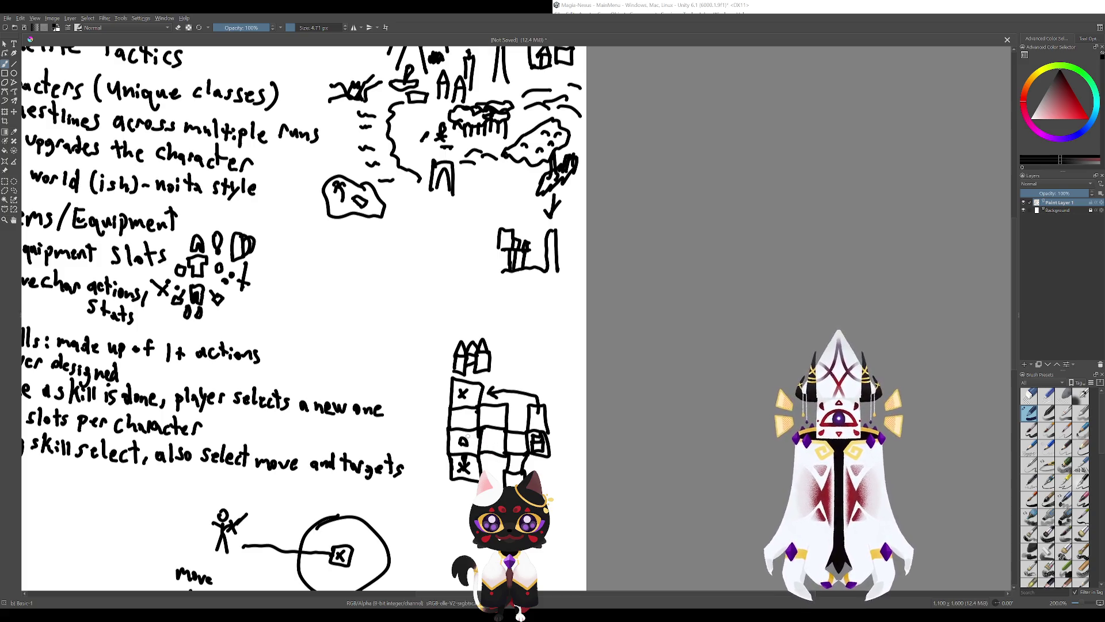
# Try short and curved trial strokes around the grid, undoing the stray ones.
pyautogui.moveTo(466, 423); pyautogui.dragTo(466, 438)
pyautogui.hotkey('ctrl', 'shift', 'z')
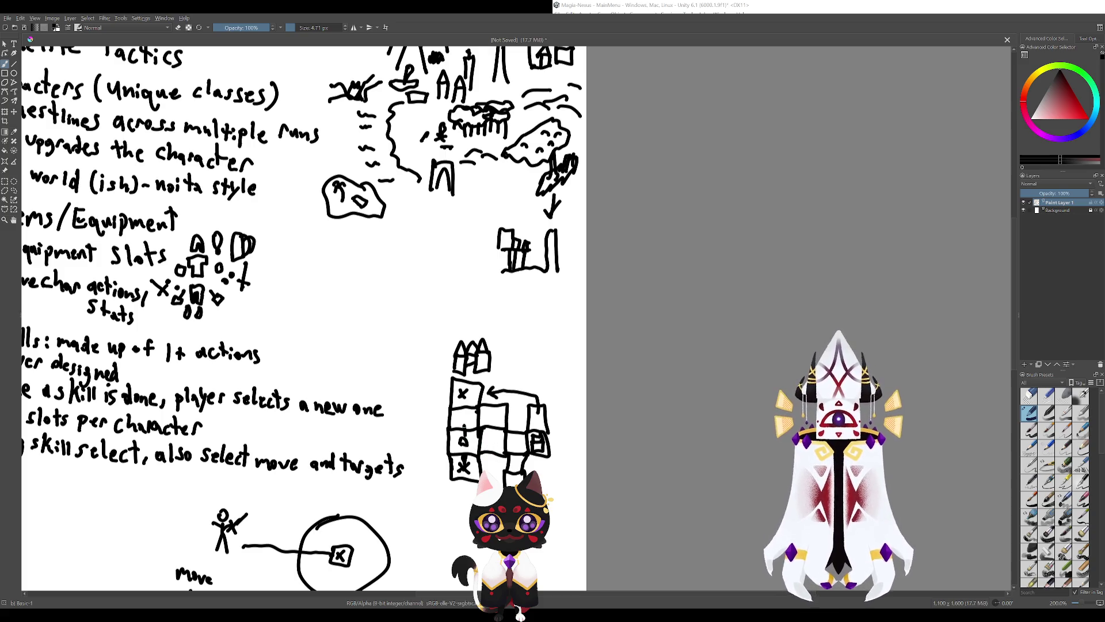
pyautogui.hotkey('ctrl', 'z')
pyautogui.moveTo(493, 469); pyautogui.dragTo(458, 430)
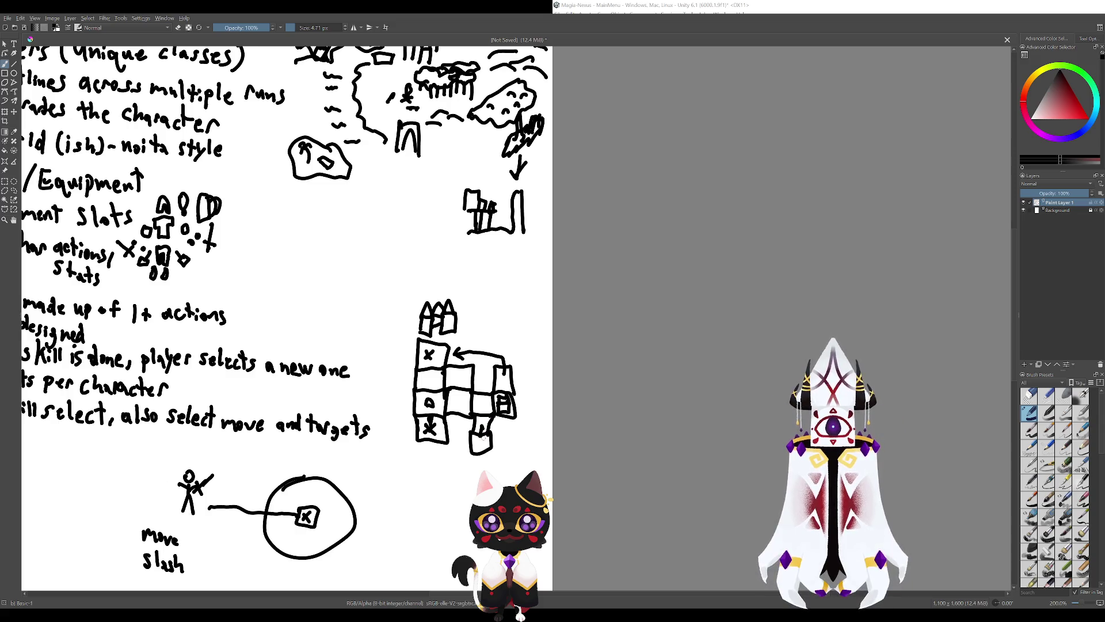
pyautogui.moveTo(469, 419)
pyautogui.mouseDown()
pyautogui.moveTo(455, 438)
pyautogui.moveTo(512, 510)
pyautogui.mouseUp()
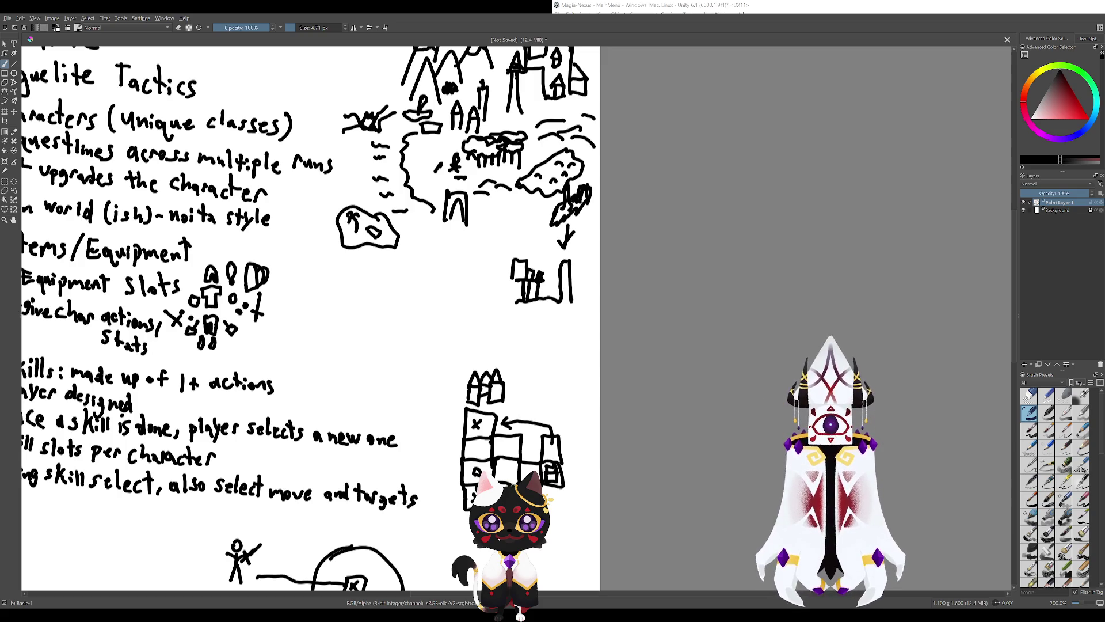
pyautogui.moveTo(345, 345); pyautogui.dragTo(318, 285)
pyautogui.moveTo(512, 420); pyautogui.dragTo(481, 461)
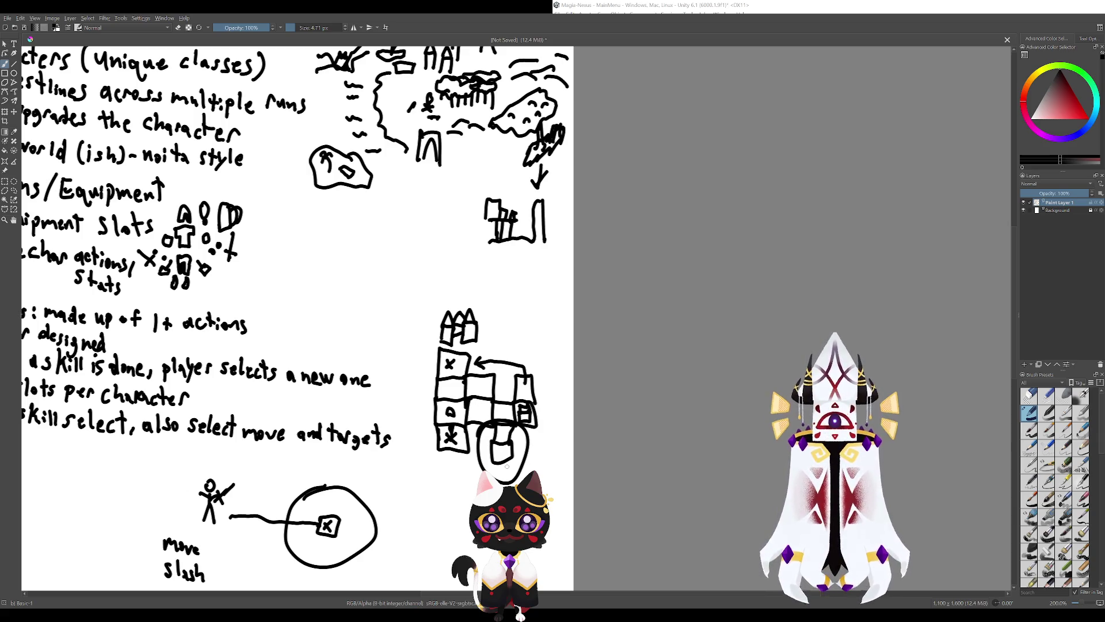
pyautogui.hotkey('ctrl', 'z')
pyautogui.hotkey('ctrl', 'z')
# Trace the castle above the grid as a taller box, undo a stray stroke, and zoom out.
pyautogui.moveTo(460, 434); pyautogui.dragTo(490, 461)
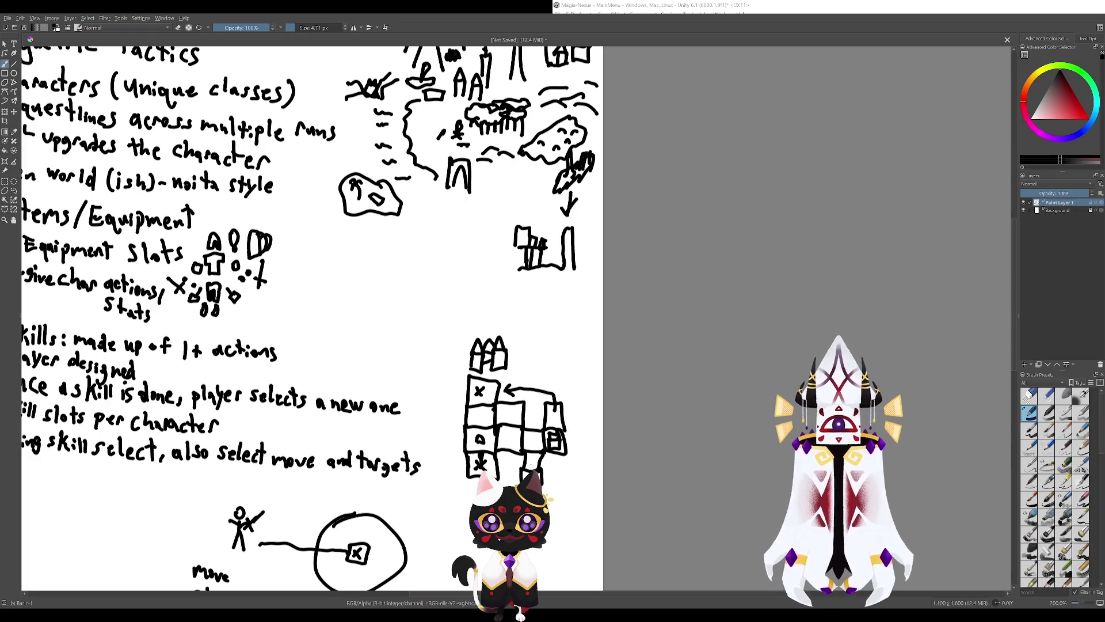
pyautogui.moveTo(468, 445); pyautogui.dragTo(493, 468)
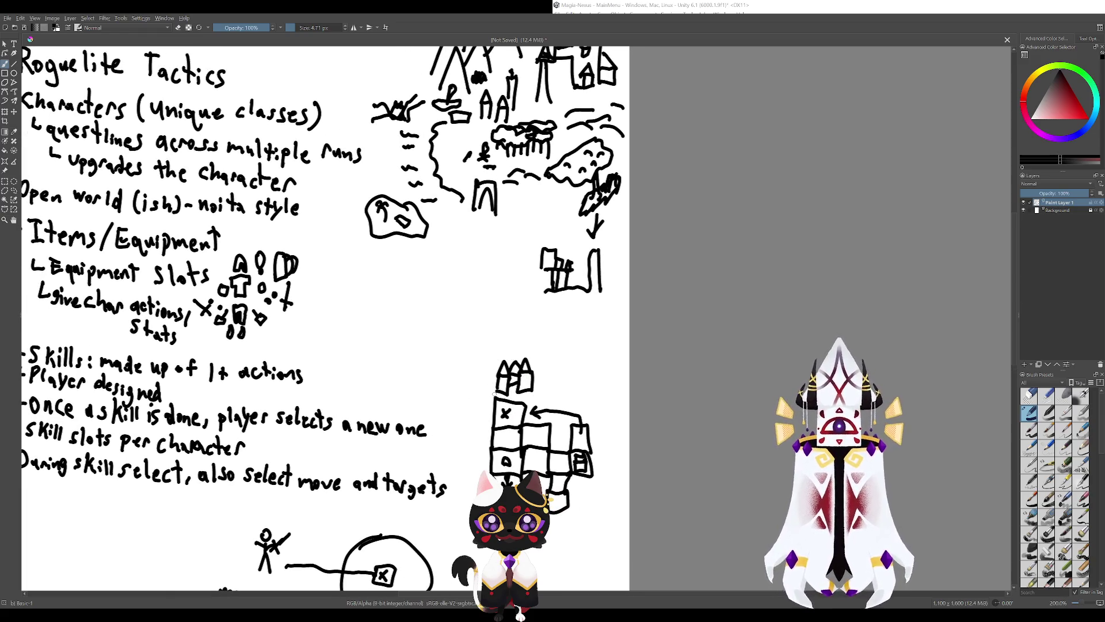
pyautogui.moveTo(493, 364)
pyautogui.mouseDown()
pyautogui.moveTo(534, 409)
pyautogui.moveTo(529, 384)
pyautogui.moveTo(525, 410)
pyautogui.moveTo(493, 425)
pyautogui.mouseUp()
pyautogui.hotkey('ctrl', 'z')
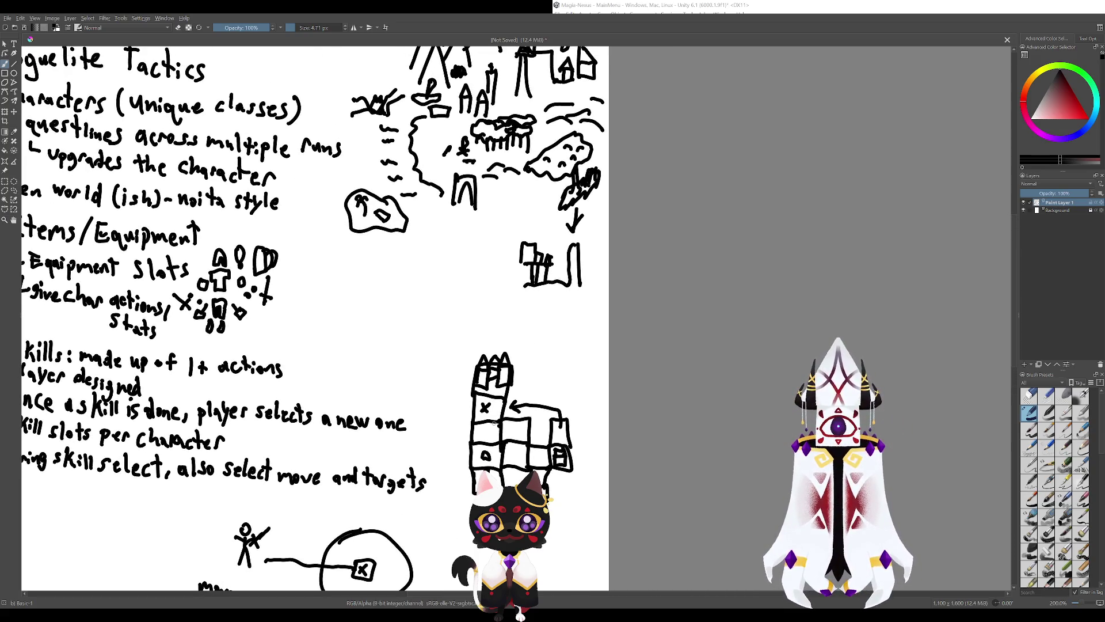
pyautogui.moveTo(494, 423); pyautogui.dragTo(523, 422)
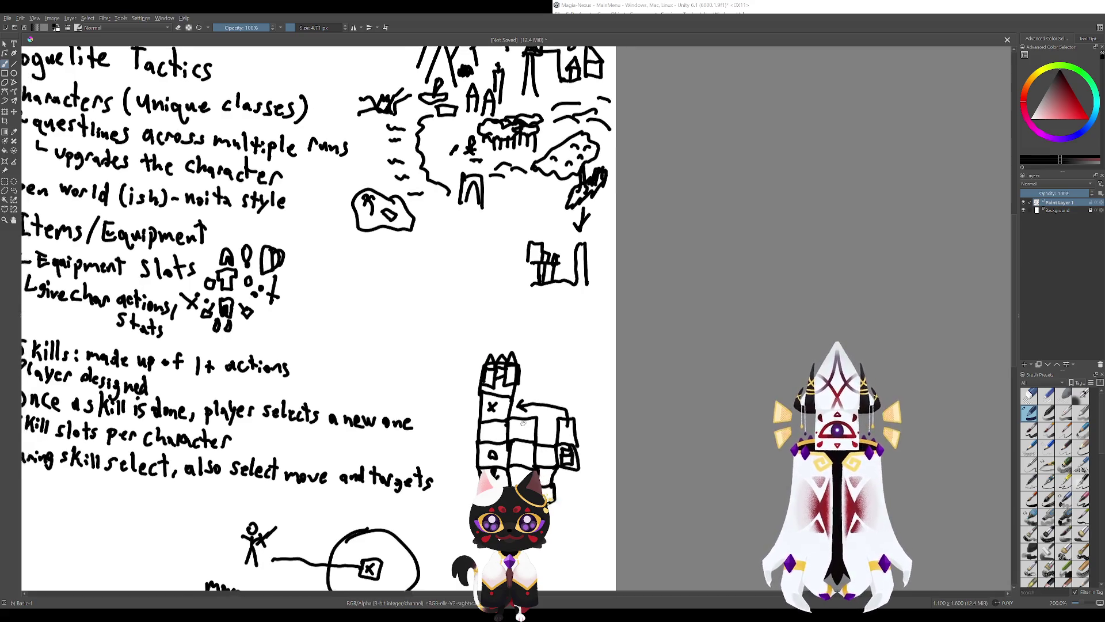
pyautogui.press('-')
pyautogui.press('-')
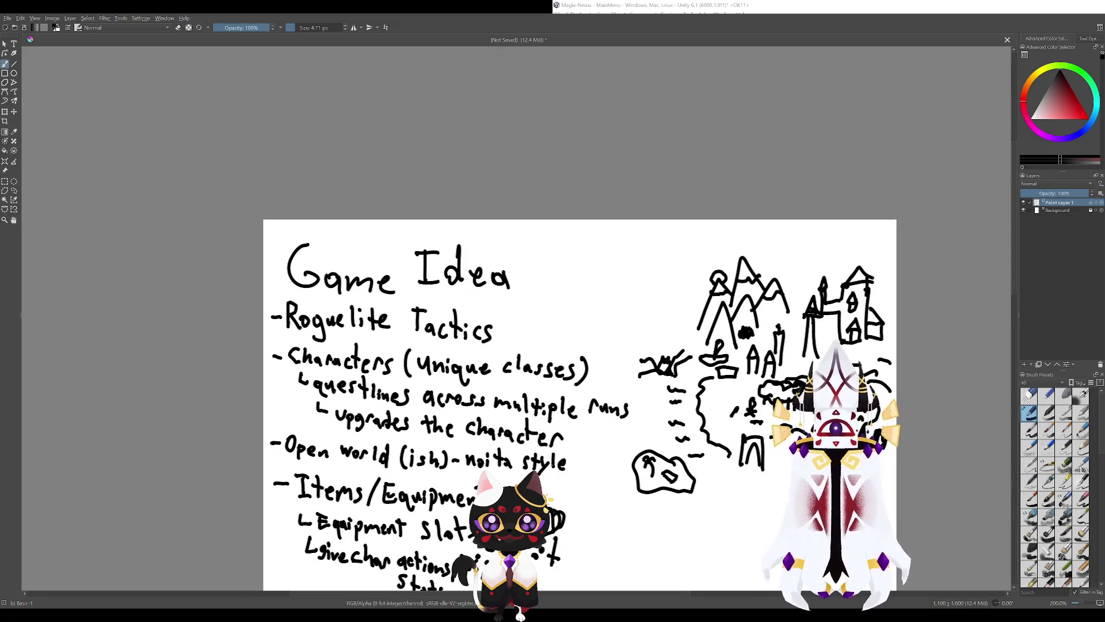
# Draw a line from the tower through the x box, then discard it.
pyautogui.moveTo(576, 403)
pyautogui.mouseDown()
pyautogui.moveTo(477, 340)
pyautogui.moveTo(363, 178)
pyautogui.mouseUp()
pyautogui.moveTo(622, 403)
pyautogui.mouseDown()
pyautogui.moveTo(517, 349)
pyautogui.moveTo(475, 382)
pyautogui.mouseUp()
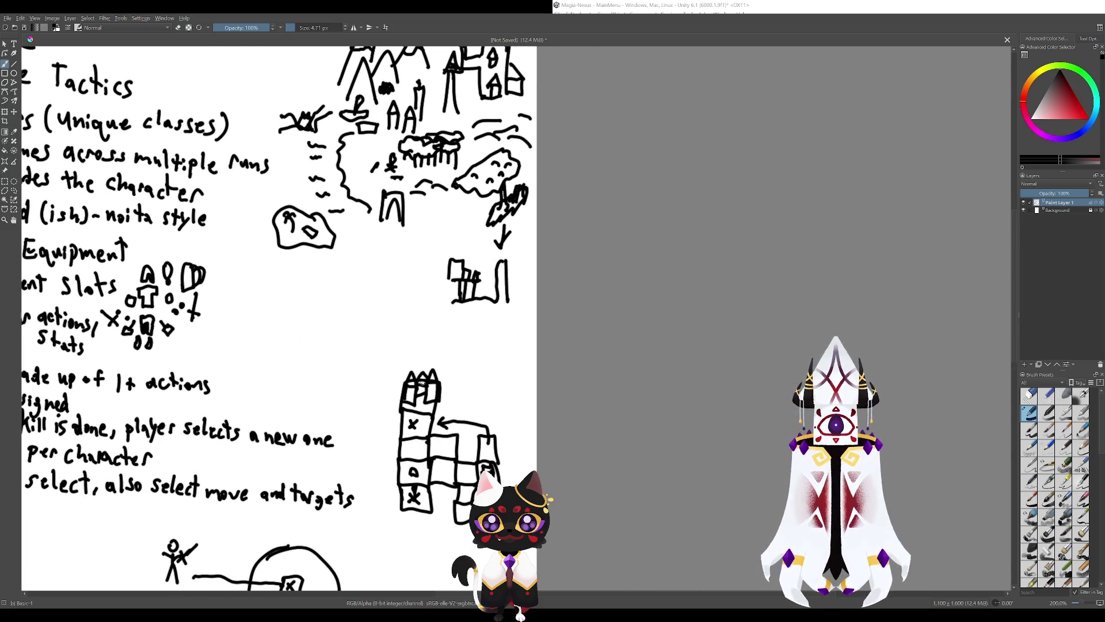
pyautogui.moveTo(452, 421); pyautogui.dragTo(534, 463)
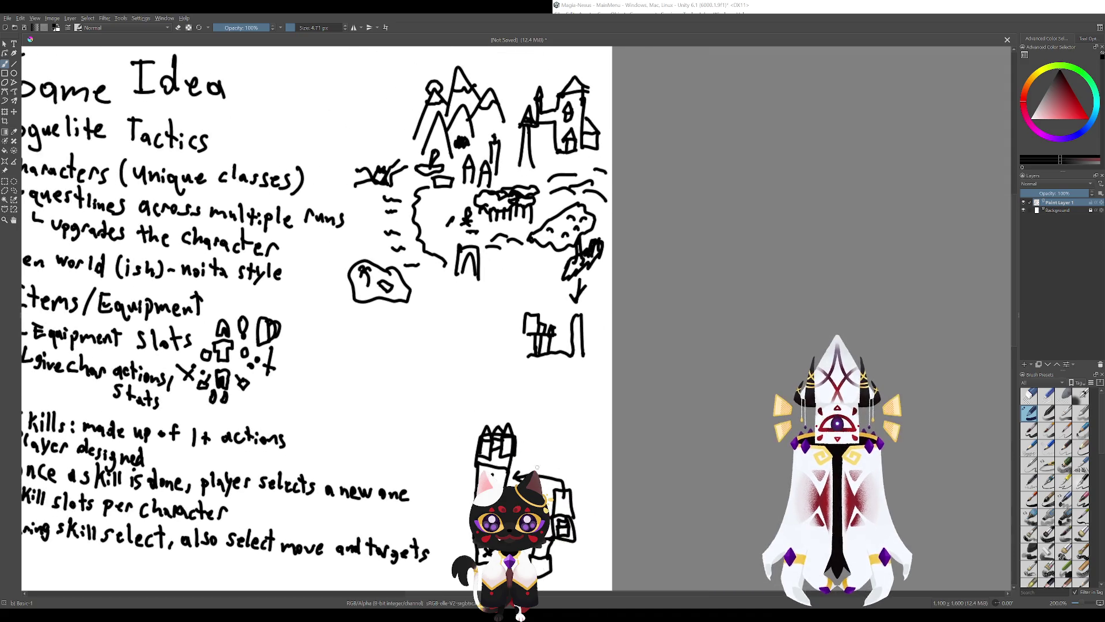
pyautogui.moveTo(487, 395); pyautogui.dragTo(527, 438)
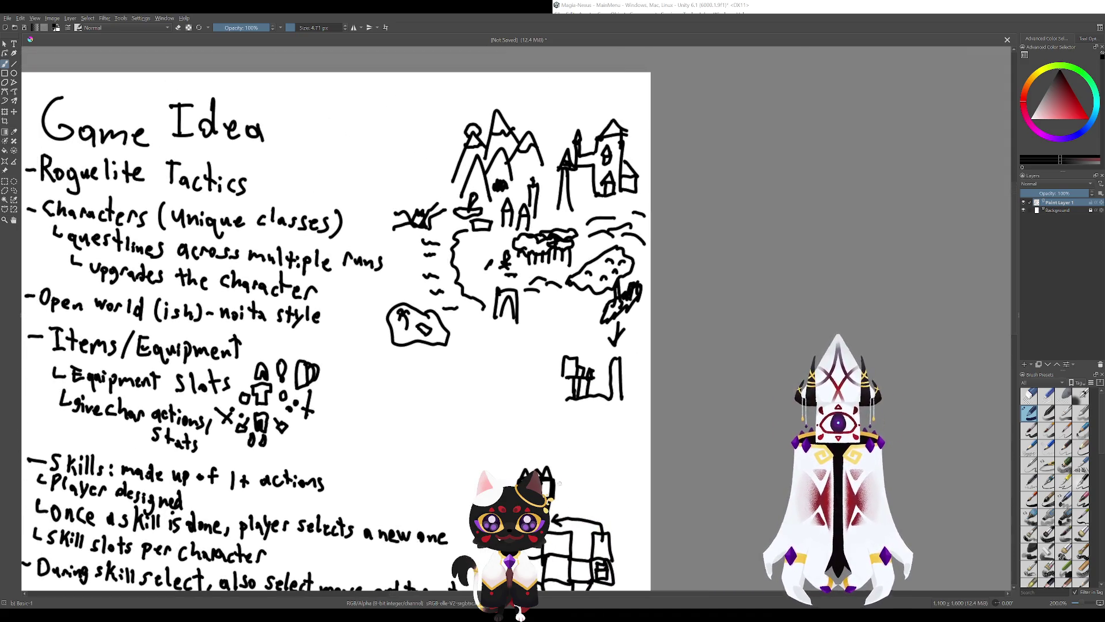
pyautogui.moveTo(575, 532); pyautogui.dragTo(499, 424)
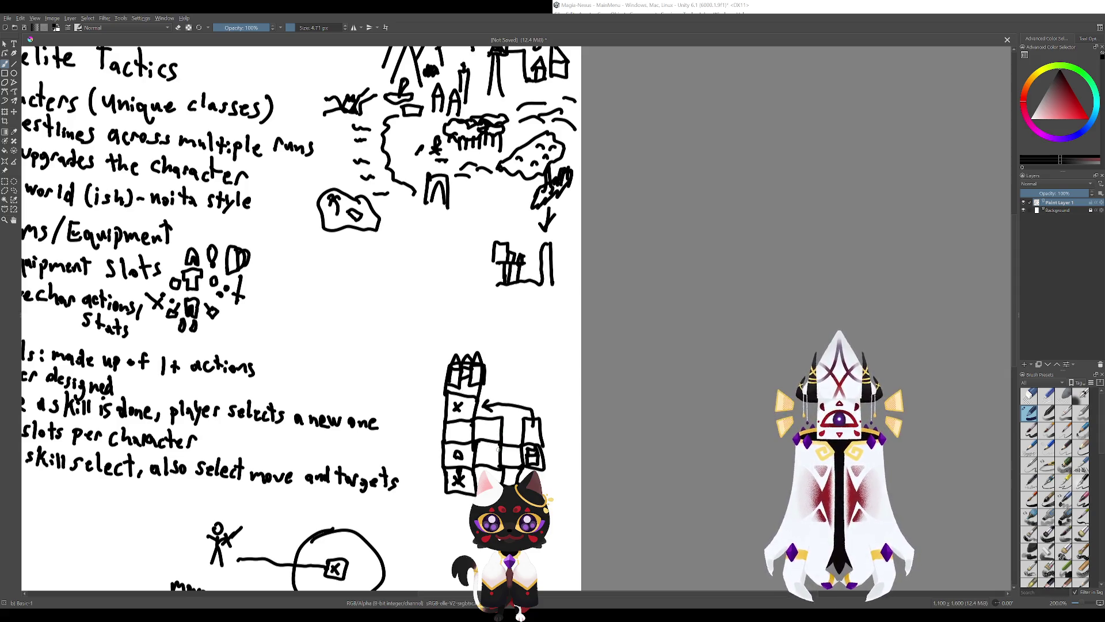
pyautogui.moveTo(497, 449)
pyautogui.mouseDown()
pyautogui.moveTo(557, 461)
pyautogui.moveTo(499, 353)
pyautogui.mouseUp()
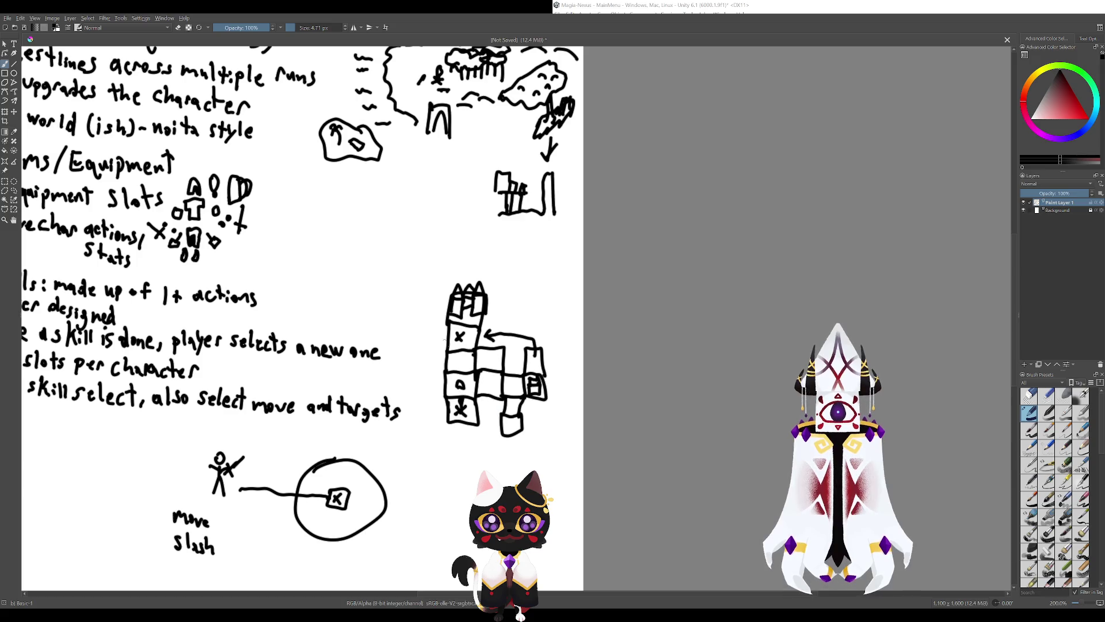
pyautogui.moveTo(468, 316)
pyautogui.mouseDown()
pyautogui.moveTo(516, 391)
pyautogui.moveTo(516, 424)
pyautogui.mouseUp()
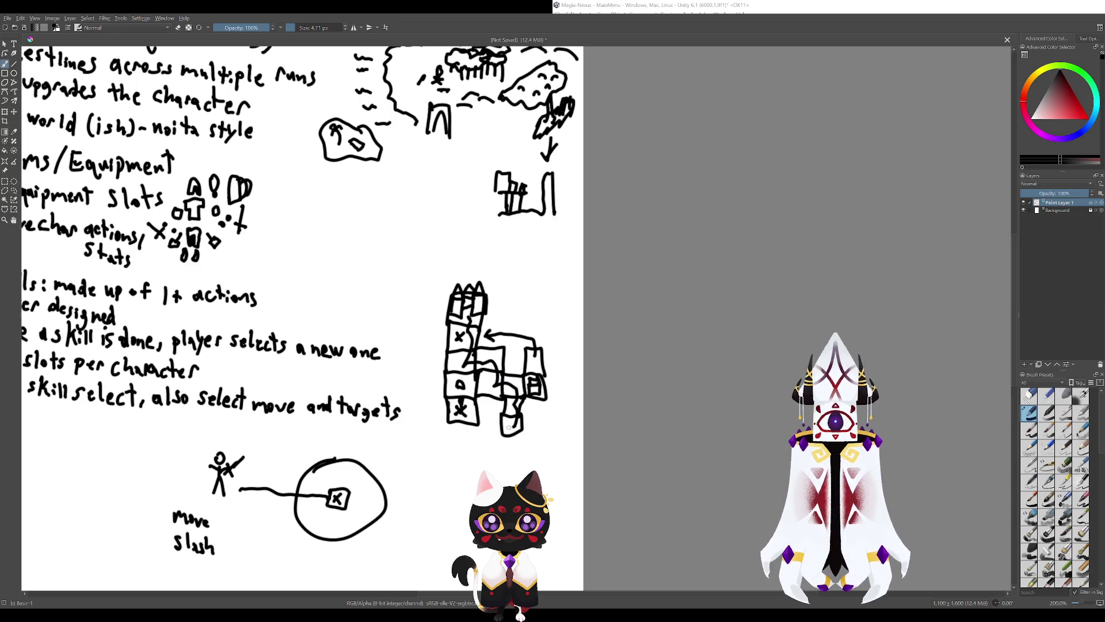
pyautogui.hotkey('ctrl', 'z')
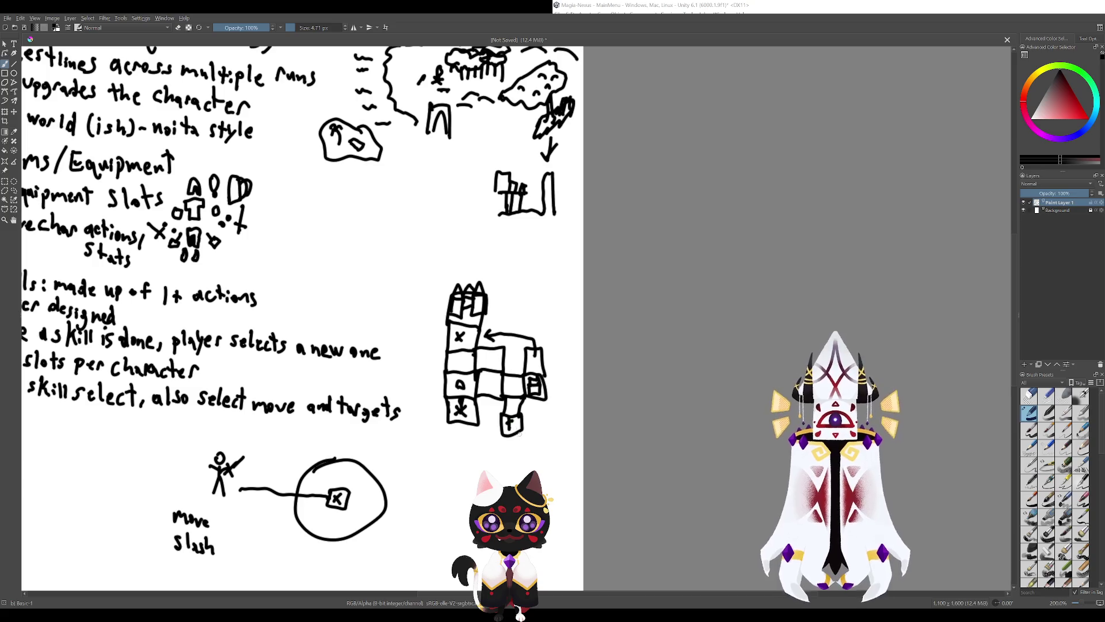
# Sketch a small box beneath the grid's bottom-right cell, undoing the latest extra strokes.
pyautogui.moveTo(518, 434); pyautogui.dragTo(539, 449)
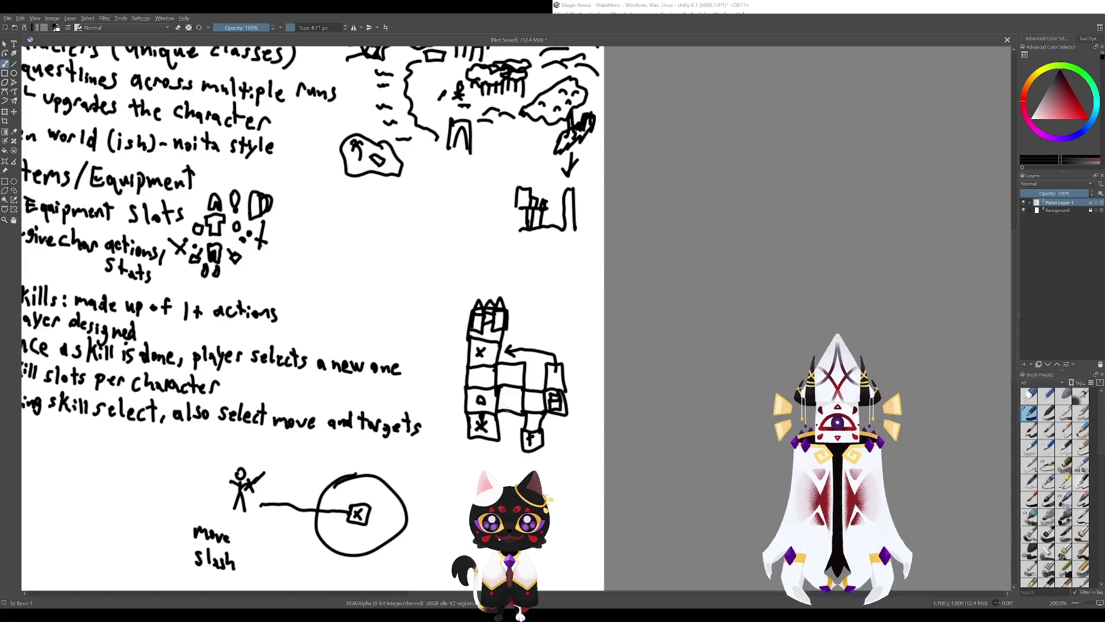
pyautogui.moveTo(525, 437)
pyautogui.mouseDown()
pyautogui.moveTo(529, 403)
pyautogui.moveTo(494, 333)
pyautogui.mouseUp()
pyautogui.hotkey('ctrl', 'z')
pyautogui.hotkey('ctrl', 'z')
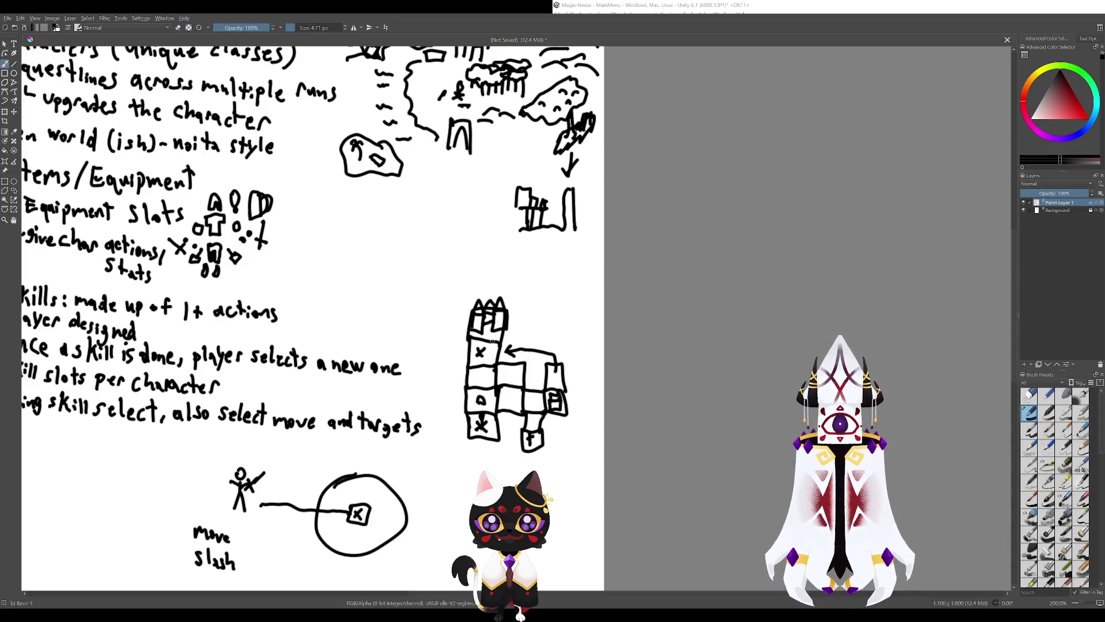
pyautogui.moveTo(532, 439)
pyautogui.mouseDown()
pyautogui.moveTo(533, 413)
pyautogui.moveTo(497, 369)
pyautogui.moveTo(494, 333)
pyautogui.mouseUp()
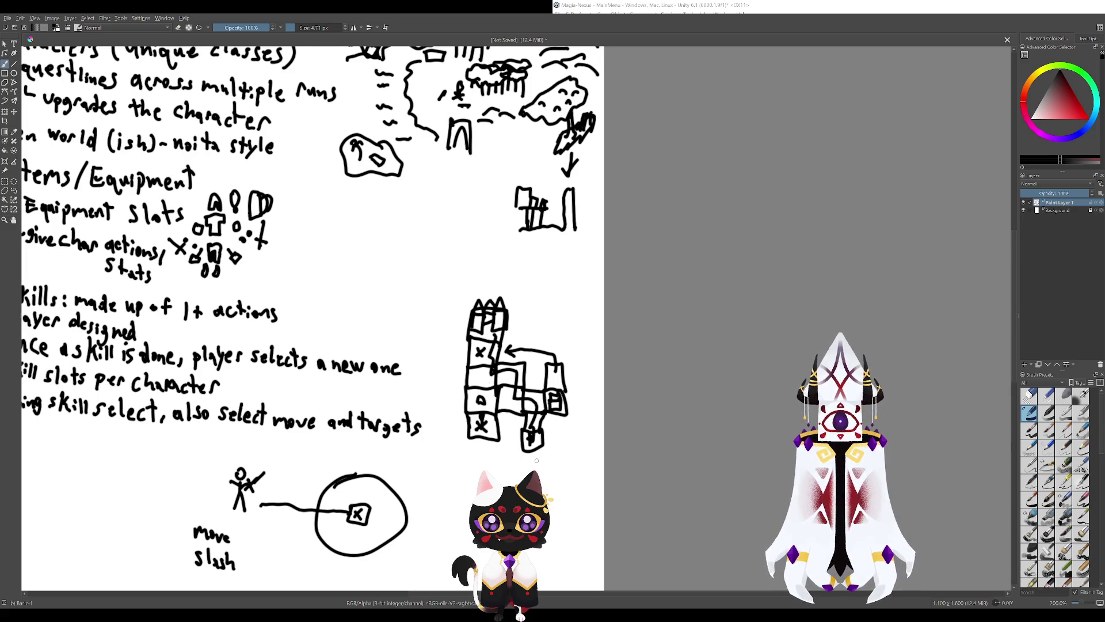
pyautogui.hotkey('ctrl', 'z')
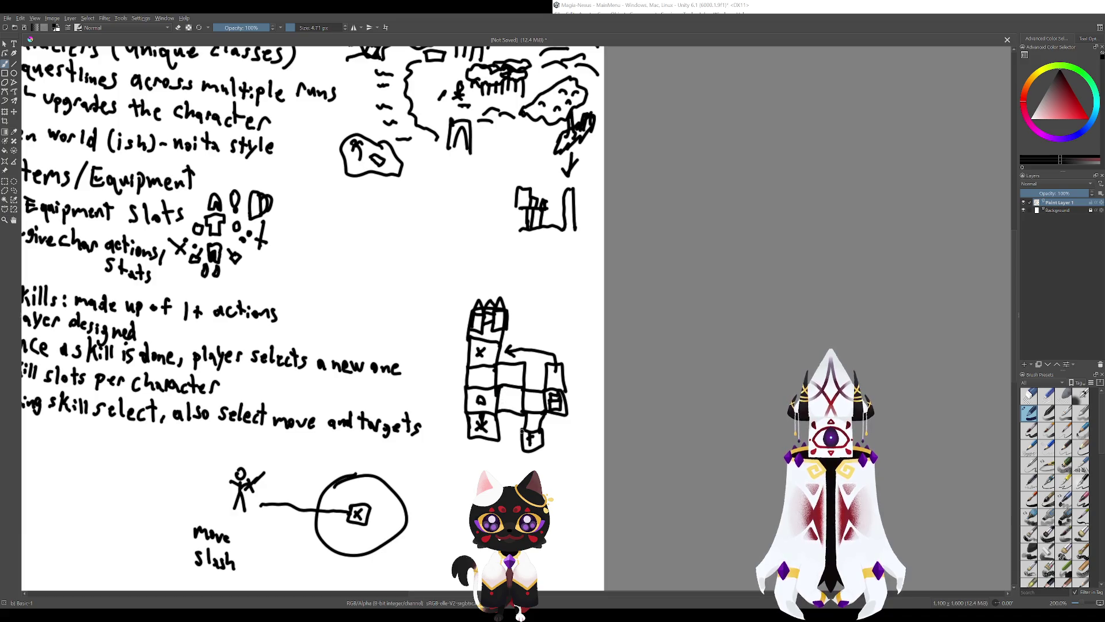
pyautogui.moveTo(535, 441); pyautogui.dragTo(501, 377)
pyautogui.hotkey('ctrl', 'z')
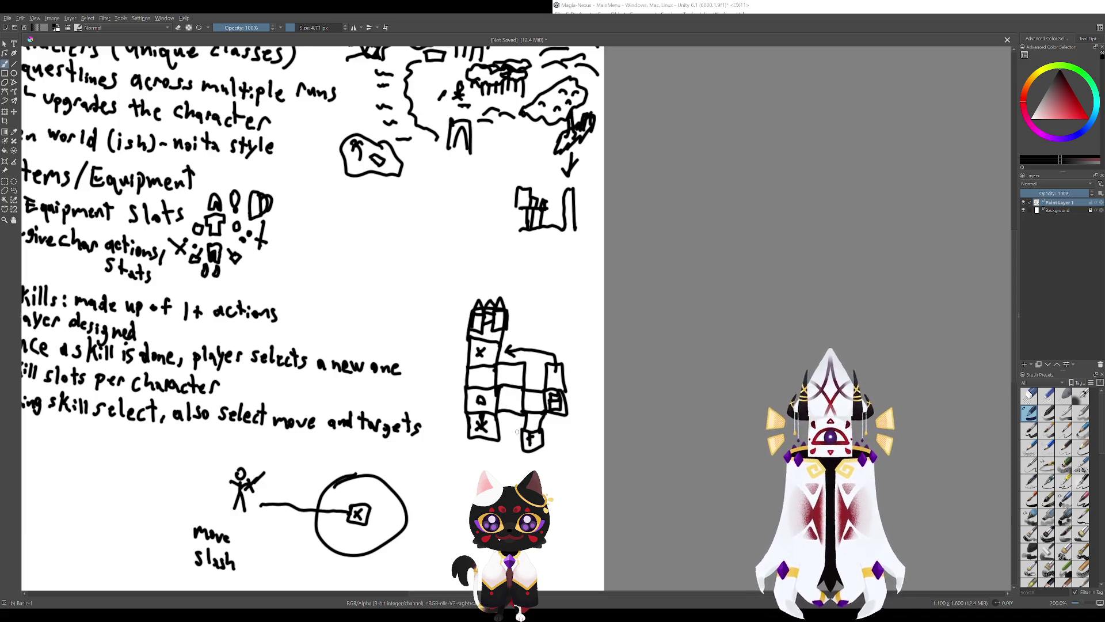